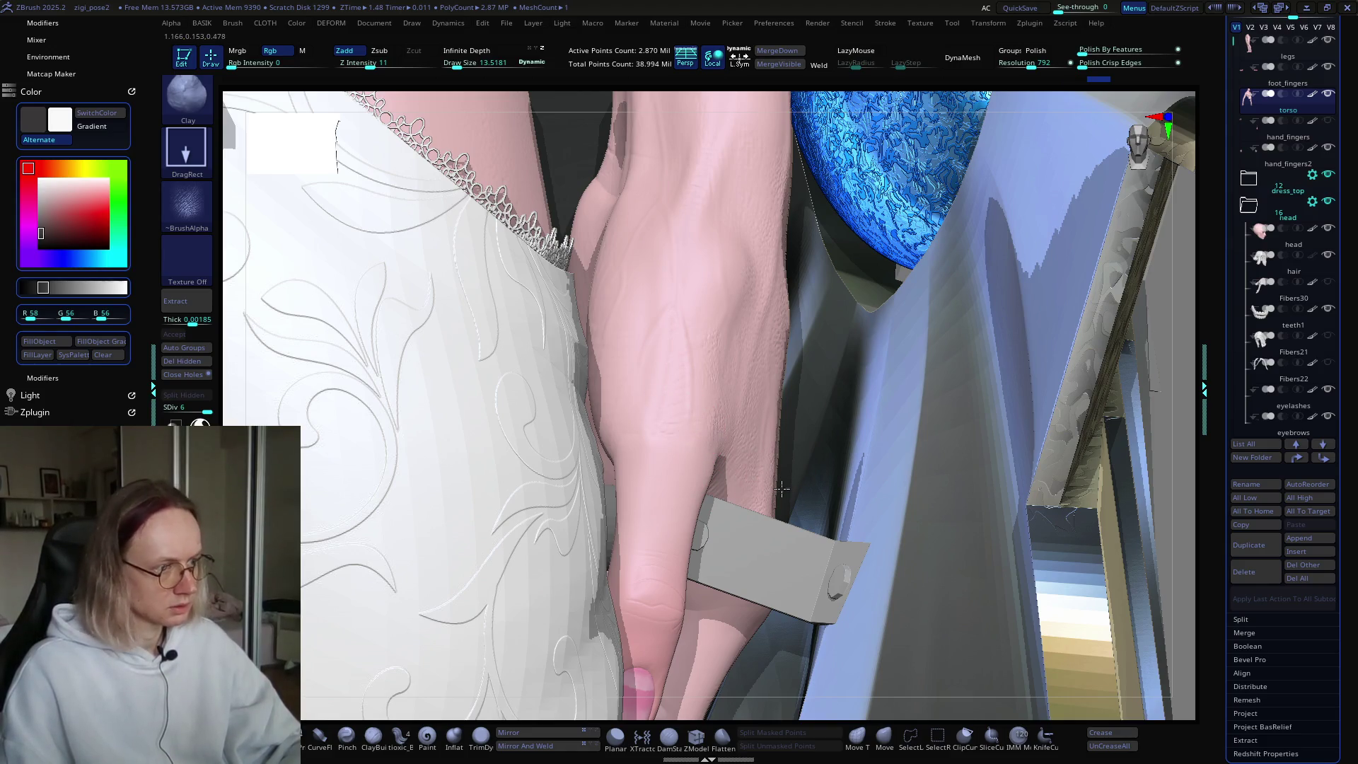
# Step: Make hand_fingers2 the active subtool and pull back to view the hand, dress and shield
pyautogui.moveTo(662, 446)
pyautogui.keyDown('ctrl'); pyautogui.mouseDown(button='right')
pyautogui.moveTo(754, 463)
pyautogui.moveTo(673, 404)
pyautogui.mouseUp(button='right'); pyautogui.keyUp('ctrl')
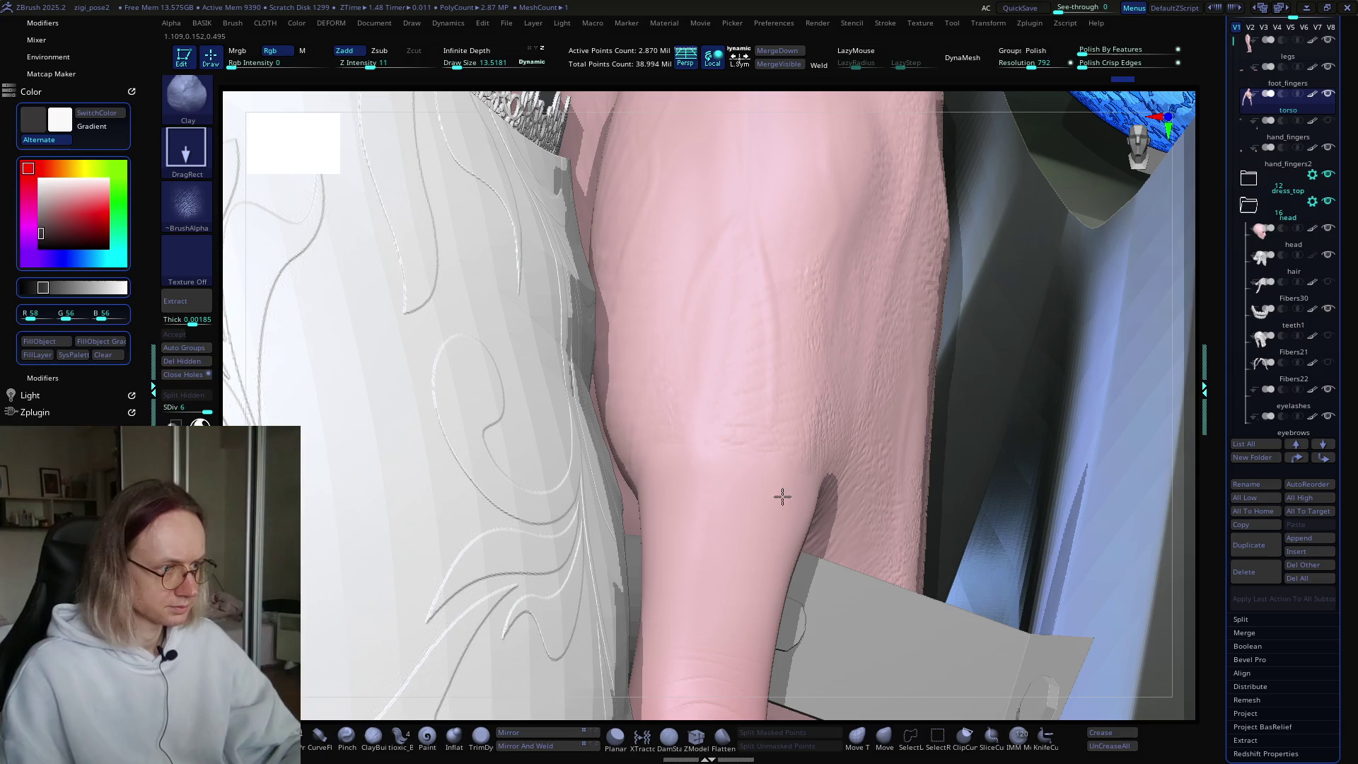
pyautogui.keyDown('alt'); pyautogui.click(715, 512); pyautogui.keyUp('alt')
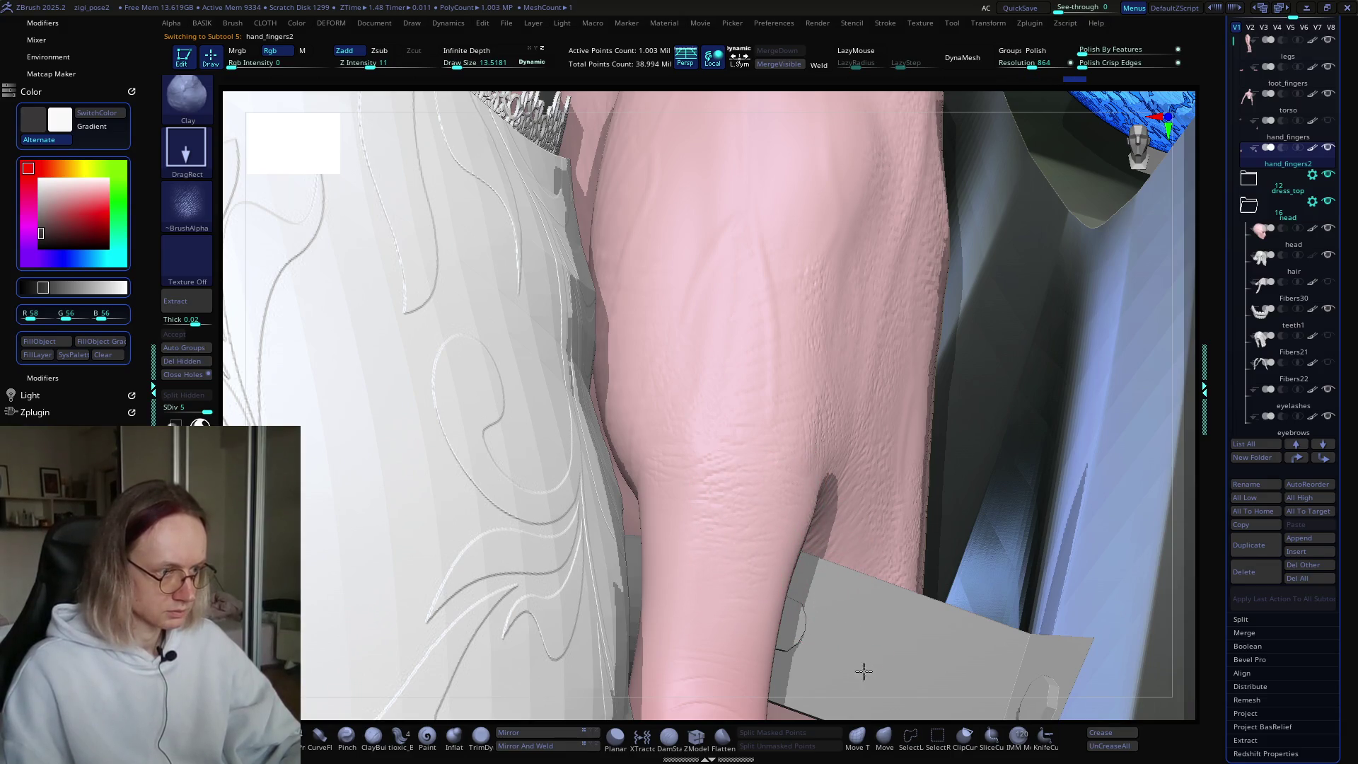
pyautogui.moveTo(760, 523)
pyautogui.mouseDown(button='right')
pyautogui.moveTo(743, 404)
pyautogui.moveTo(612, 375)
pyautogui.moveTo(728, 373)
pyautogui.moveTo(716, 261)
pyautogui.moveTo(781, 343)
pyautogui.moveTo(813, 325)
pyautogui.moveTo(874, 323)
pyautogui.moveTo(924, 373)
pyautogui.moveTo(809, 352)
pyautogui.moveTo(813, 406)
pyautogui.moveTo(753, 440)
pyautogui.moveTo(779, 439)
pyautogui.moveTo(799, 477)
pyautogui.moveTo(789, 503)
pyautogui.moveTo(765, 435)
pyautogui.moveTo(712, 440)
pyautogui.moveTo(780, 445)
pyautogui.moveTo(859, 381)
pyautogui.mouseUp(button='right')
pyautogui.moveTo(762, 401)
pyautogui.keyDown('ctrl'); pyautogui.mouseDown(button='right')
pyautogui.moveTo(811, 407)
pyautogui.moveTo(697, 388)
pyautogui.mouseUp(button='right'); pyautogui.keyUp('ctrl')
# Step: Make shield_base1 the active subtool and orbit around the shield
pyautogui.keyDown('alt'); pyautogui.click(748, 457); pyautogui.keyUp('alt')
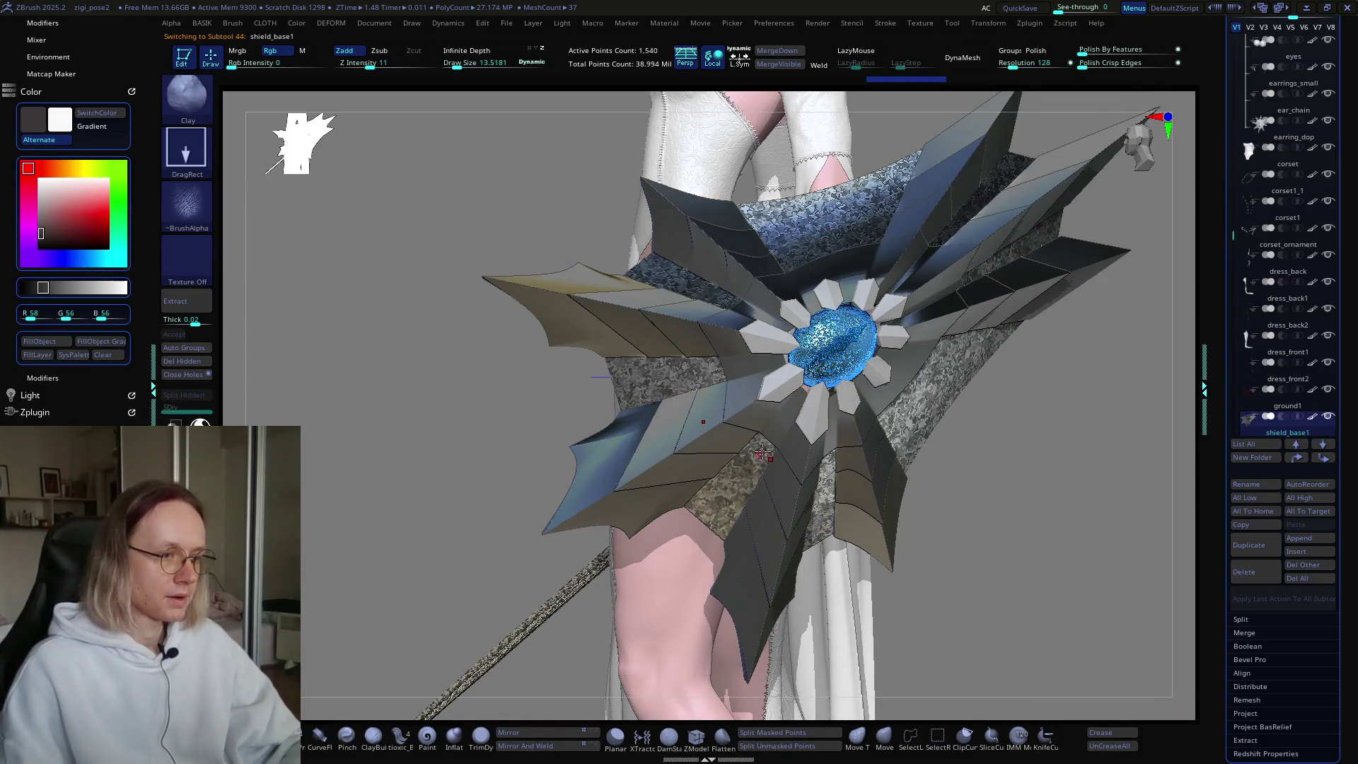
pyautogui.moveTo(903, 376); pyautogui.dragTo(805, 396, button='right')
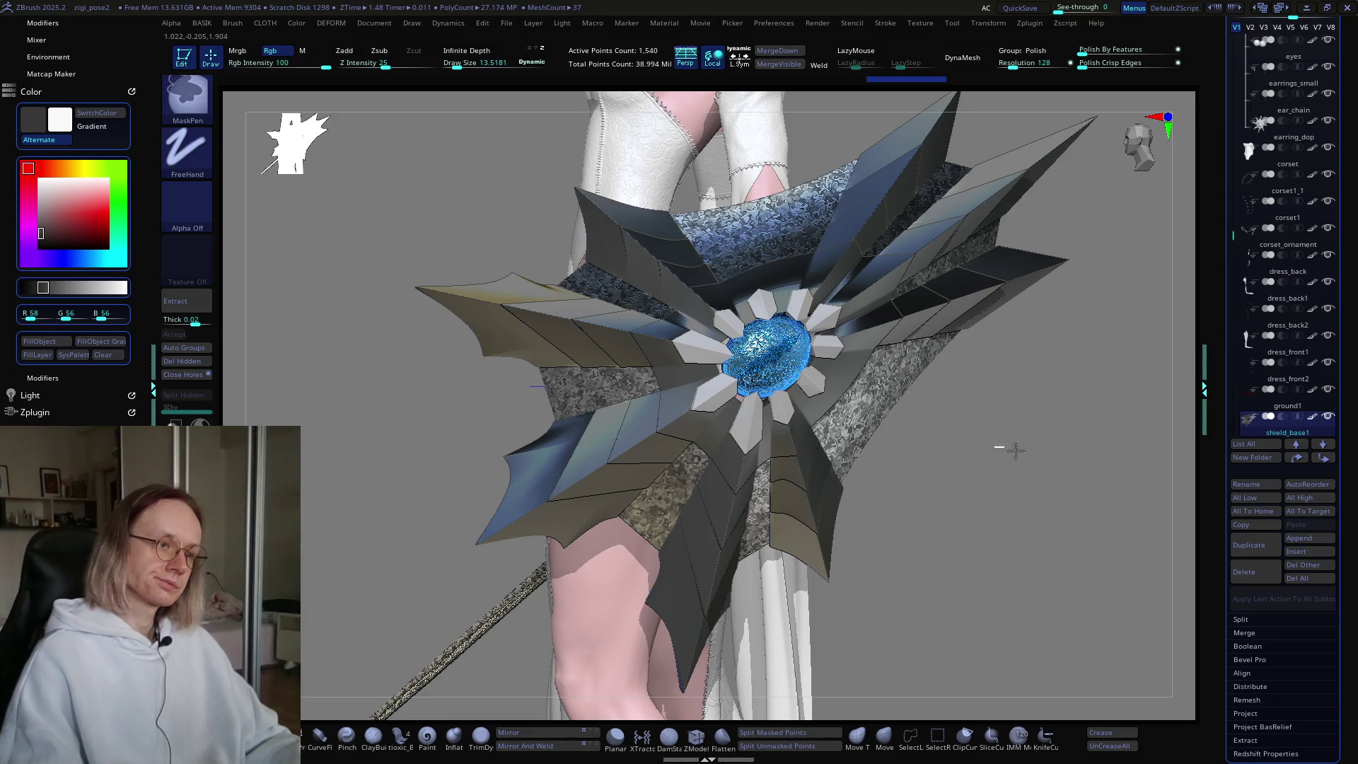
# Step: Clear the shield's mask, turn off noise and Dynamic Subdiv, and show polygroup colours with Polyframe
pyautogui.keyDown('ctrl'); pyautogui.moveTo(990, 456); pyautogui.dragTo(1003, 452); pyautogui.keyUp('ctrl')
pyautogui.moveTo(1217, 485); pyautogui.dragTo(1217, 350)
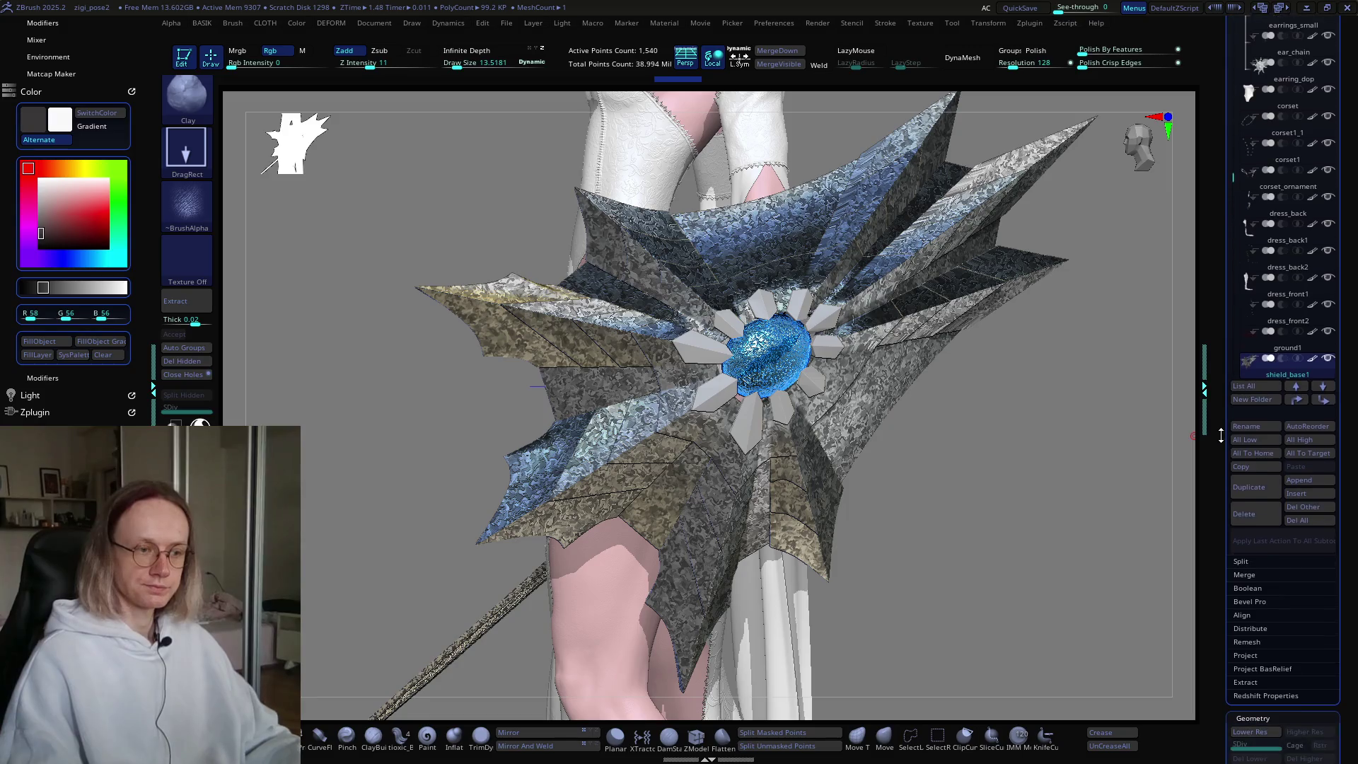
pyautogui.scroll(-2, 1231, 371)
pyautogui.scroll(-2, 1242, 394)
pyautogui.scroll(-1, 1249, 411)
pyautogui.click(1255, 485)
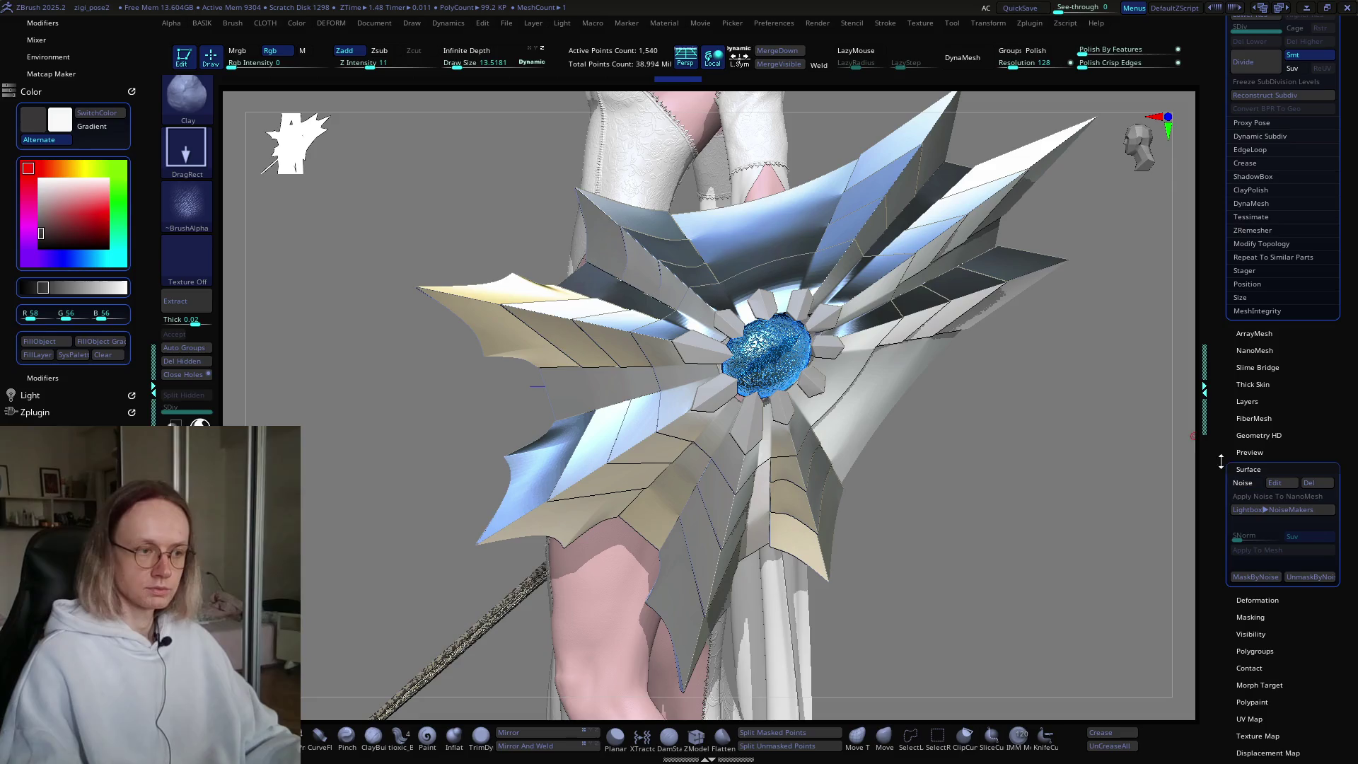
pyautogui.hotkey('shift', 'f')
pyautogui.moveTo(625, 429)
pyautogui.mouseDown(button='right')
pyautogui.moveTo(988, 410)
pyautogui.moveTo(977, 411)
pyautogui.mouseUp(button='right')
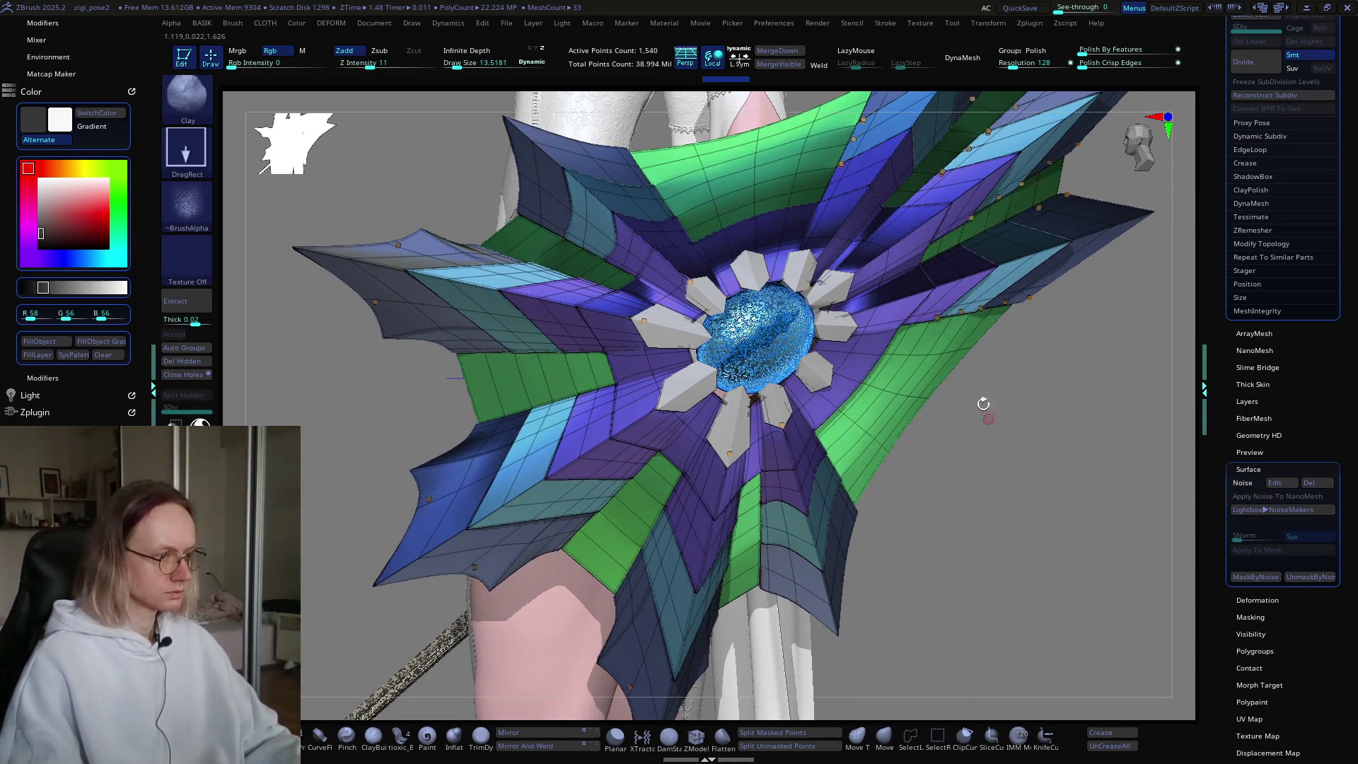
pyautogui.click(740, 53)
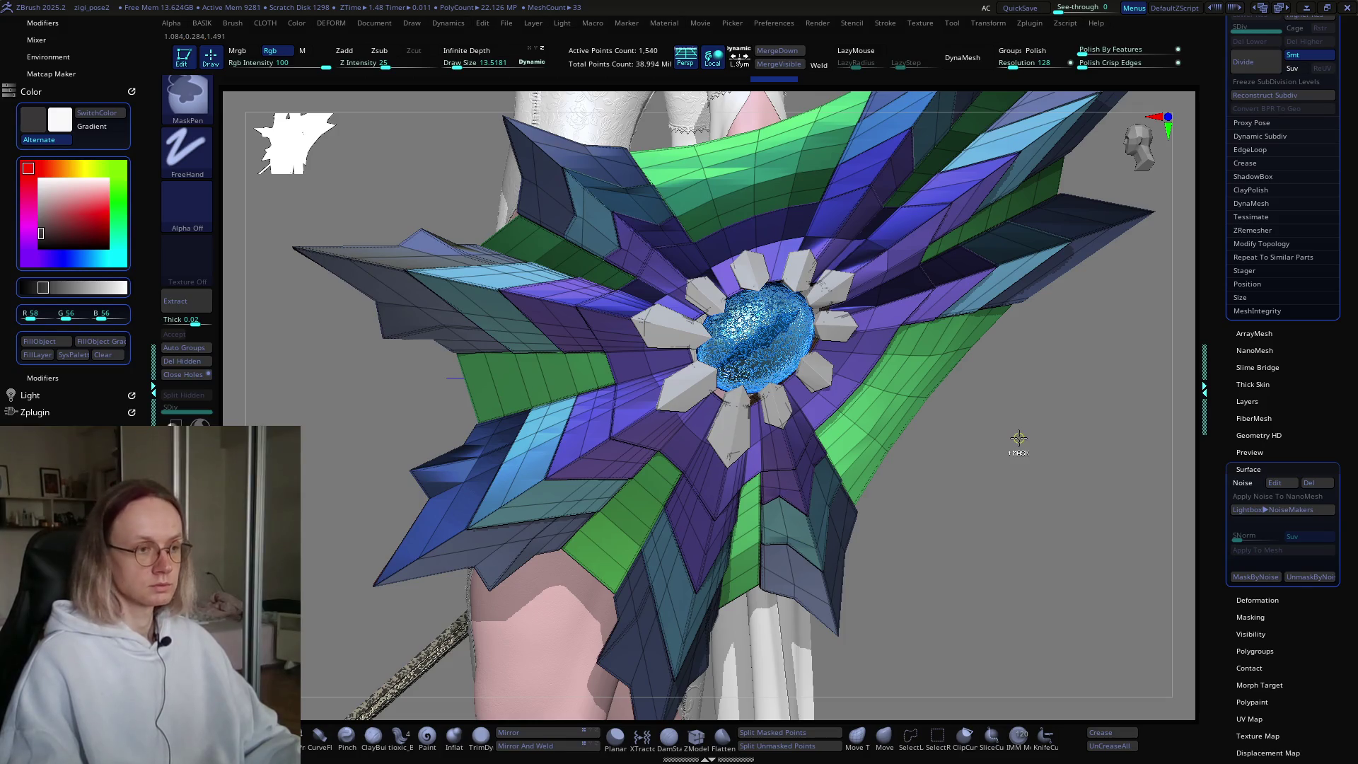
# Step: Subdivide the shield with Ctrl+D to level 6, about 1.59 million points, and enlarge Draw Size
pyautogui.hotkey('ctrl', 'd')
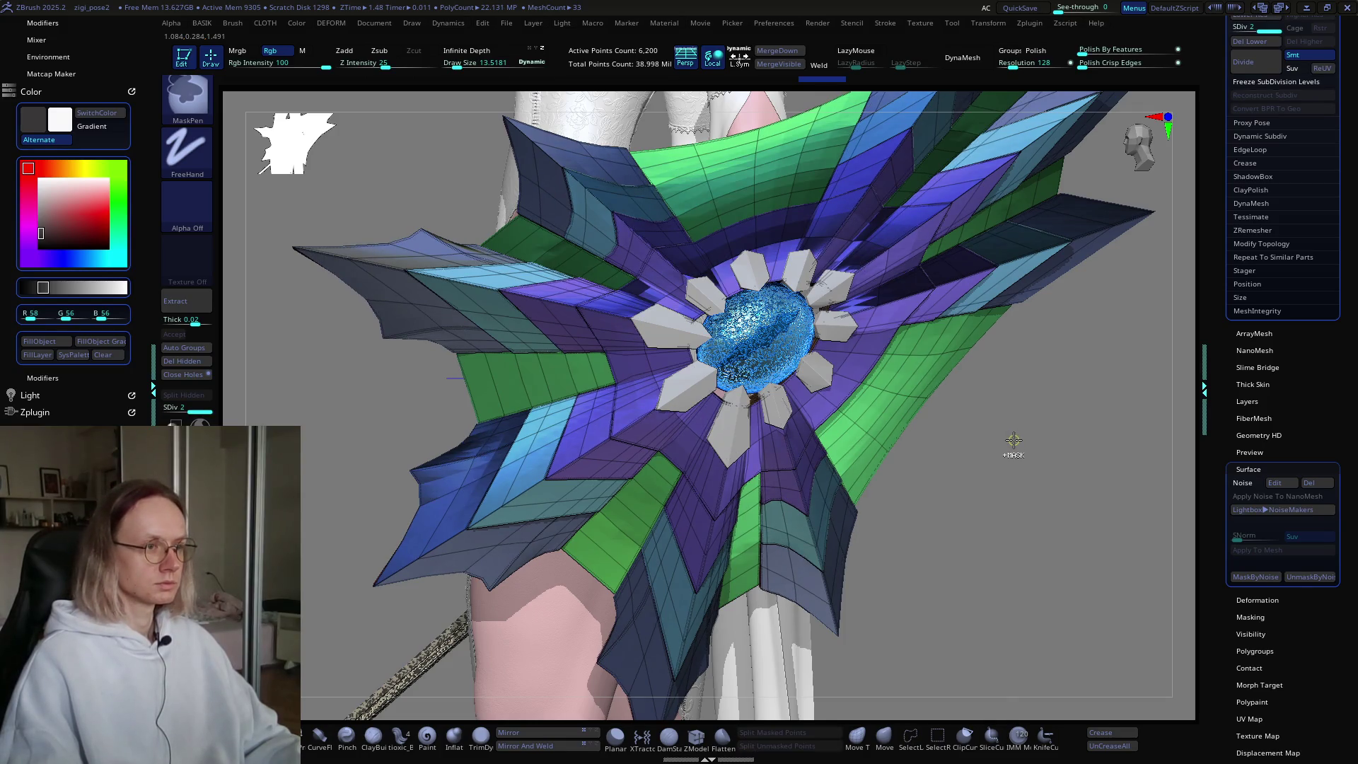
pyautogui.hotkey('ctrl', 'z')
pyautogui.hotkey('ctrl', 'd')
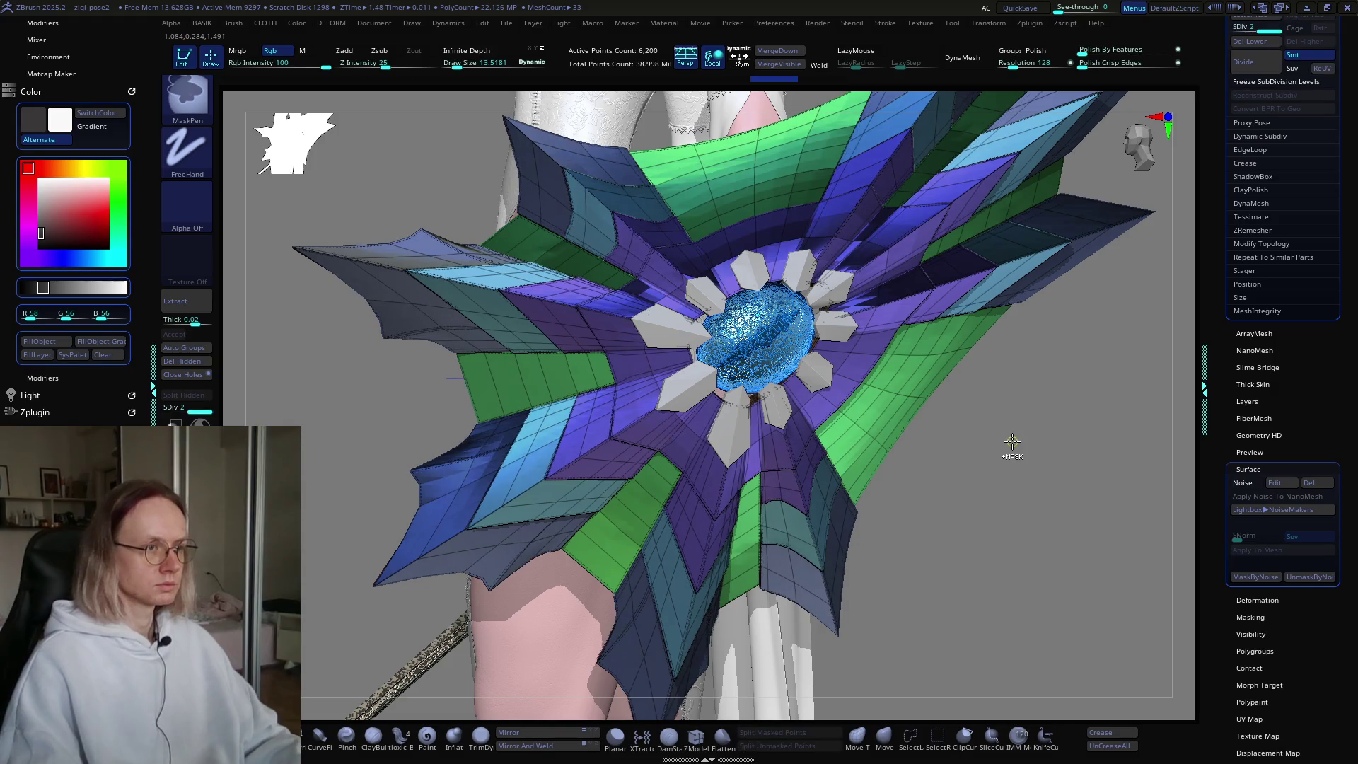
pyautogui.hotkey('ctrl', 'z')
pyautogui.hotkey('ctrl', 'd')
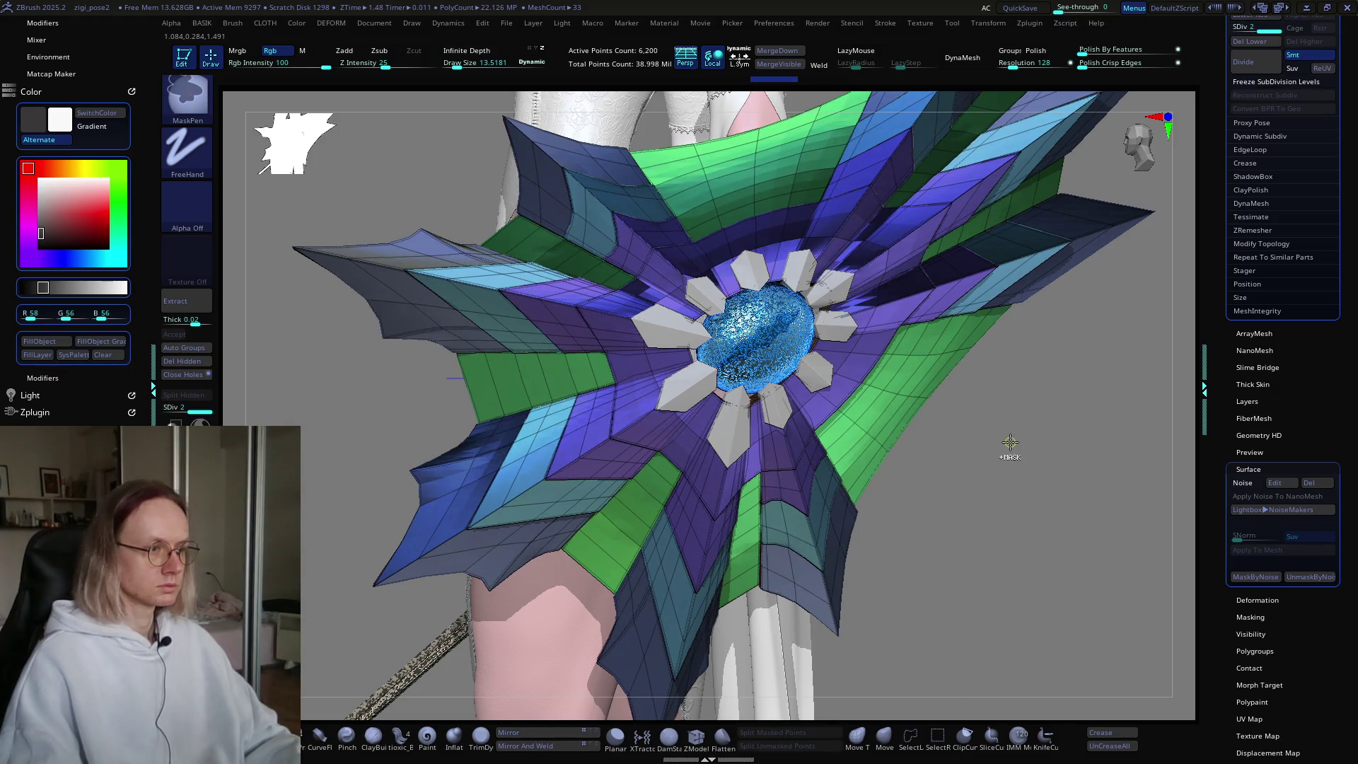
pyautogui.hotkey('ctrl', 'd')
pyautogui.hotkey('ctrl', 'd')
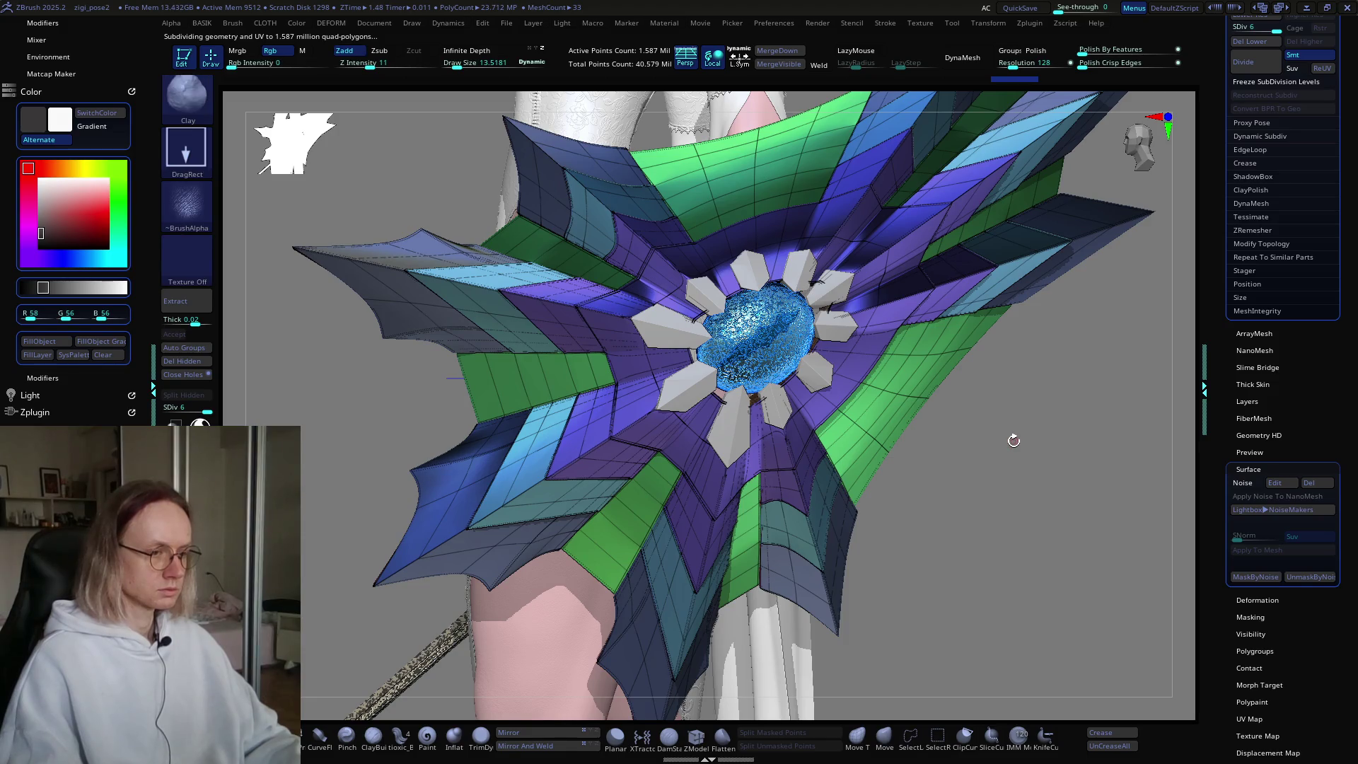
pyautogui.press('s')
# Step: Preview surface noise on the shield, isolating the green polygroup panels and showing them again
pyautogui.moveTo(1013, 446); pyautogui.dragTo(1051, 446)
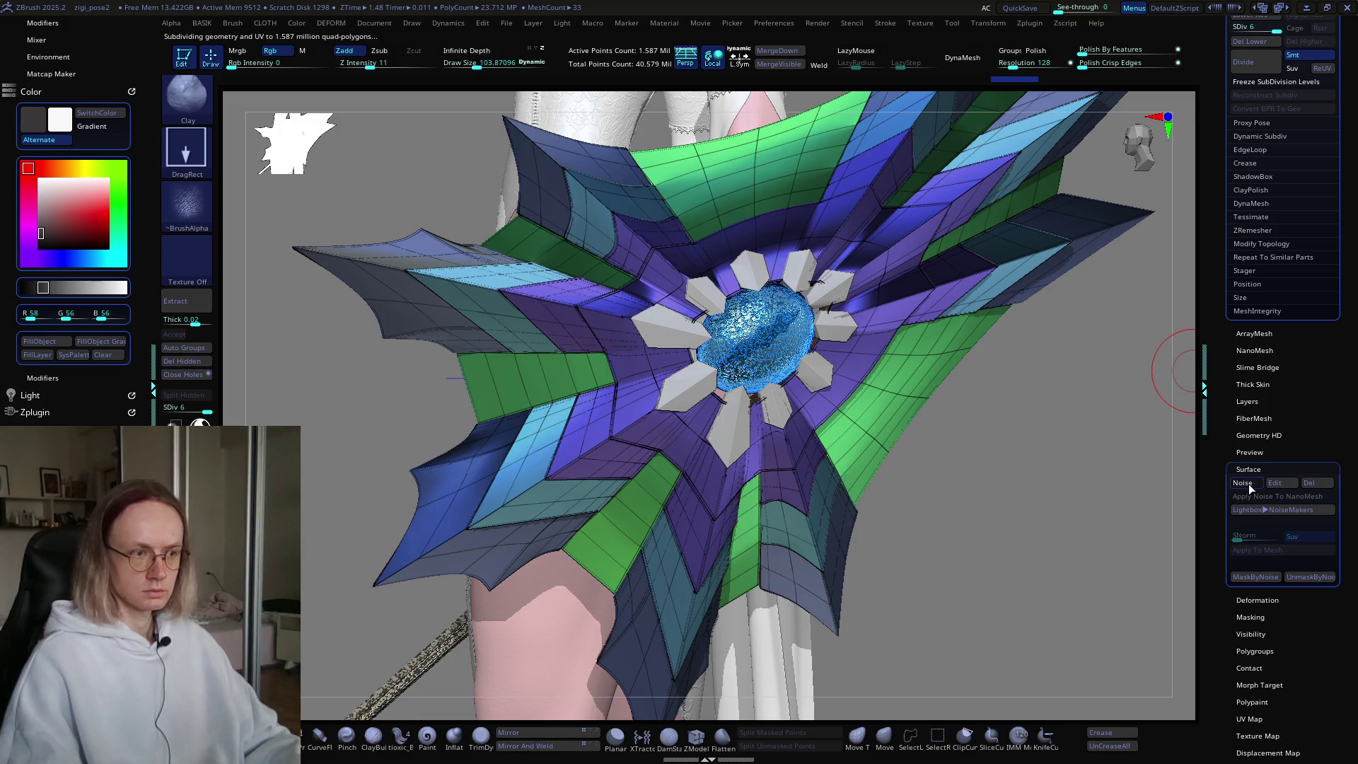
pyautogui.click(1243, 482)
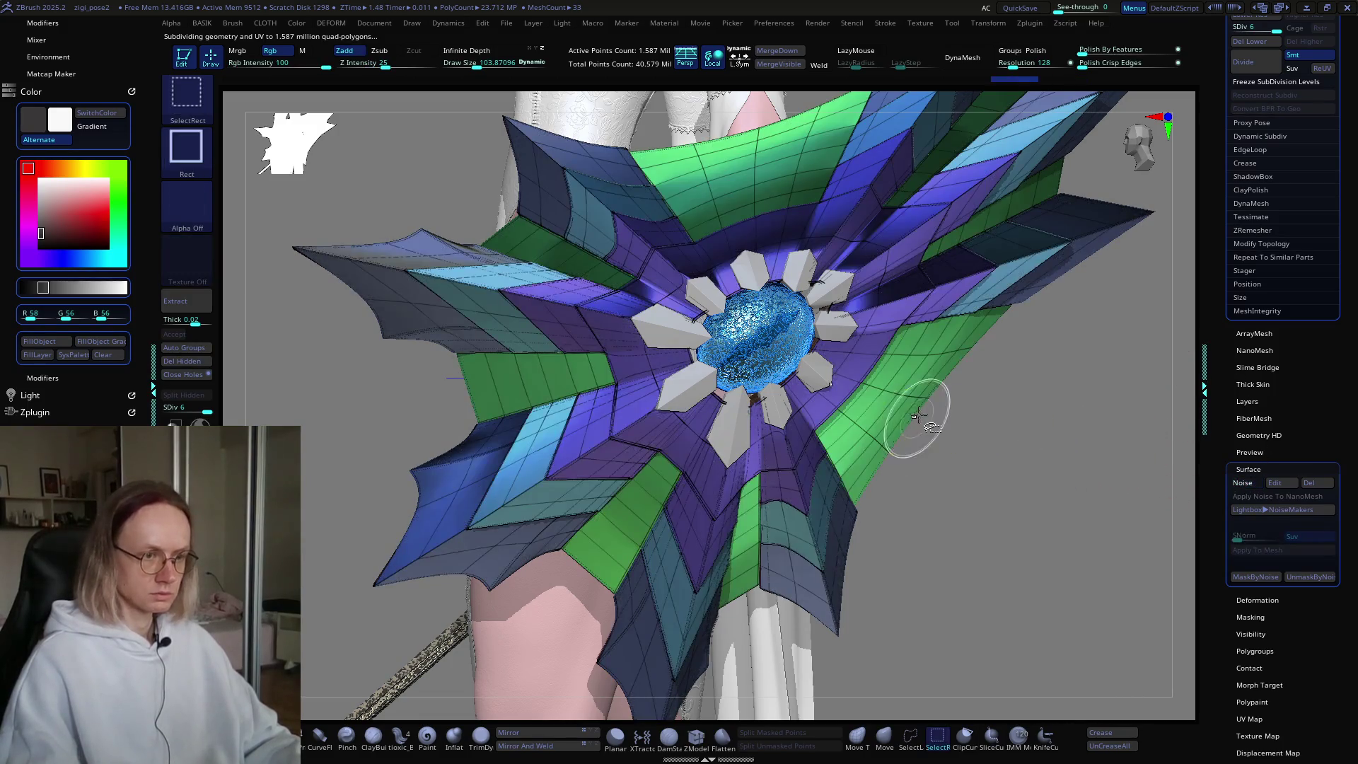
pyautogui.keyDown('ctrl'); pyautogui.keyDown('shift'); pyautogui.click(888, 389); pyautogui.keyUp('shift'); pyautogui.keyUp('ctrl')
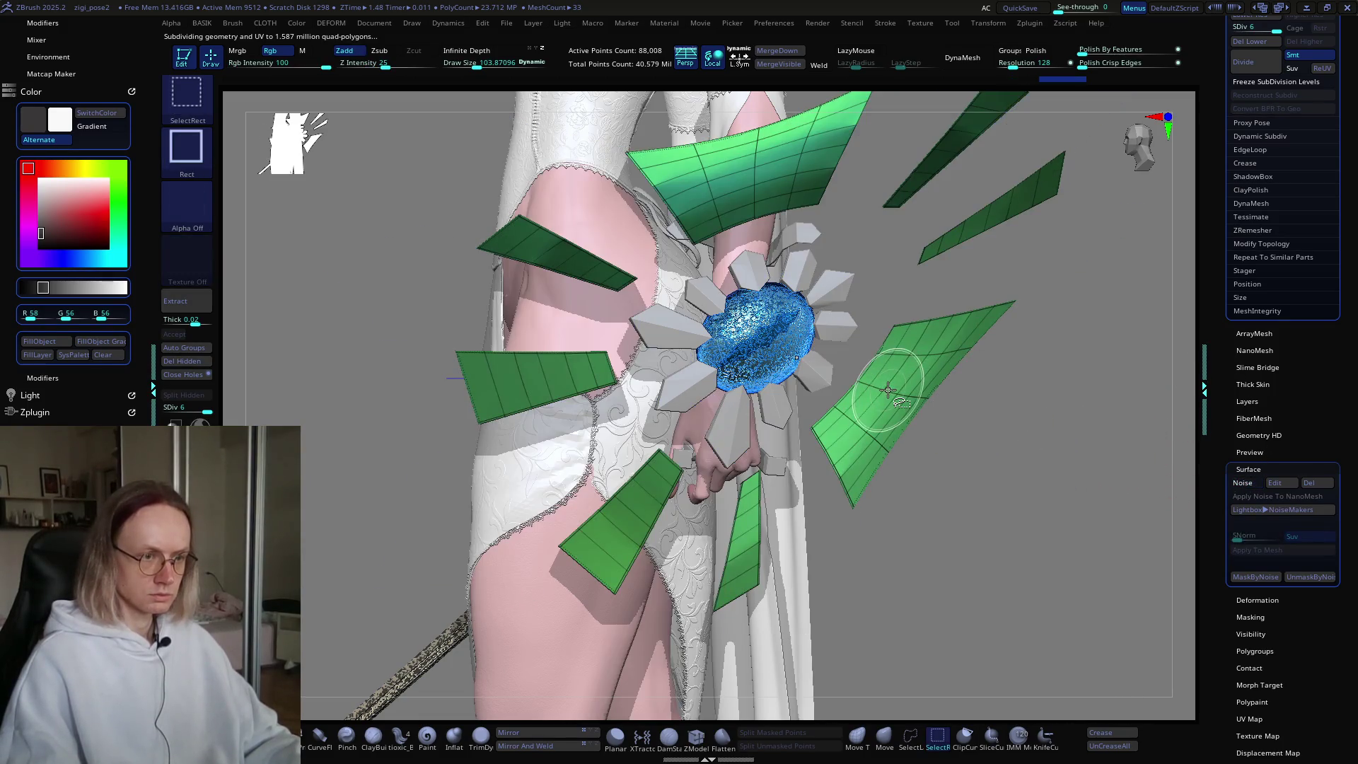
pyautogui.keyDown('ctrl'); pyautogui.keyDown('shift'); pyautogui.click(1047, 438); pyautogui.keyUp('shift'); pyautogui.keyUp('ctrl')
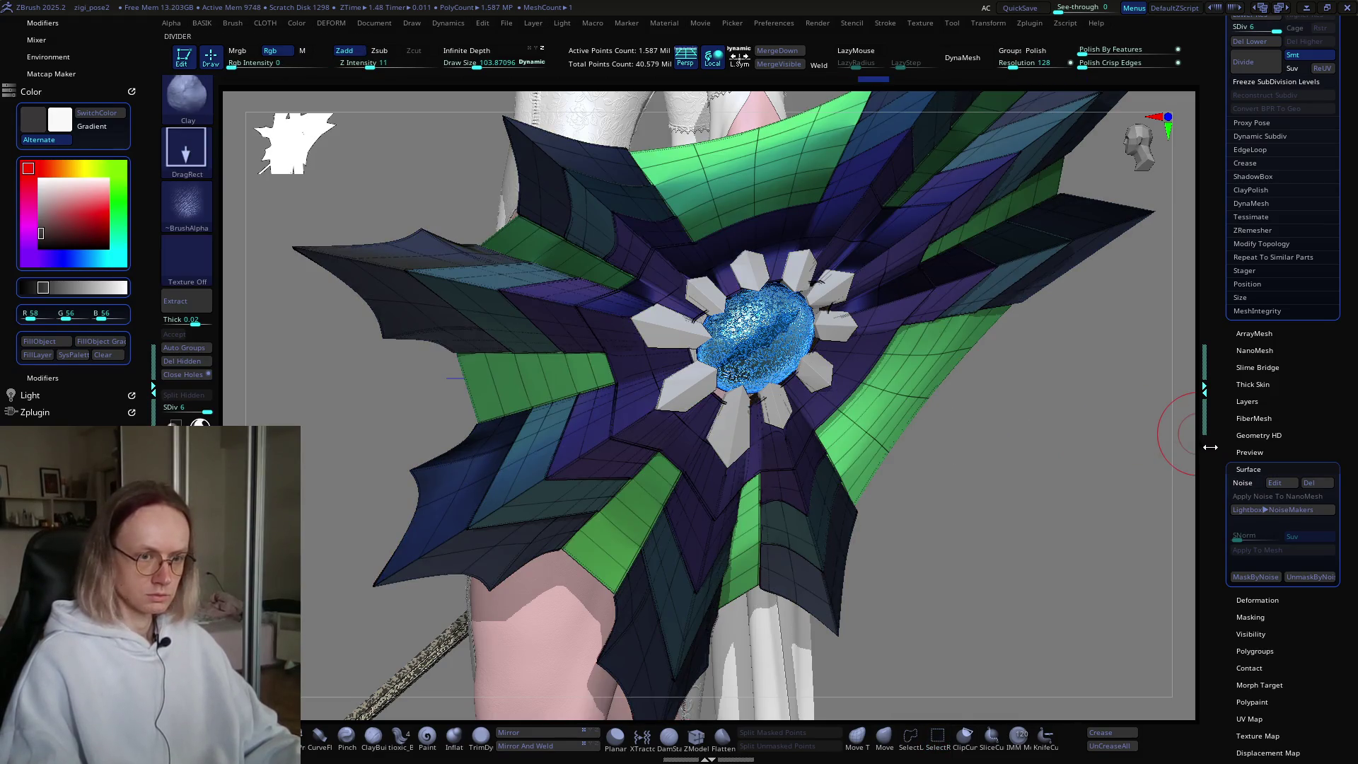
pyautogui.click(1248, 483)
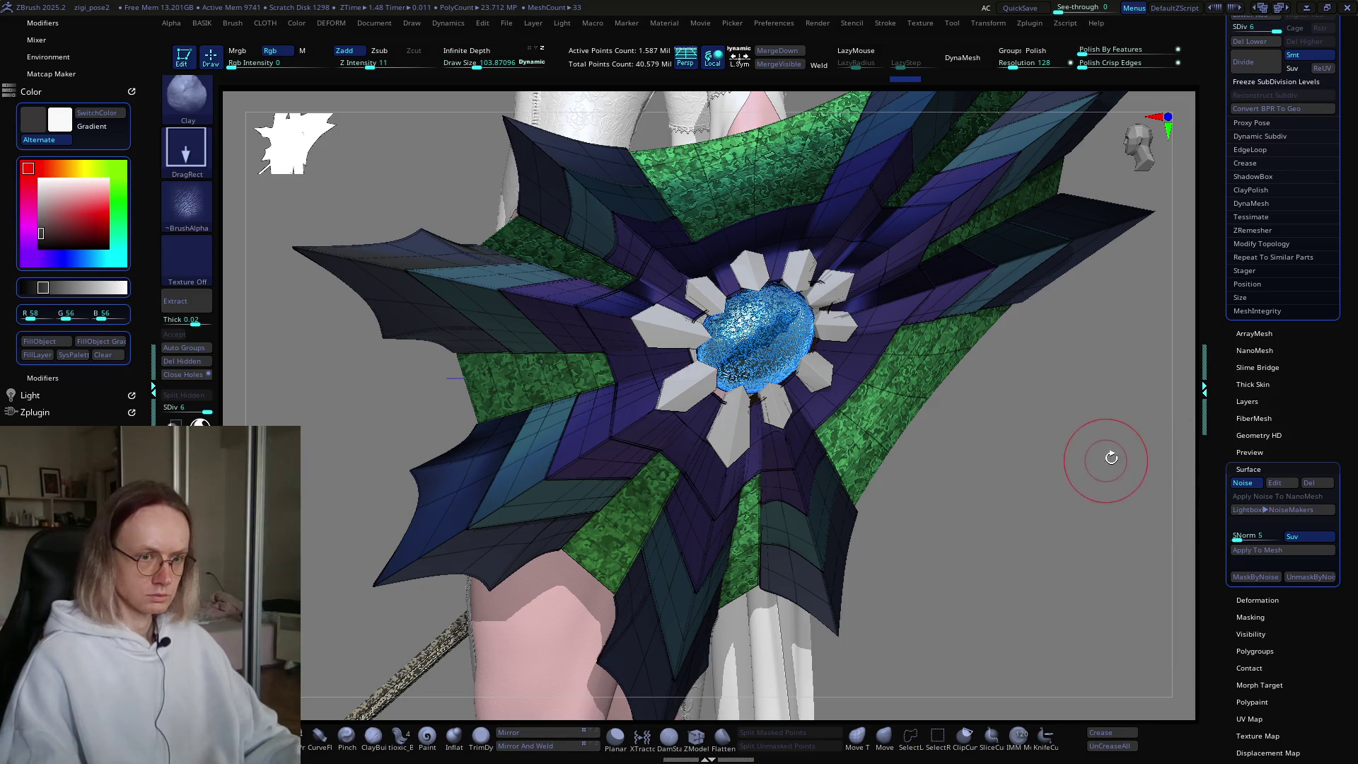
# Step: Bake the noise into the whole shield with Apply To Mesh and zoom in on its centre
pyautogui.click(1251, 553)
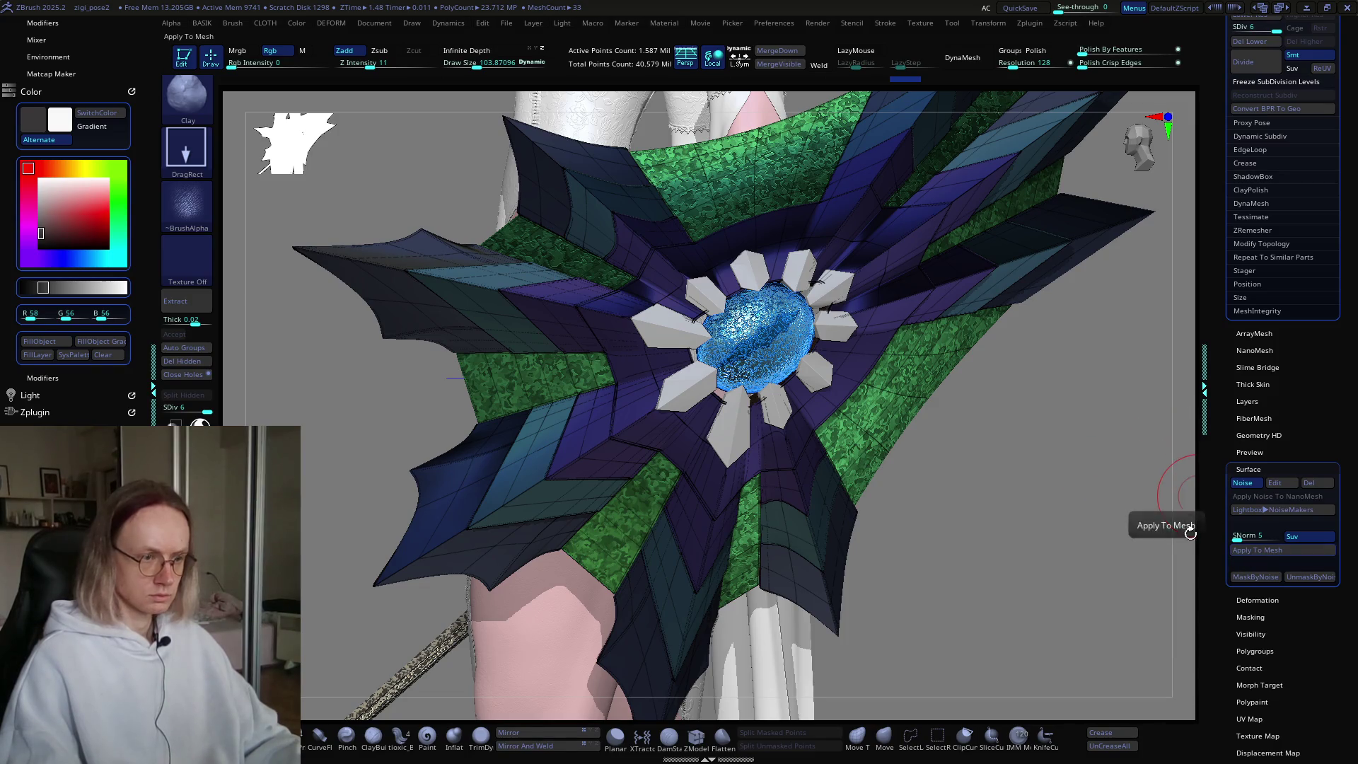
pyautogui.click(1256, 553)
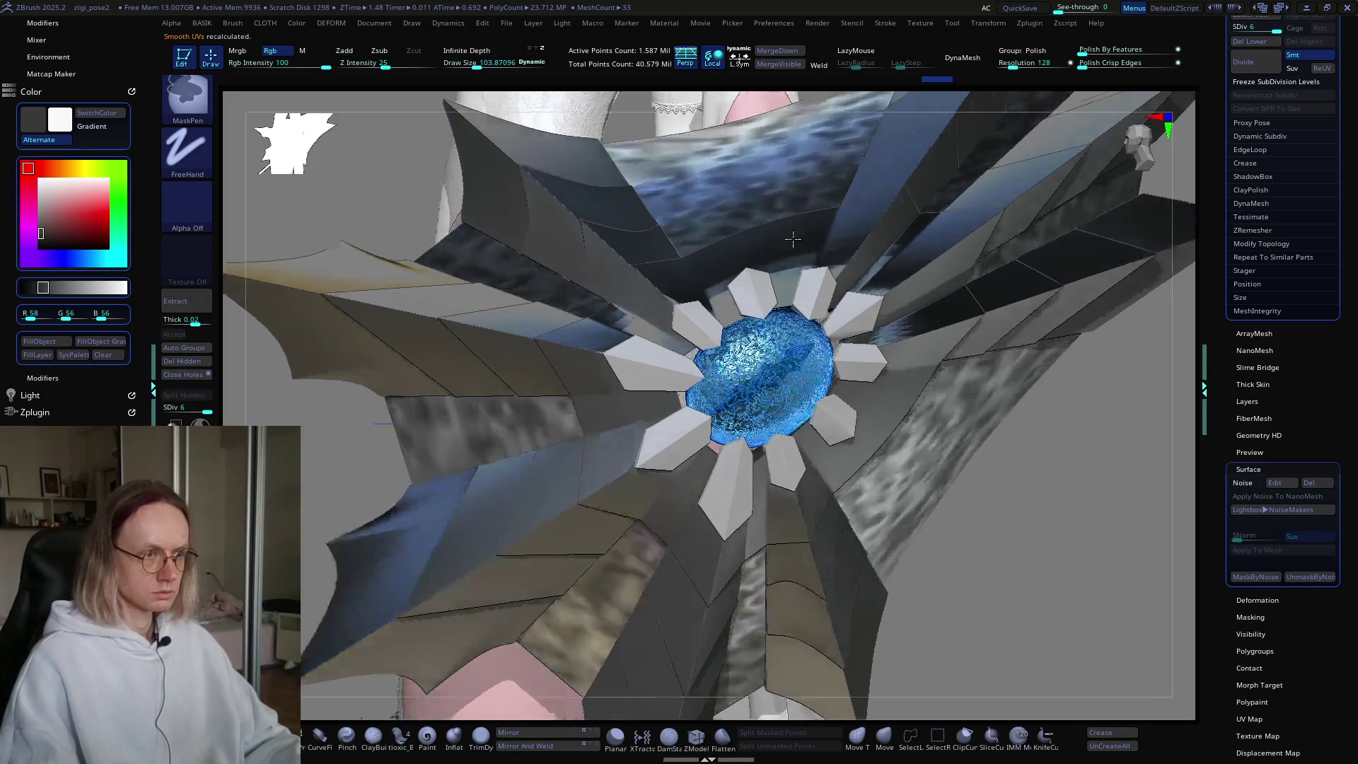
pyautogui.moveTo(884, 379)
pyautogui.keyDown('alt'); pyautogui.mouseDown(button='right')
pyautogui.moveTo(851, 294)
pyautogui.moveTo(889, 310)
pyautogui.moveTo(897, 280)
pyautogui.mouseUp(button='right'); pyautogui.keyUp('alt')
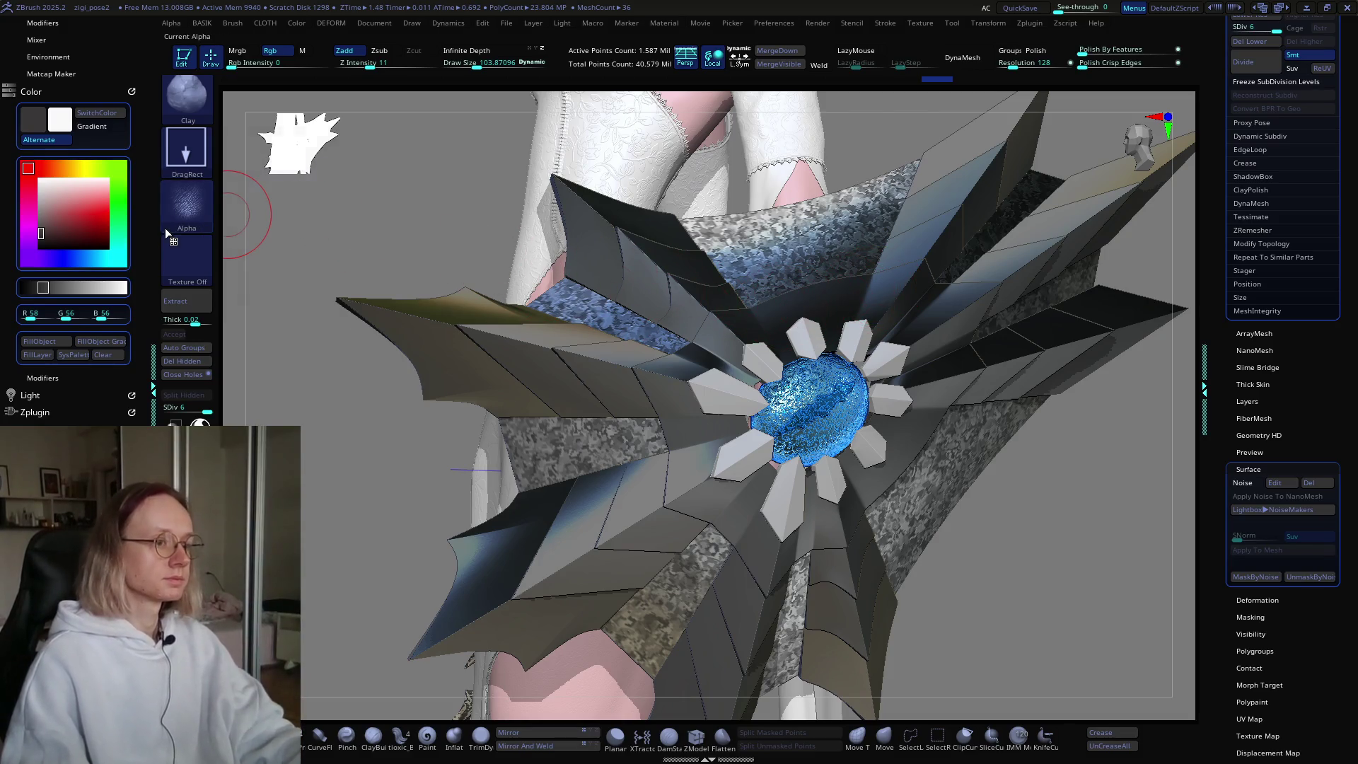
pyautogui.scroll(5, 786, 352)
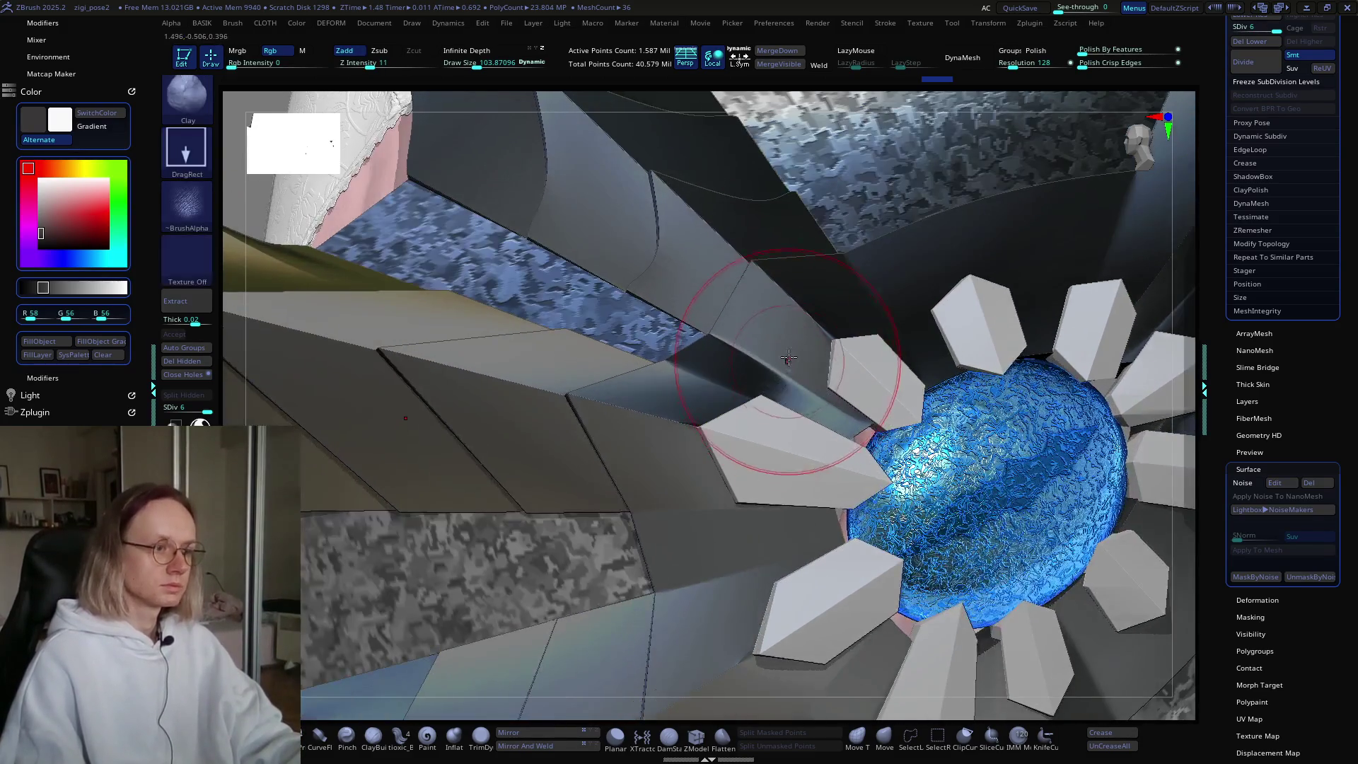
# Step: Mask with Ctrl and try applying noise to part of the shield, triggering the lowest-subdivision warning
pyautogui.press('ctrl')
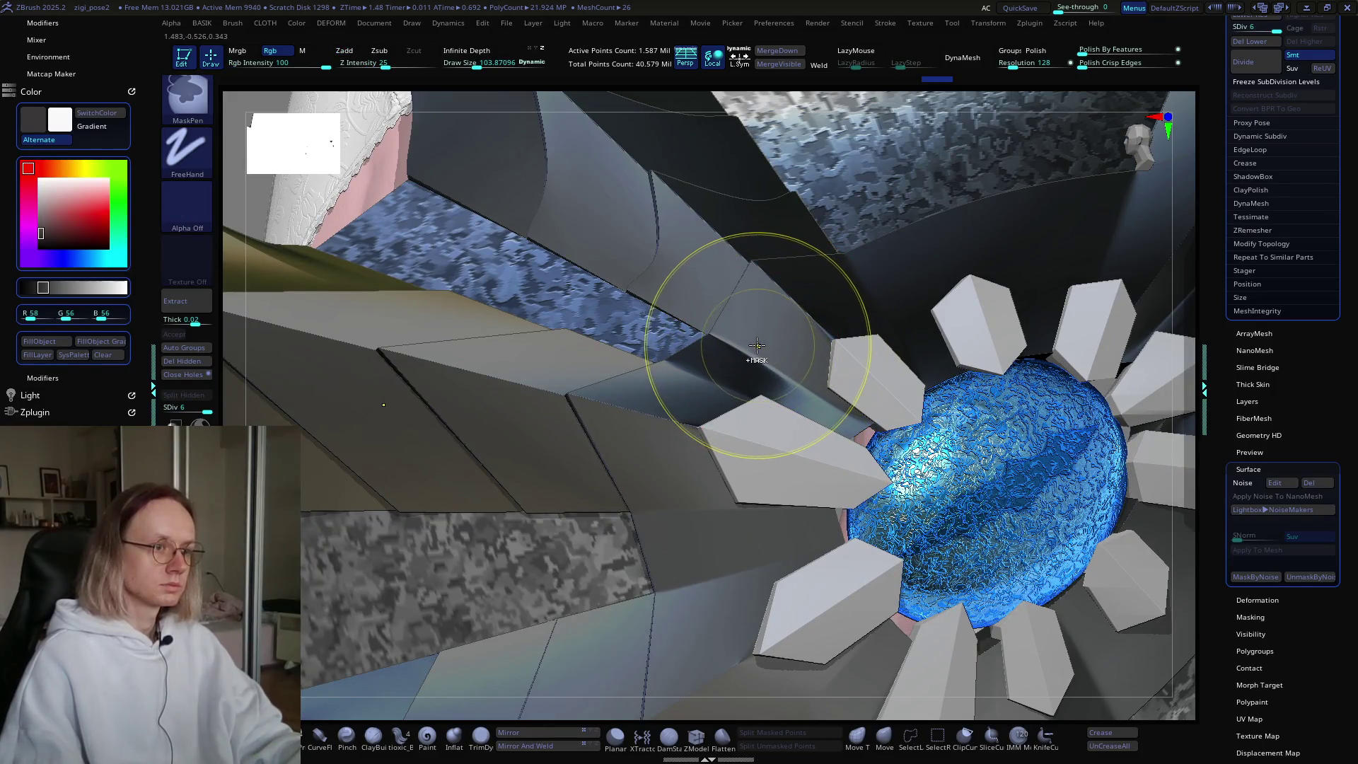
pyautogui.keyDown('ctrl'); pyautogui.scroll(3, 736, 333); pyautogui.keyUp('ctrl')
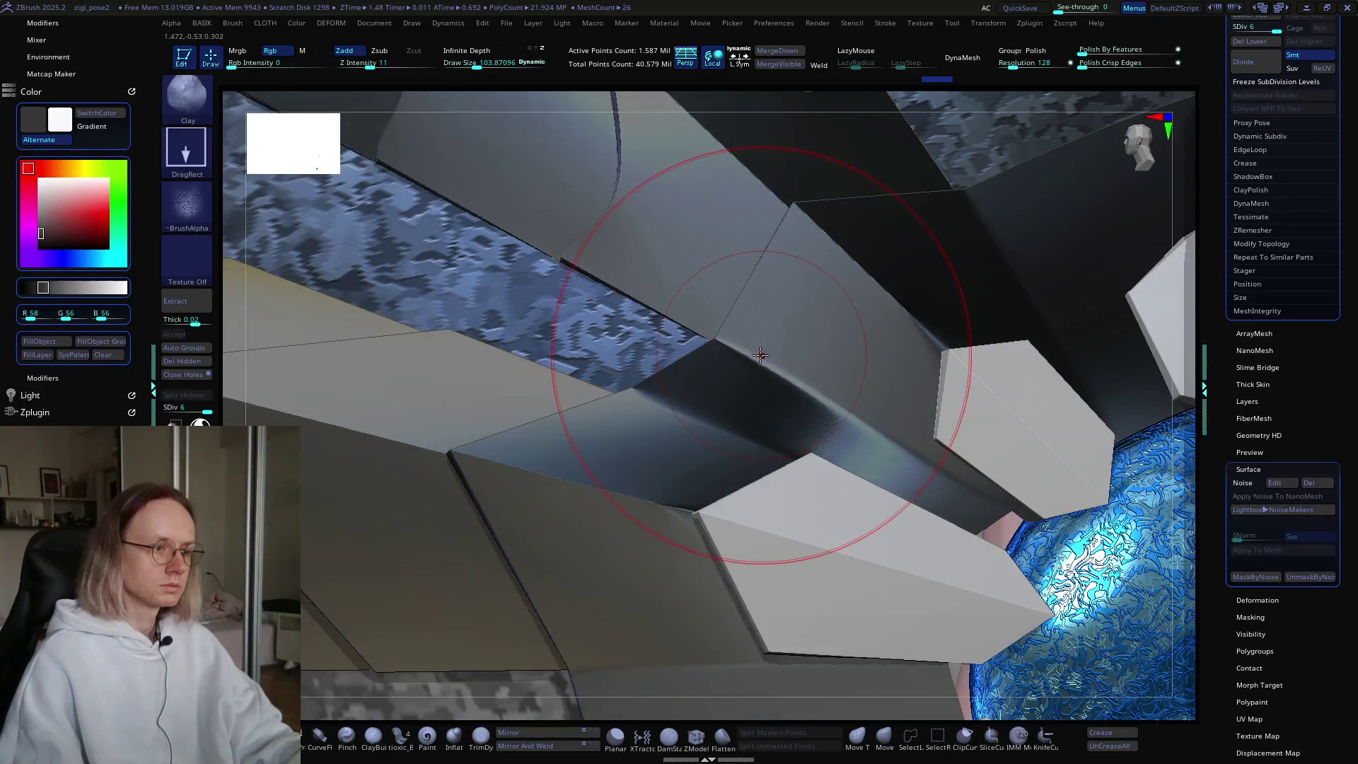
pyautogui.keyDown('ctrl'); pyautogui.scroll(-3, 734, 370); pyautogui.keyUp('ctrl')
pyautogui.keyDown('ctrl'); pyautogui.scroll(-2, 690, 340); pyautogui.keyUp('ctrl')
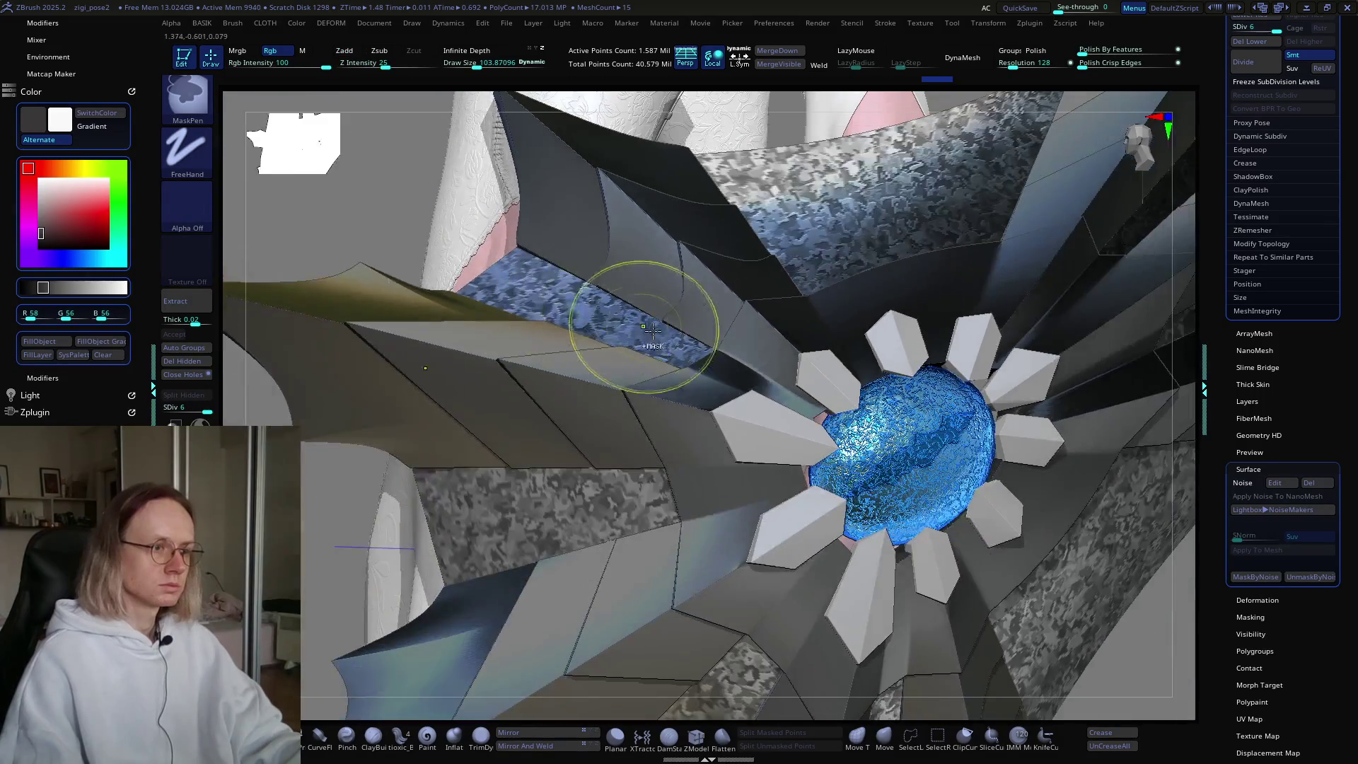
pyautogui.keyDown('ctrl'); pyautogui.scroll(-5, 709, 350); pyautogui.keyUp('ctrl')
pyautogui.keyDown('ctrl'); pyautogui.scroll(-1, 742, 299); pyautogui.keyUp('ctrl')
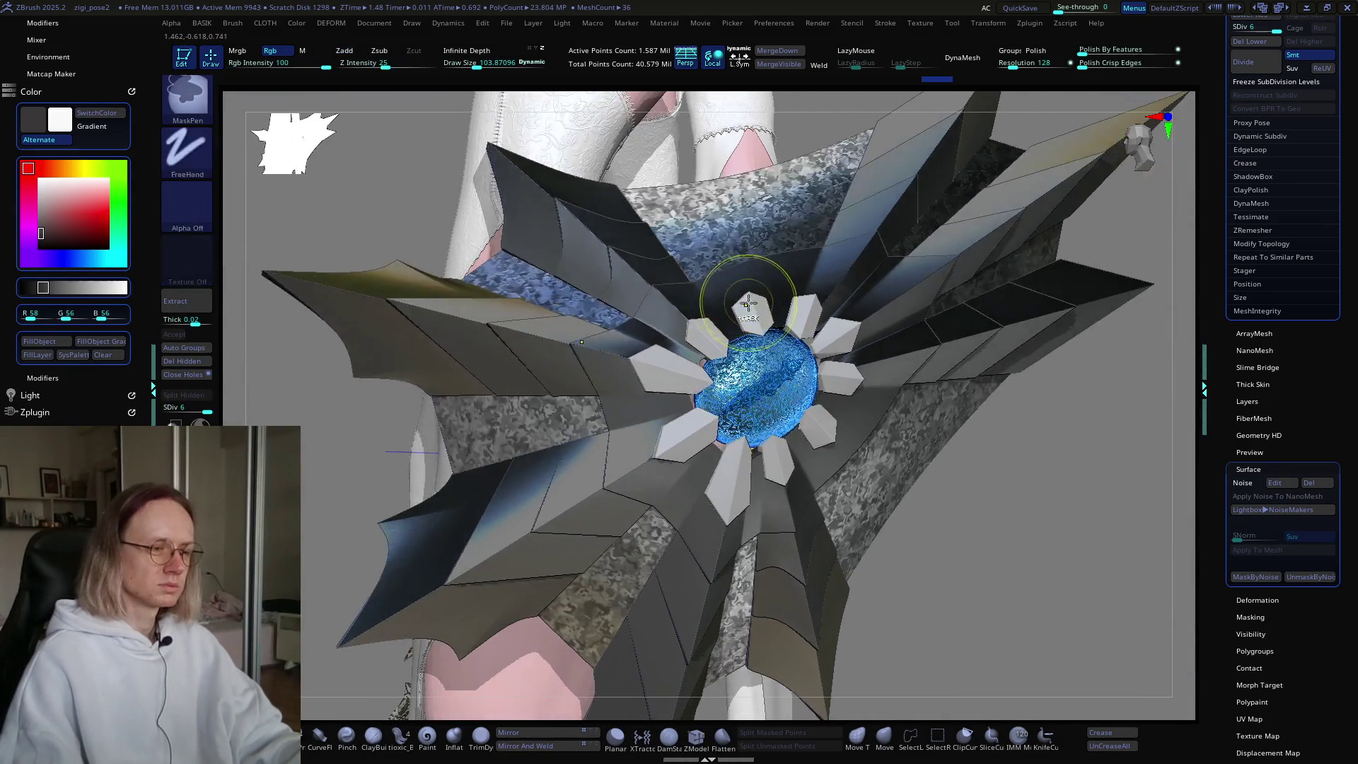
pyautogui.press('ctrl')
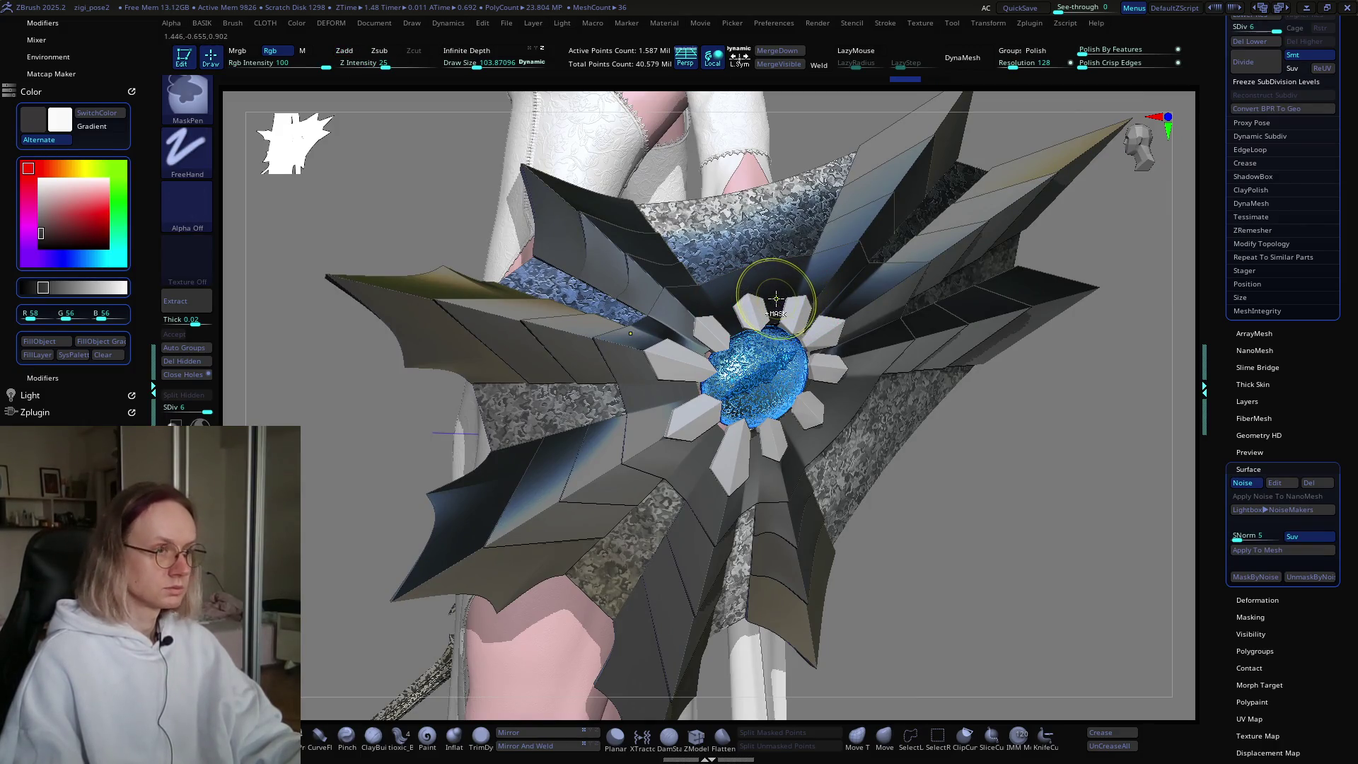
pyautogui.keyDown('ctrl'); pyautogui.keyDown('shift'); pyautogui.click(776, 301); pyautogui.keyUp('shift'); pyautogui.keyUp('ctrl')
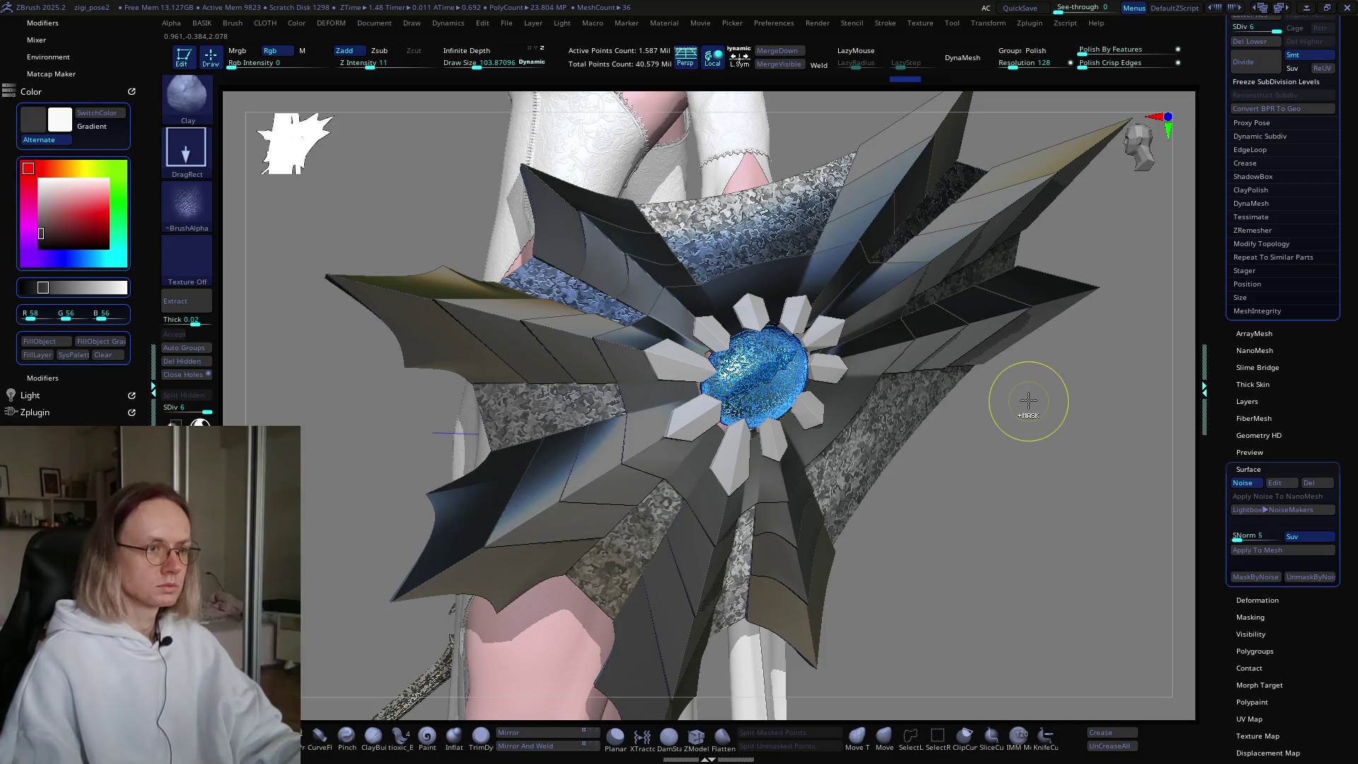
# Step: Turn off noise, clear the mask, subdivide the fan piece one level and preview noise again
pyautogui.keyDown('ctrl'); pyautogui.click(1028, 399); pyautogui.keyUp('ctrl')
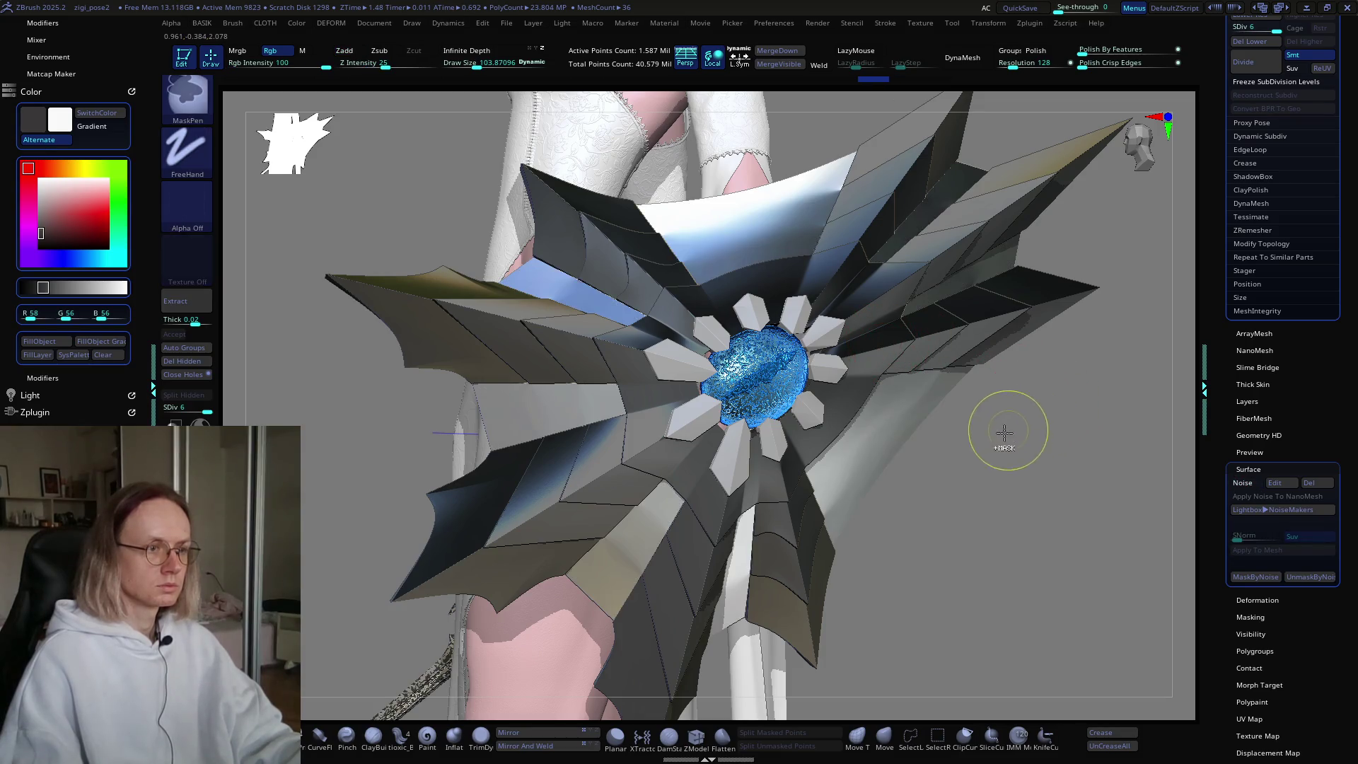
pyautogui.keyDown('ctrl'); pyautogui.click(1005, 430); pyautogui.keyUp('ctrl')
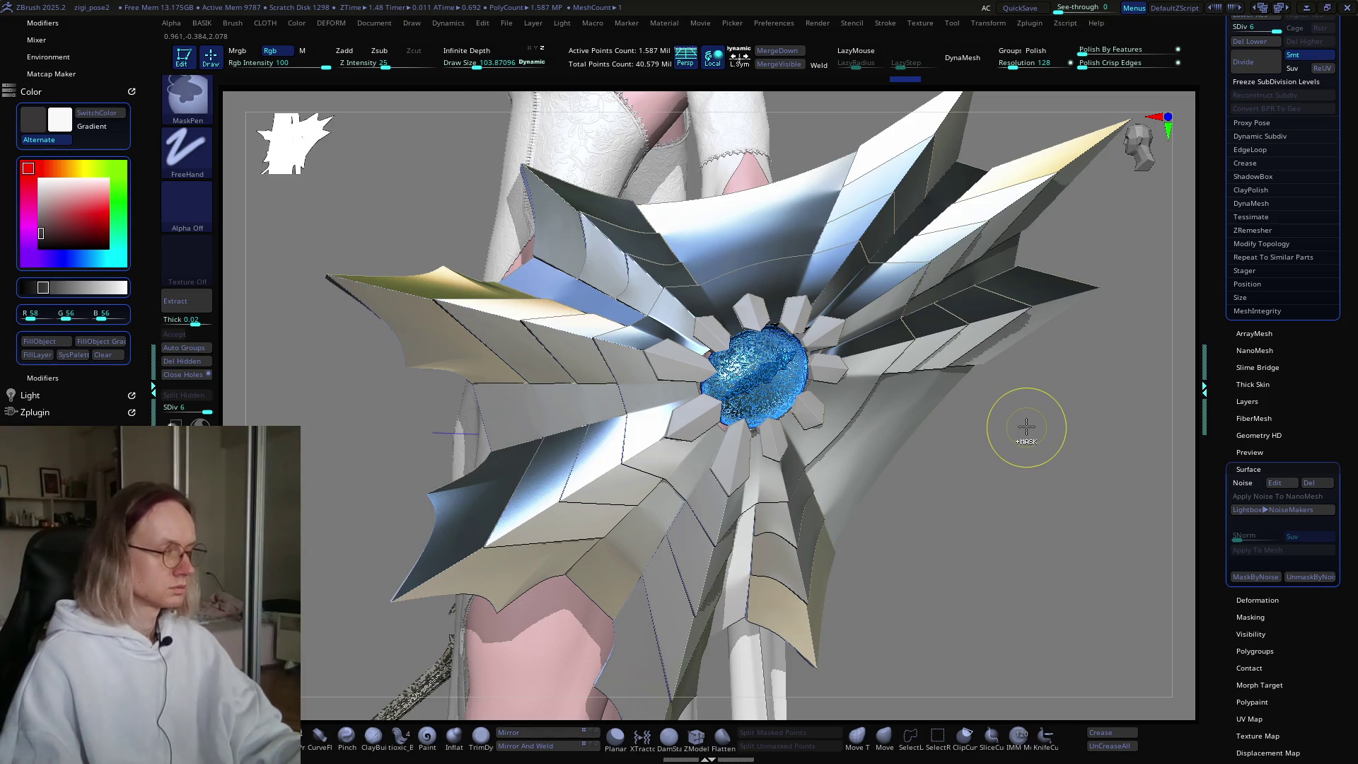
pyautogui.hotkey('ctrl', 'd')
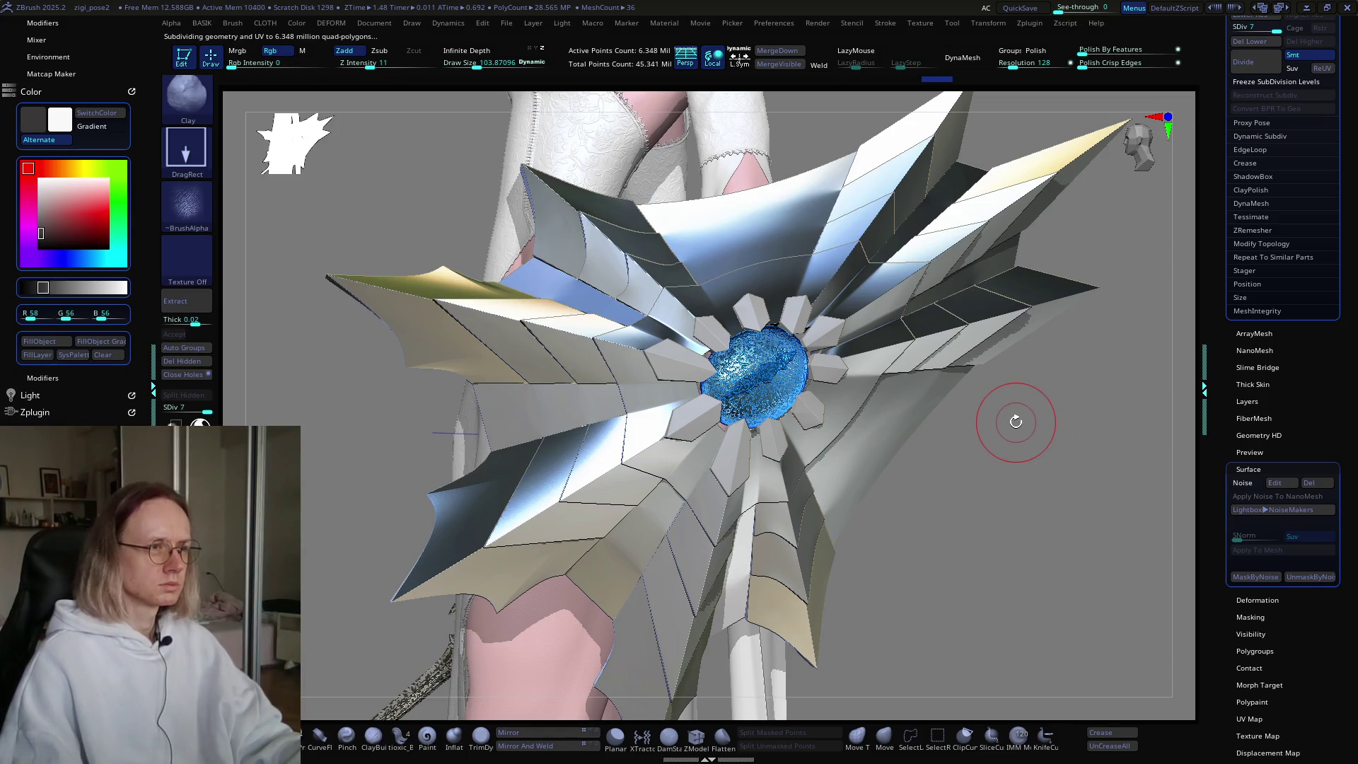
pyautogui.click(1241, 483)
# Step: Hide and unhide fan panels with SelectRect, then turn surface noise on for those panels
pyautogui.hotkey('ctrl', 'shift')
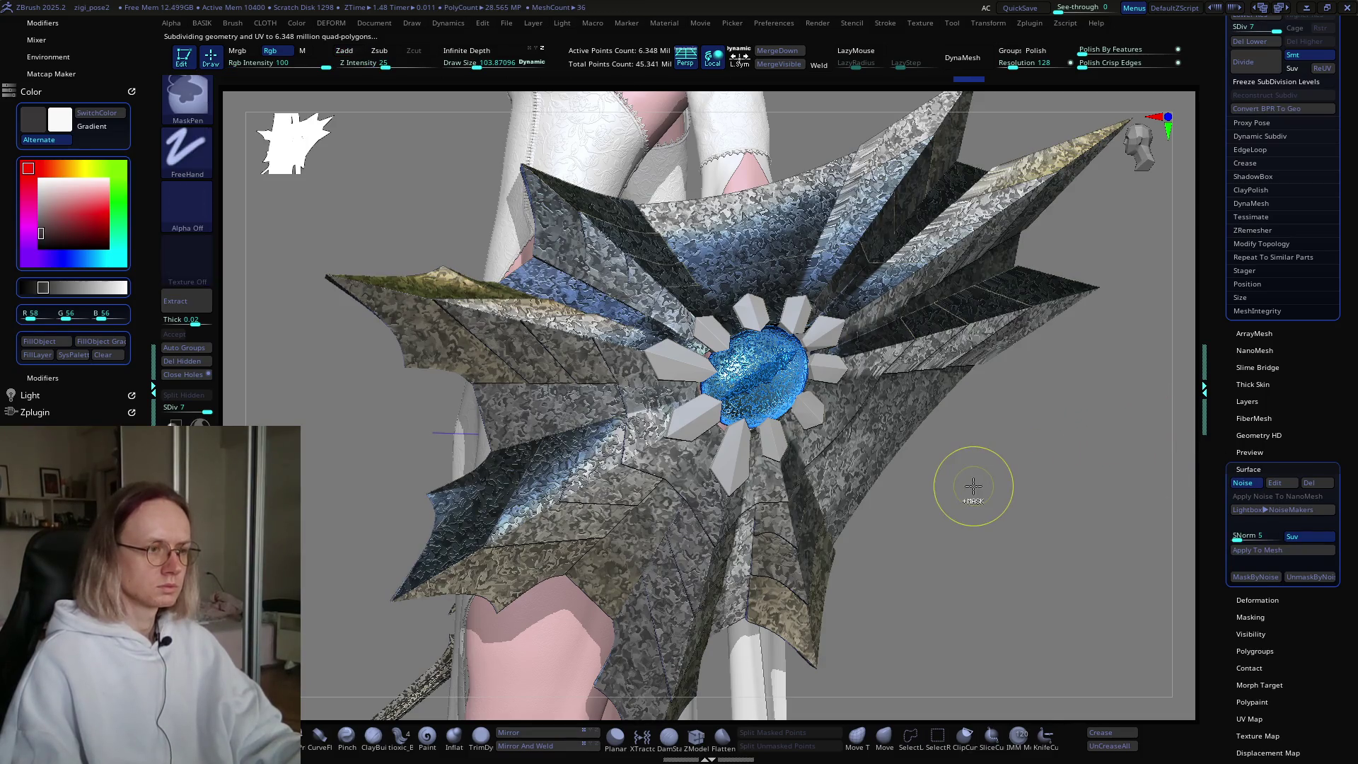
pyautogui.keyDown('ctrl'); pyautogui.keyDown('shift'); pyautogui.click(877, 426); pyautogui.keyUp('shift'); pyautogui.keyUp('ctrl')
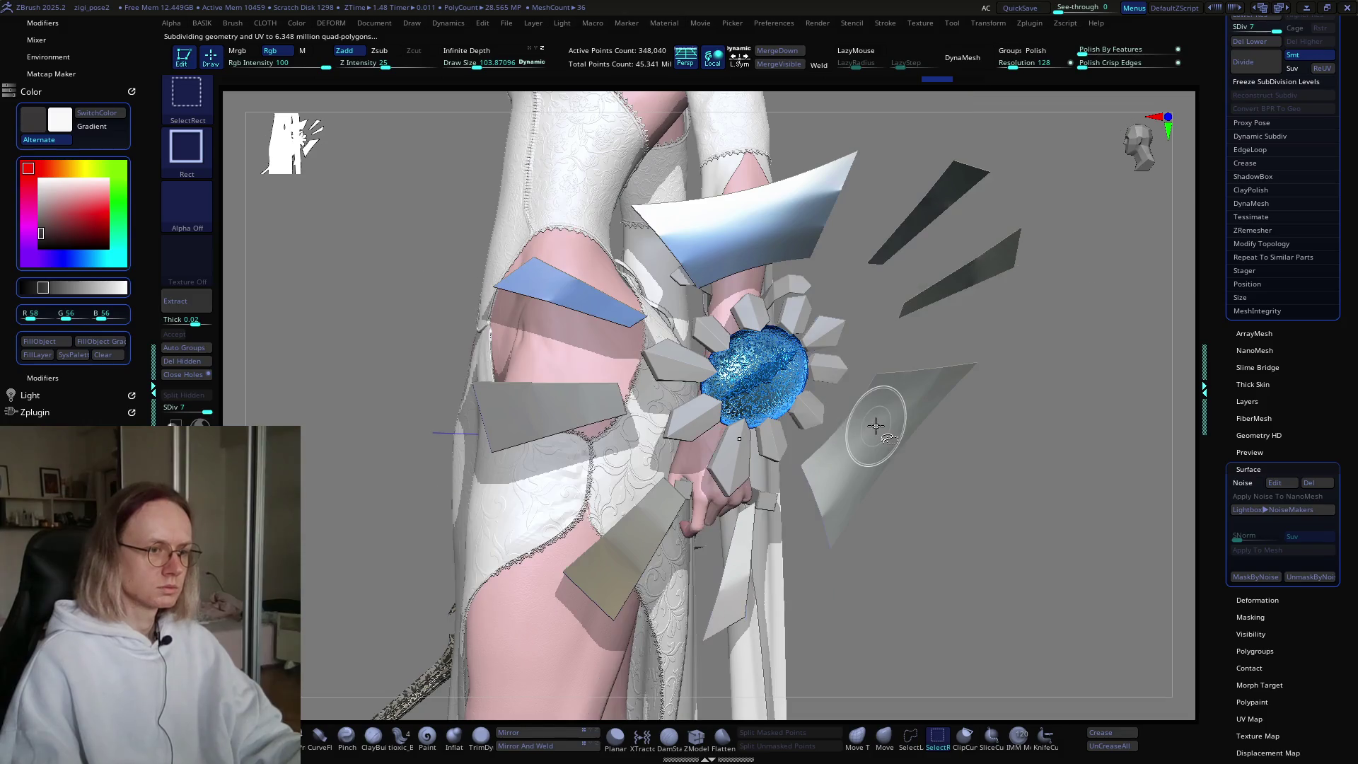
pyautogui.keyDown('ctrl'); pyautogui.keyDown('shift'); pyautogui.click(1021, 459); pyautogui.keyUp('shift'); pyautogui.keyUp('ctrl')
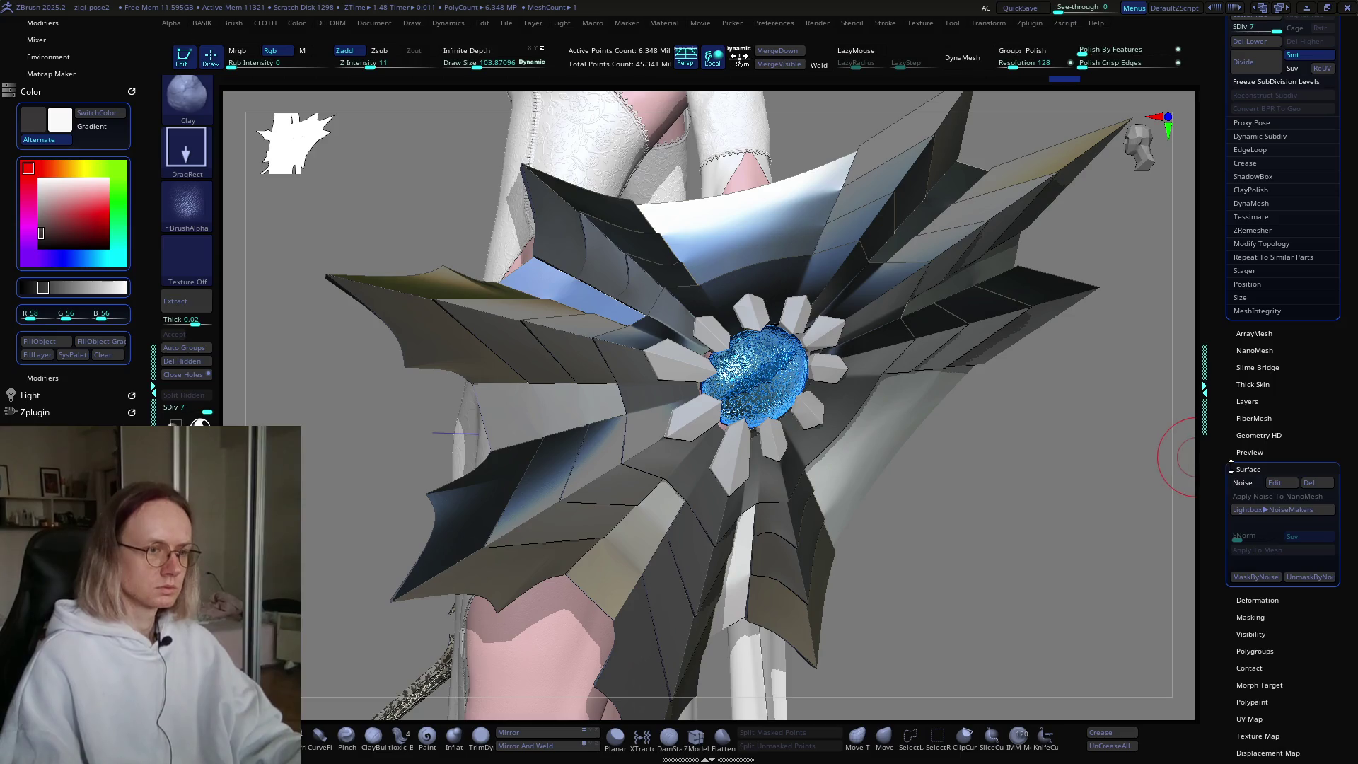
pyautogui.click(1243, 483)
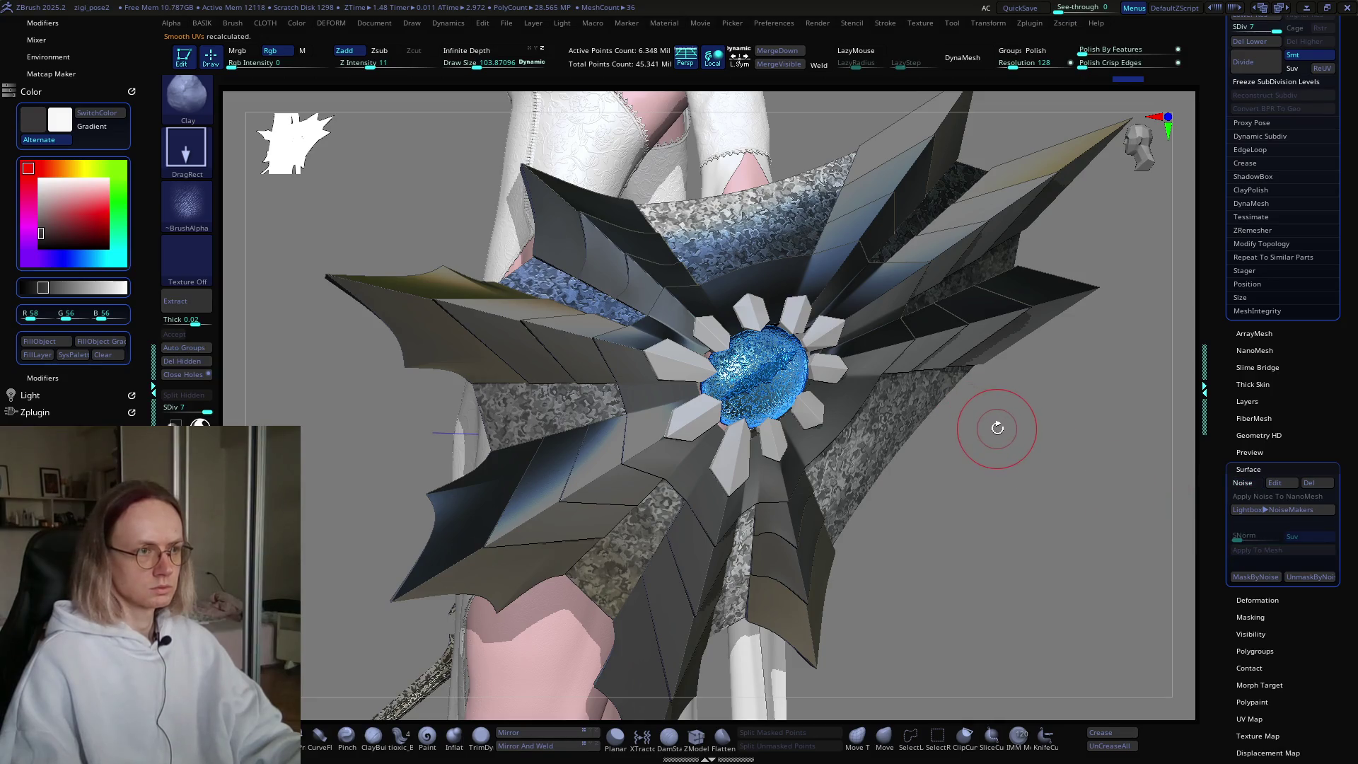
# Step: Save the project, overwriting the existing zigi_pose2.ZPR, and orbit the model
pyautogui.hotkey('ctrl', 's')
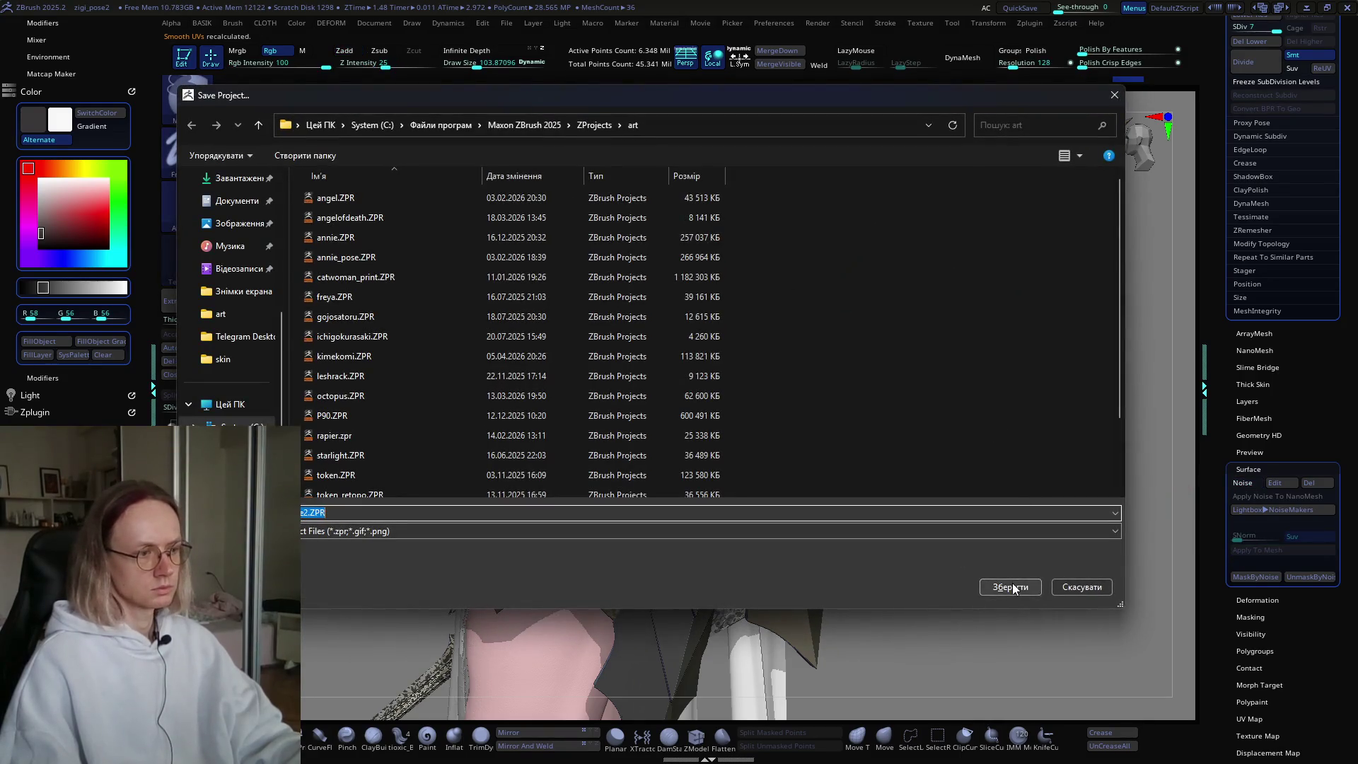
pyautogui.click(1012, 587)
pyautogui.click(714, 372)
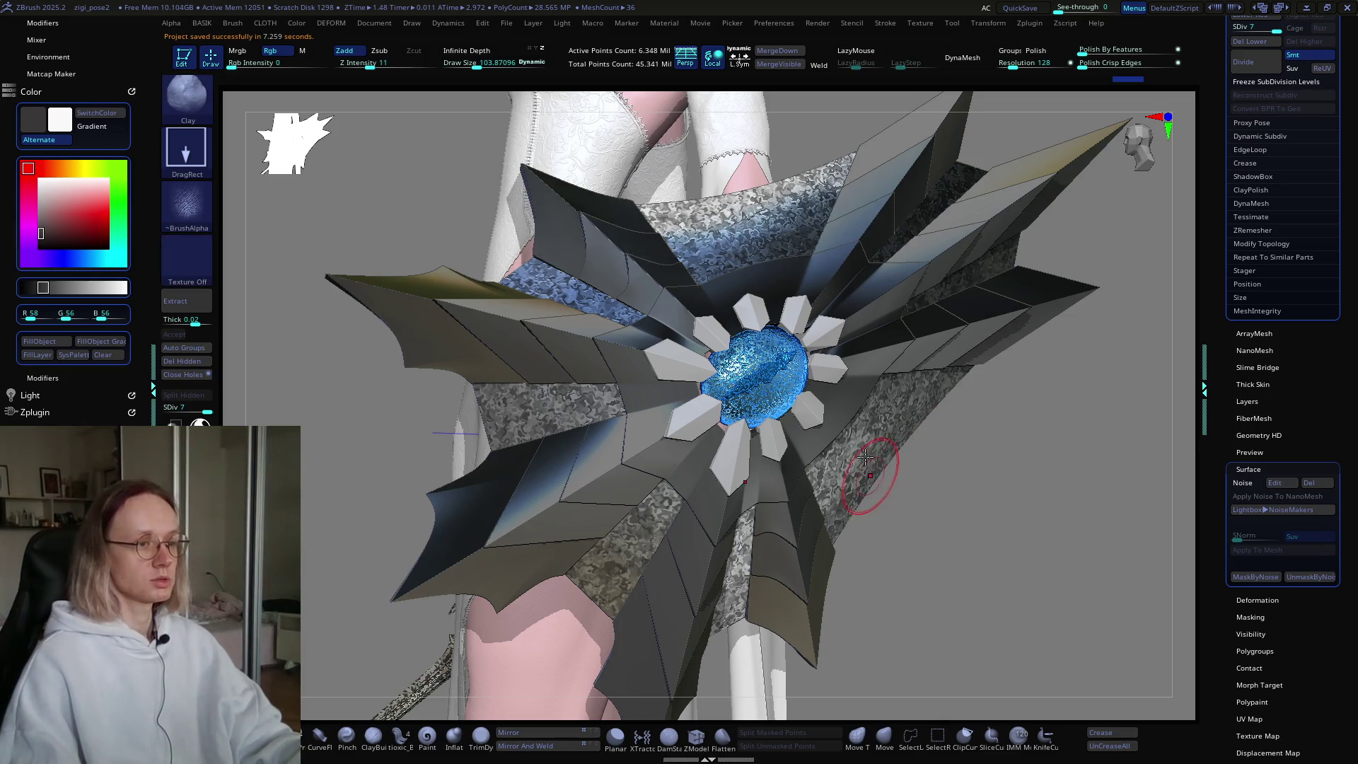
pyautogui.moveTo(1036, 489)
pyautogui.mouseDown()
pyautogui.moveTo(973, 501)
pyautogui.moveTo(1030, 445)
pyautogui.moveTo(1071, 450)
pyautogui.moveTo(958, 451)
pyautogui.moveTo(1015, 446)
pyautogui.moveTo(969, 446)
pyautogui.mouseUp()
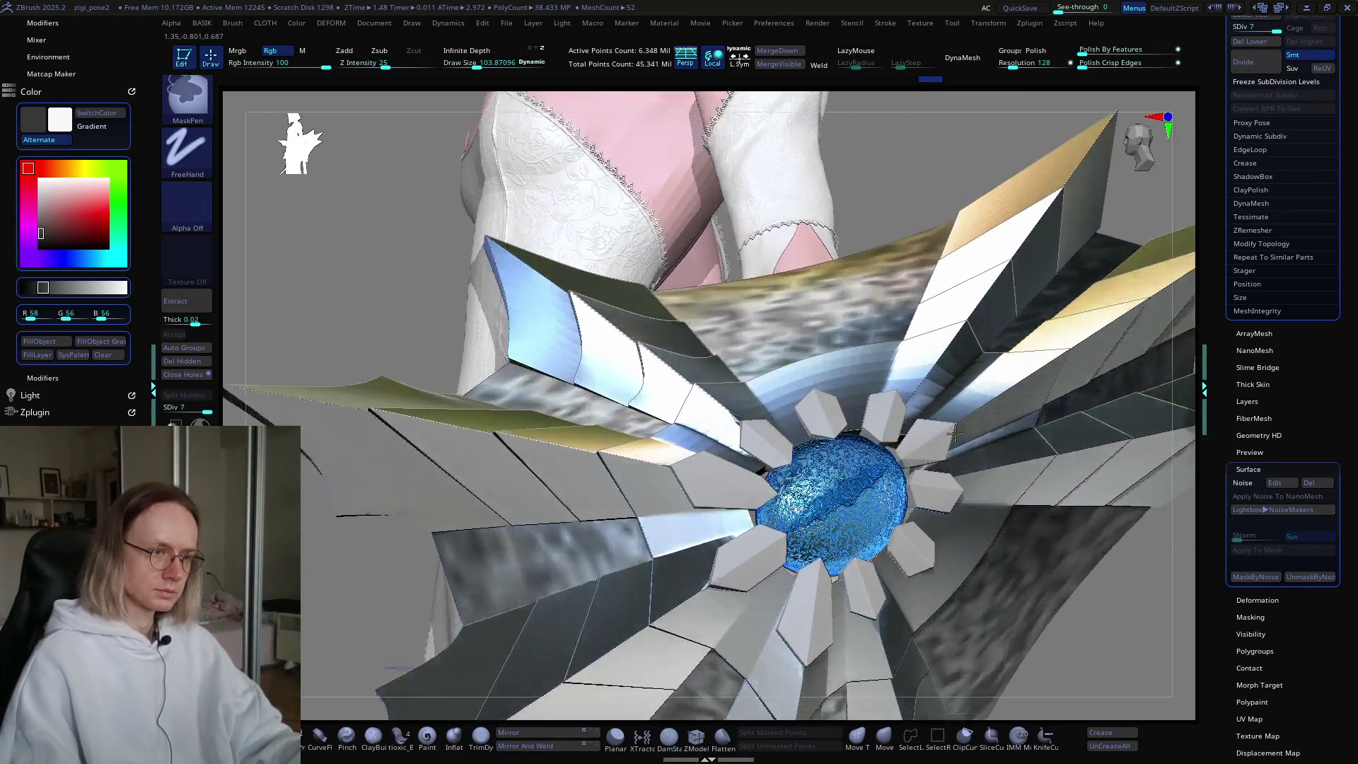
# Step: Frame the star-shaped shoulder piece from the front and bring up the brush library
pyautogui.moveTo(782, 361)
pyautogui.keyDown('ctrl'); pyautogui.mouseDown(button='right')
pyautogui.moveTo(821, 352)
pyautogui.moveTo(924, 394)
pyautogui.moveTo(817, 355)
pyautogui.moveTo(839, 330)
pyautogui.moveTo(796, 368)
pyautogui.mouseUp(button='right'); pyautogui.keyUp('ctrl')
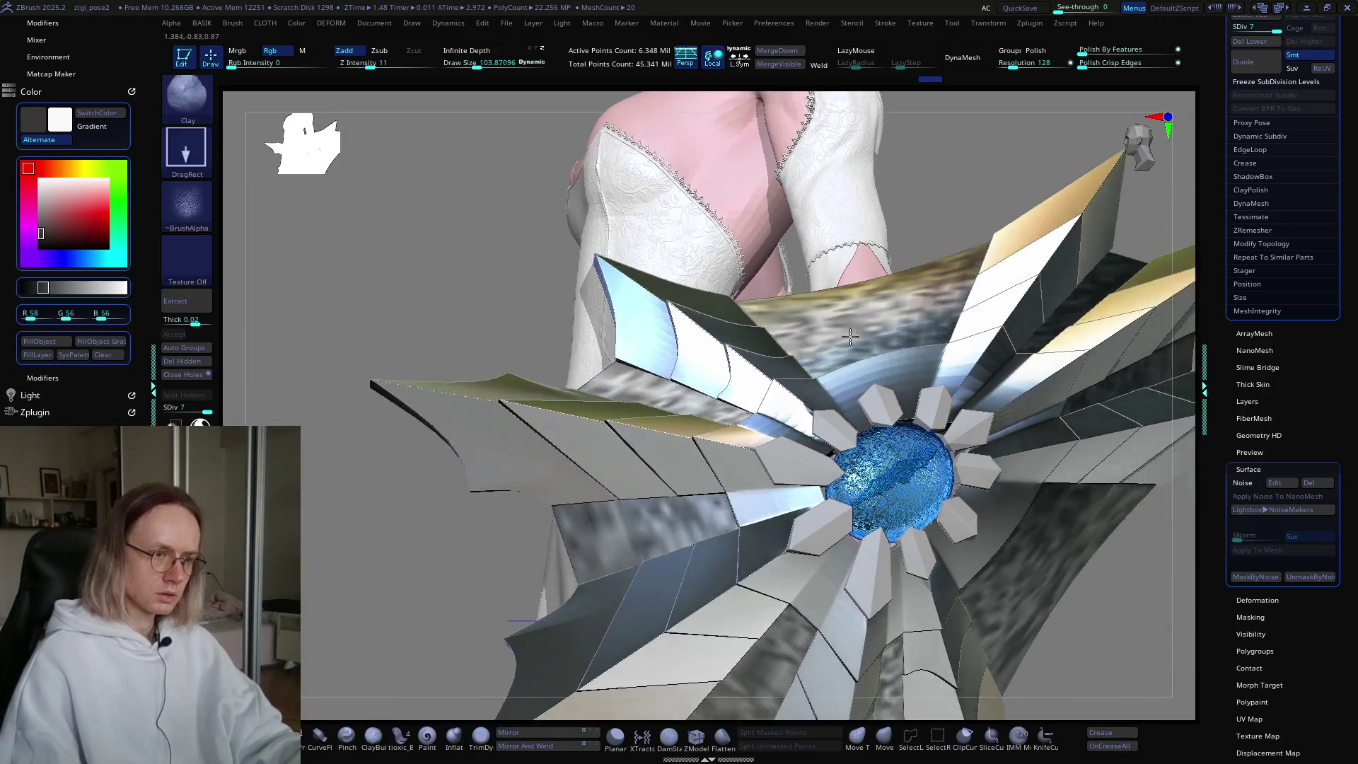
pyautogui.moveTo(708, 484); pyautogui.dragTo(478, 339, button='right')
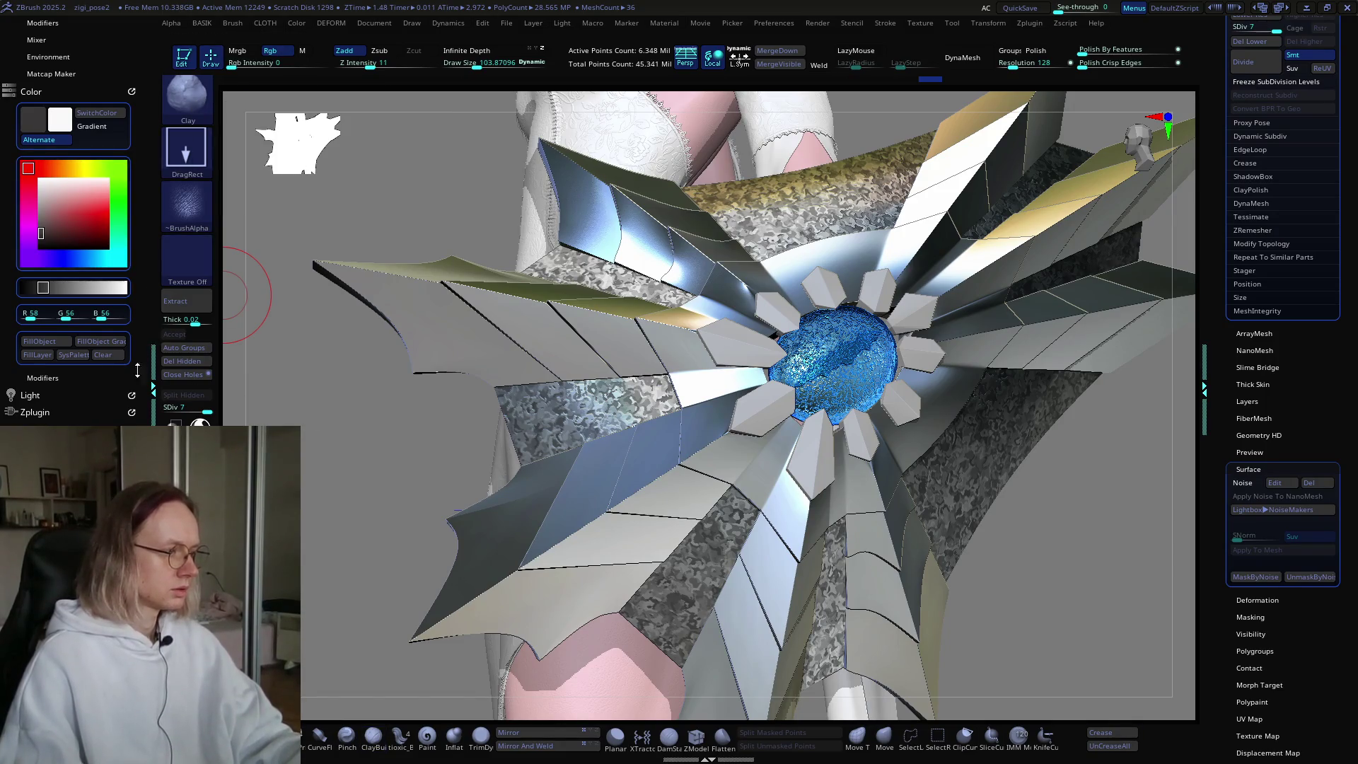
pyautogui.press('b')
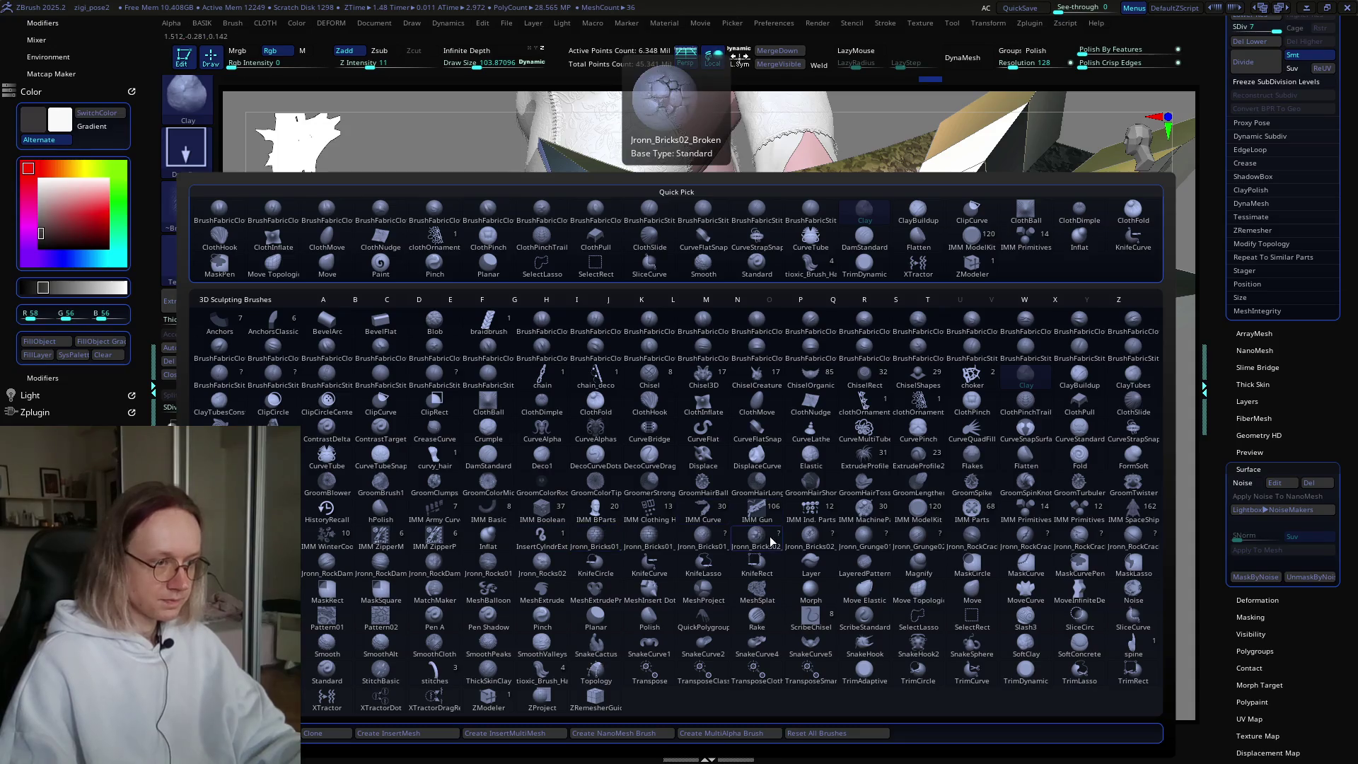
# Step: Stamp Jronn_Grunge02 grunge onto the left panel with DragRect and enable Rgb colour painting
pyautogui.click(923, 536)
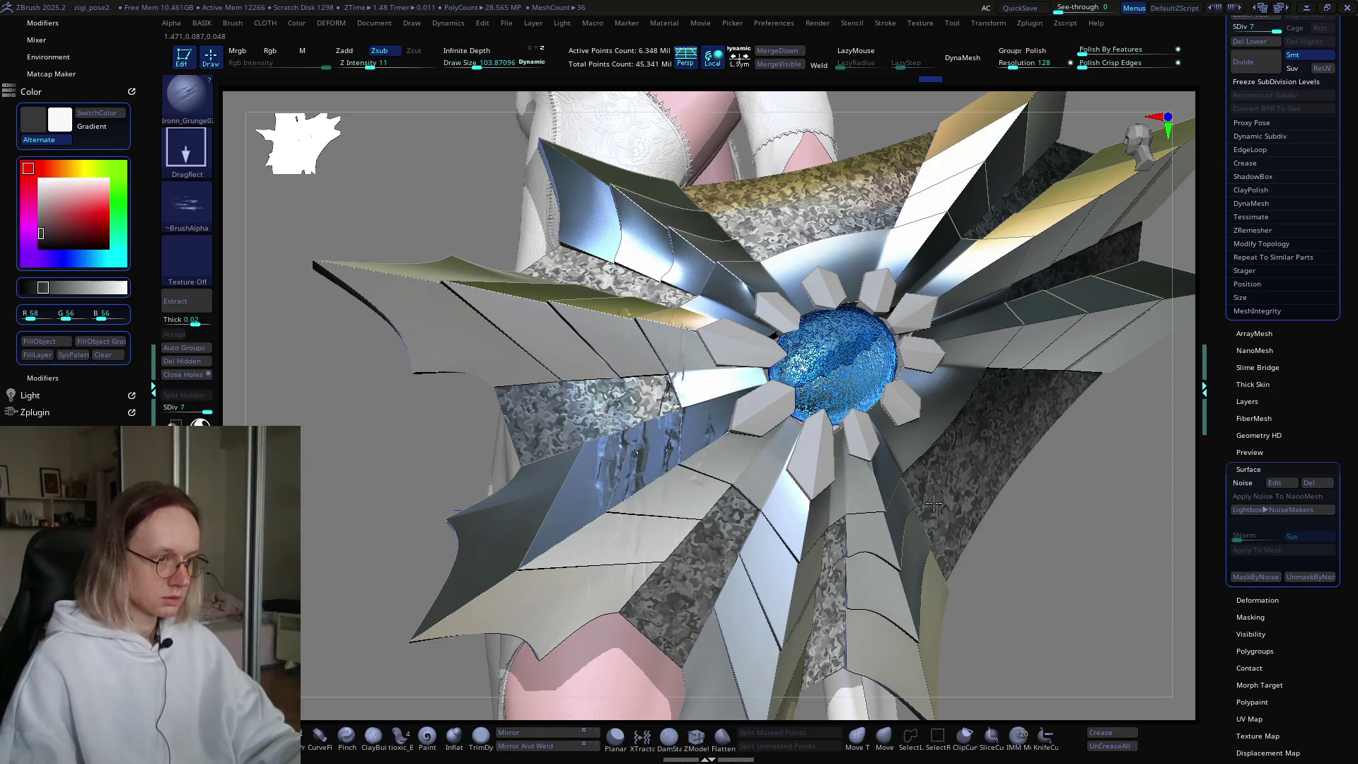
pyautogui.moveTo(758, 453); pyautogui.dragTo(918, 518)
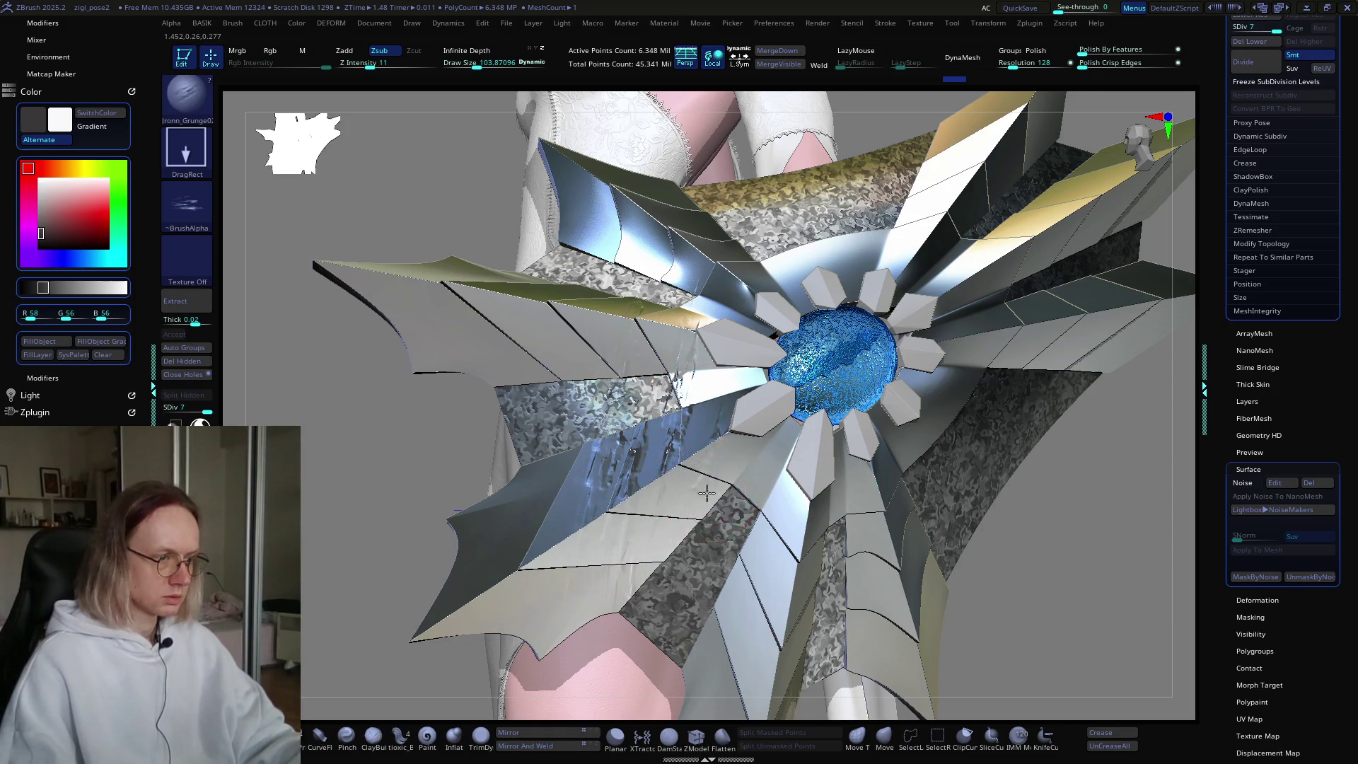
pyautogui.moveTo(705, 491); pyautogui.dragTo(825, 451, button='right')
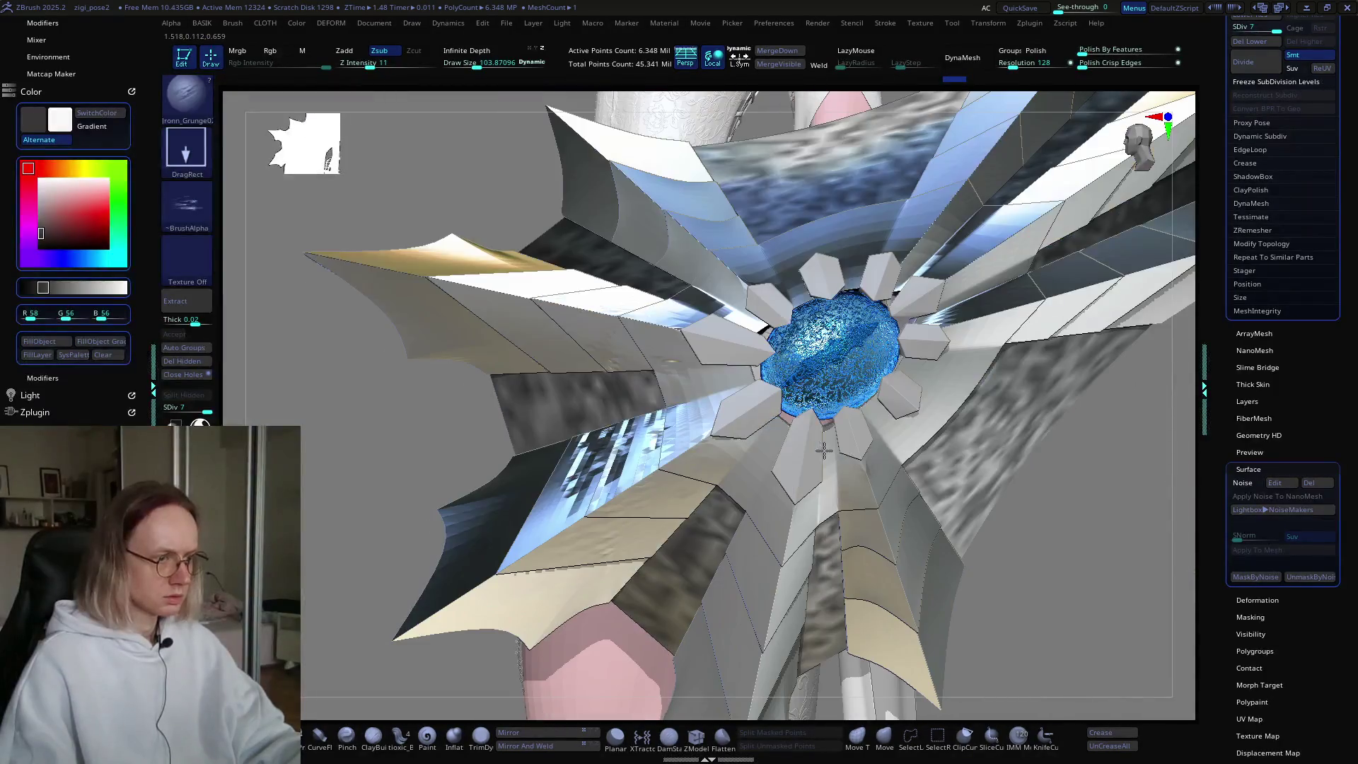
pyautogui.moveTo(712, 424); pyautogui.dragTo(775, 425, button='right')
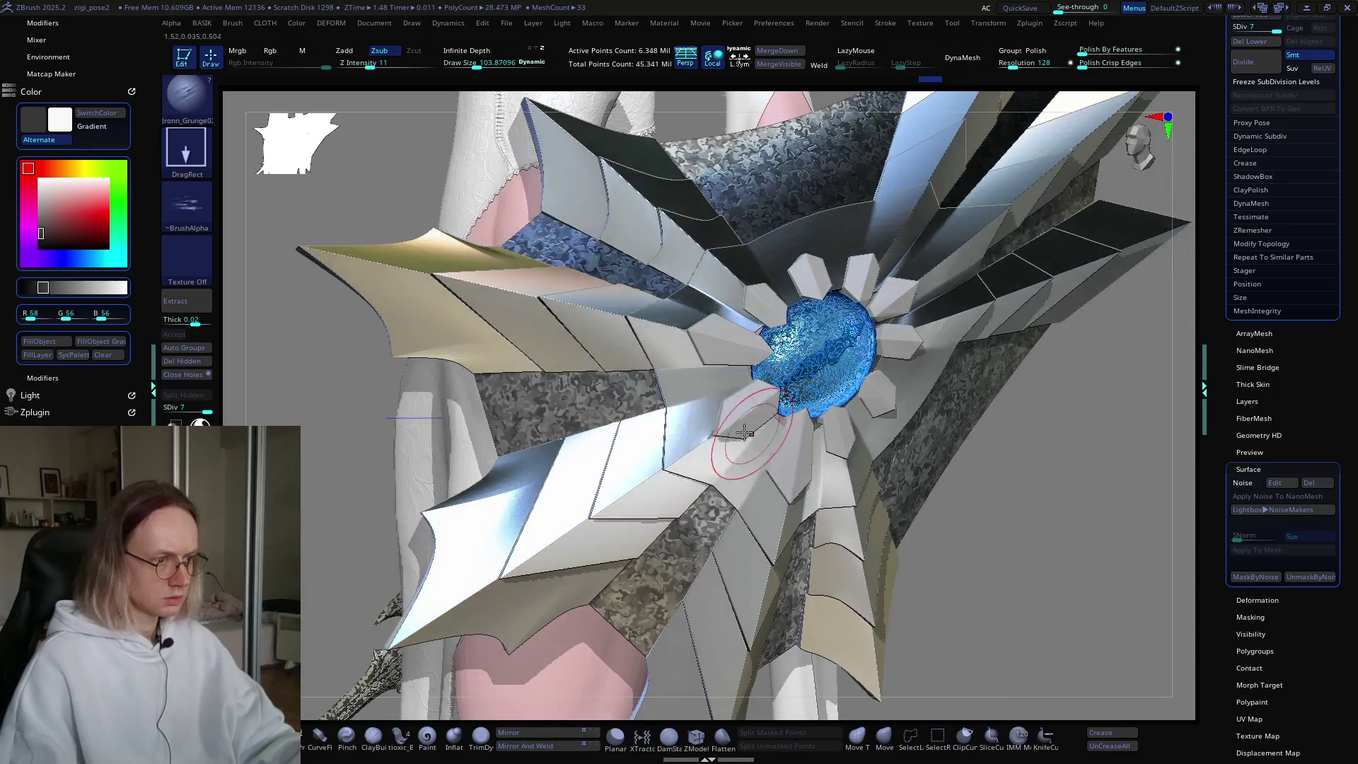
pyautogui.click(285, 52)
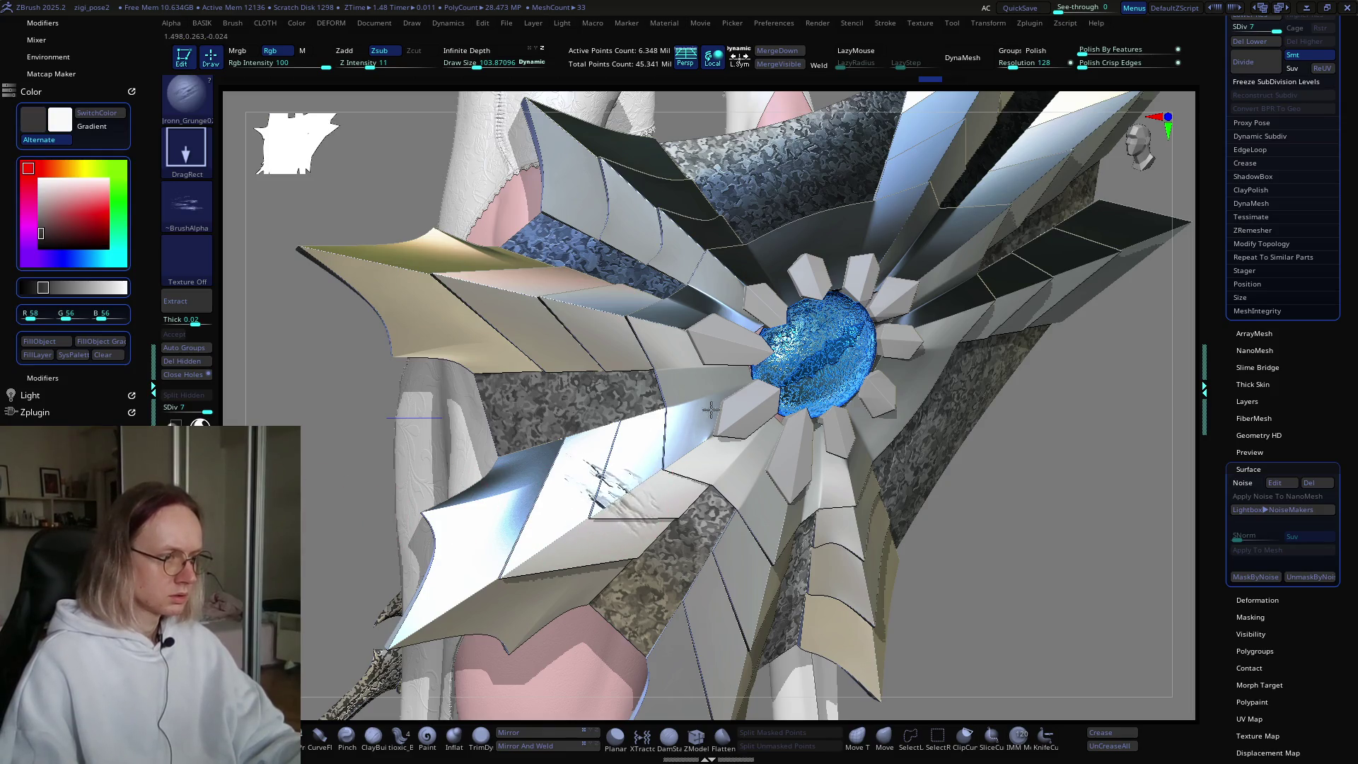
# Step: Ctrl-mask the spikes around the blue gem and swap the main and secondary colours
pyautogui.press('ctrl')
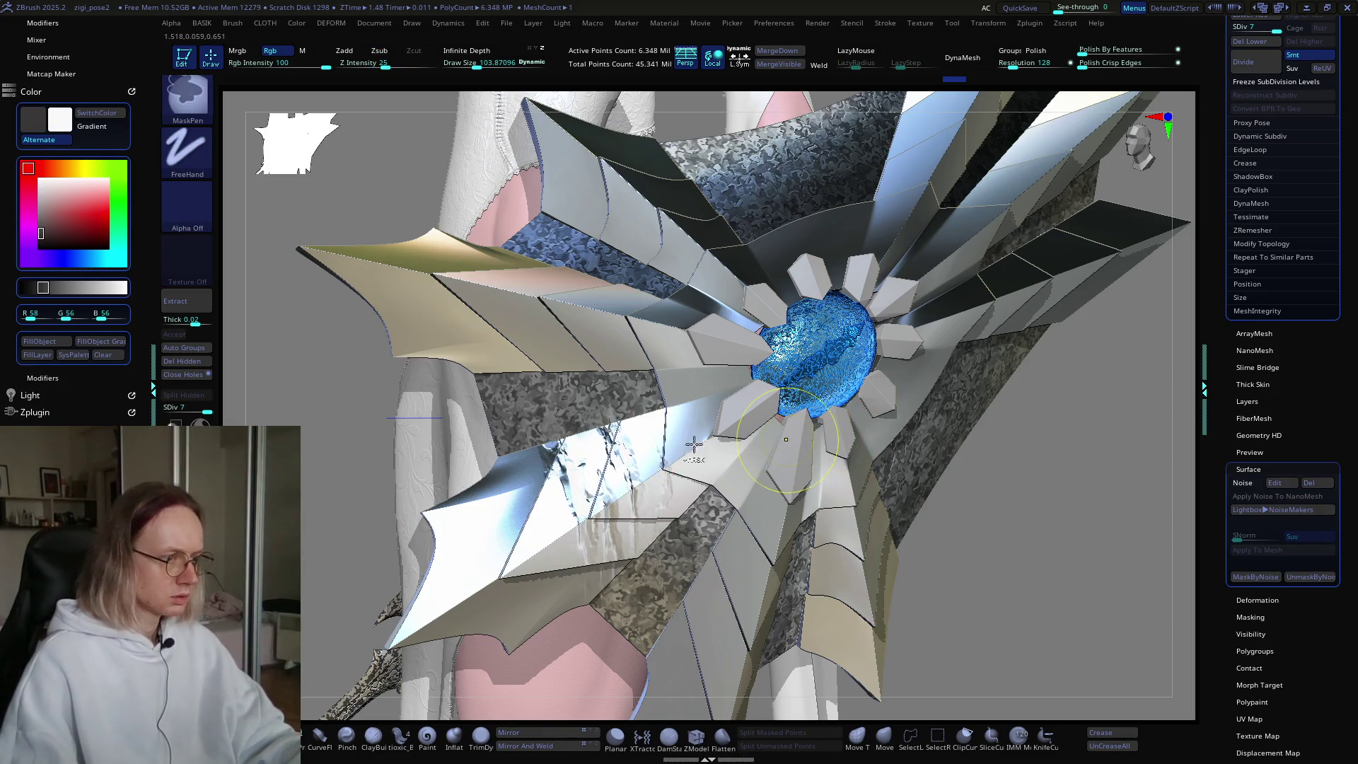
pyautogui.press('alt')
pyautogui.press('v')
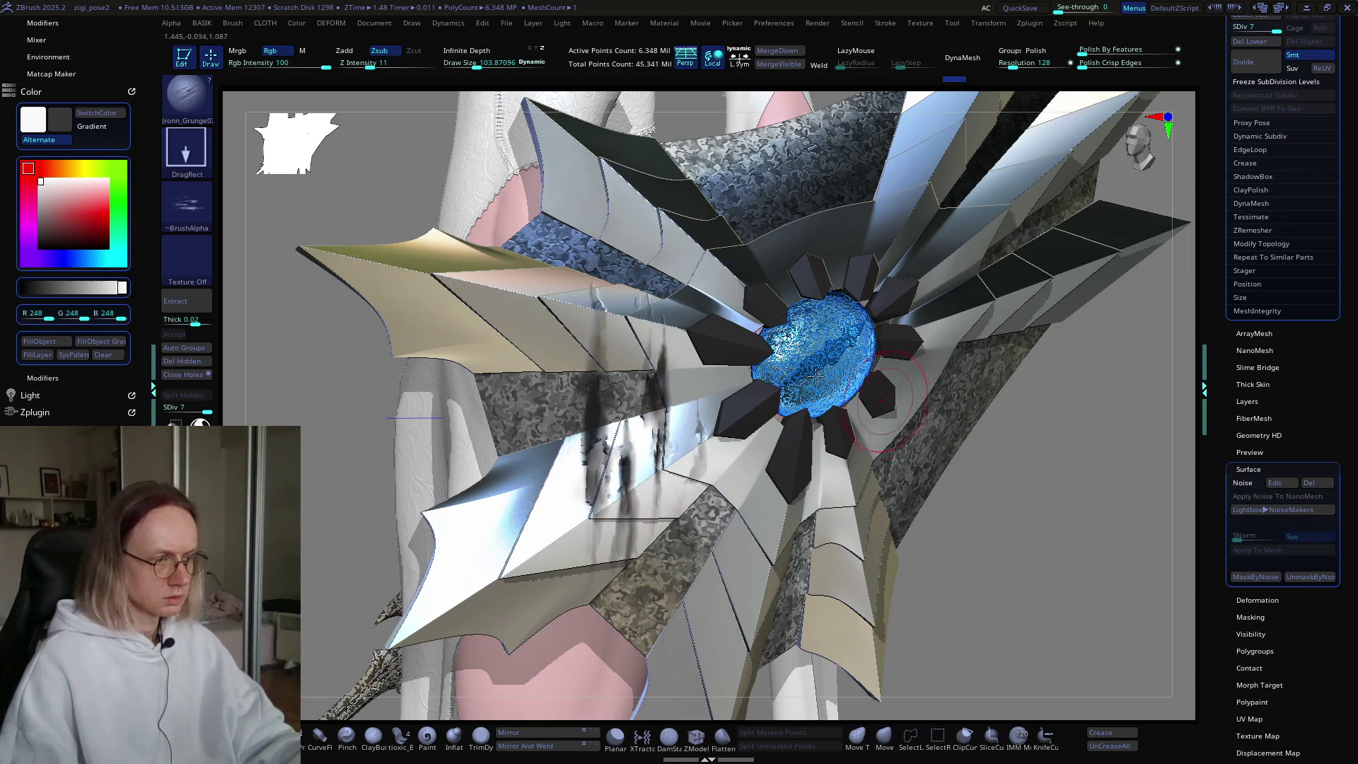
pyautogui.moveTo(688, 362); pyautogui.dragTo(779, 417, button='right')
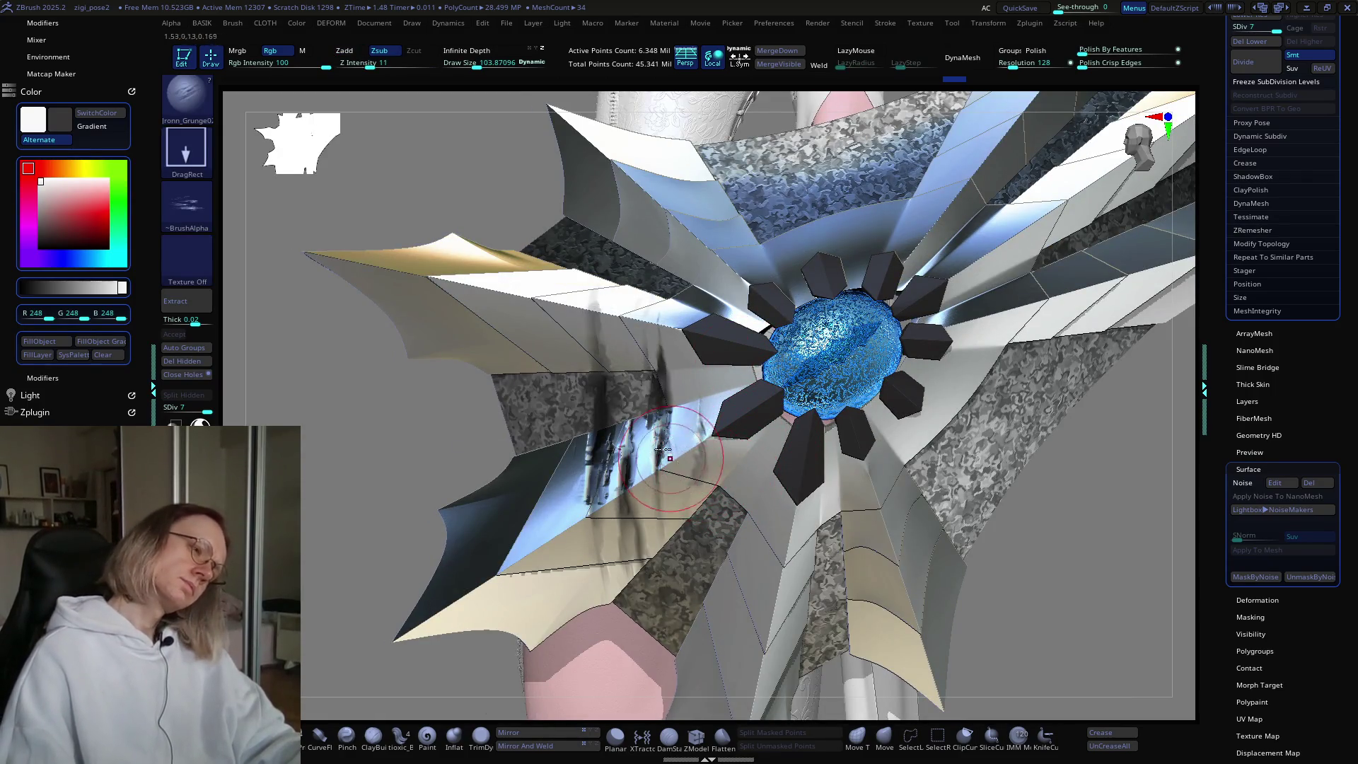
pyautogui.press('ctrl')
# Step: Undo unwanted dark streaked grunge strokes and turn the spiked piece to face the view
pyautogui.hotkey('ctrl', 'z')
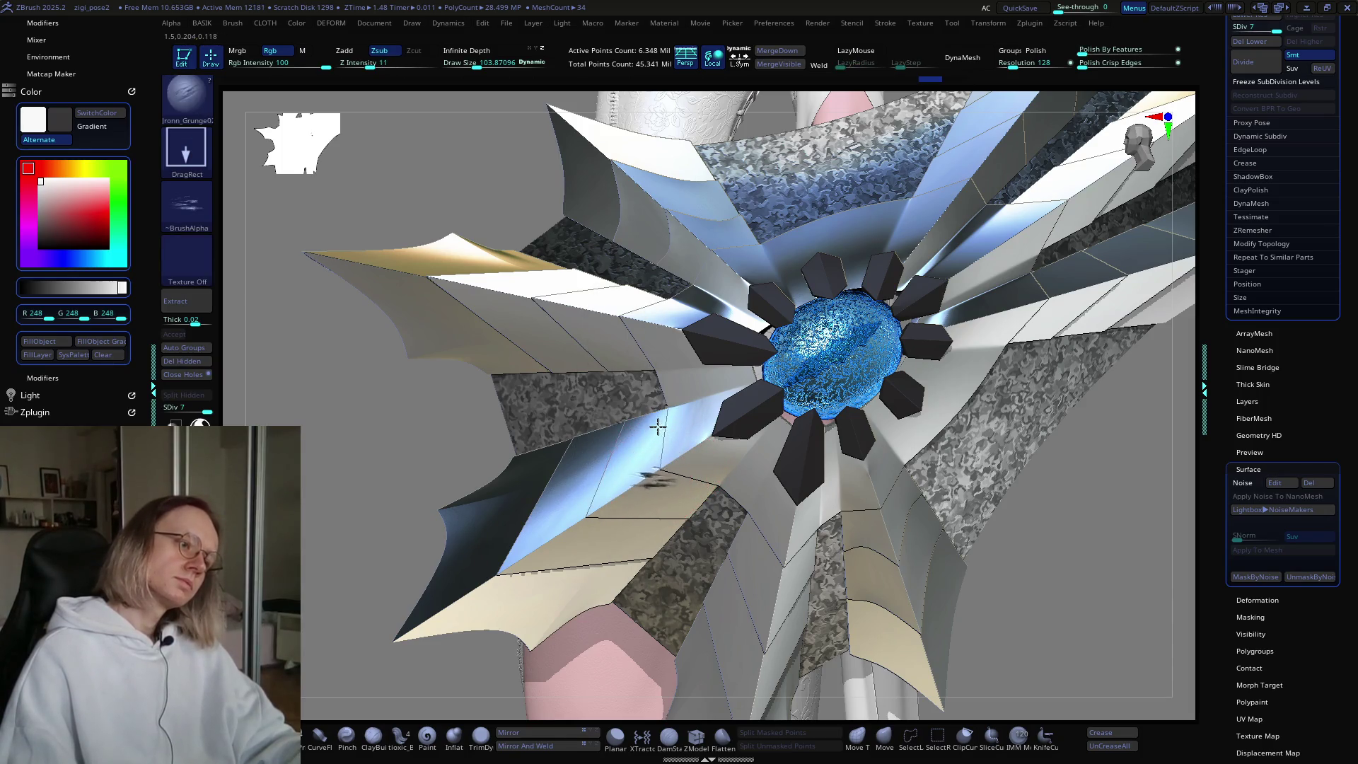
pyautogui.hotkey('ctrl', 'z')
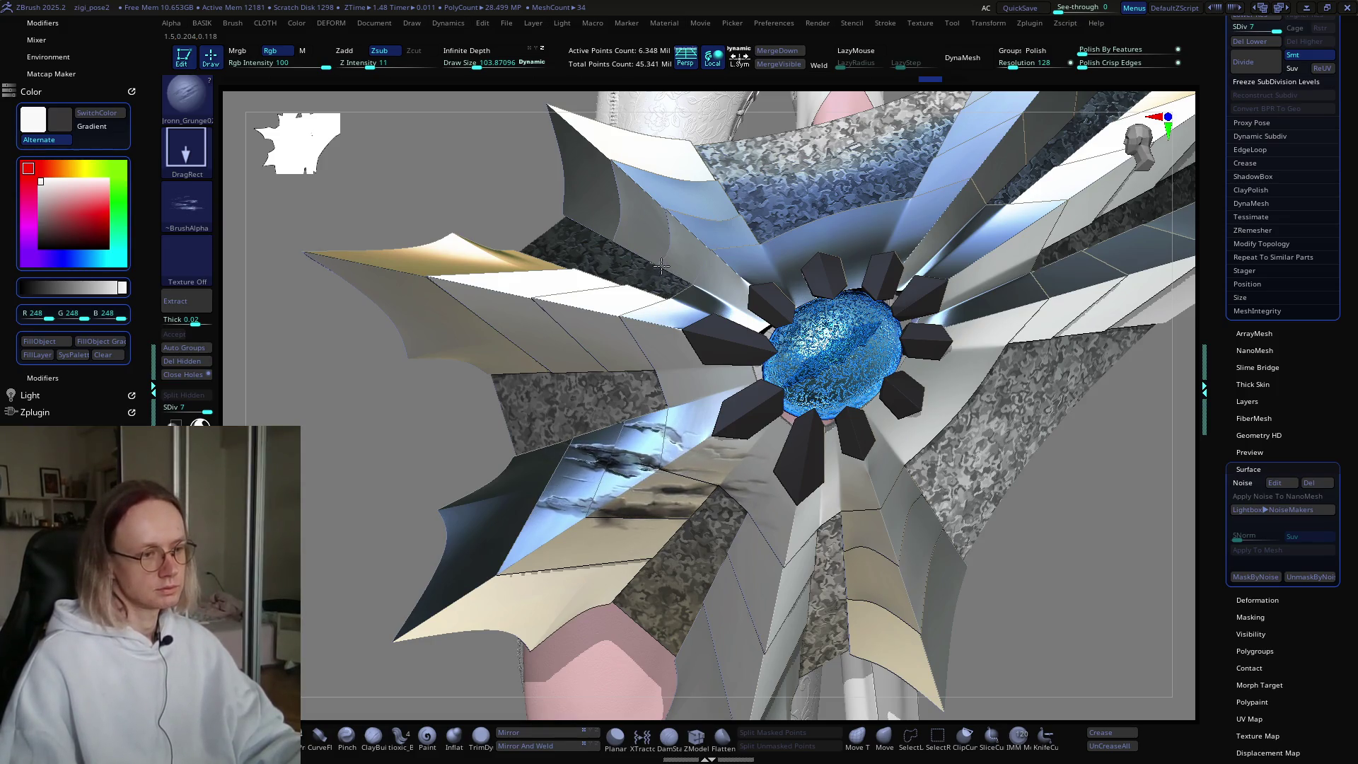
pyautogui.moveTo(737, 480); pyautogui.dragTo(768, 459, button='right')
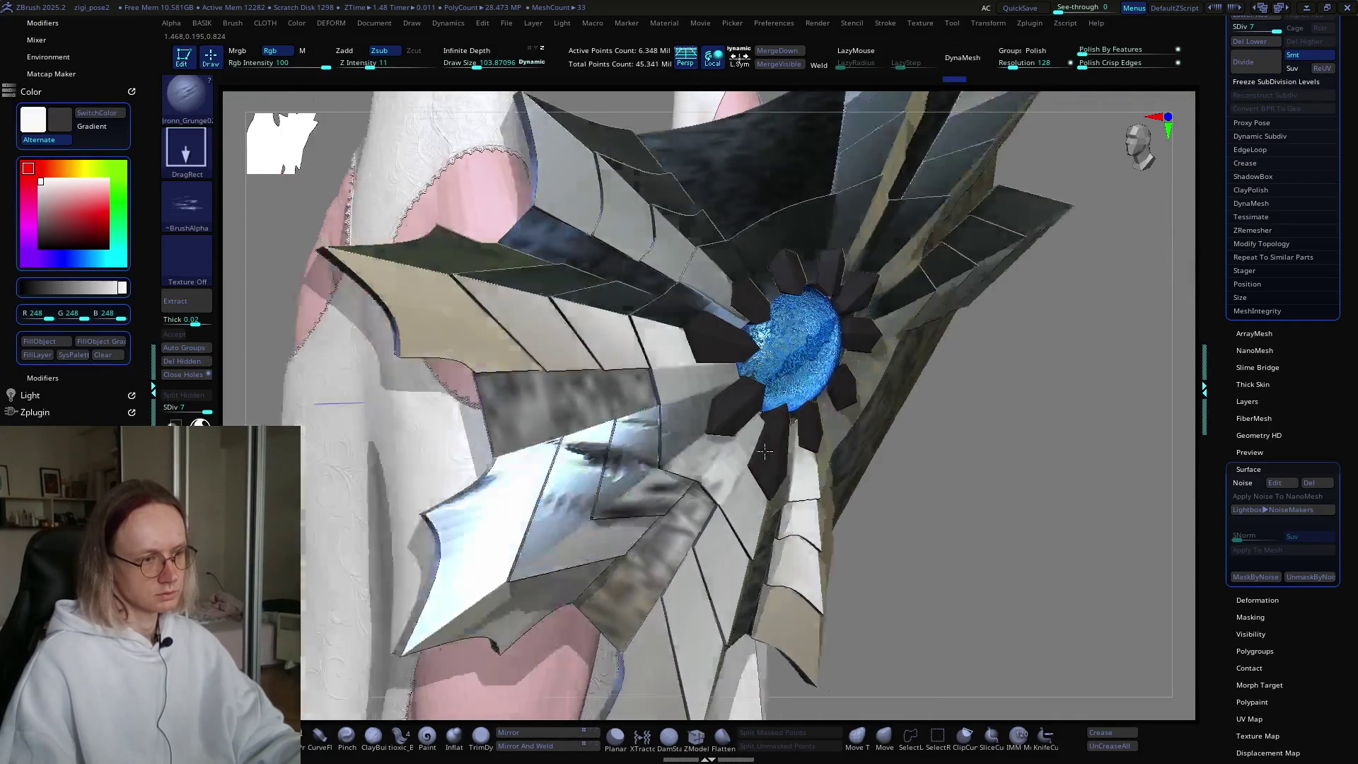
pyautogui.moveTo(768, 459)
pyautogui.mouseDown(button='right')
pyautogui.moveTo(791, 405)
pyautogui.moveTo(852, 432)
pyautogui.moveTo(739, 375)
pyautogui.moveTo(761, 374)
pyautogui.mouseUp(button='right')
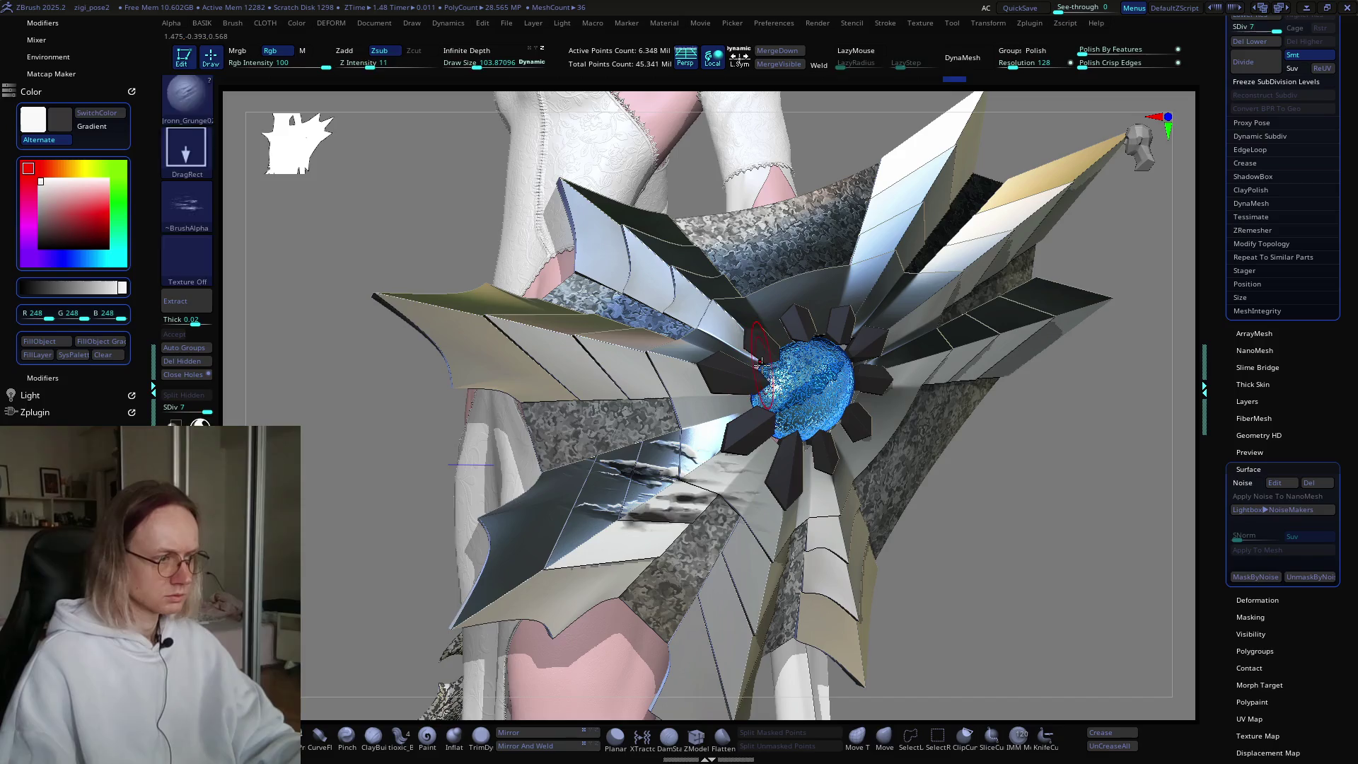
# Step: Pick a dark red paint colour and stamp red scratches on the grey blade, undoing the first try
pyautogui.moveTo(33, 119); pyautogui.dragTo(308, 563)
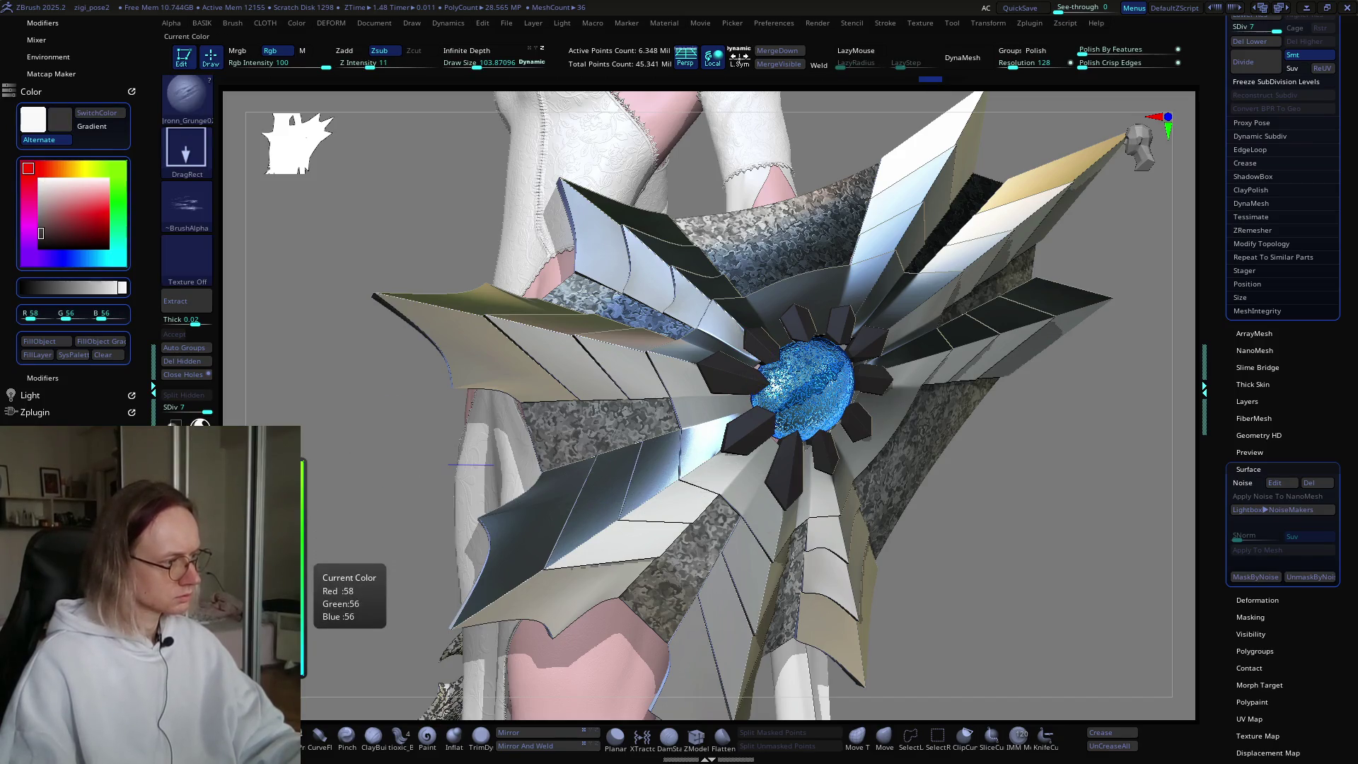
pyautogui.click(56, 230)
pyautogui.click(65, 230)
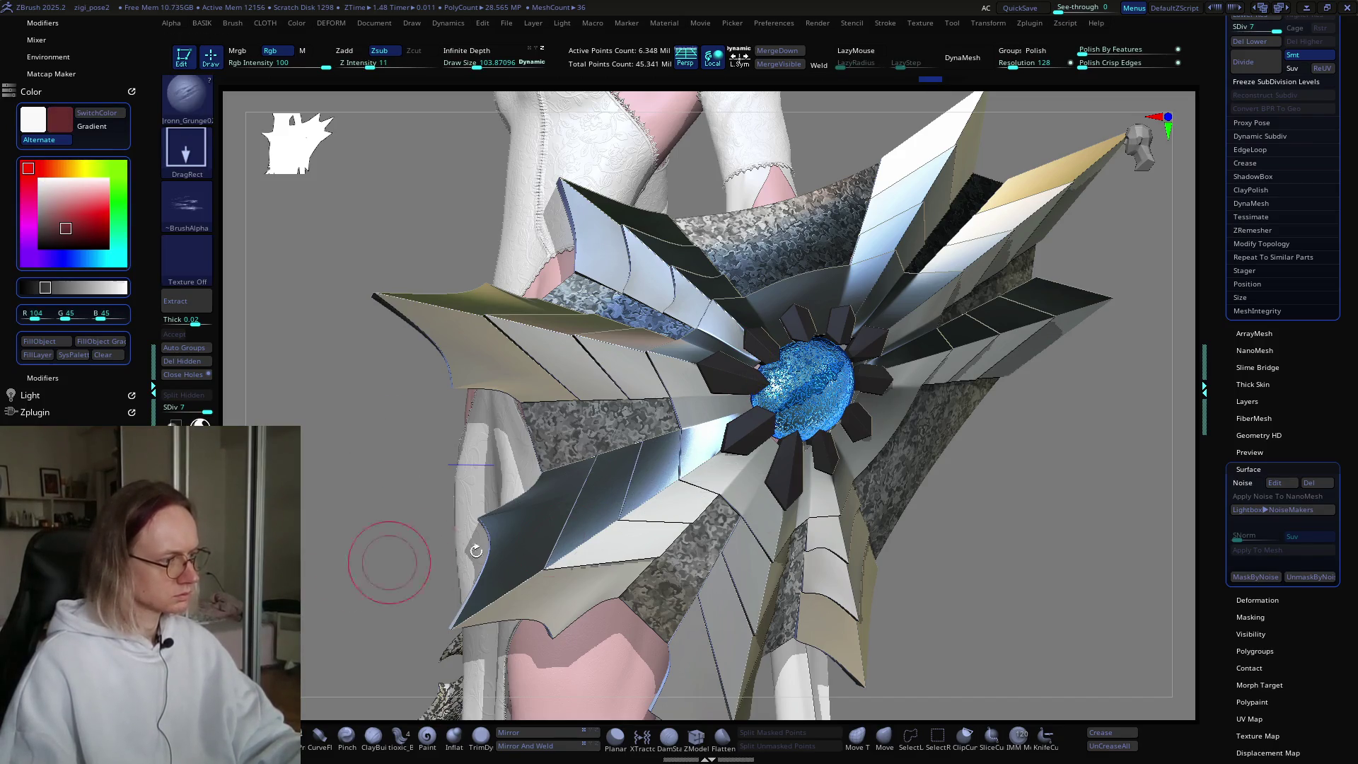
pyautogui.moveTo(637, 499)
pyautogui.mouseDown()
pyautogui.moveTo(669, 525)
pyautogui.moveTo(637, 546)
pyautogui.mouseUp()
pyautogui.moveTo(594, 478); pyautogui.dragTo(668, 466)
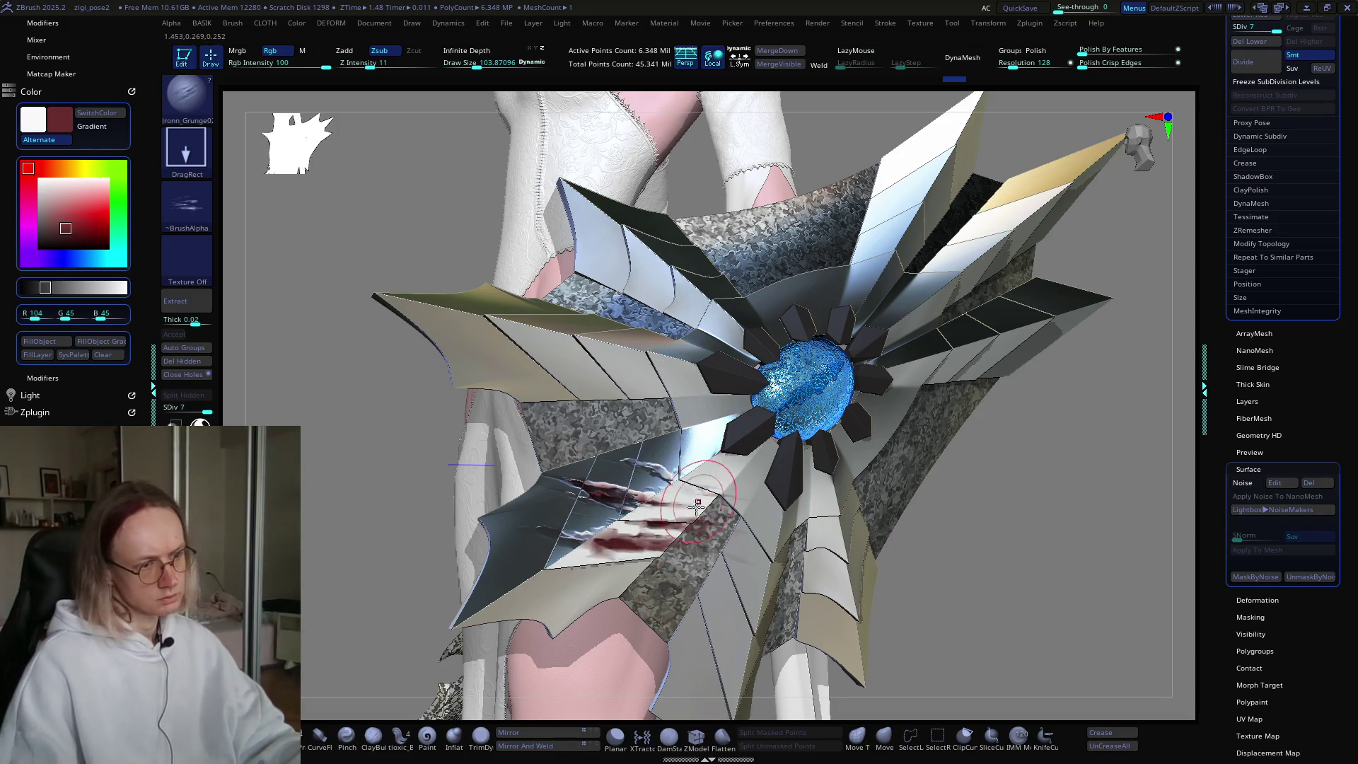
pyautogui.hotkey('ctrl', 'z')
# Step: Stamp more dark red streaks across the left blade, undoing the latest ones and the lower-blade smear
pyautogui.moveTo(774, 547); pyautogui.dragTo(647, 521)
pyautogui.moveTo(775, 573); pyautogui.dragTo(657, 568)
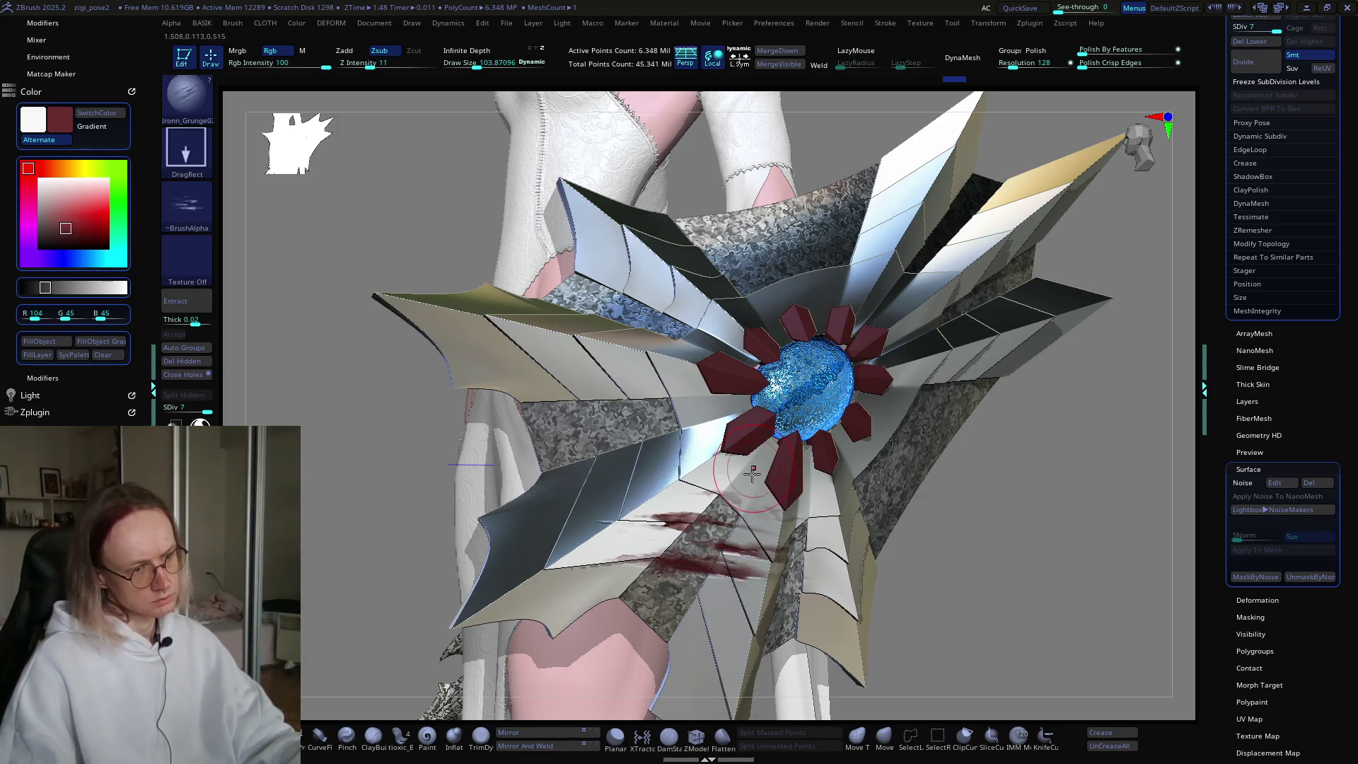
pyautogui.hotkey('ctrl', 'z')
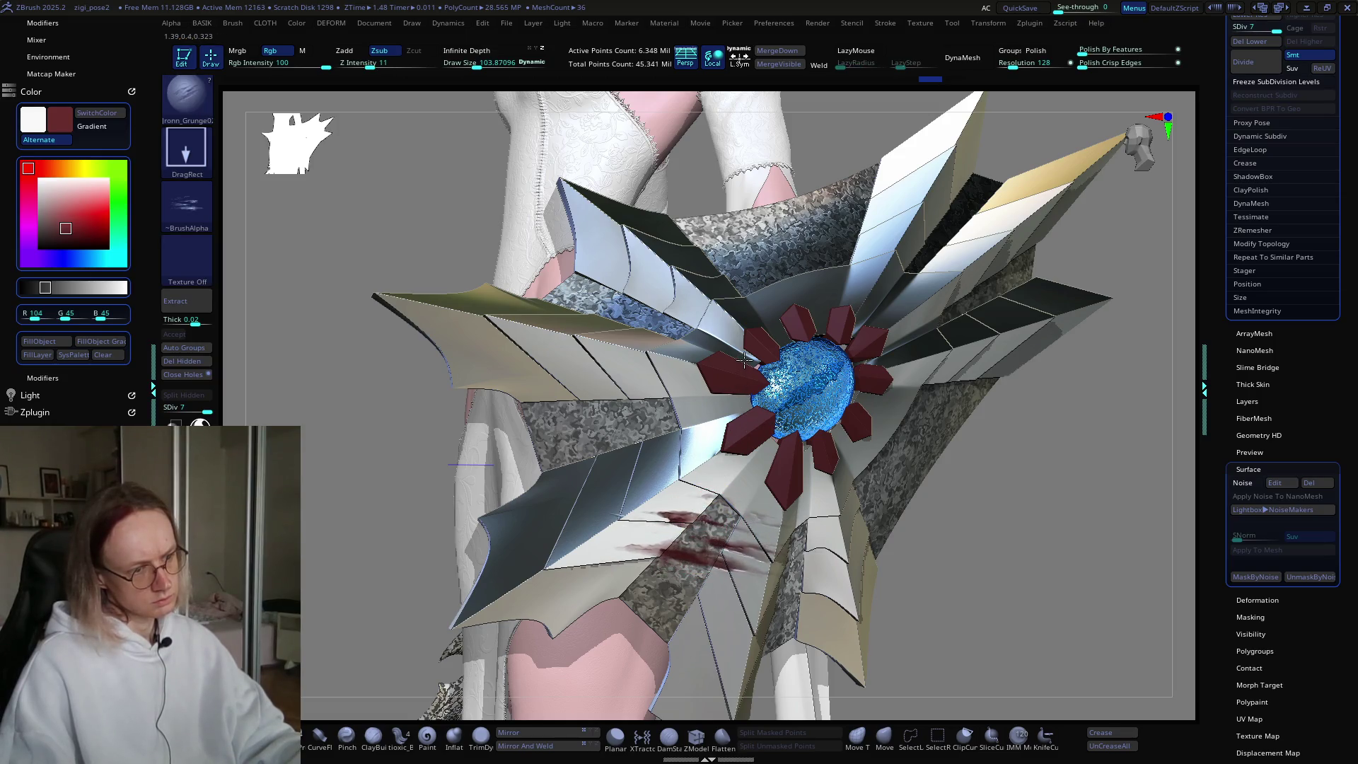
pyautogui.moveTo(742, 403)
pyautogui.mouseDown(button='right')
pyautogui.moveTo(715, 438)
pyautogui.moveTo(723, 411)
pyautogui.mouseUp(button='right')
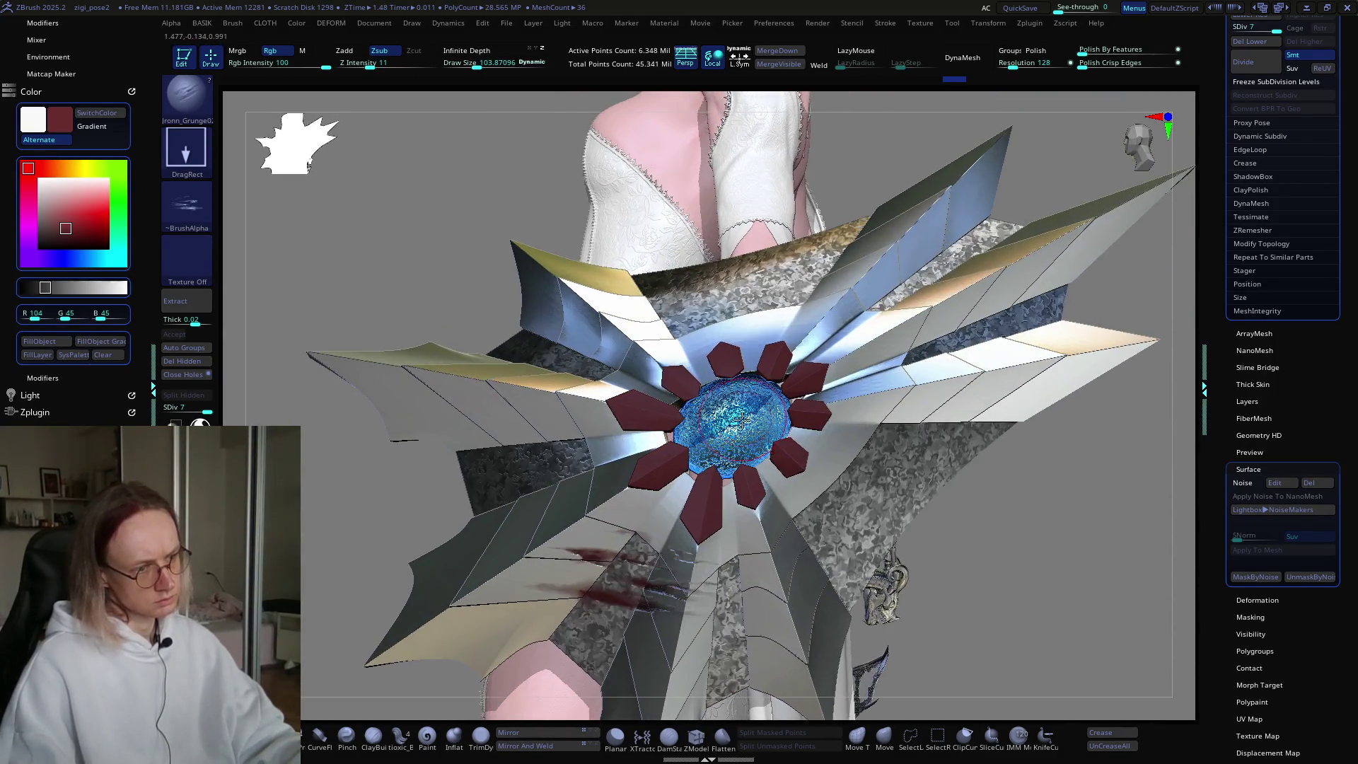
pyautogui.moveTo(723, 413); pyautogui.dragTo(475, 430, button='right')
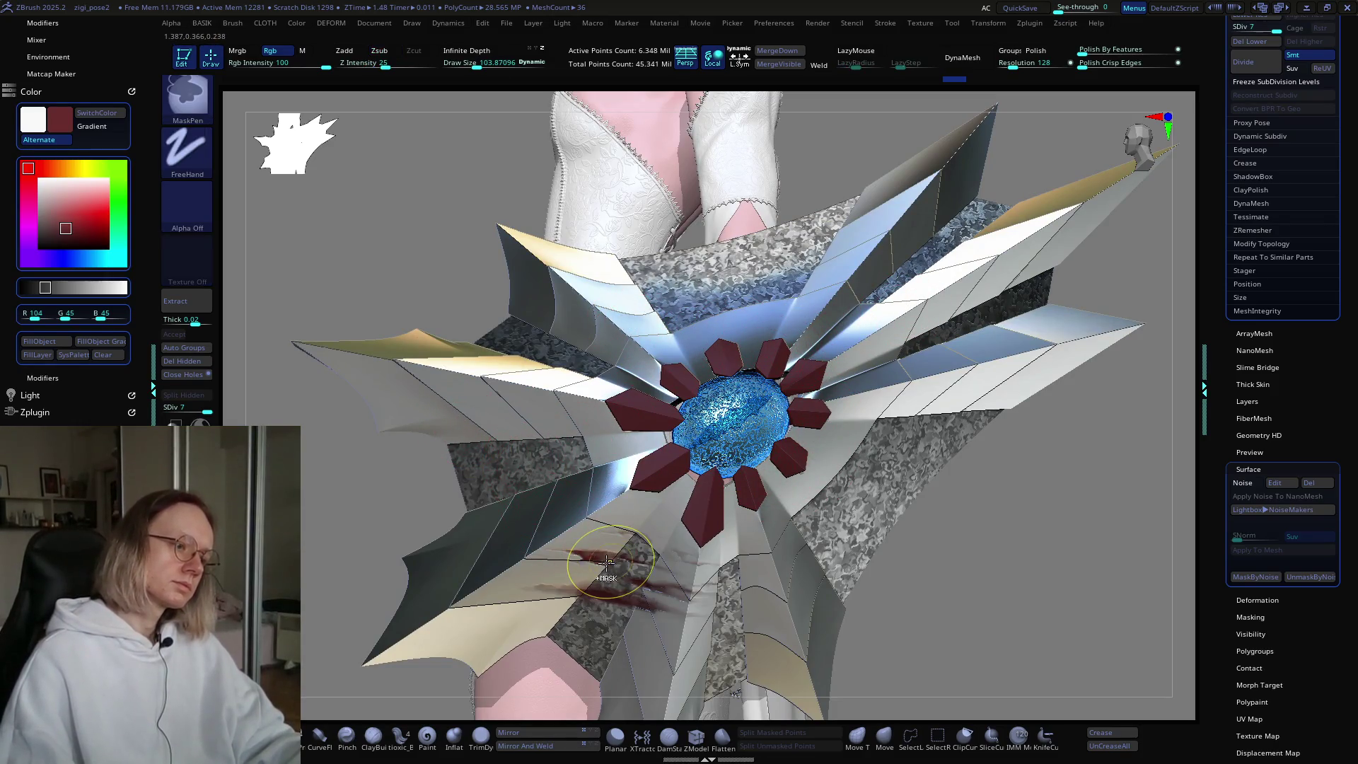
pyautogui.hotkey('ctrl', 'z')
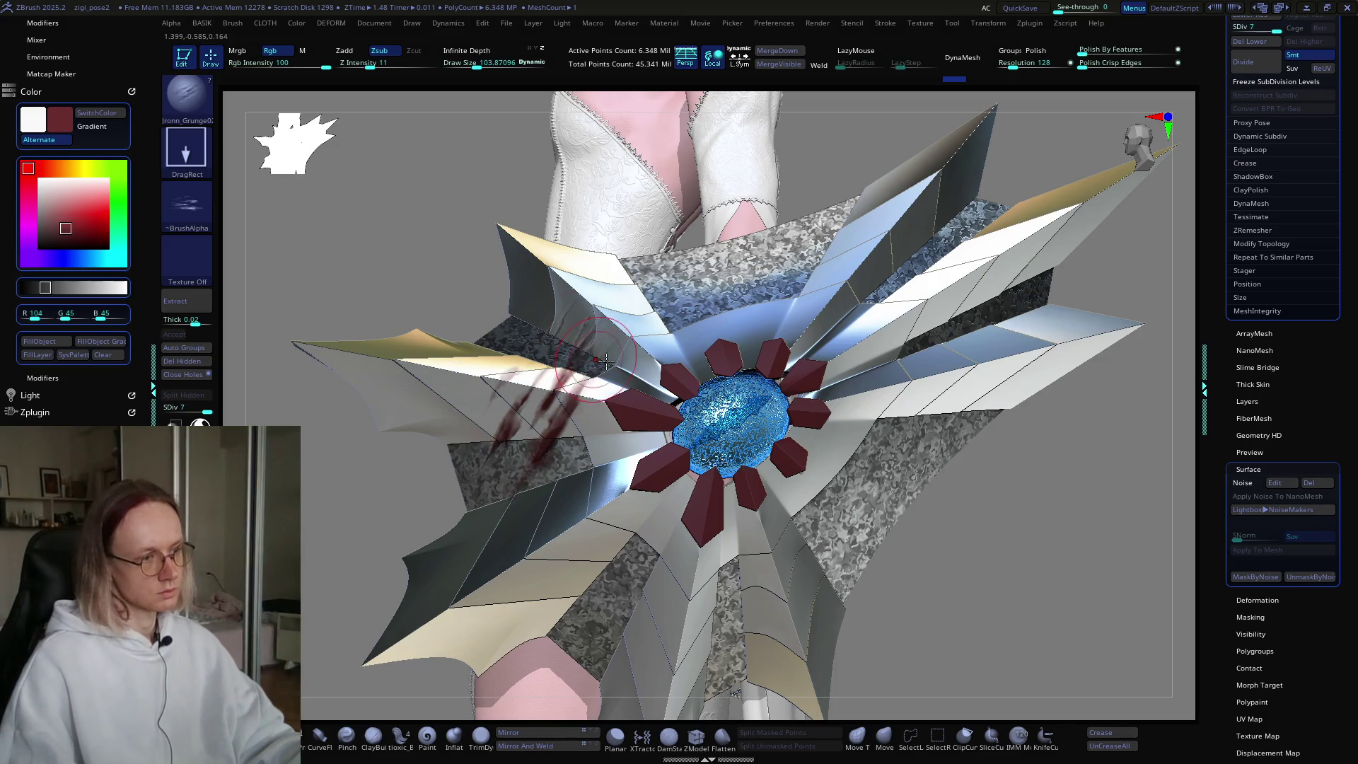
# Step: Undo the earlier red streaks on the white panel and choose a darker red paint colour
pyautogui.moveTo(607, 361); pyautogui.dragTo(638, 432, button='right')
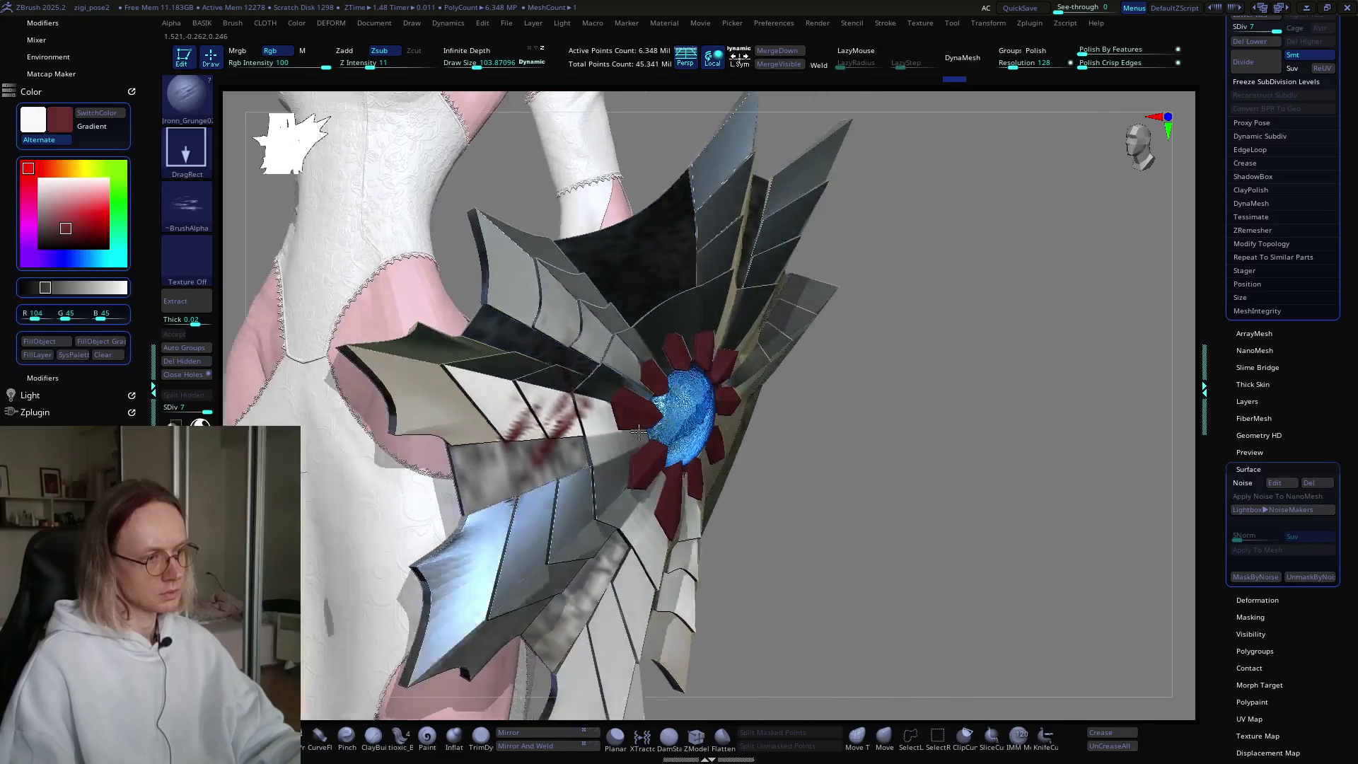
pyautogui.moveTo(637, 432)
pyautogui.mouseDown(button='right')
pyautogui.moveTo(661, 449)
pyautogui.moveTo(669, 426)
pyautogui.moveTo(640, 440)
pyautogui.moveTo(630, 487)
pyautogui.moveTo(632, 465)
pyautogui.moveTo(699, 425)
pyautogui.mouseUp(button='right')
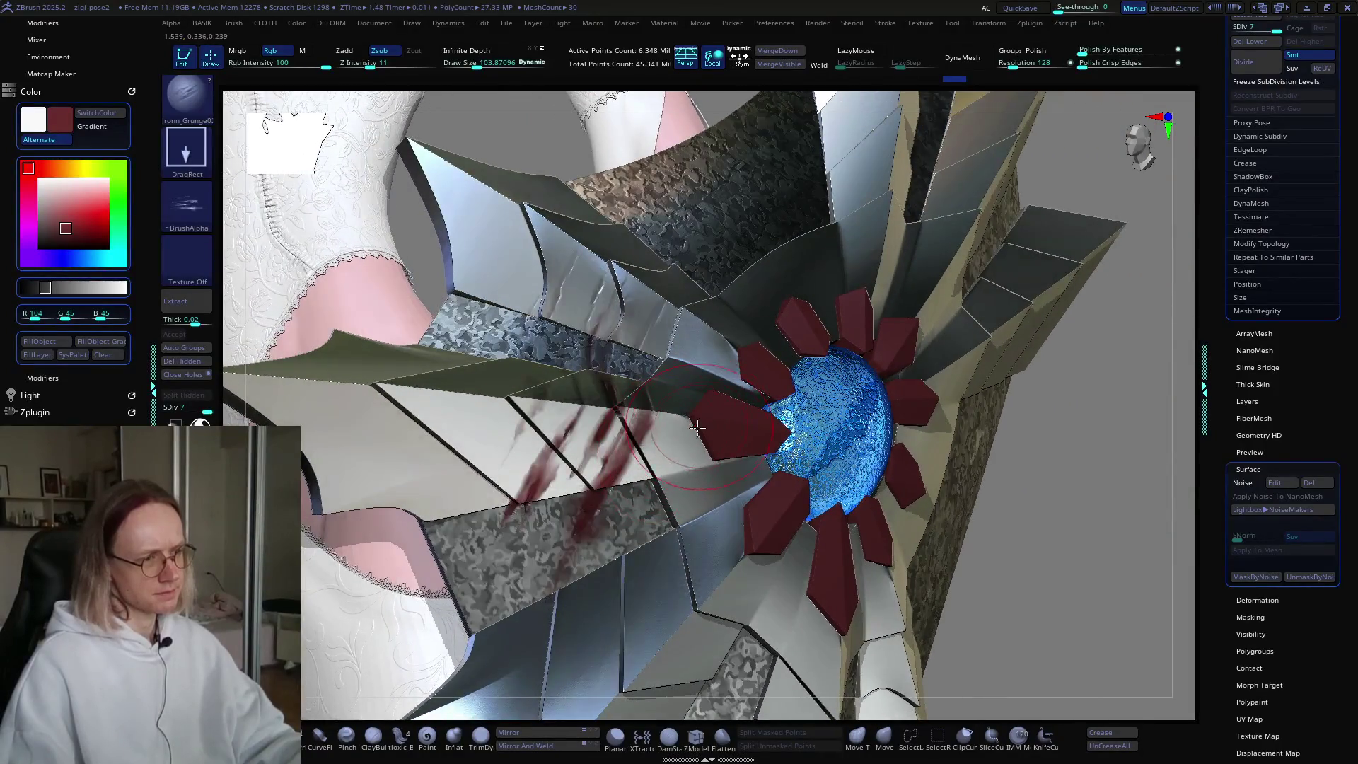
pyautogui.hotkey('ctrl', 'z')
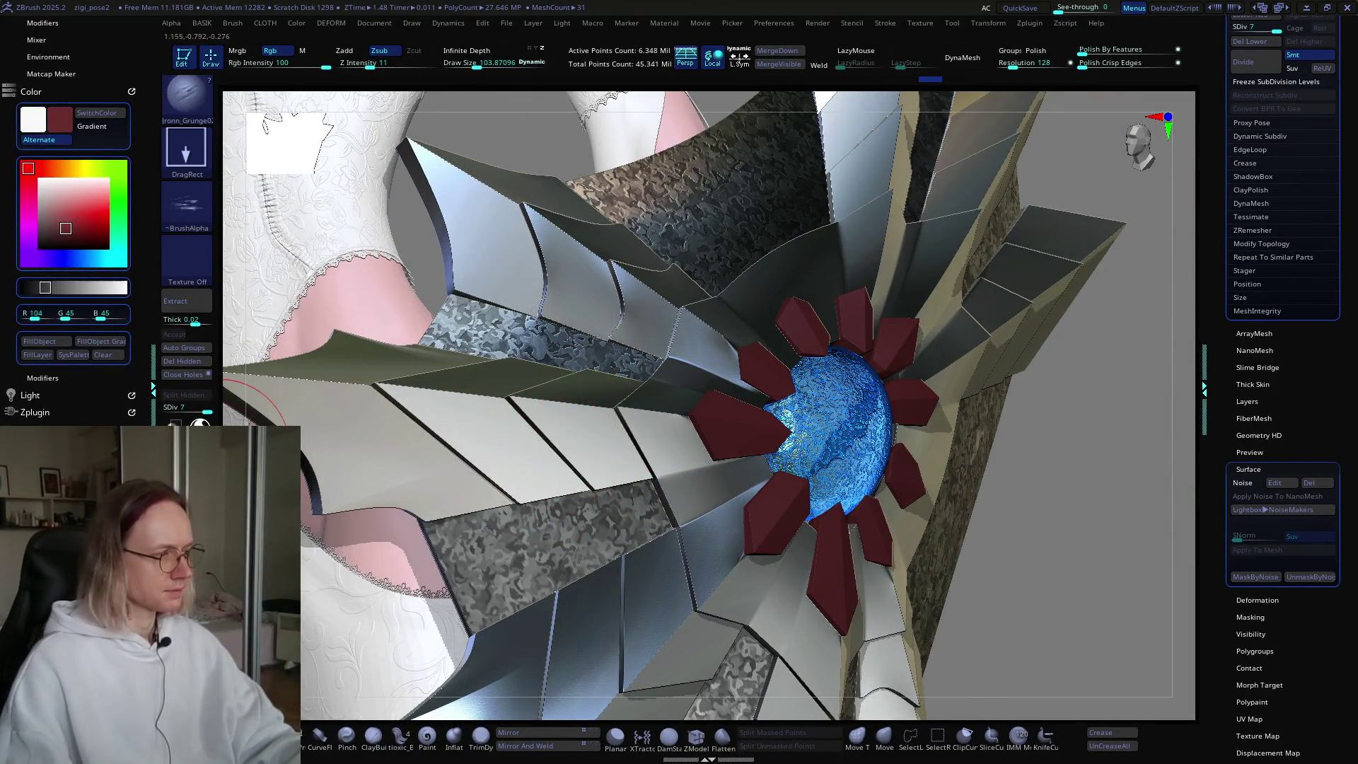
pyautogui.press('c')
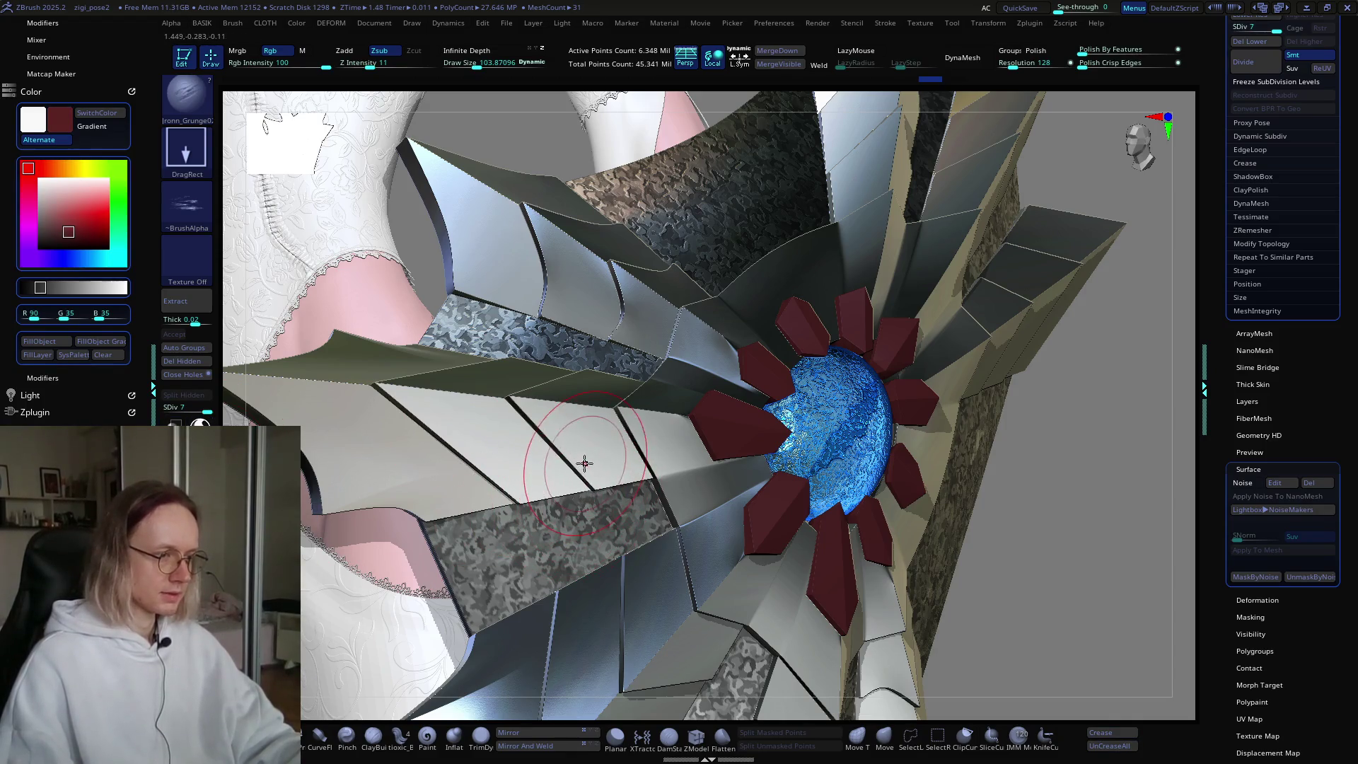
# Step: Stamp a dark red grunge streak on the white panel left of the gem, redoing it once
pyautogui.moveTo(715, 628); pyautogui.dragTo(824, 596)
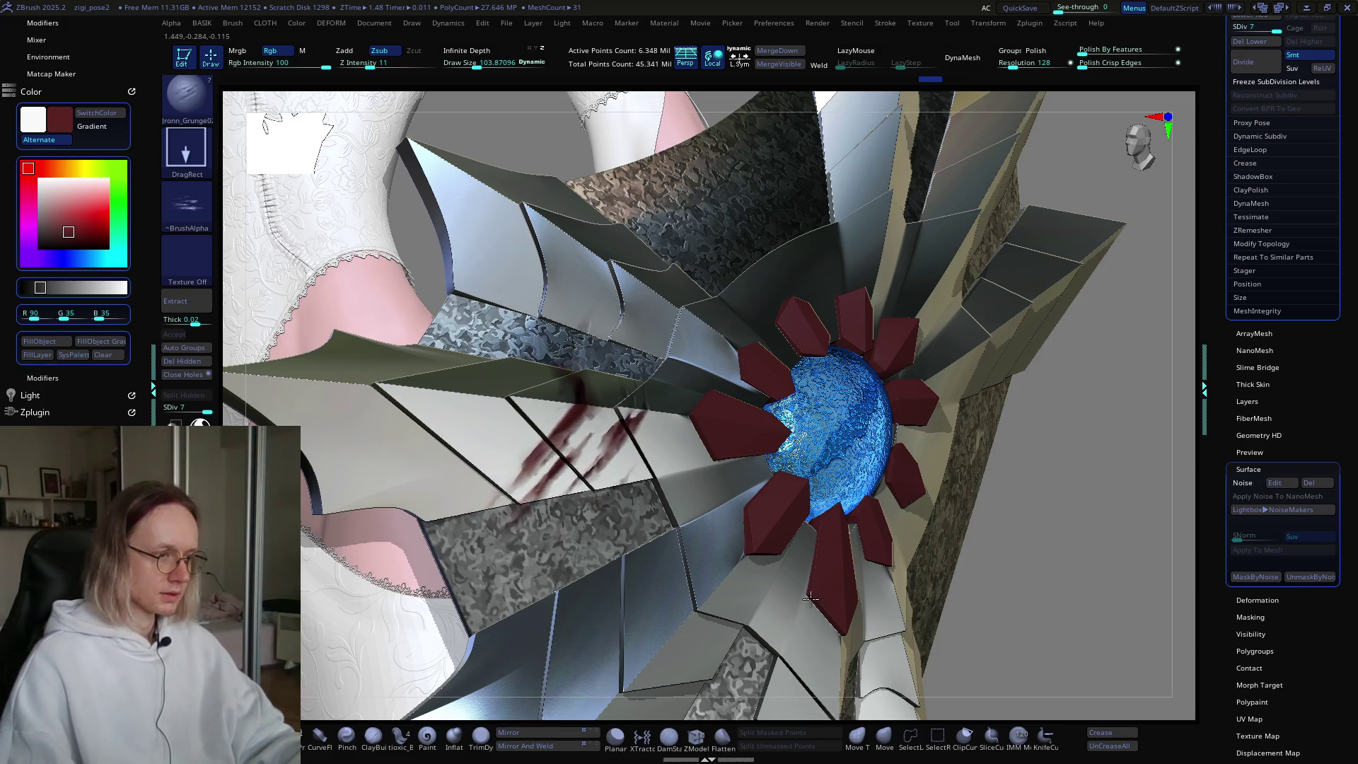
pyautogui.hotkey('ctrl', 'z')
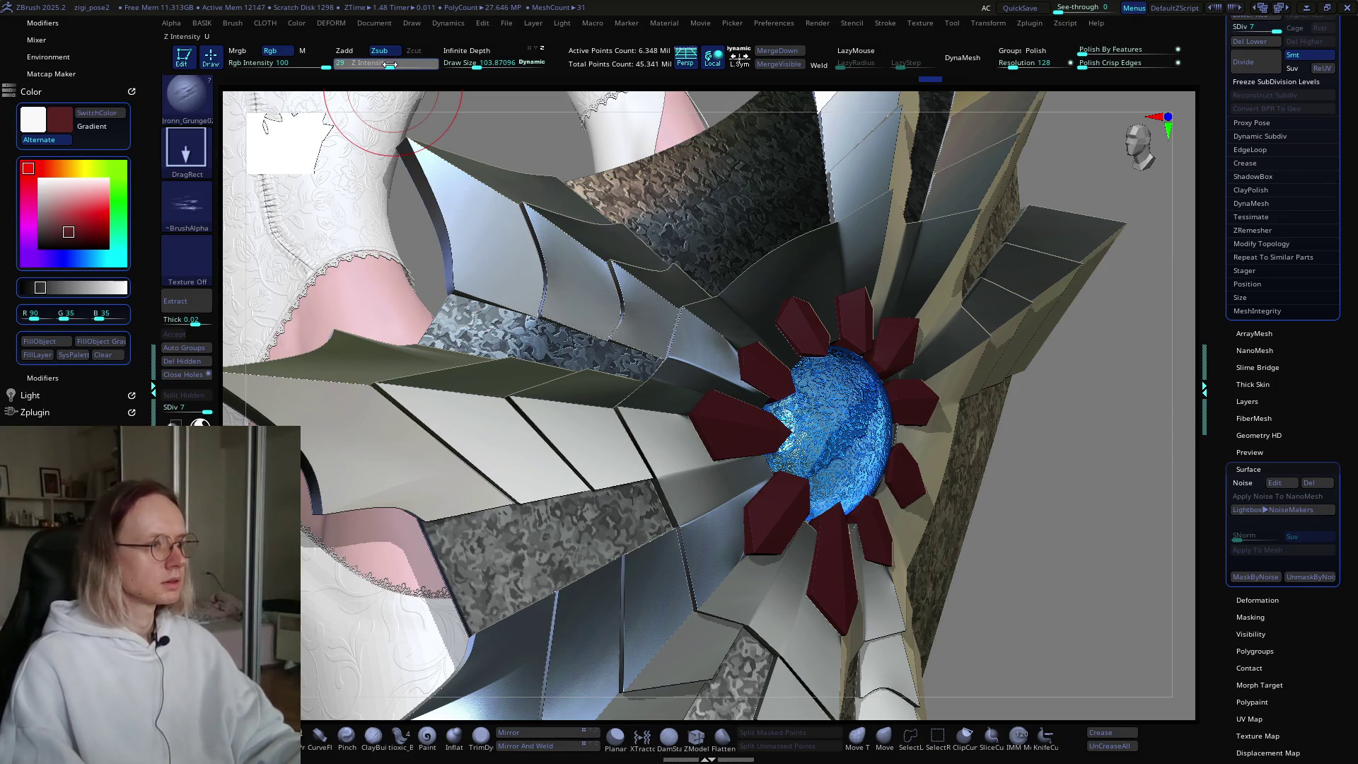
pyautogui.moveTo(596, 445)
pyautogui.mouseDown()
pyautogui.moveTo(732, 489)
pyautogui.moveTo(887, 578)
pyautogui.mouseUp()
pyautogui.moveTo(655, 387); pyautogui.dragTo(809, 379, button='right')
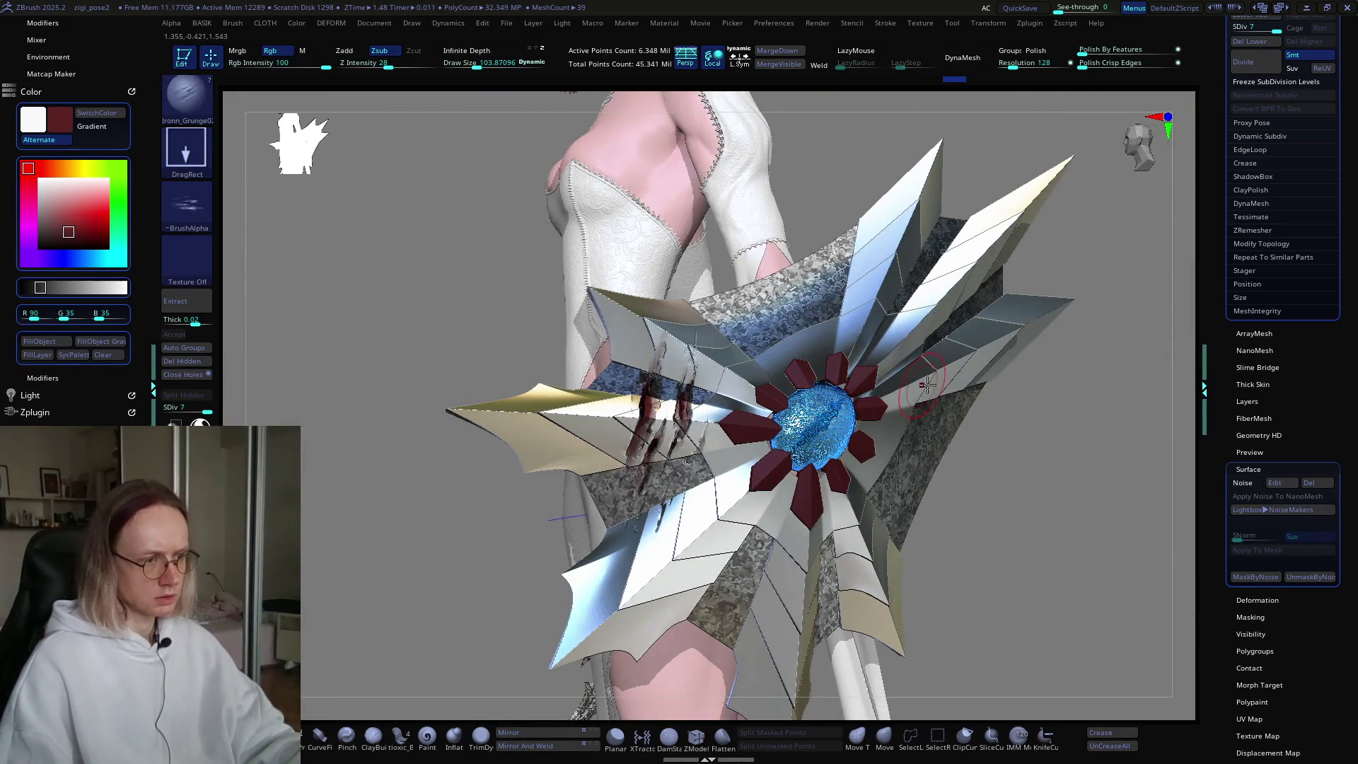
# Step: Replace the last streak with longer dark red grunge streaks on the panel and check from new angles
pyautogui.moveTo(929, 388)
pyautogui.mouseDown(button='right')
pyautogui.moveTo(915, 417)
pyautogui.moveTo(902, 401)
pyautogui.mouseUp(button='right')
pyautogui.press('ctrl')
pyautogui.hotkey('ctrl', 'z')
pyautogui.press('alt')
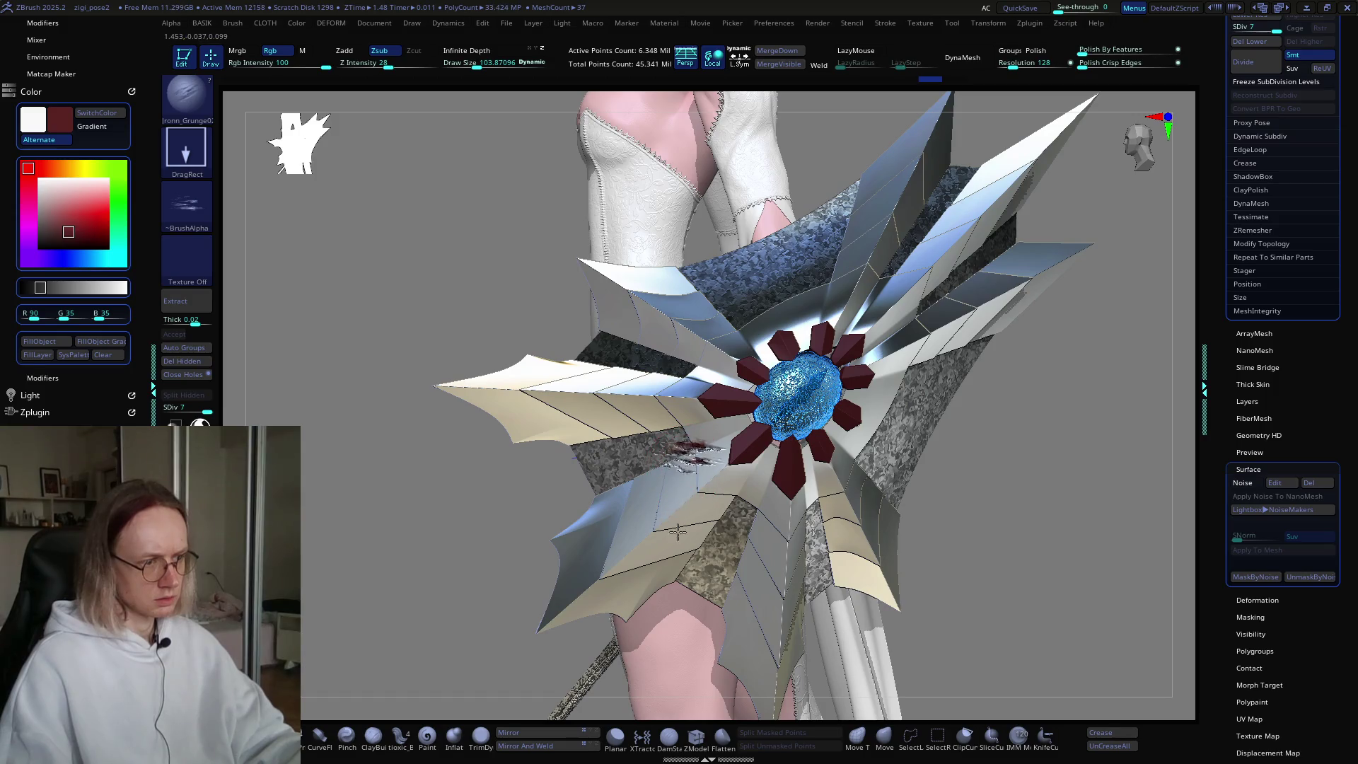
pyautogui.moveTo(719, 531); pyautogui.dragTo(824, 507)
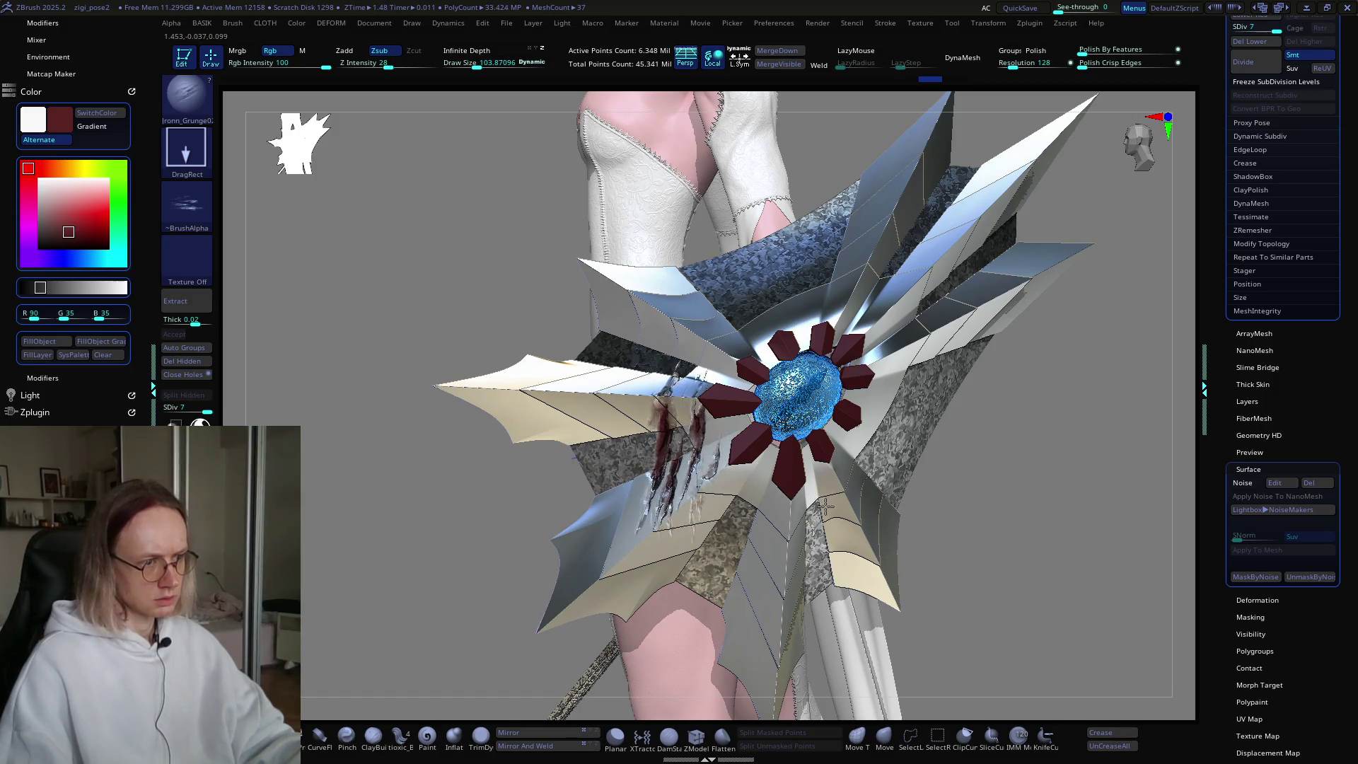
pyautogui.moveTo(840, 516)
pyautogui.mouseDown(button='right')
pyautogui.moveTo(796, 388)
pyautogui.moveTo(800, 360)
pyautogui.mouseUp(button='right')
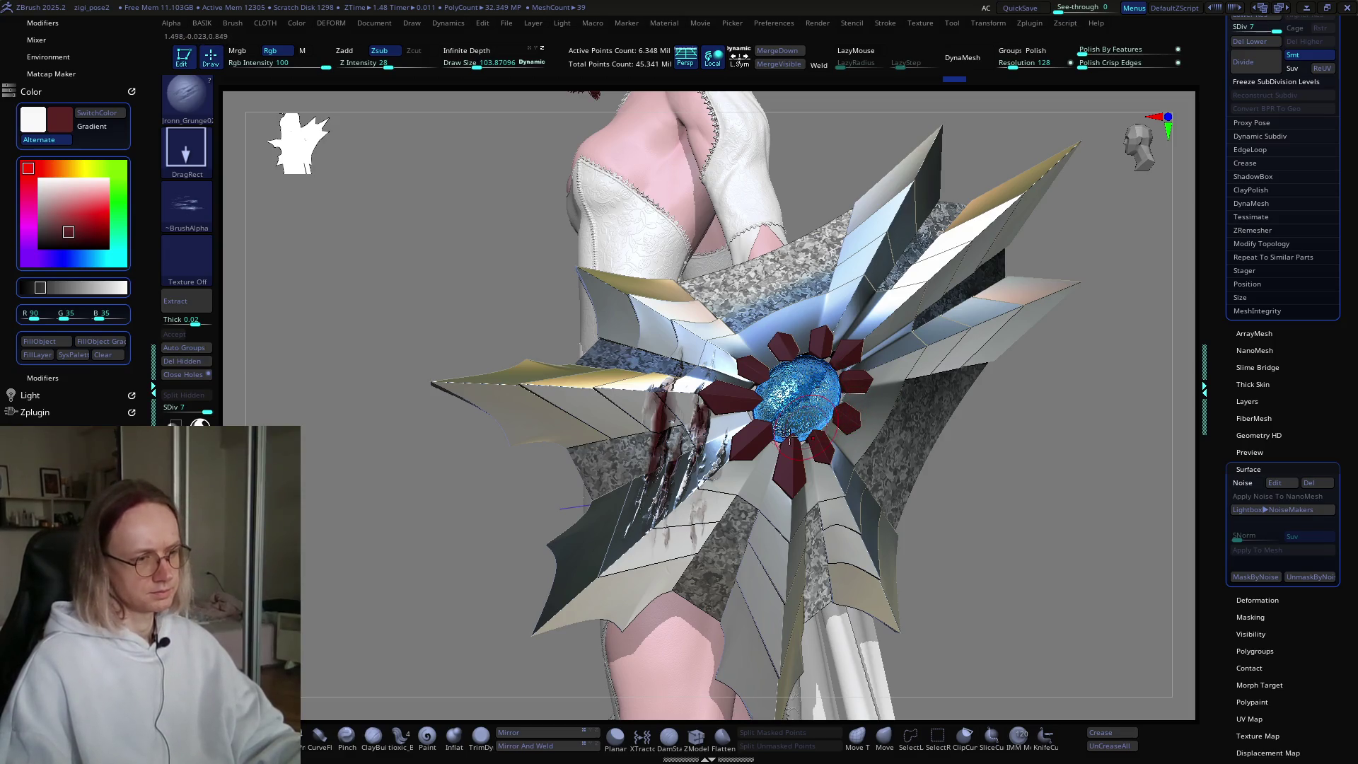
pyautogui.moveTo(713, 485)
pyautogui.mouseDown(button='right')
pyautogui.moveTo(840, 416)
pyautogui.moveTo(711, 427)
pyautogui.moveTo(703, 409)
pyautogui.mouseUp(button='right')
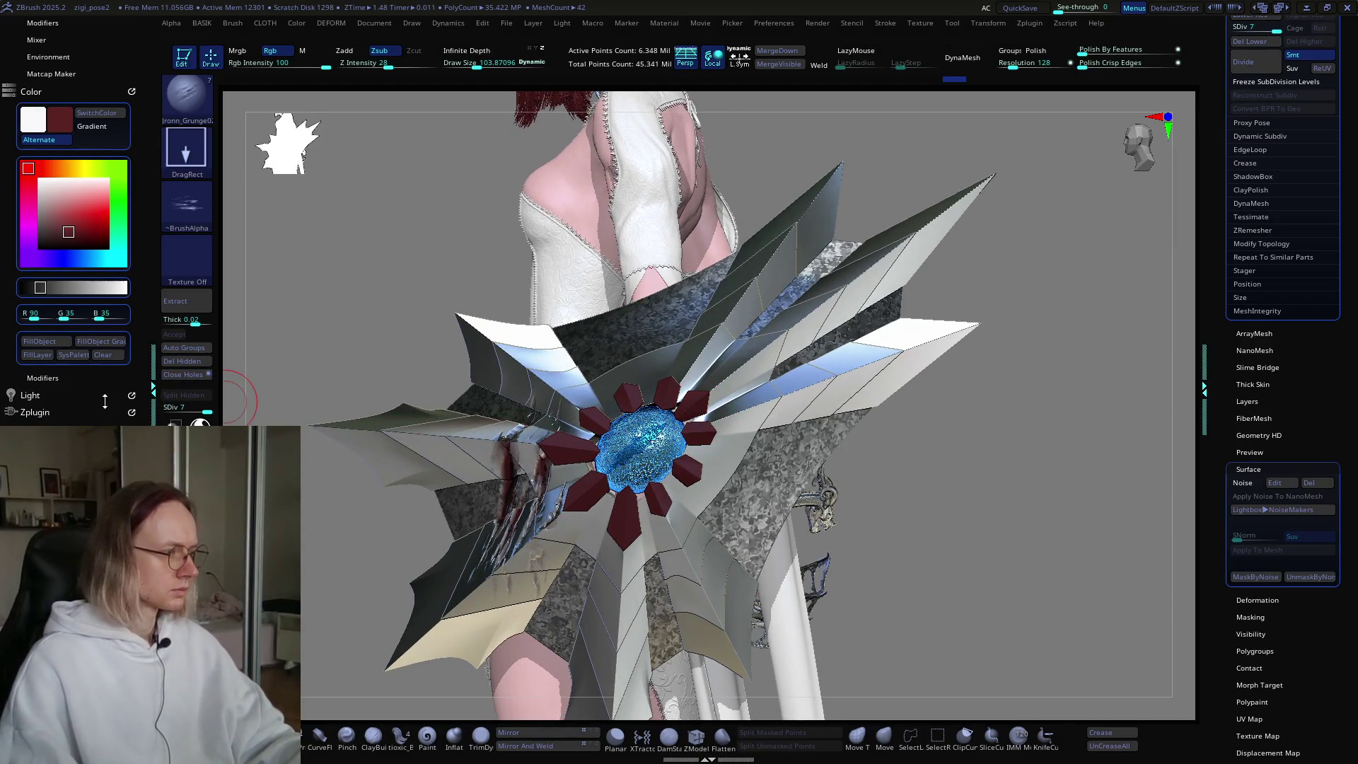
pyautogui.press('b')
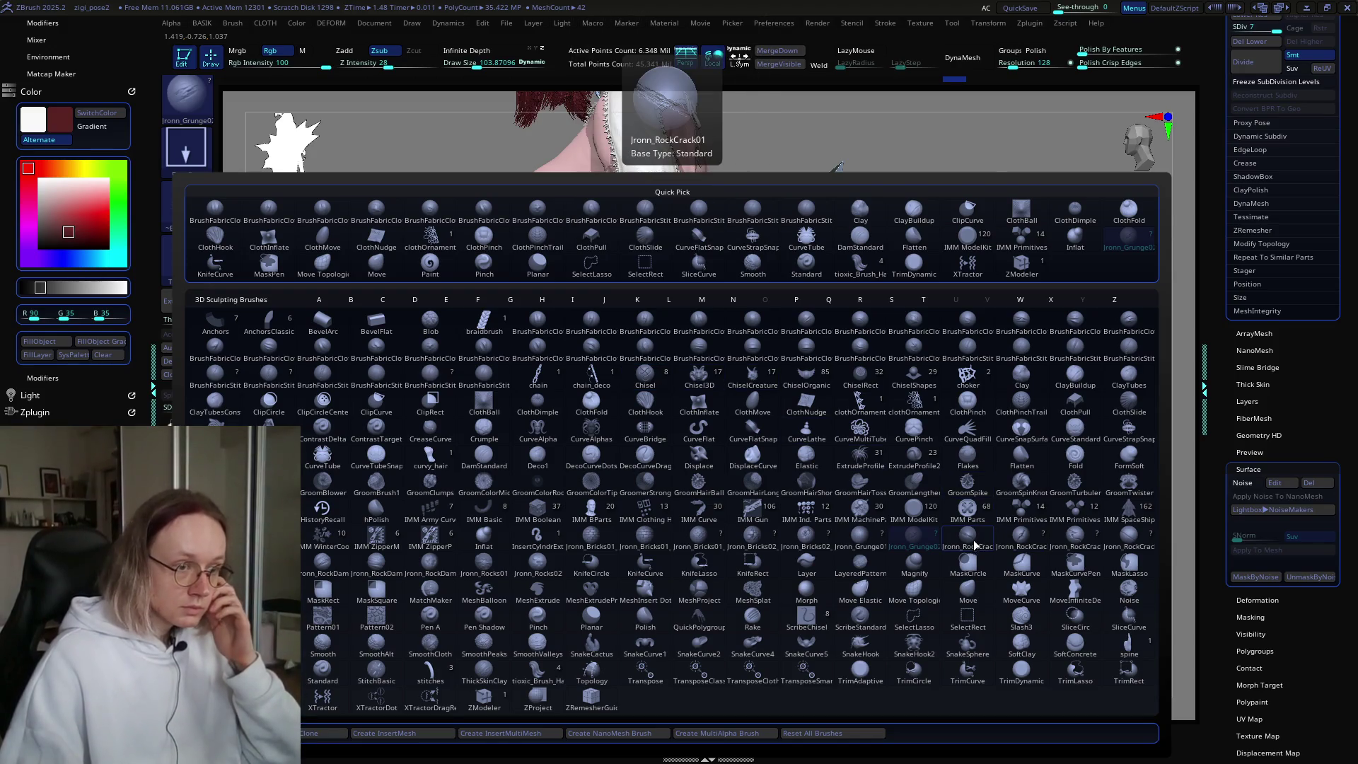
# Step: Stamp a small Jronn_RockCrack mark on an upper blade, then return to the full brush picker
pyautogui.click(1114, 545)
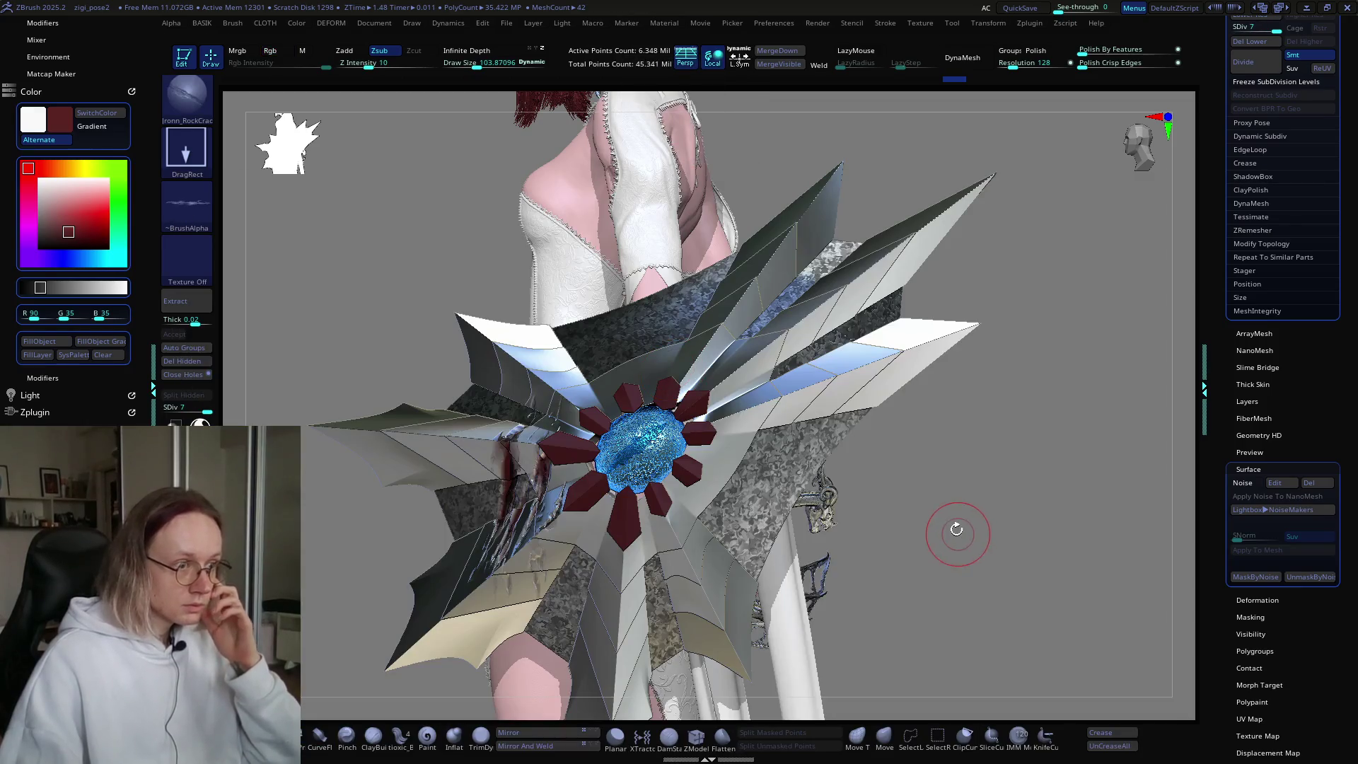
pyautogui.moveTo(816, 390); pyautogui.dragTo(812, 345)
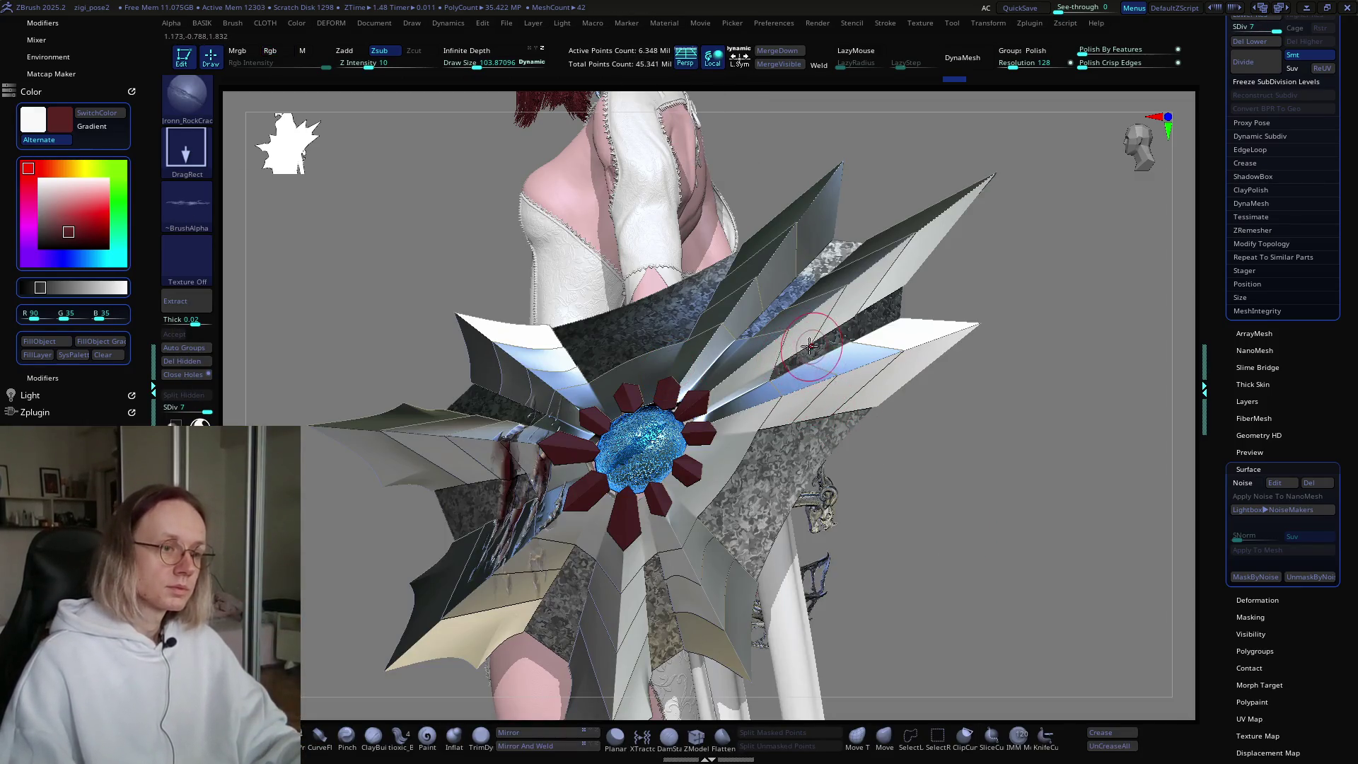
pyautogui.moveTo(932, 332); pyautogui.dragTo(900, 366)
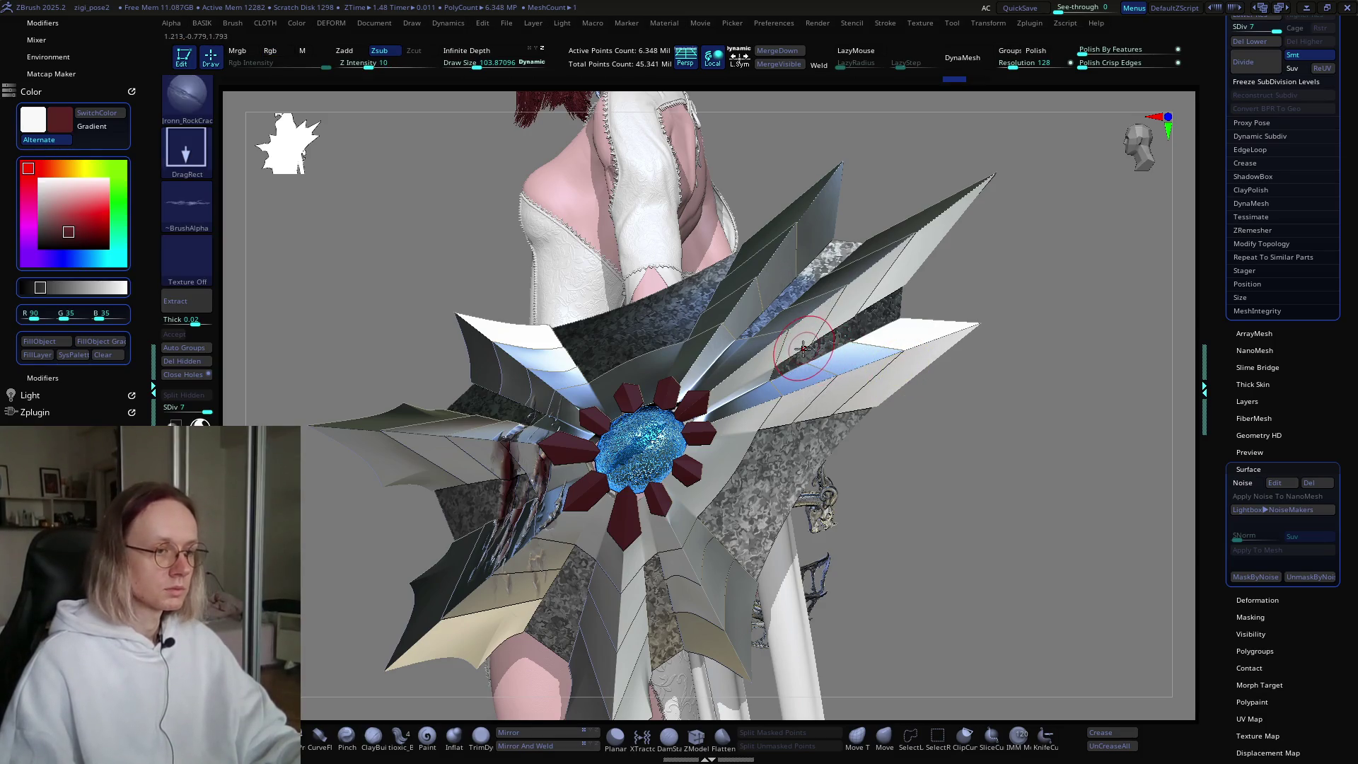
pyautogui.press('b')
pyautogui.press('r')
pyautogui.press('b')
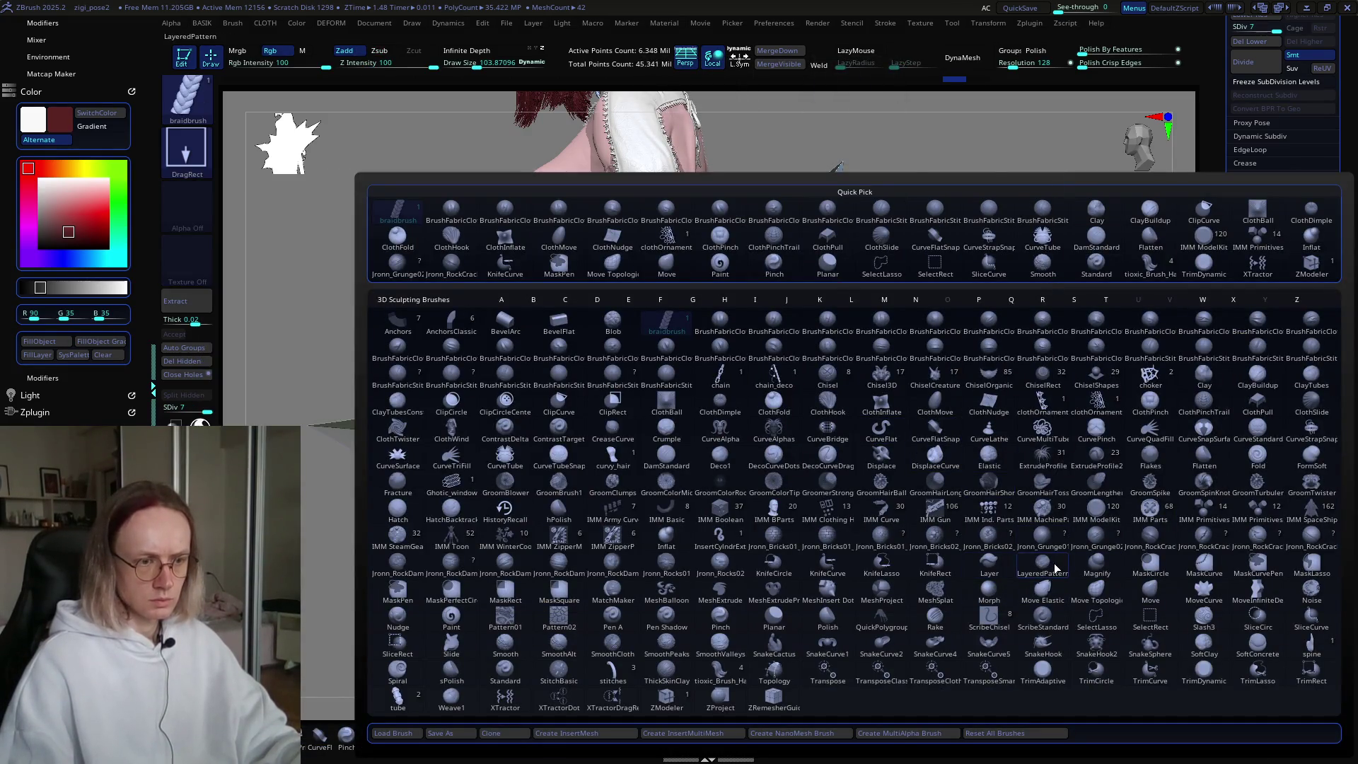
# Step: Make Jronn_RockCrack04 the brush with Rgb on at 100 and Z Intensity 26
pyautogui.click(1305, 543)
pyautogui.click(270, 50)
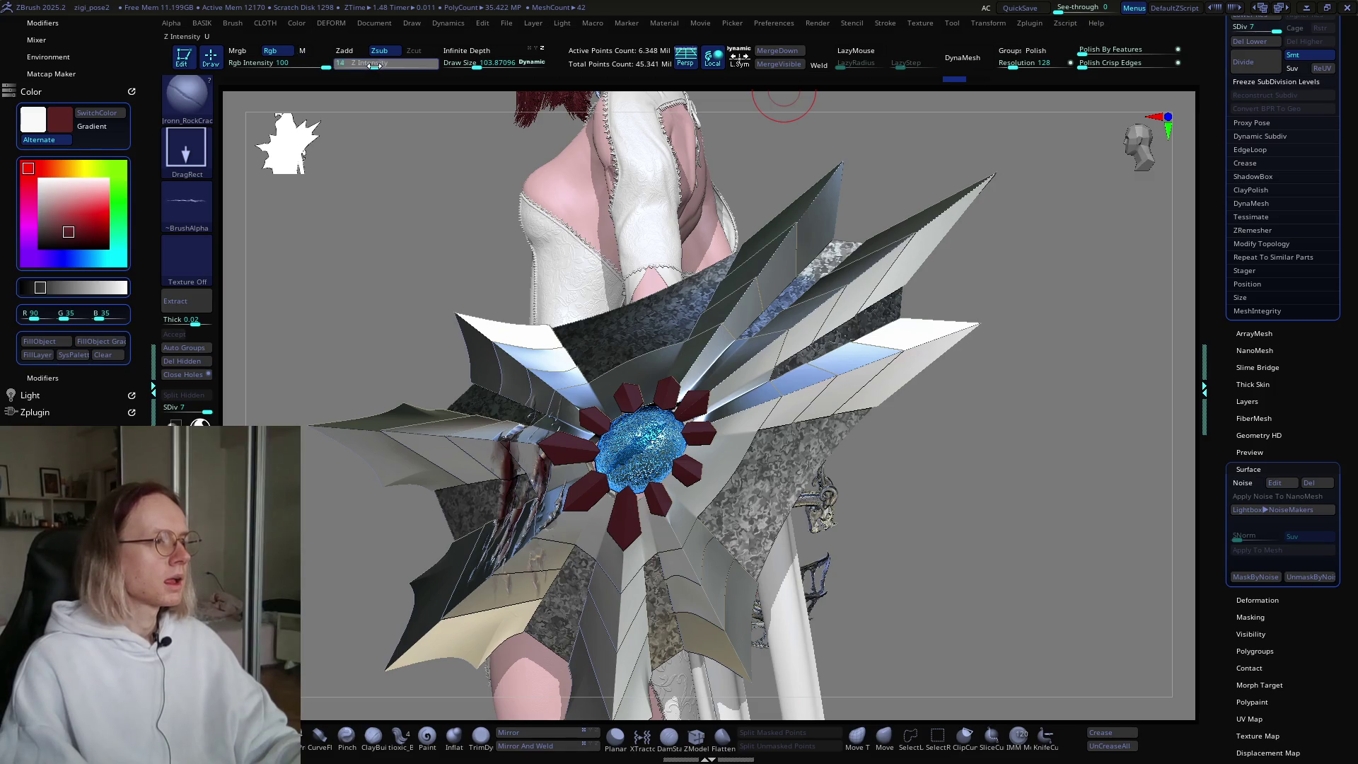
pyautogui.moveTo(386, 65); pyautogui.dragTo(388, 64)
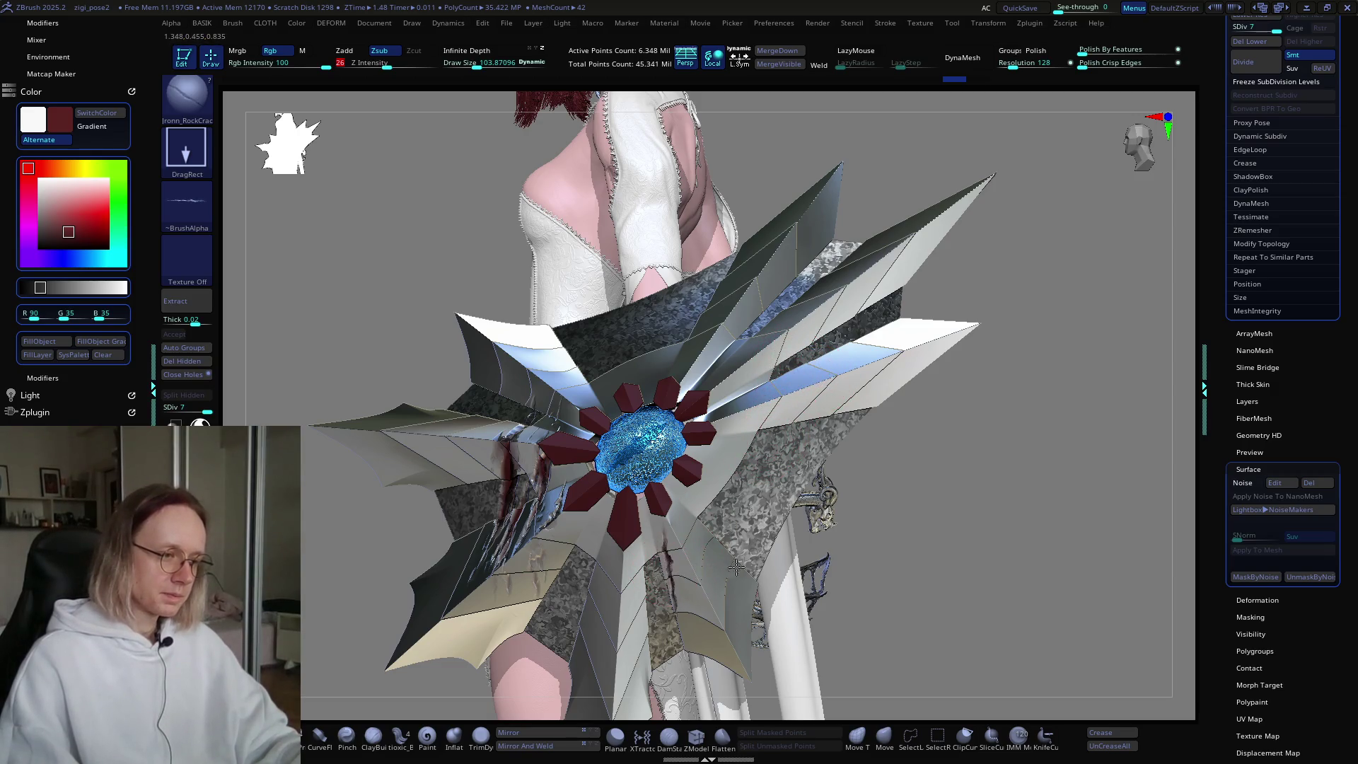
# Step: Trial dark slash stamps on the lower shield and upper blades, undoing each misplaced one
pyautogui.moveTo(685, 628)
pyautogui.mouseDown()
pyautogui.moveTo(679, 678)
pyautogui.moveTo(654, 569)
pyautogui.moveTo(663, 670)
pyautogui.mouseUp()
pyautogui.hotkey('ctrl', 'z')
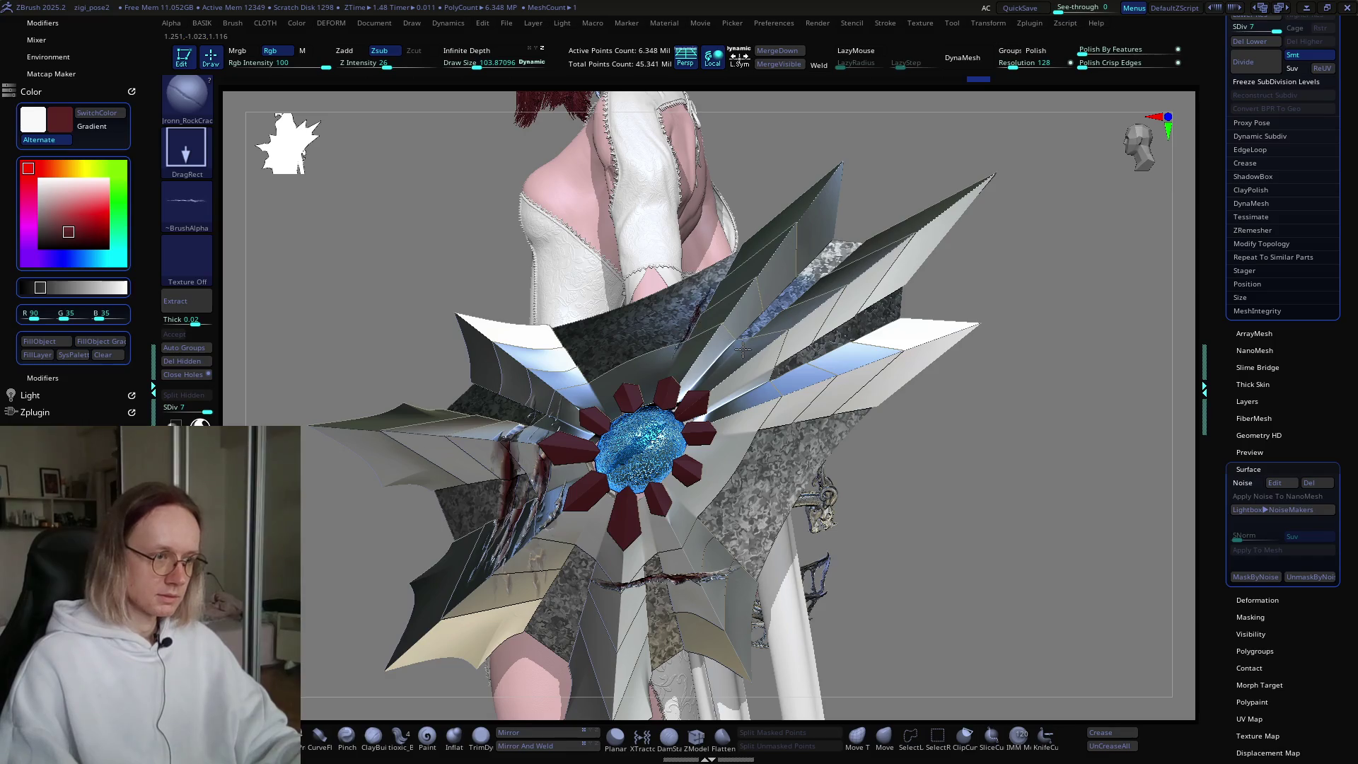
pyautogui.moveTo(782, 341); pyautogui.dragTo(780, 337)
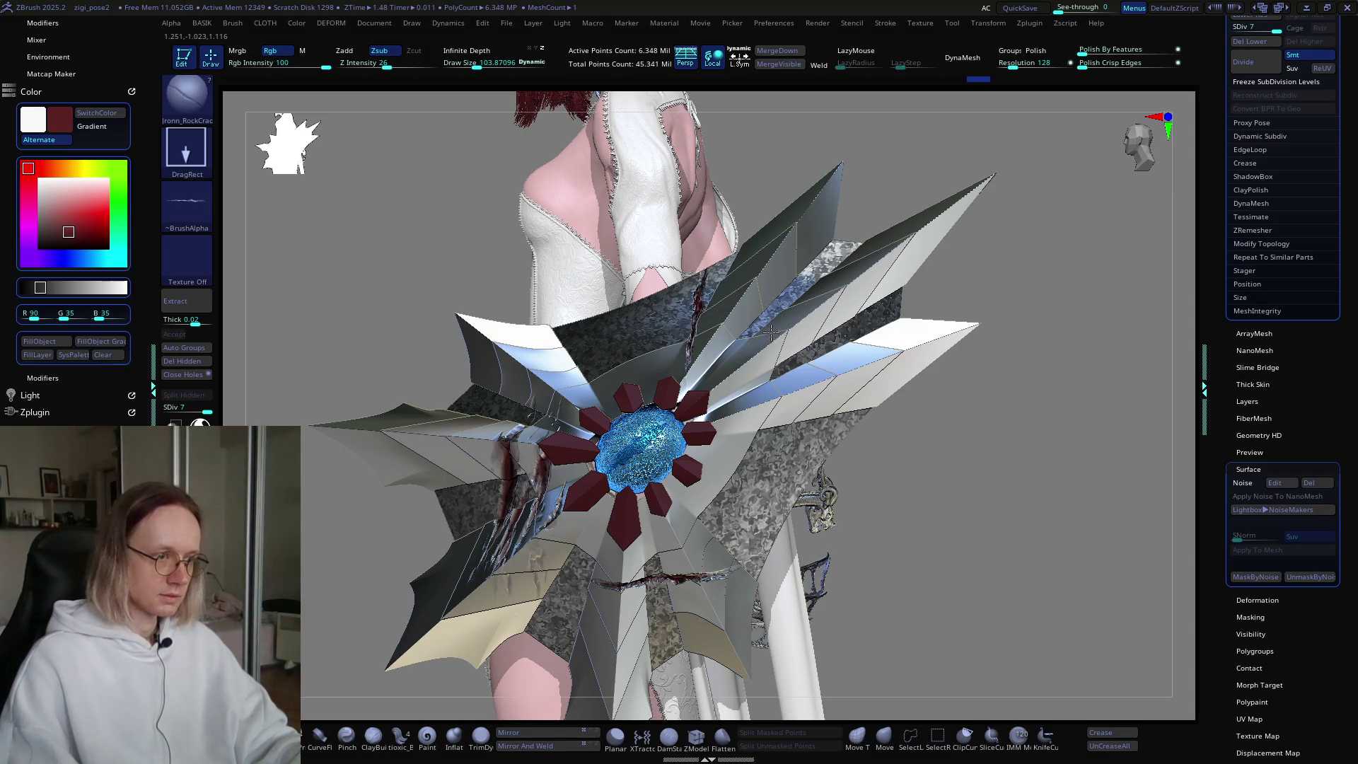
pyautogui.hotkey('ctrl', 'z')
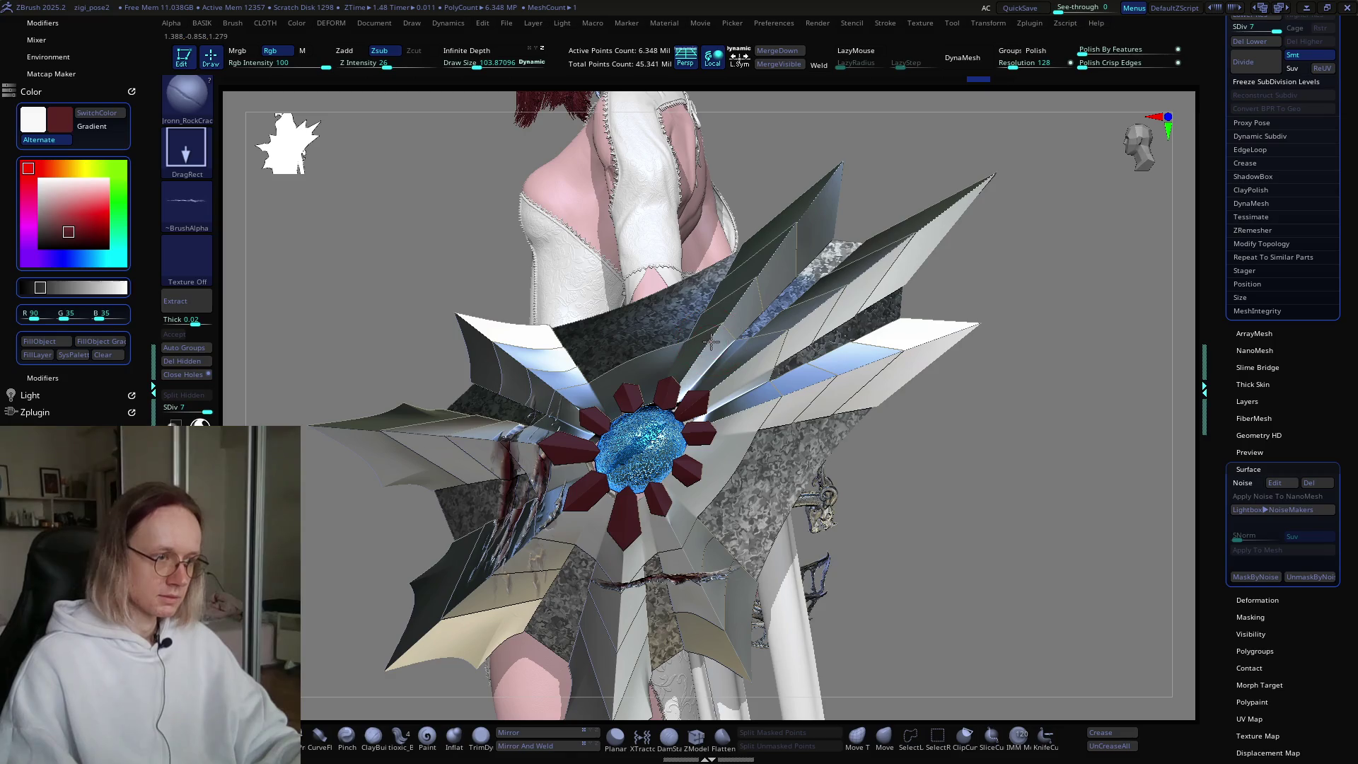
pyautogui.moveTo(729, 302); pyautogui.dragTo(812, 367)
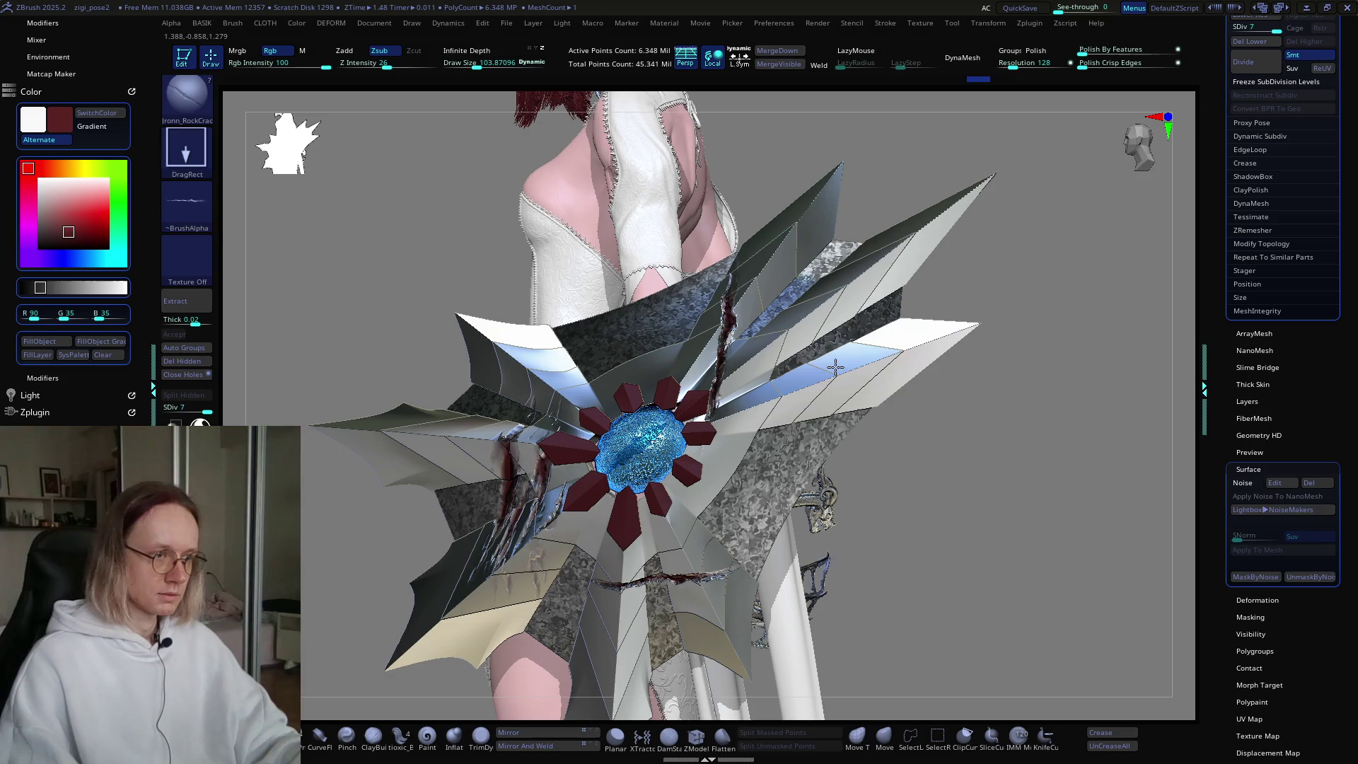
pyautogui.hotkey('ctrl', 'z')
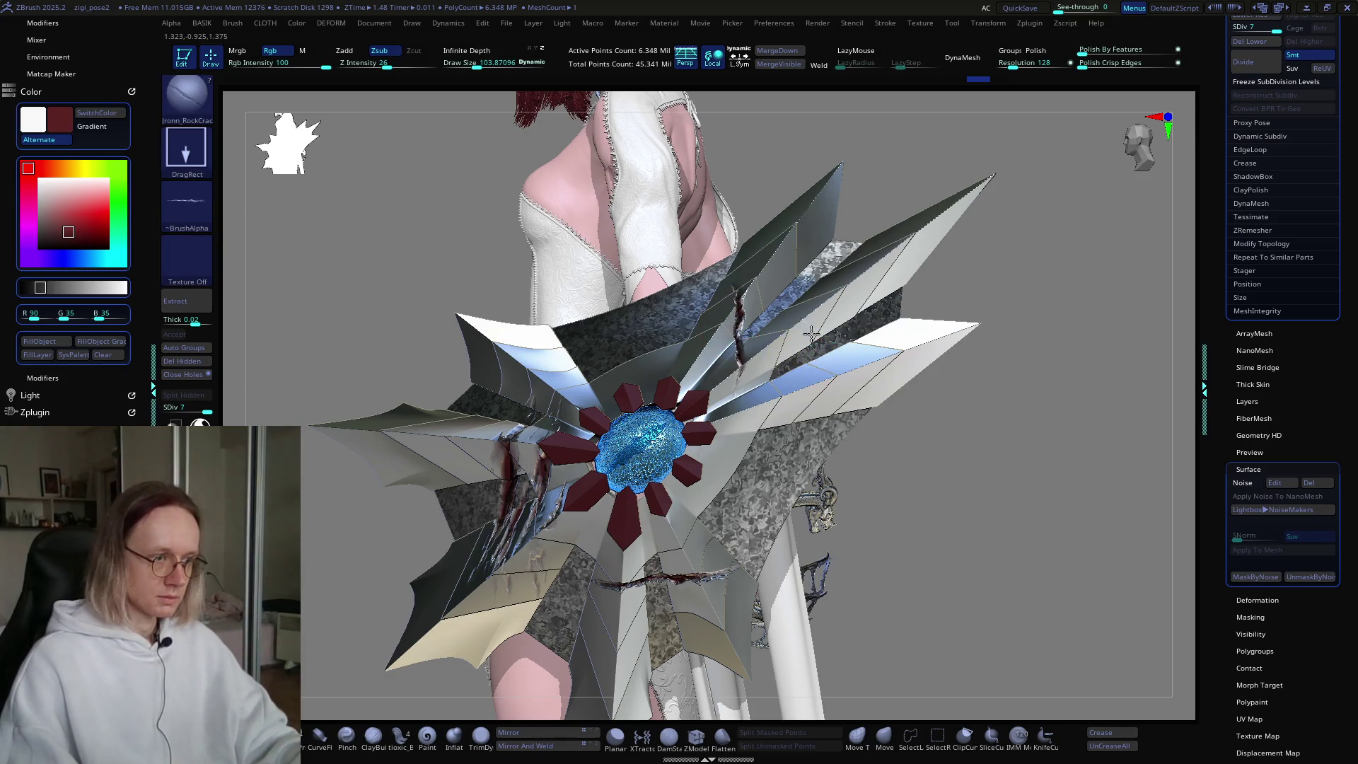
# Step: Stamp a diagonal dark red crack down an upper blade and inspect it from another side
pyautogui.moveTo(848, 307)
pyautogui.mouseDown(button='right')
pyautogui.moveTo(783, 347)
pyautogui.moveTo(815, 361)
pyautogui.moveTo(721, 352)
pyautogui.mouseUp(button='right')
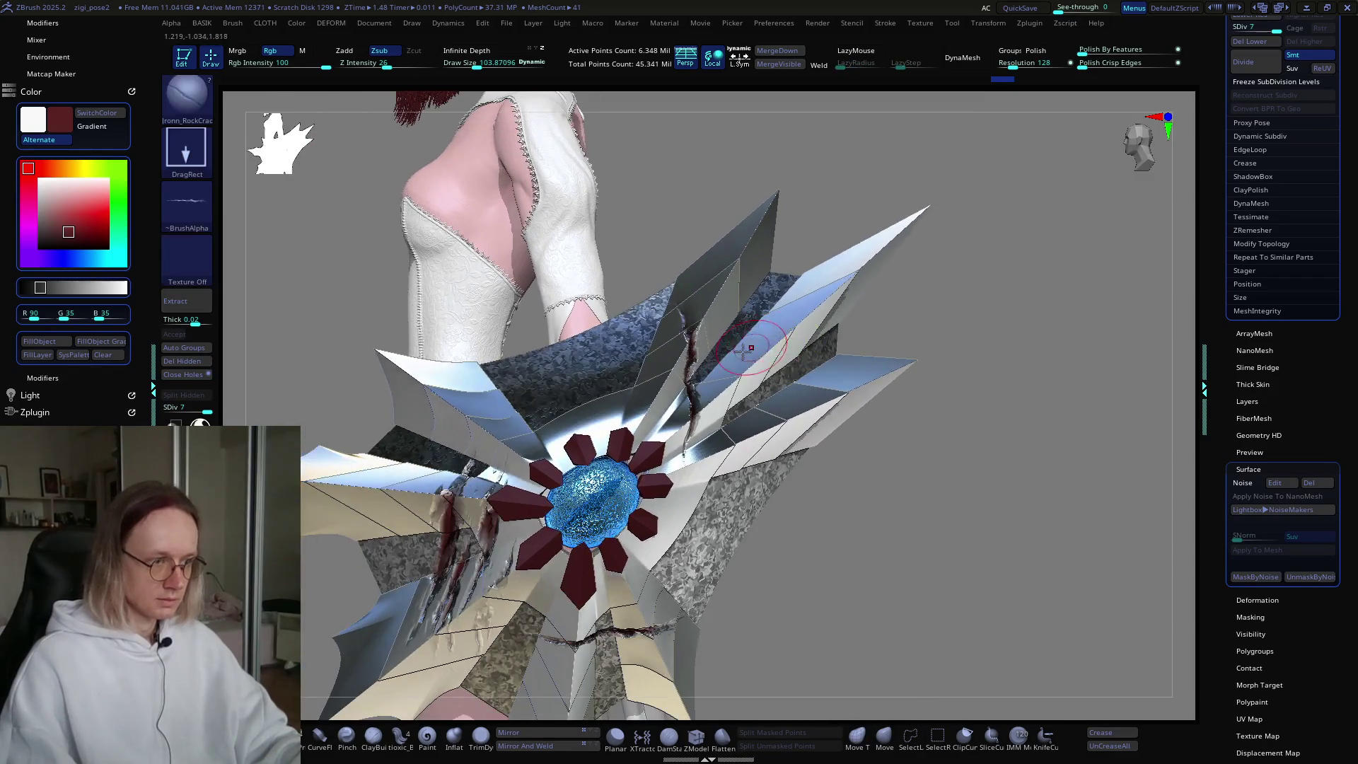
pyautogui.moveTo(728, 336); pyautogui.dragTo(737, 414)
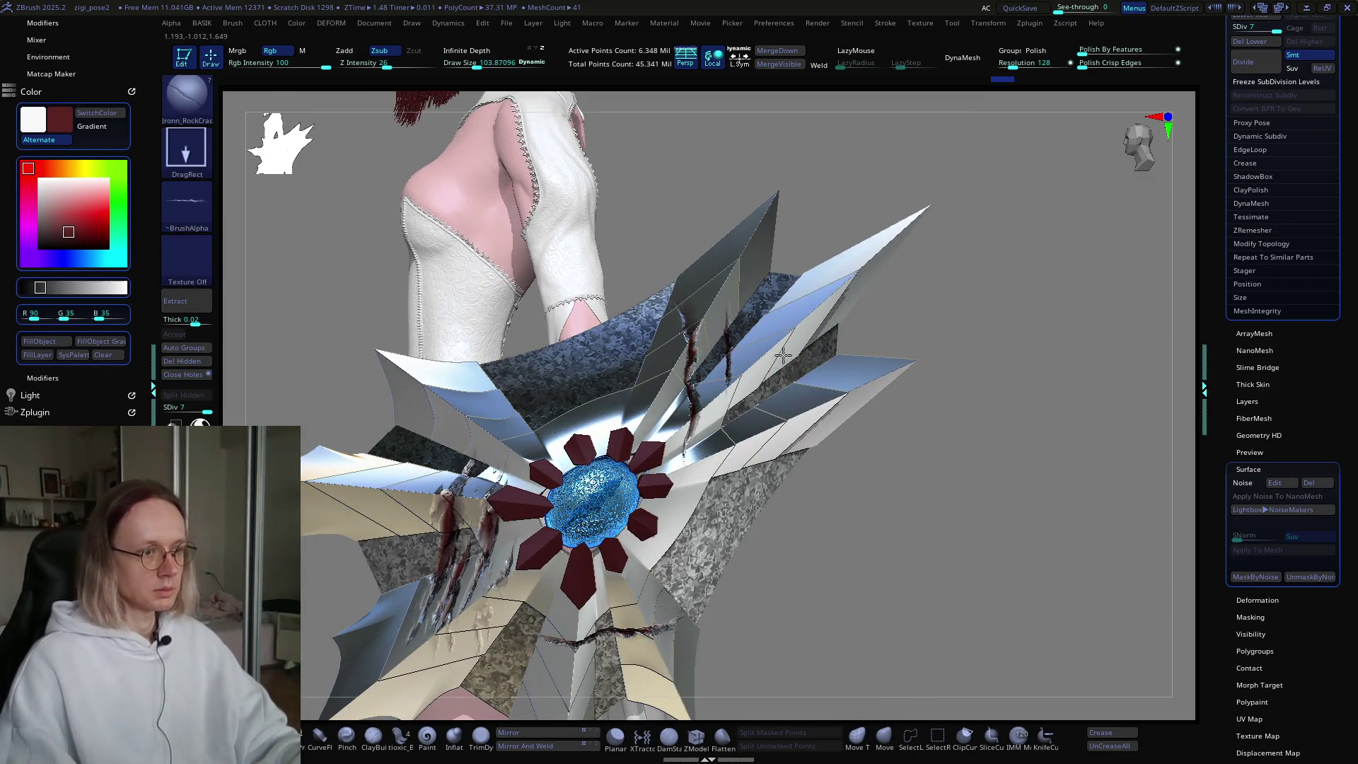
pyautogui.moveTo(839, 411); pyautogui.dragTo(655, 397)
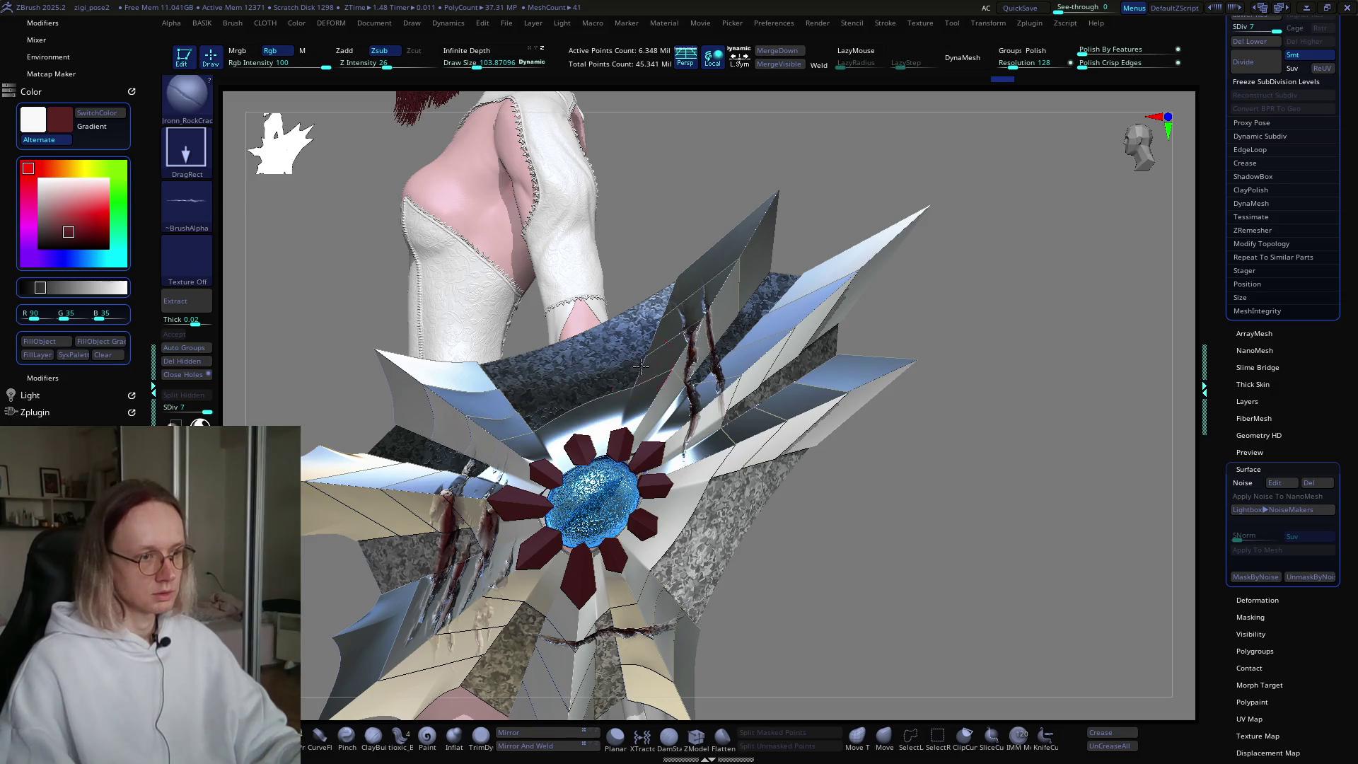
pyautogui.moveTo(739, 390)
pyautogui.mouseDown(button='right')
pyautogui.moveTo(812, 372)
pyautogui.moveTo(838, 393)
pyautogui.moveTo(855, 383)
pyautogui.moveTo(848, 359)
pyautogui.moveTo(867, 356)
pyautogui.moveTo(902, 389)
pyautogui.moveTo(684, 399)
pyautogui.mouseUp(button='right')
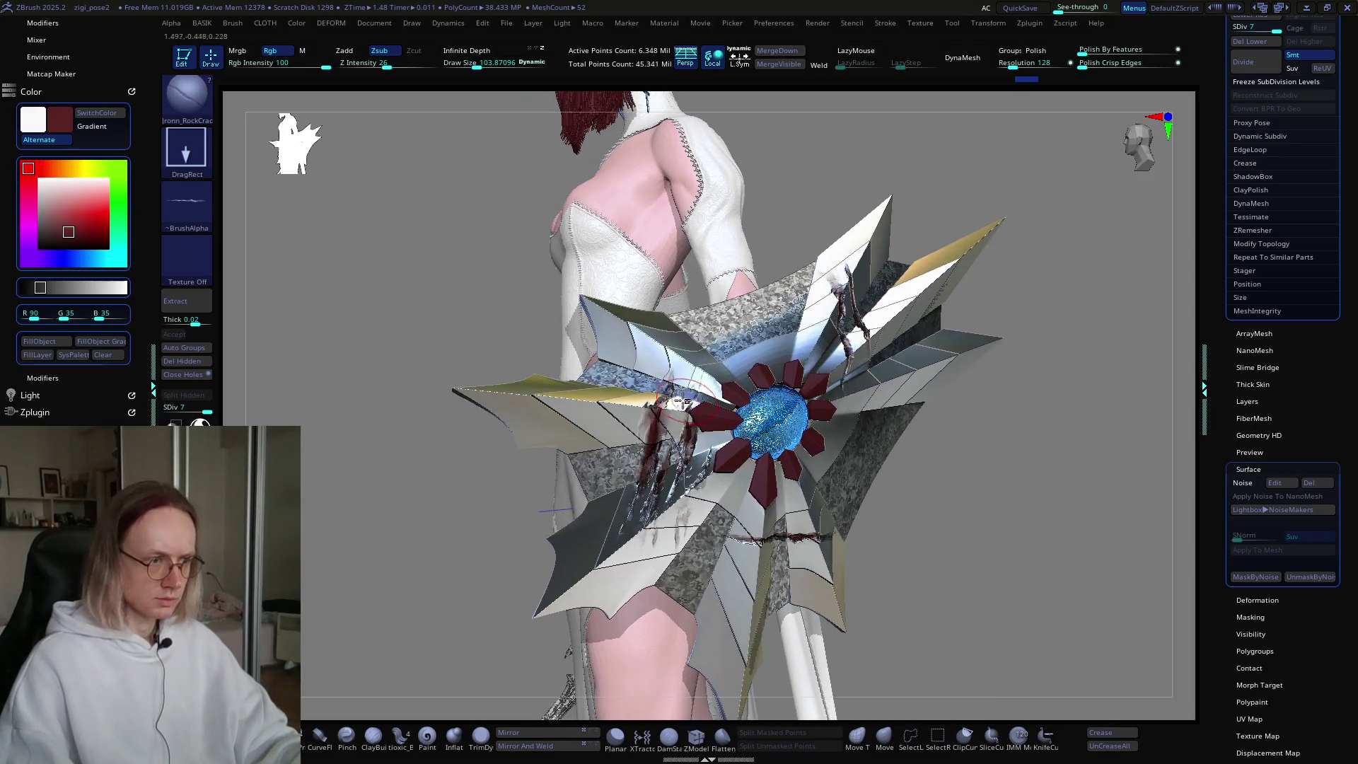
pyautogui.press('b')
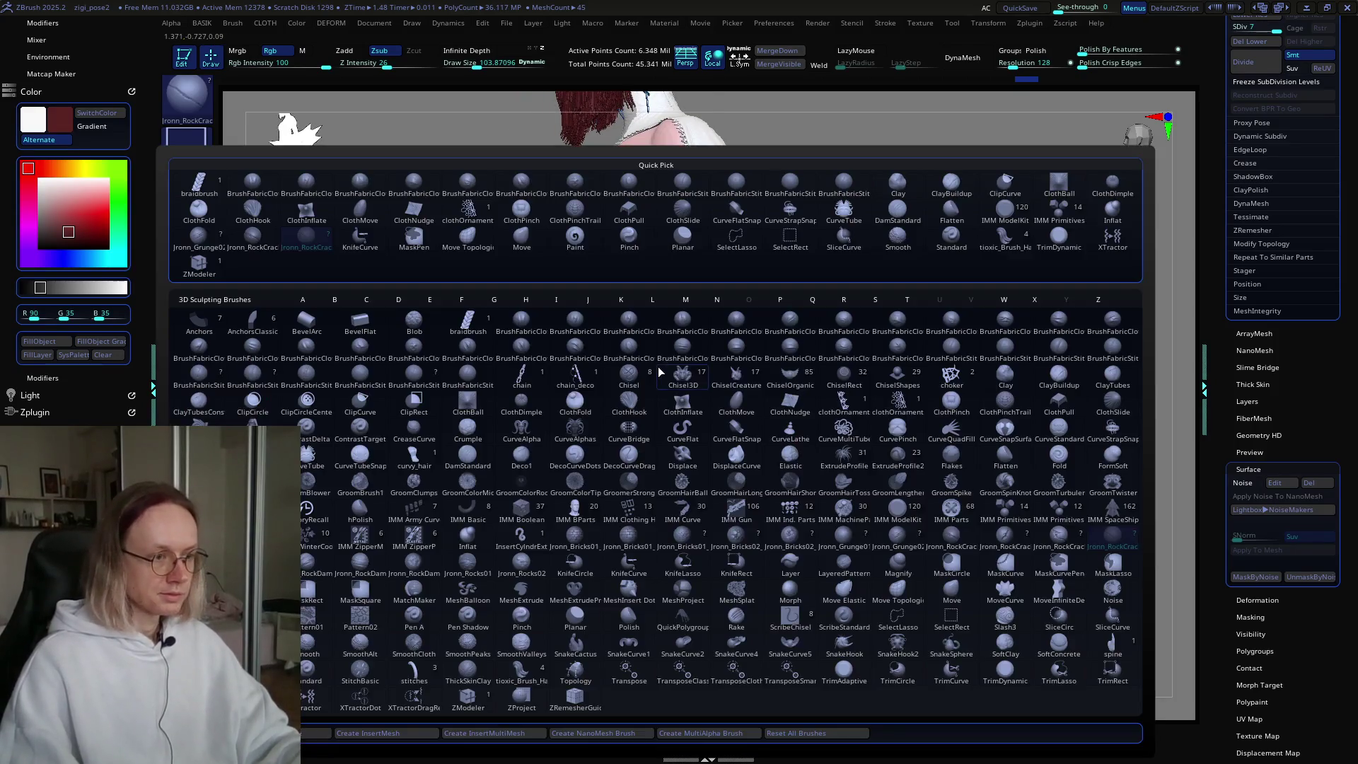
# Step: Make Jronn_Grunge01 the active brush from the brush list
pyautogui.press('b')
pyautogui.press('r')
pyautogui.press('b')
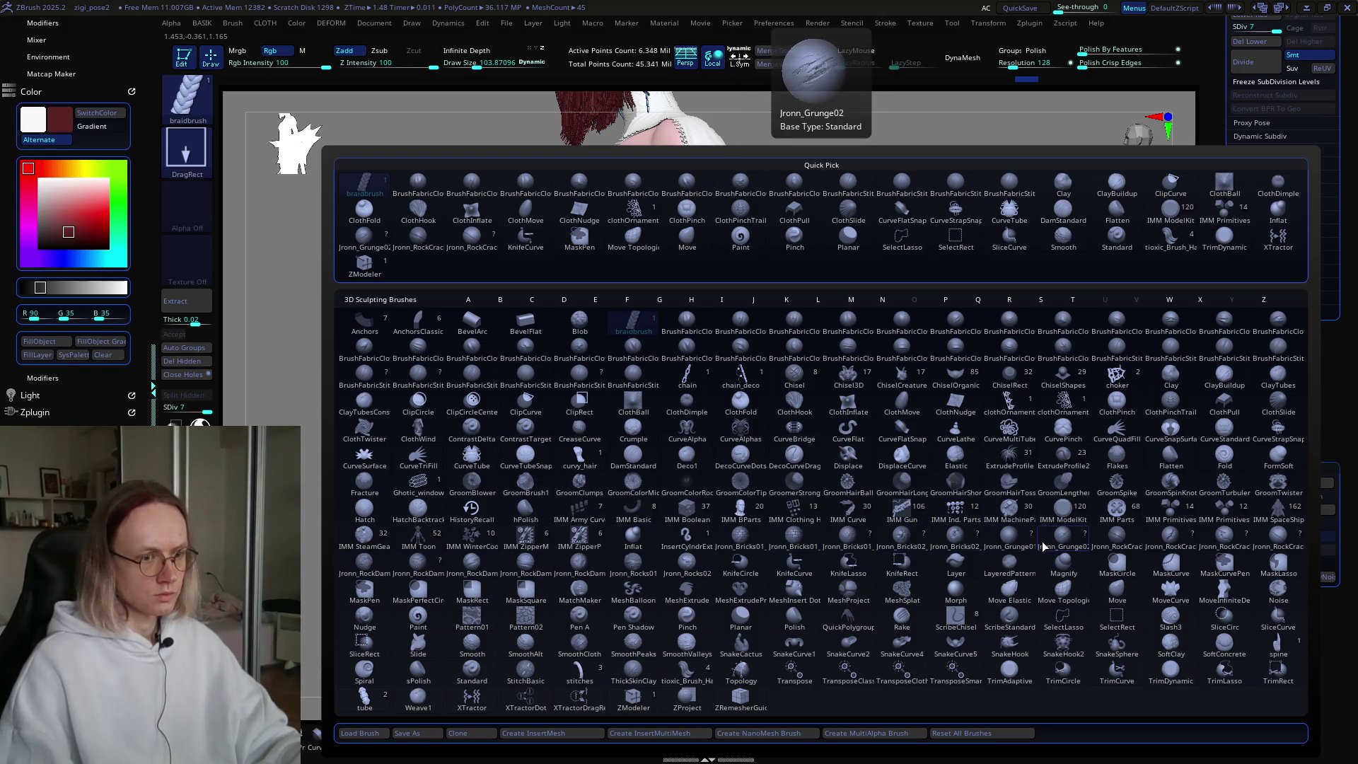
pyautogui.click(1013, 541)
pyautogui.scroll(3, 664, 403)
pyautogui.scroll(3, 657, 409)
pyautogui.scroll(3, 642, 424)
pyautogui.scroll(2, 625, 436)
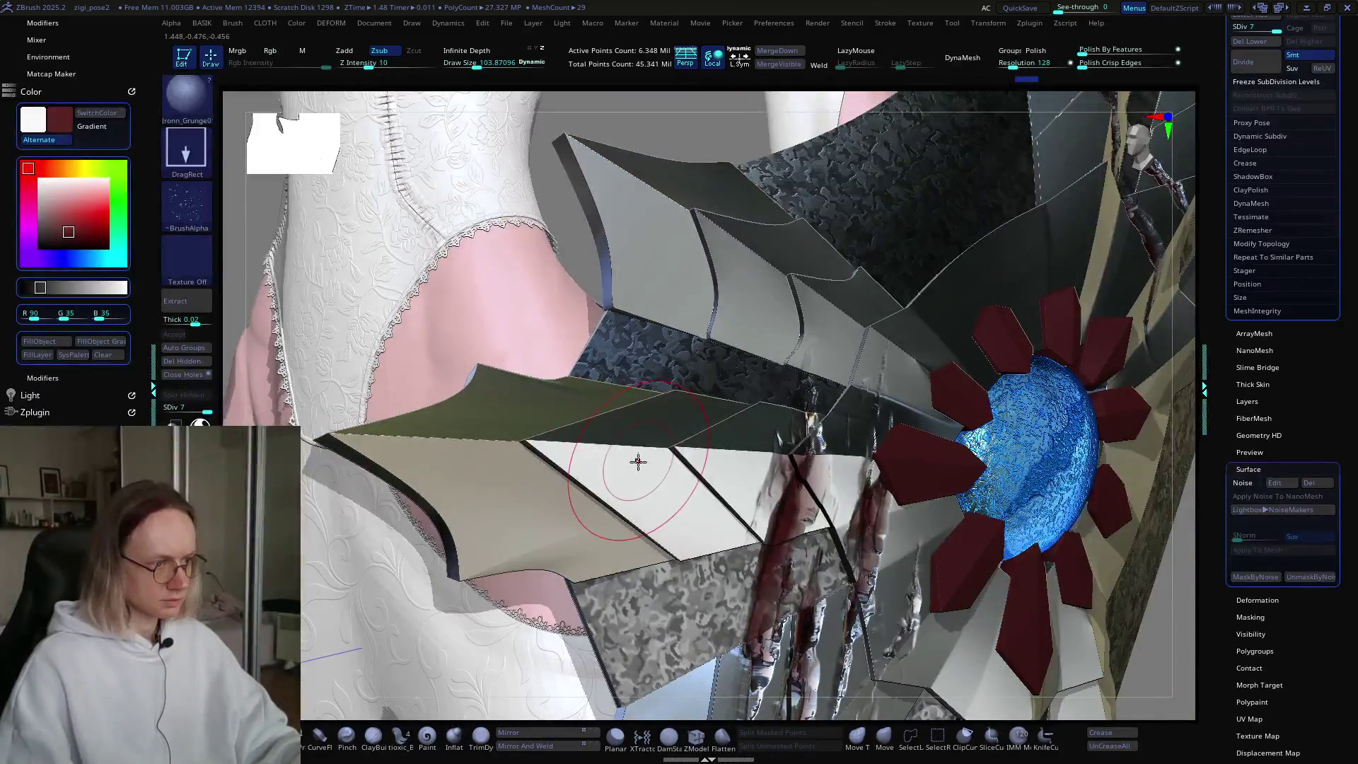
# Step: Try grunge drops on the shield panel, undo them, and ready masking while orbiting
pyautogui.moveTo(737, 531); pyautogui.dragTo(849, 613)
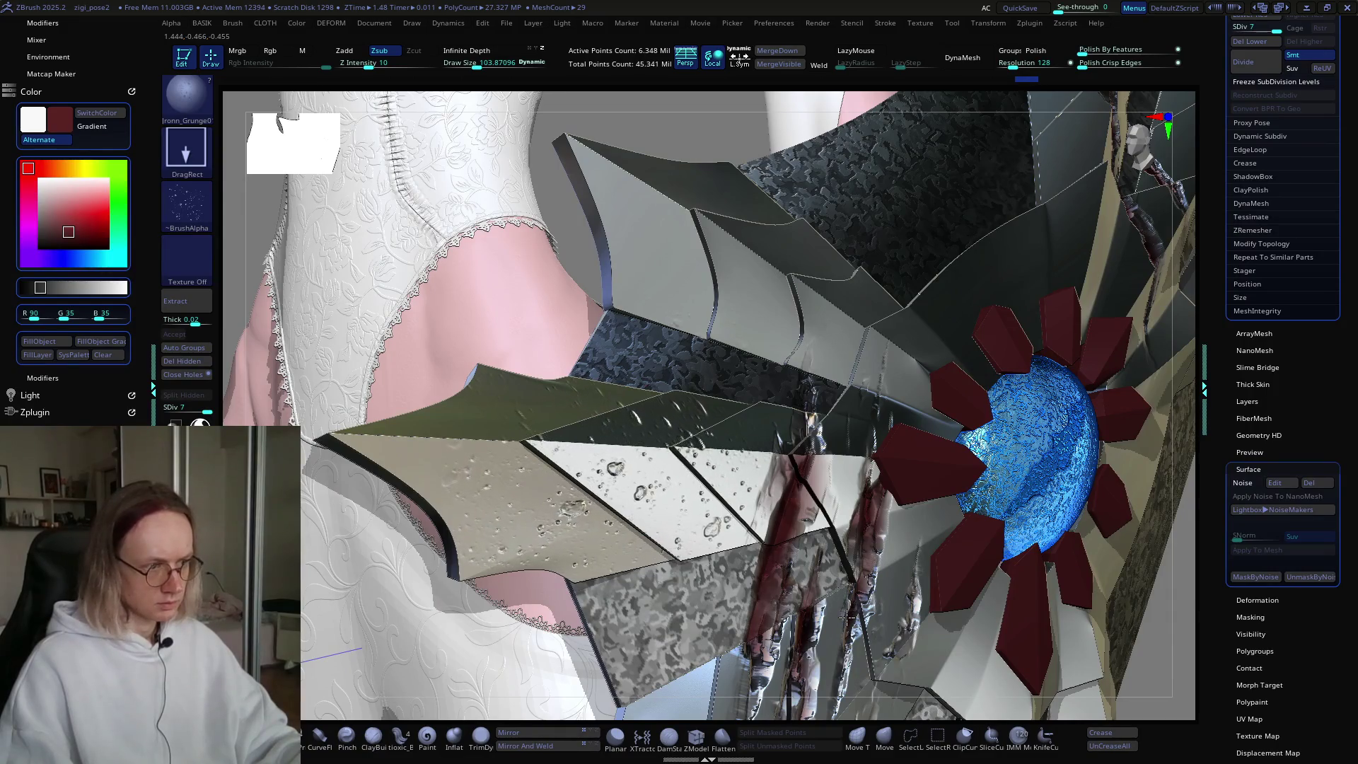
pyautogui.moveTo(755, 442); pyautogui.dragTo(710, 476, button='right')
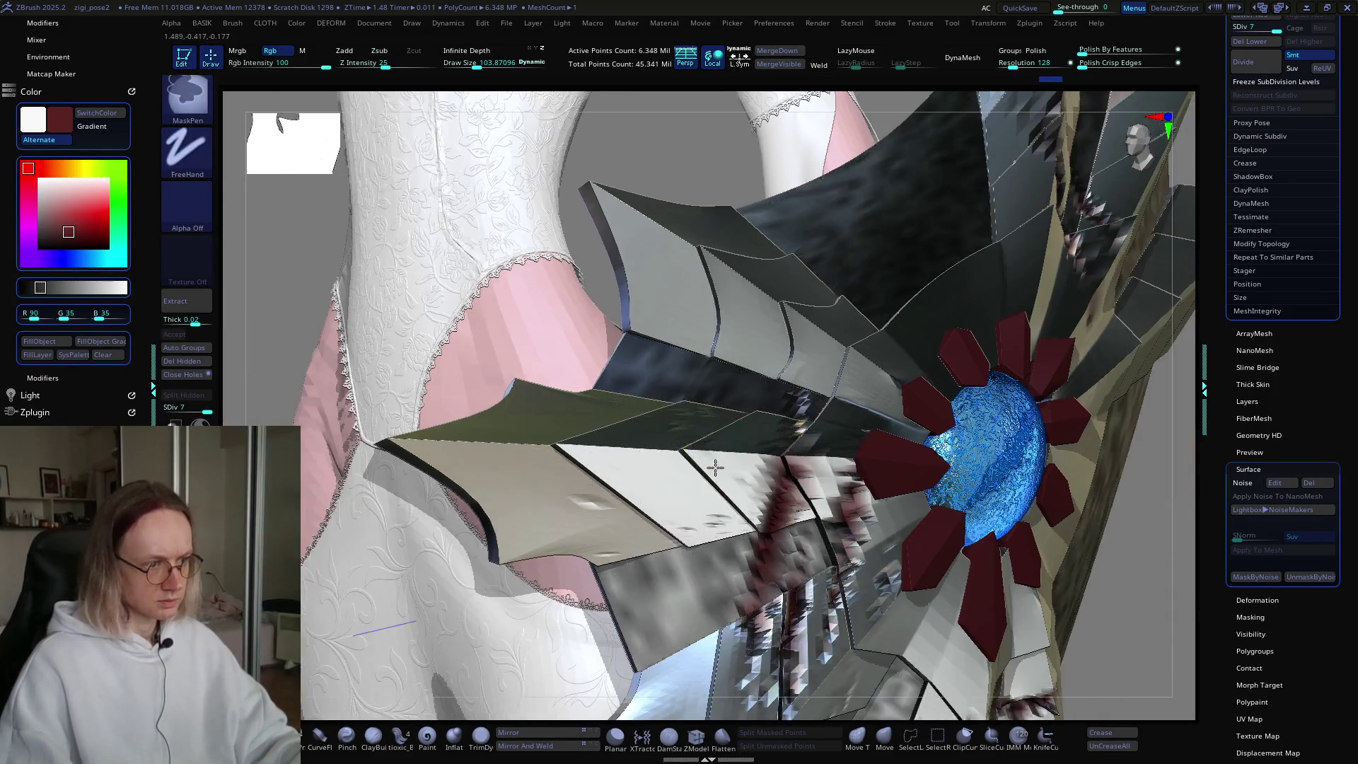
pyautogui.hotkey('ctrl', 'z')
pyautogui.hotkey('ctrl', 'z')
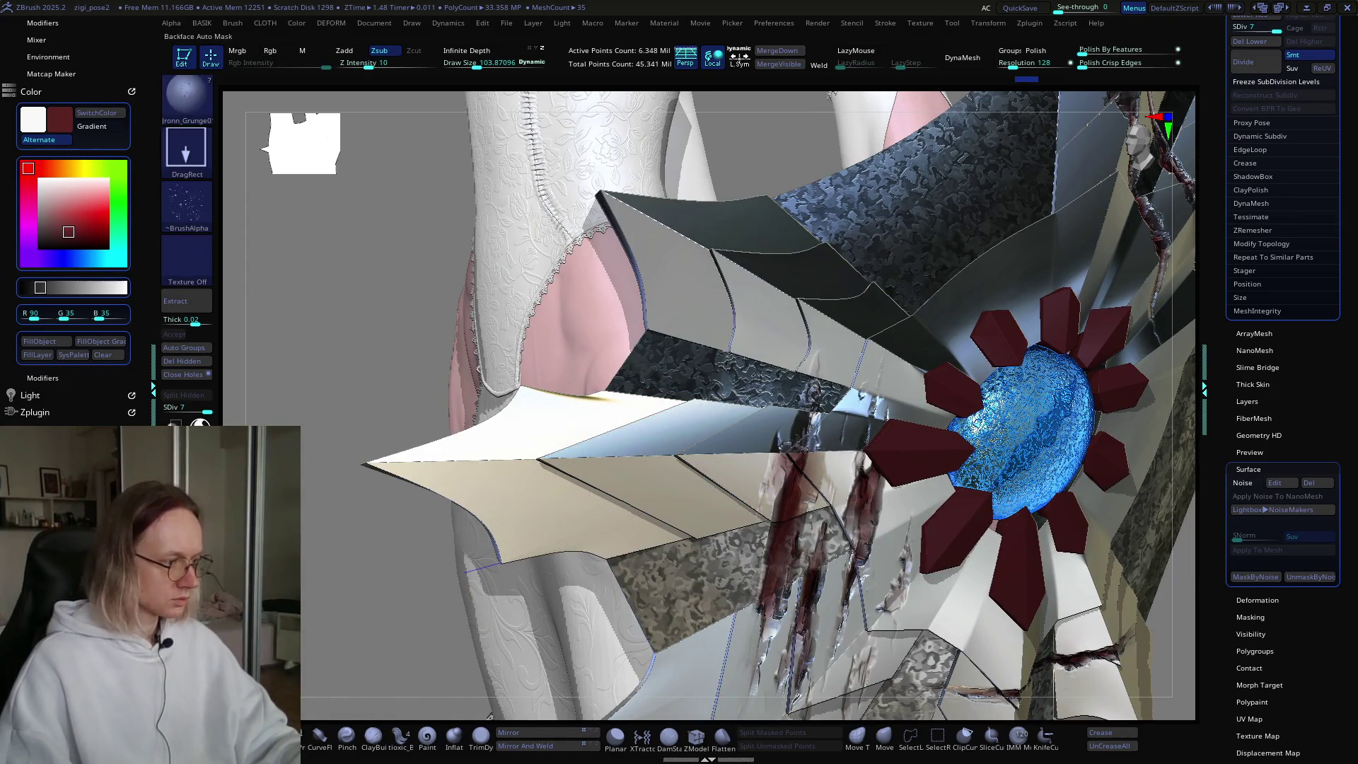
pyautogui.moveTo(606, 499)
pyautogui.mouseDown(button='right')
pyautogui.moveTo(737, 474)
pyautogui.moveTo(725, 496)
pyautogui.mouseUp(button='right')
pyautogui.press('ctrl')
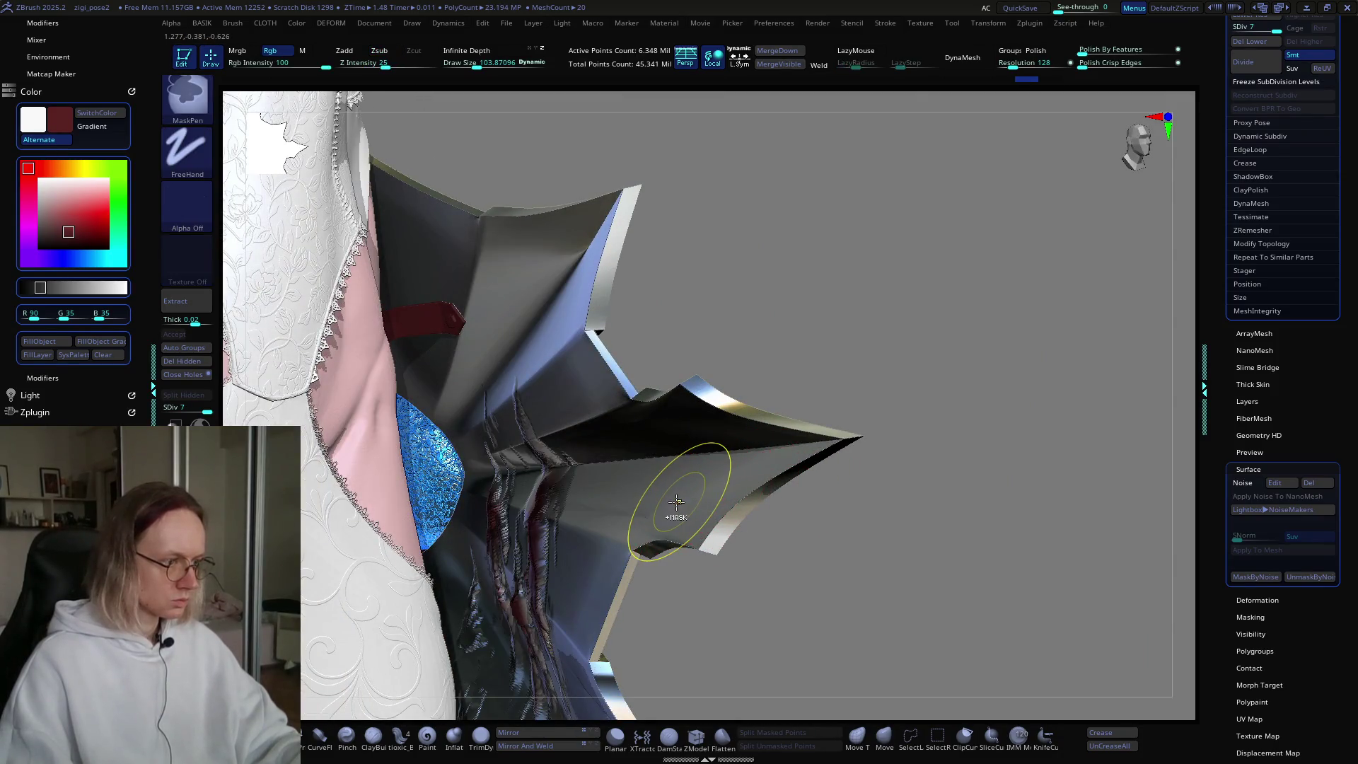
pyautogui.moveTo(670, 516)
pyautogui.mouseDown(button='right')
pyautogui.moveTo(755, 488)
pyautogui.moveTo(914, 361)
pyautogui.mouseUp(button='right')
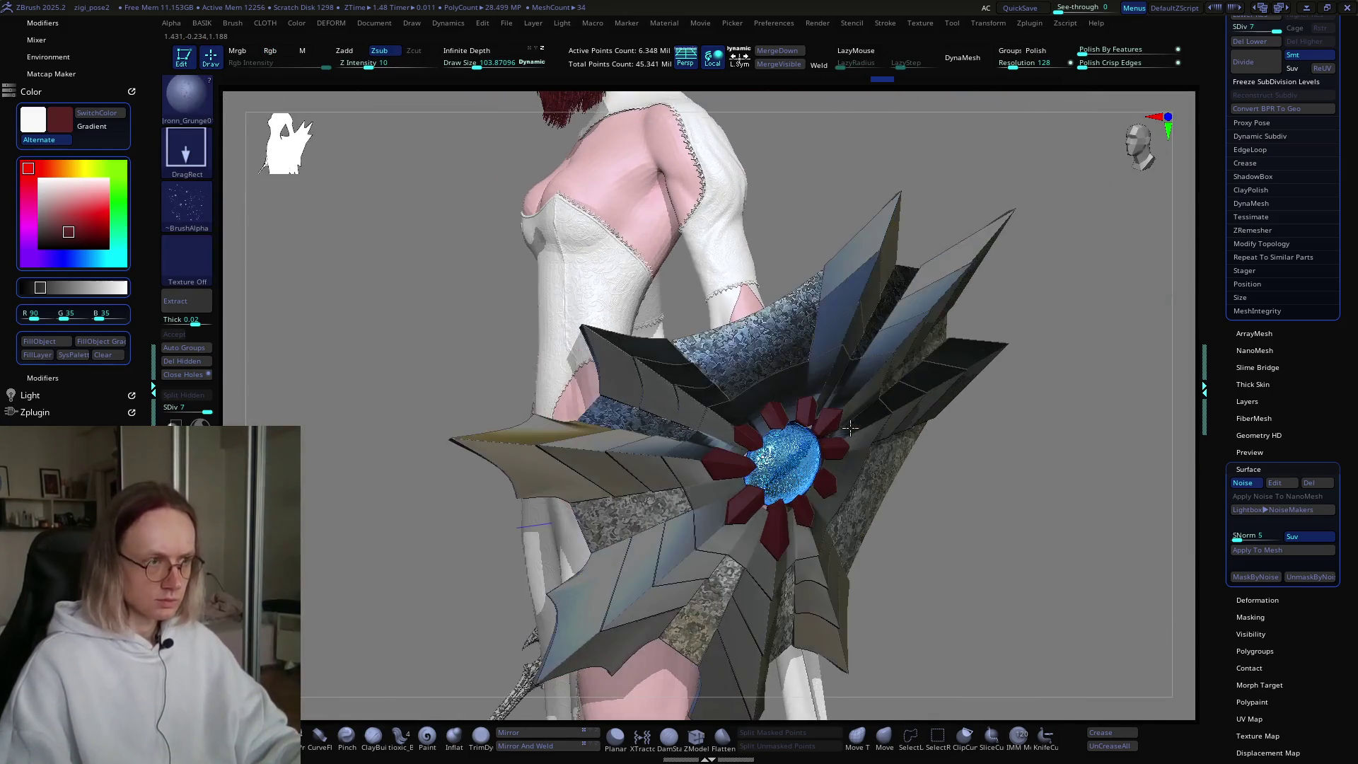
# Step: Invert the shield mask, bake the surface noise into the mesh, then clear the mask
pyautogui.moveTo(1012, 424); pyautogui.dragTo(831, 371, button='right')
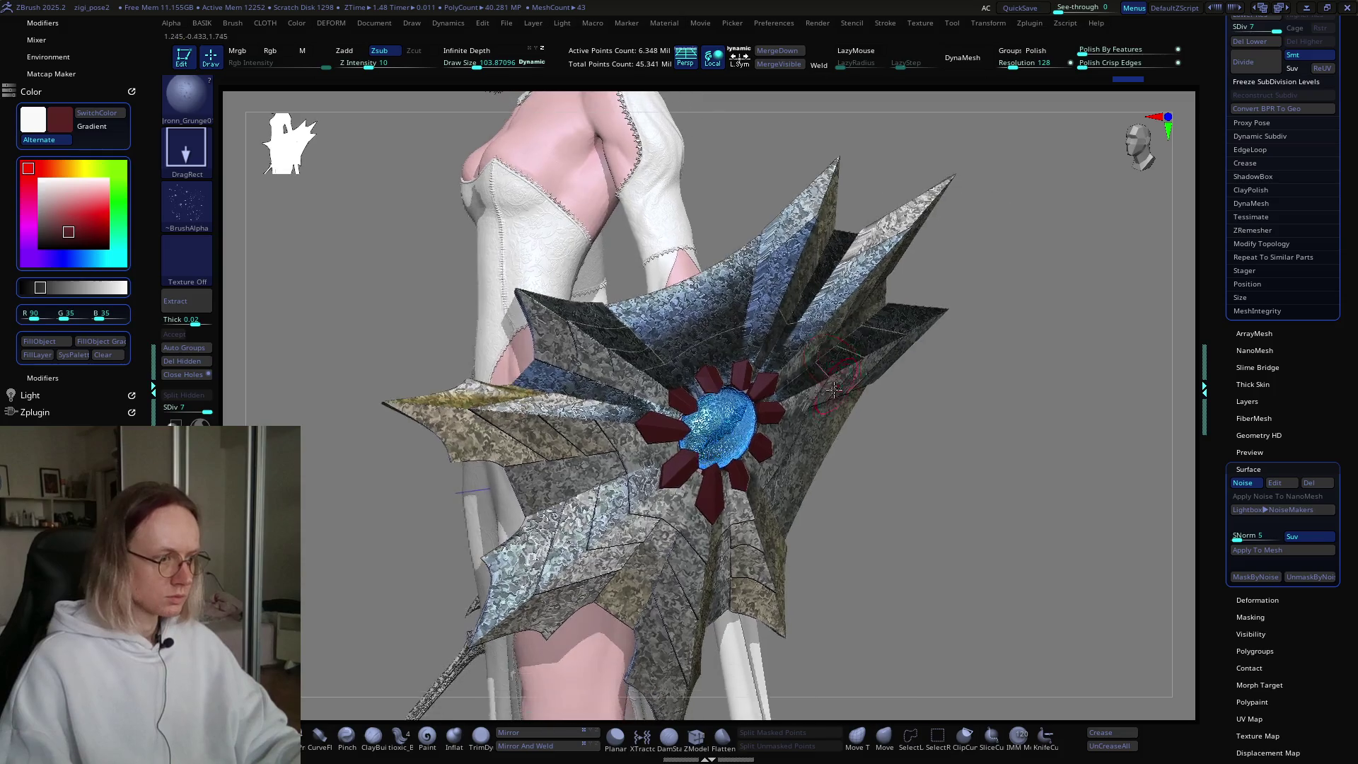
pyautogui.keyDown('ctrl'); pyautogui.click(1000, 394); pyautogui.keyUp('ctrl')
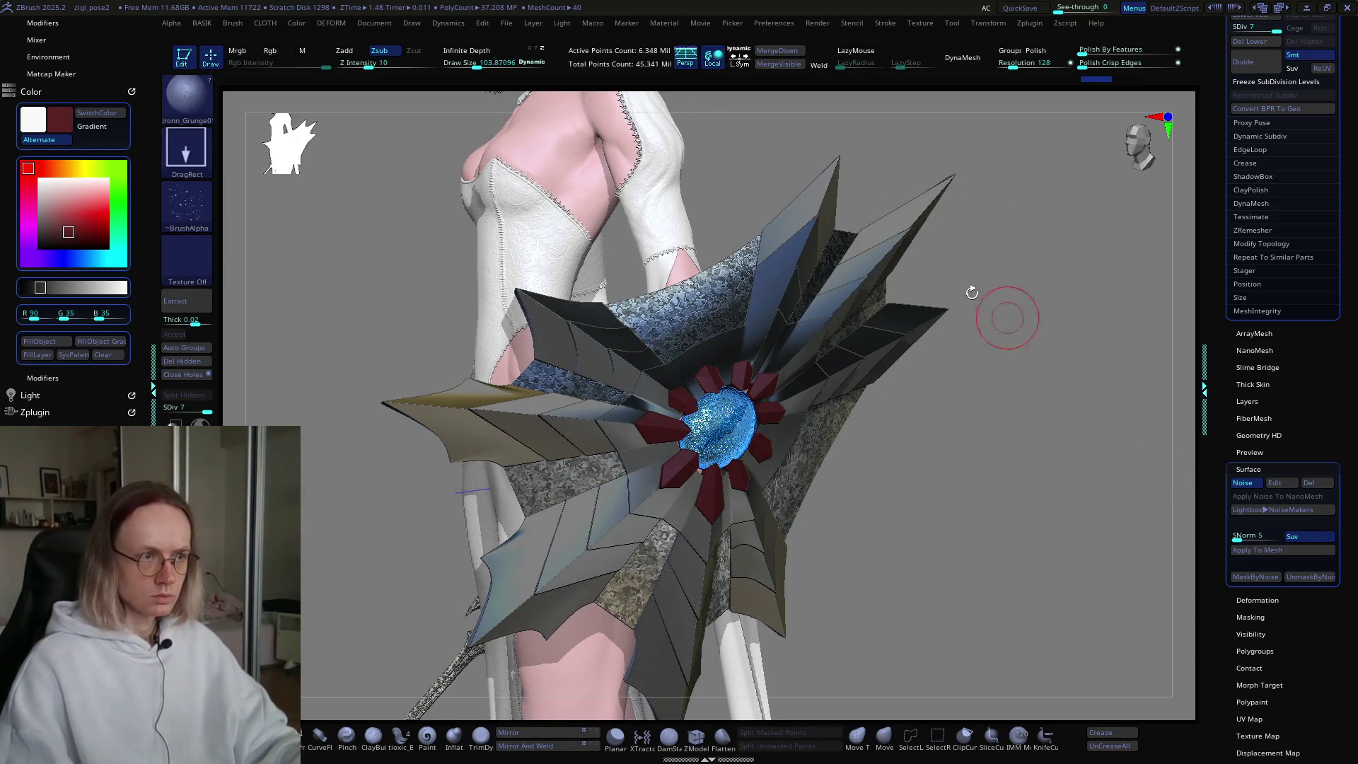
pyautogui.click(1259, 551)
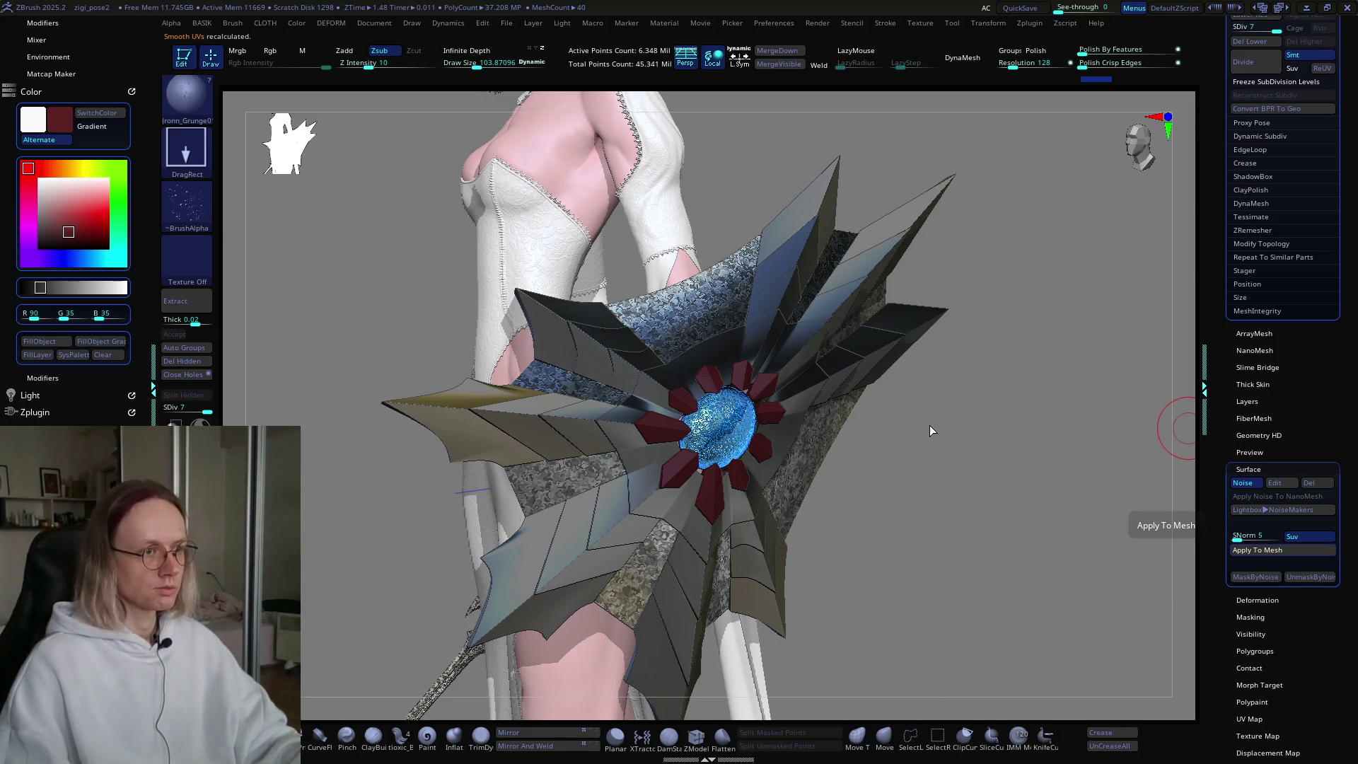
pyautogui.keyDown('ctrl'); pyautogui.moveTo(949, 445); pyautogui.dragTo(1009, 477); pyautogui.keyUp('ctrl')
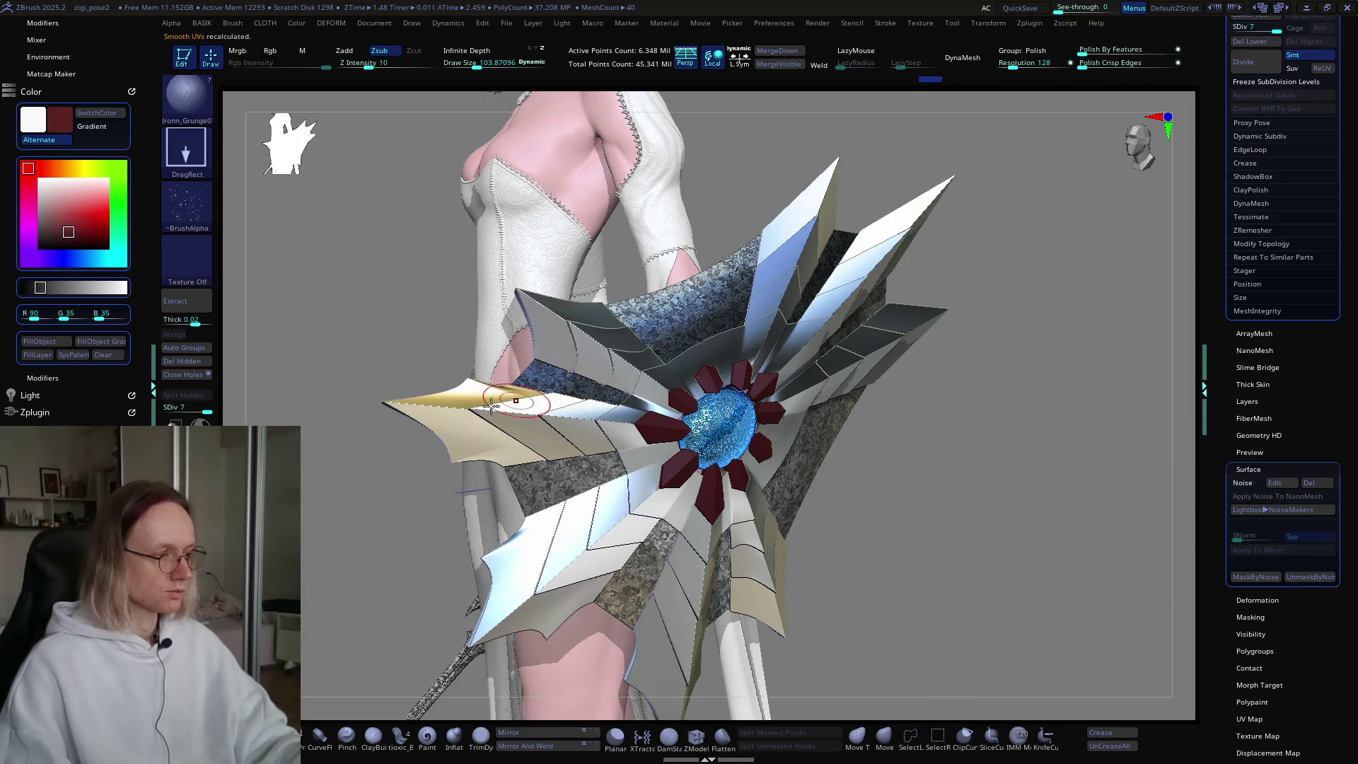
# Step: Stamp droplet grunge detail over the first shield blades from a close side view
pyautogui.moveTo(551, 425); pyautogui.dragTo(636, 453, button='right')
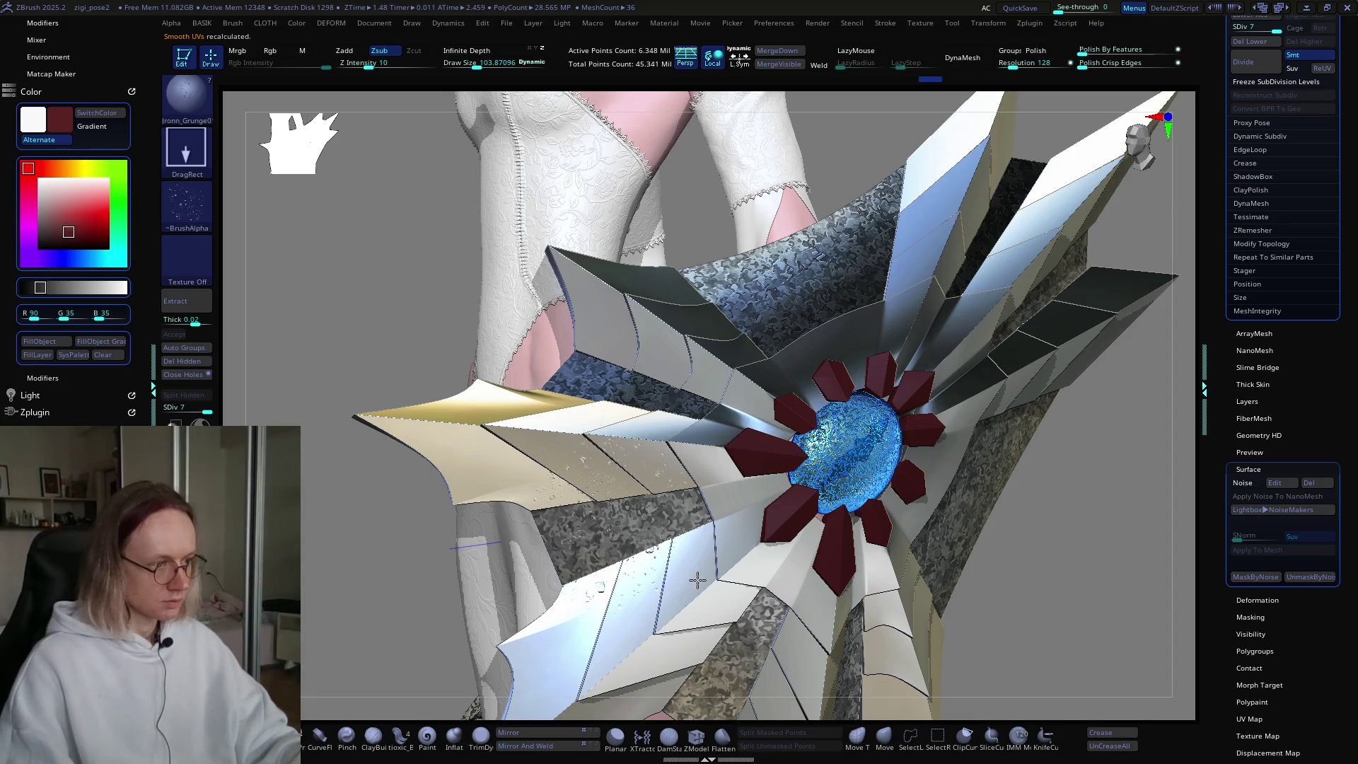
pyautogui.moveTo(697, 578)
pyautogui.mouseDown(button='right')
pyautogui.moveTo(564, 375)
pyautogui.moveTo(623, 389)
pyautogui.moveTo(611, 389)
pyautogui.moveTo(609, 437)
pyautogui.moveTo(624, 426)
pyautogui.mouseUp(button='right')
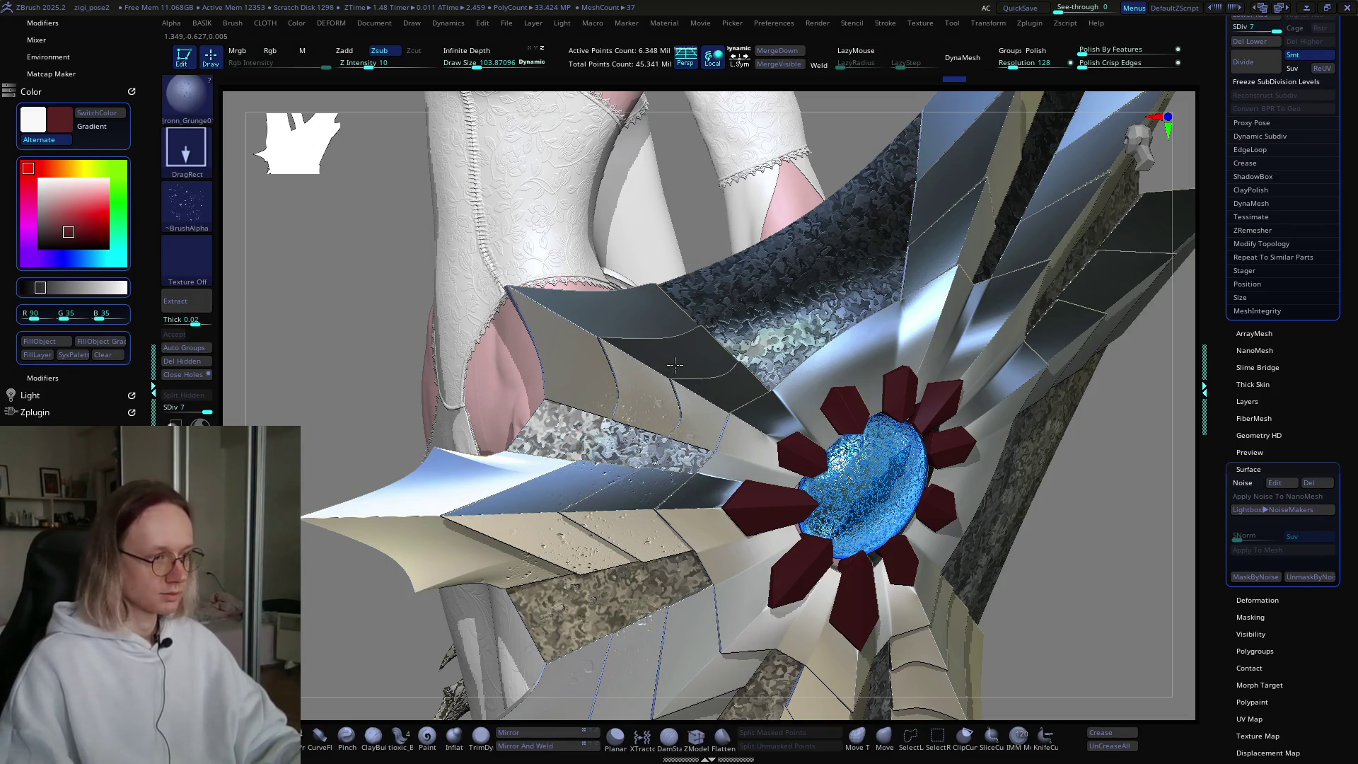
pyautogui.moveTo(664, 344); pyautogui.dragTo(601, 380, button='right')
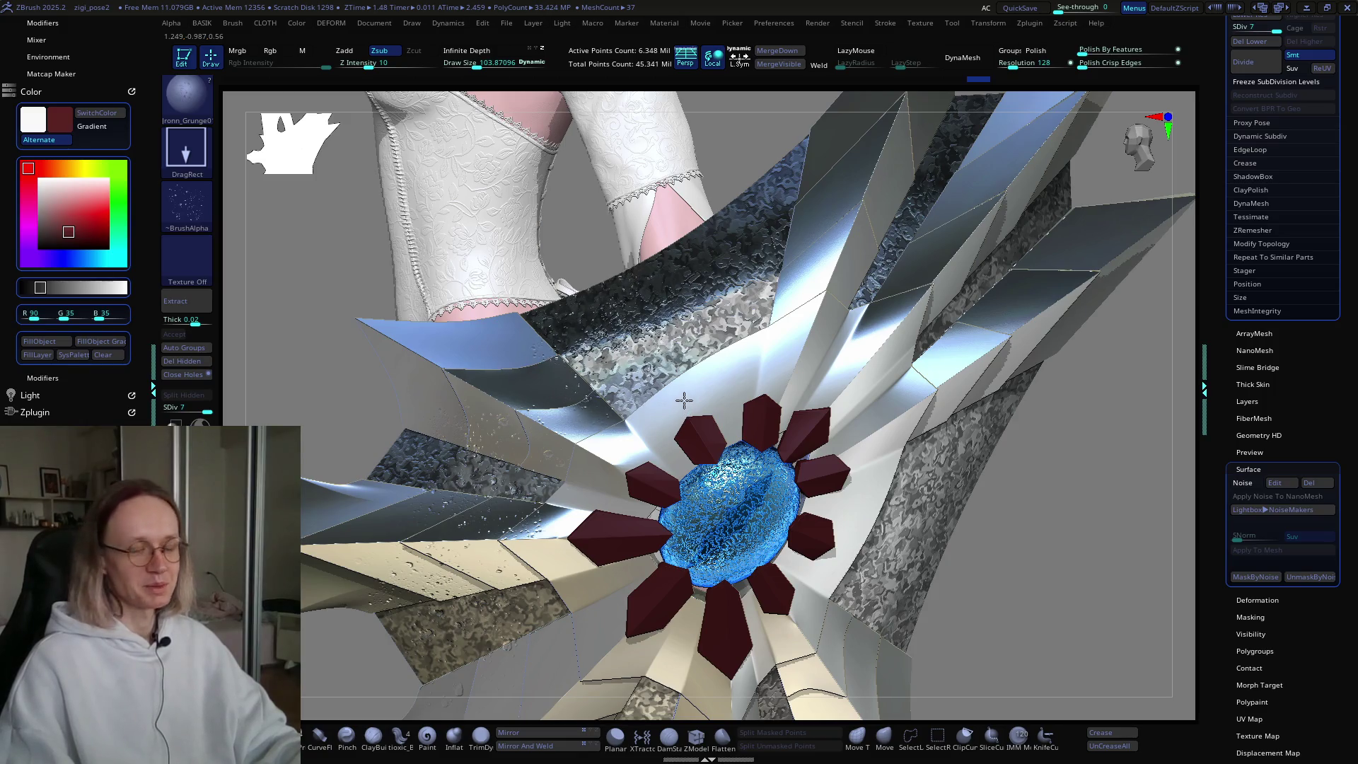
pyautogui.moveTo(700, 350)
pyautogui.mouseDown()
pyautogui.moveTo(751, 265)
pyautogui.moveTo(800, 382)
pyautogui.moveTo(844, 363)
pyautogui.moveTo(801, 265)
pyautogui.mouseUp()
pyautogui.moveTo(801, 265); pyautogui.dragTo(820, 350, button='right')
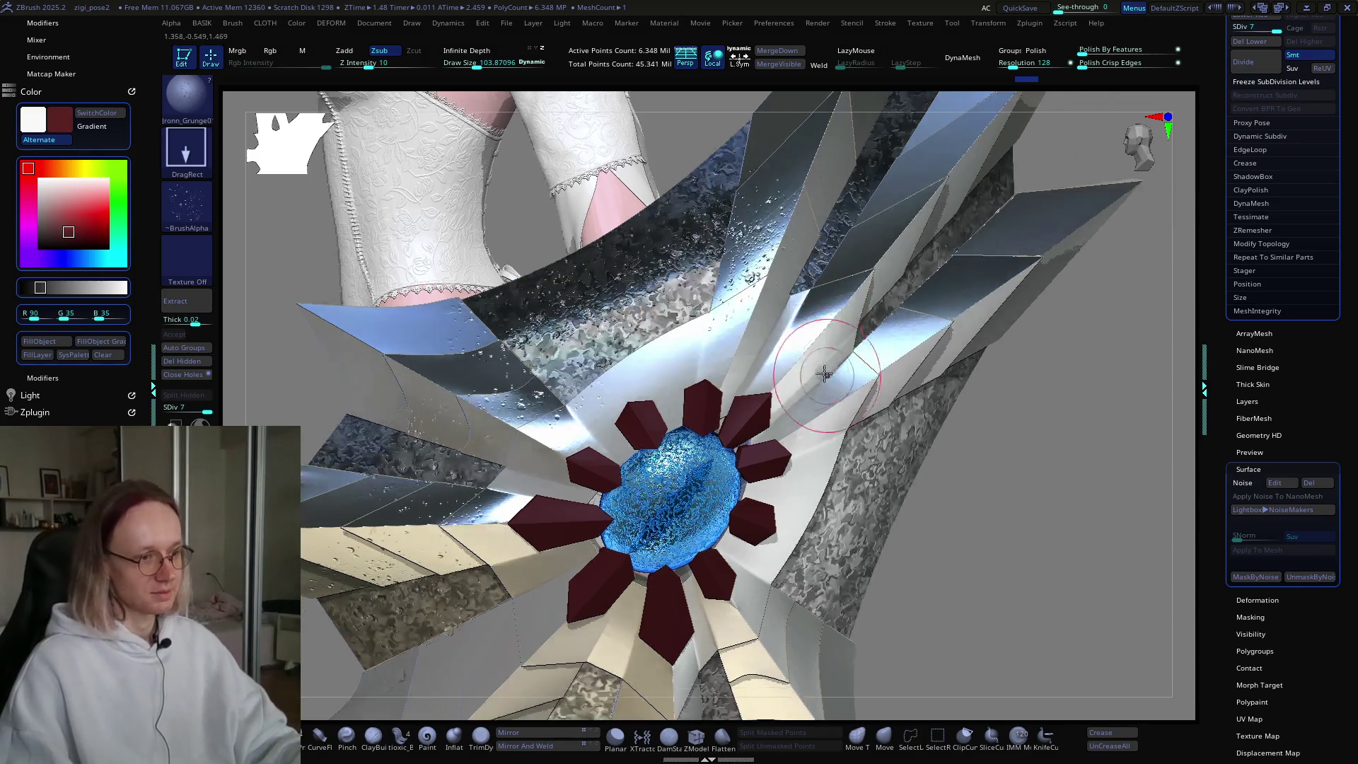
pyautogui.moveTo(820, 351); pyautogui.dragTo(998, 391)
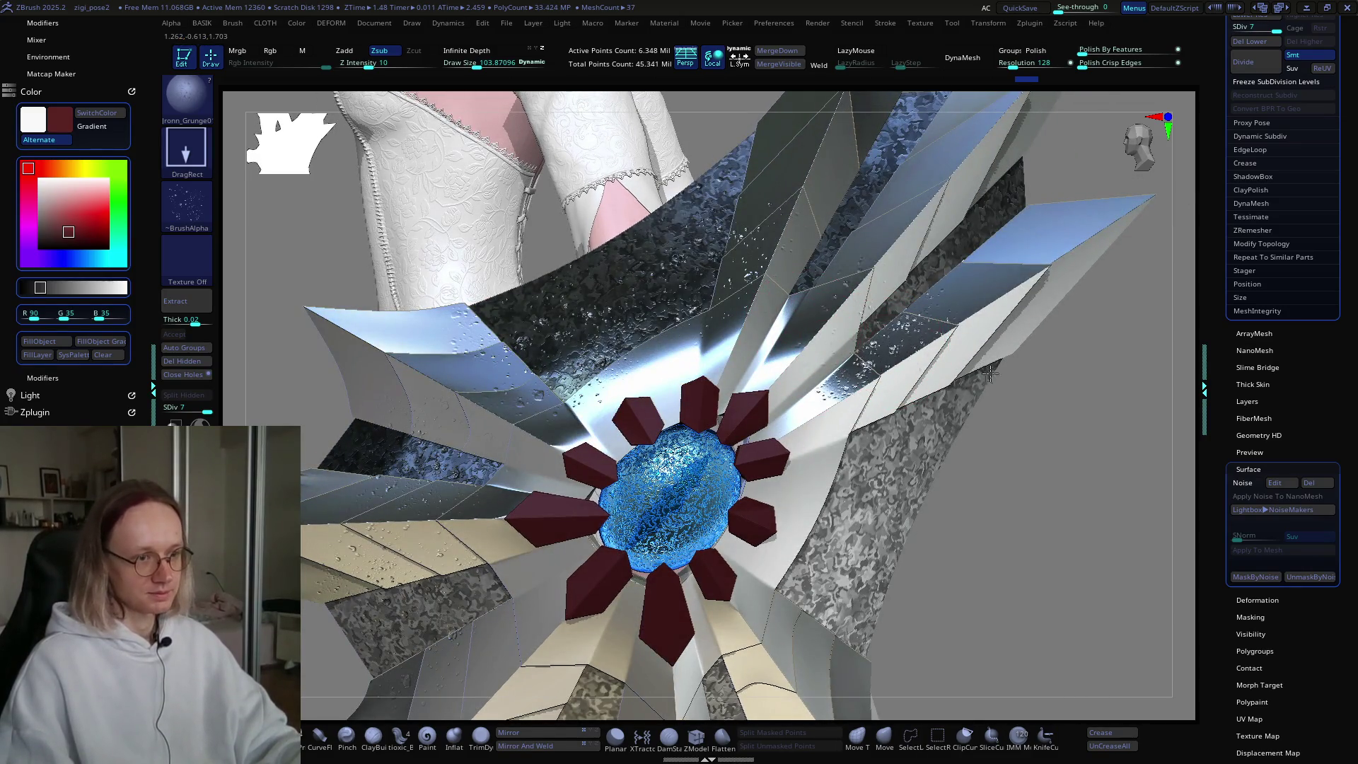
# Step: Orbit around the gem to the other blades and back out to a front view
pyautogui.moveTo(998, 392)
pyautogui.mouseDown(button='right')
pyautogui.moveTo(852, 472)
pyautogui.moveTo(763, 484)
pyautogui.mouseUp(button='right')
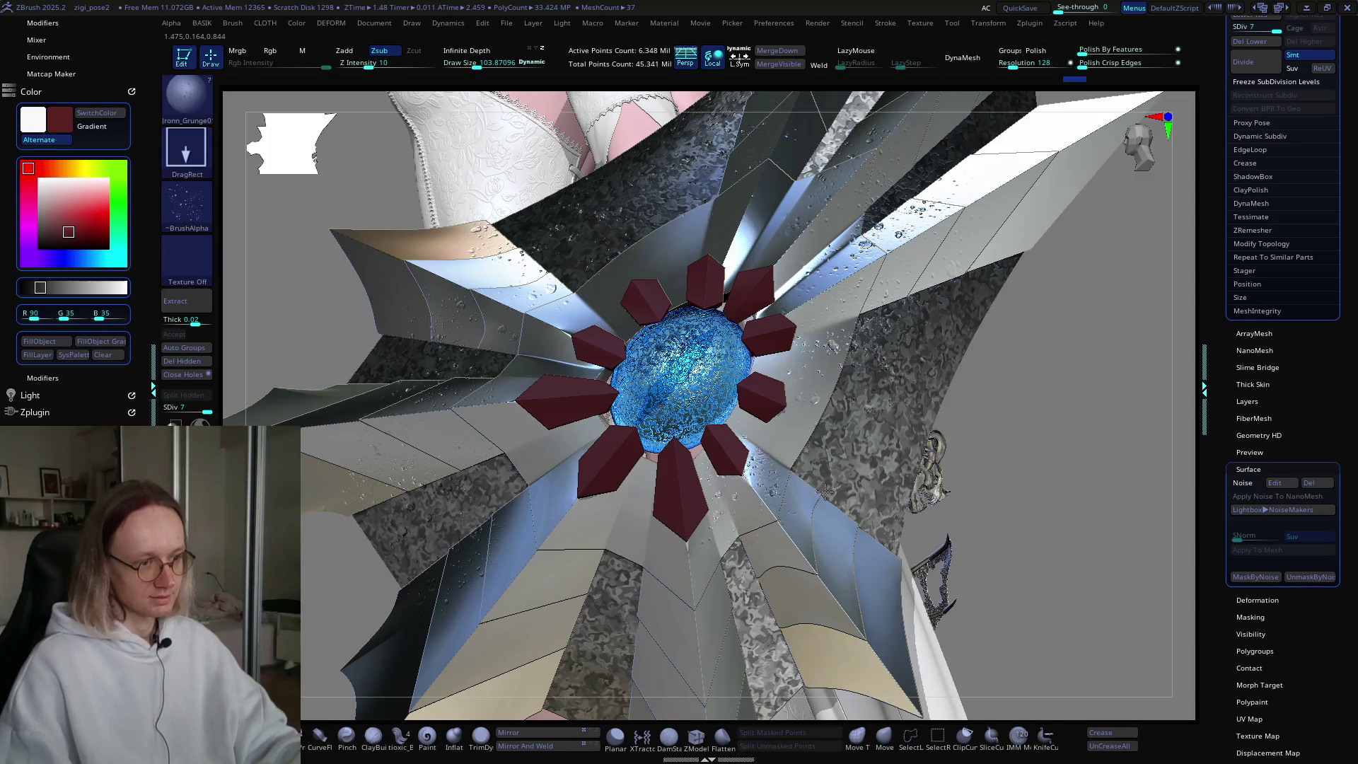
pyautogui.moveTo(808, 435); pyautogui.dragTo(654, 496, button='right')
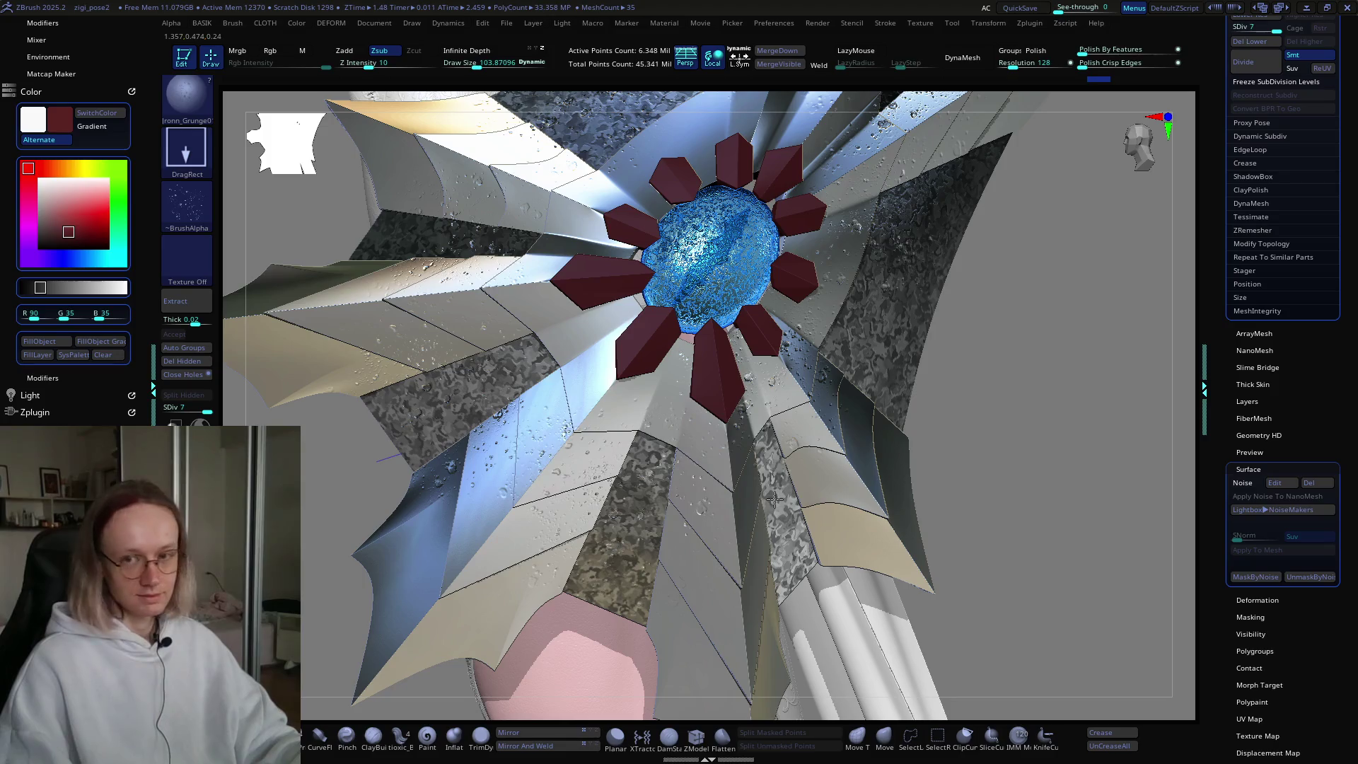
pyautogui.moveTo(773, 499)
pyautogui.mouseDown(button='right')
pyautogui.moveTo(763, 459)
pyautogui.moveTo(731, 473)
pyautogui.moveTo(771, 465)
pyautogui.mouseUp(button='right')
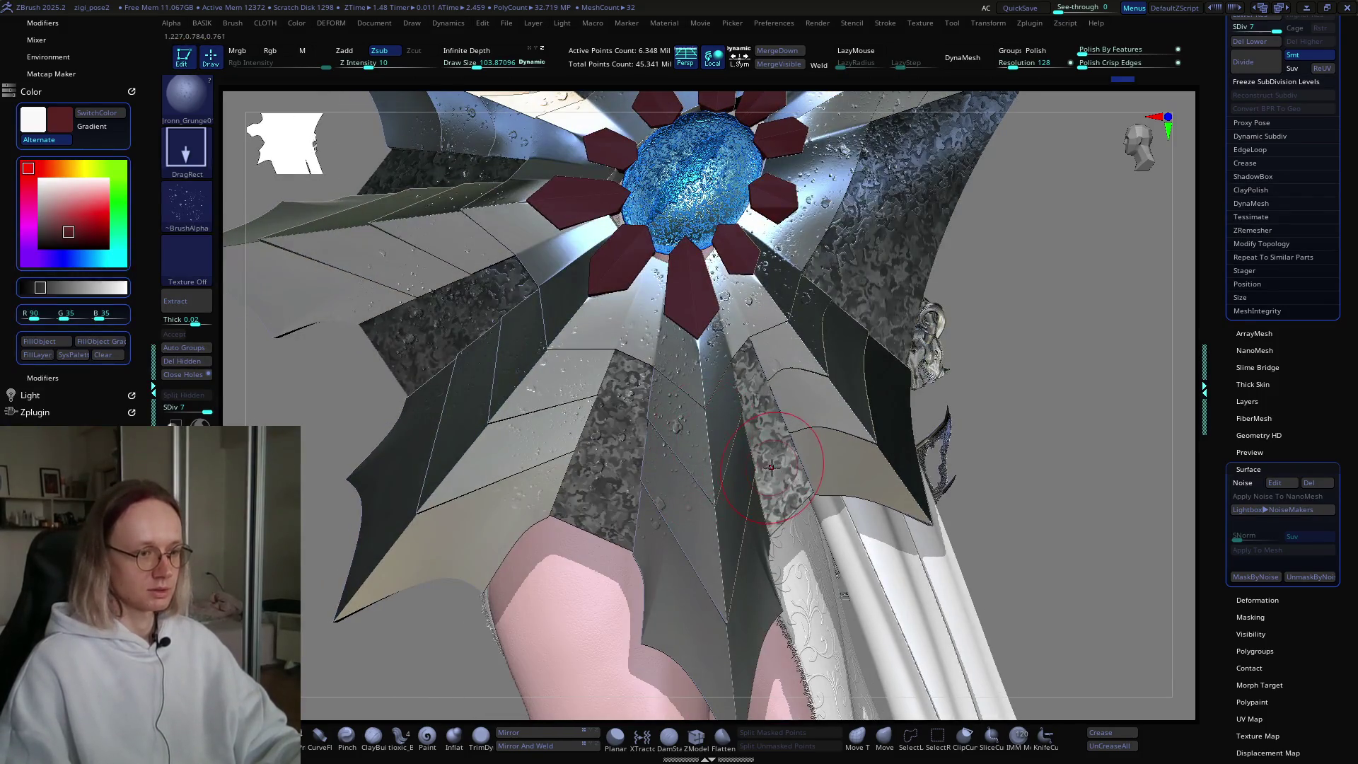
pyautogui.moveTo(921, 530)
pyautogui.mouseDown(button='right')
pyautogui.moveTo(863, 430)
pyautogui.moveTo(717, 442)
pyautogui.mouseUp(button='right')
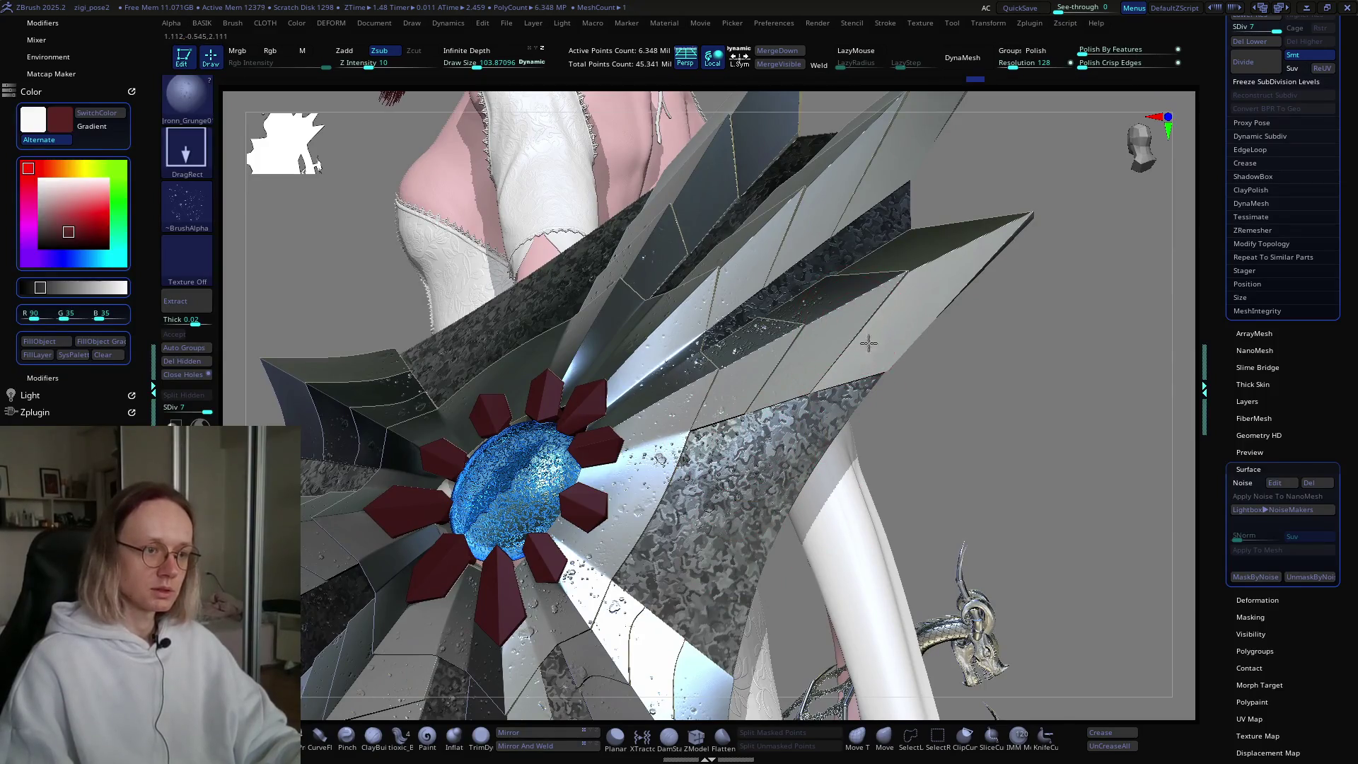
pyautogui.moveTo(825, 451)
pyautogui.mouseDown(button='right')
pyautogui.moveTo(815, 380)
pyautogui.moveTo(787, 347)
pyautogui.mouseUp(button='right')
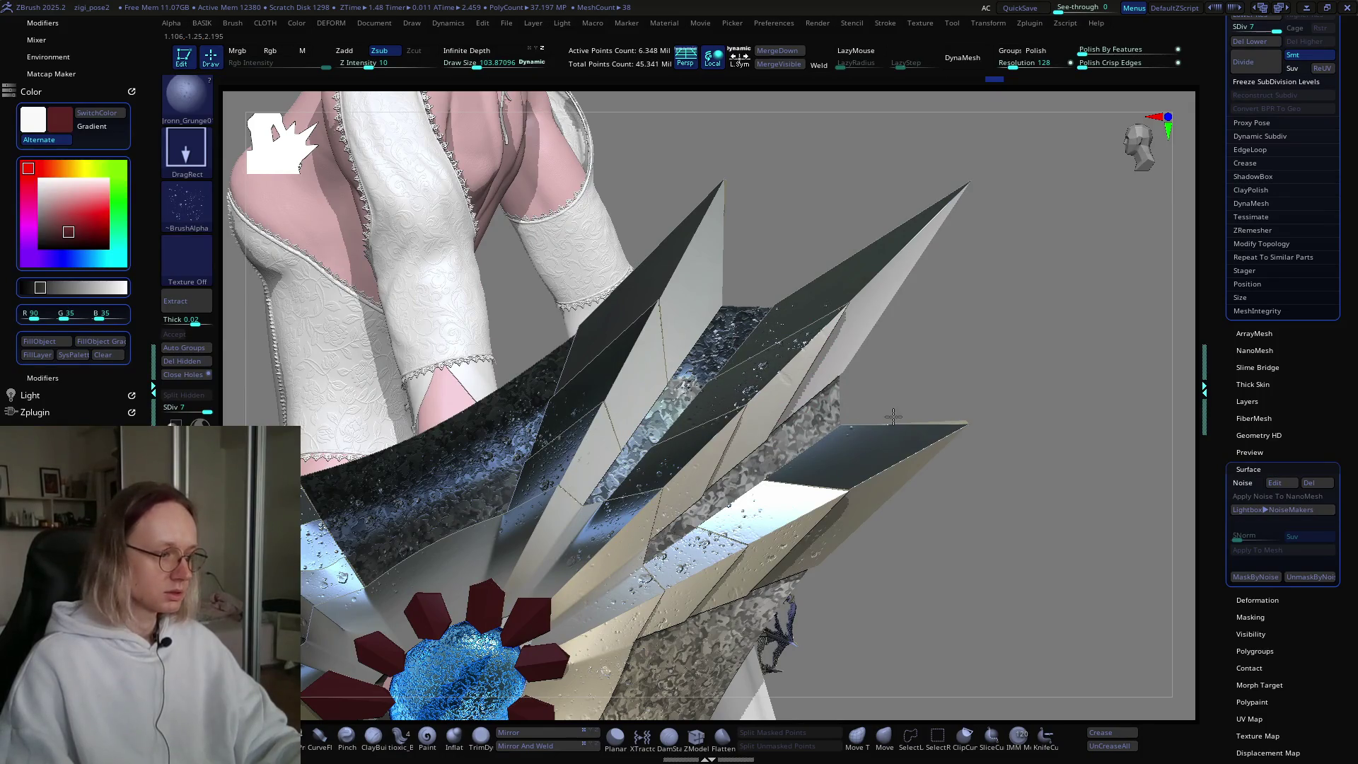
pyautogui.moveTo(892, 417); pyautogui.dragTo(726, 374)
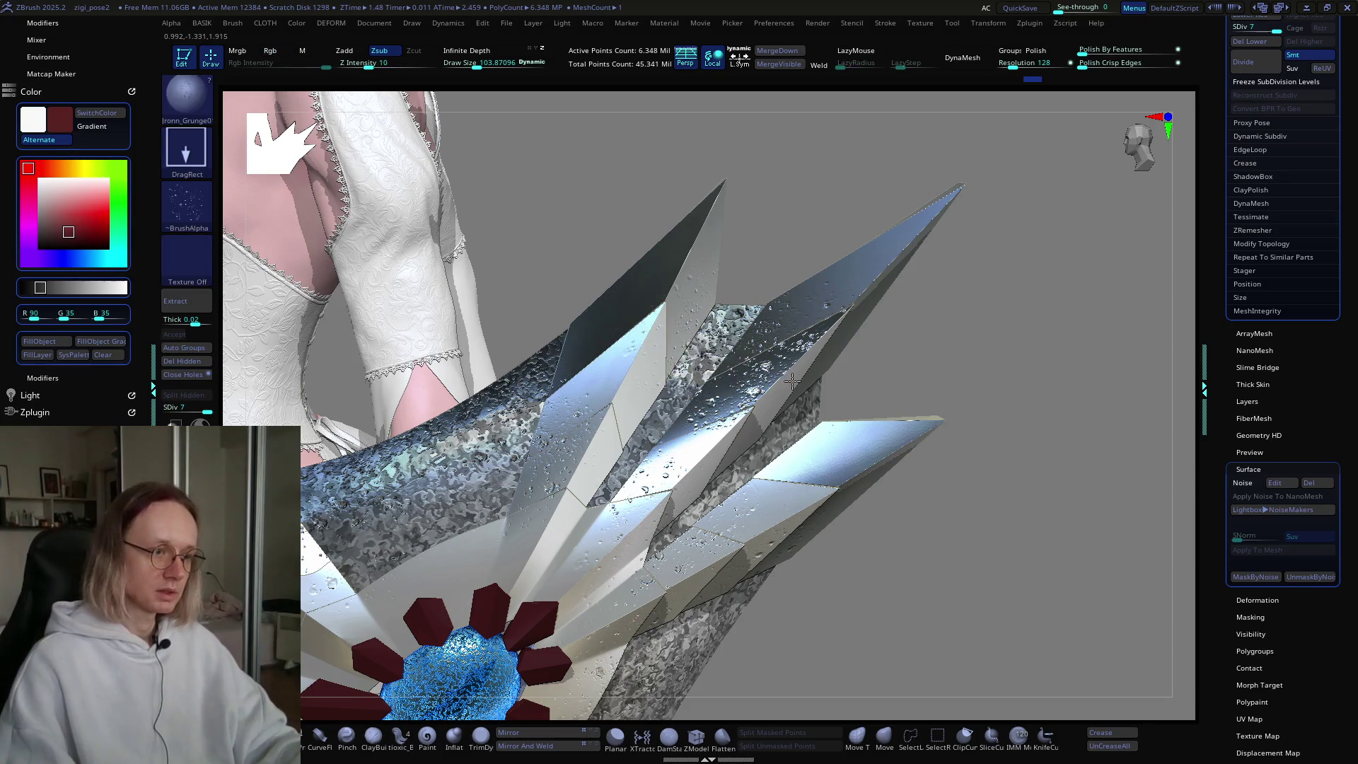
pyautogui.moveTo(791, 379); pyautogui.dragTo(501, 398)
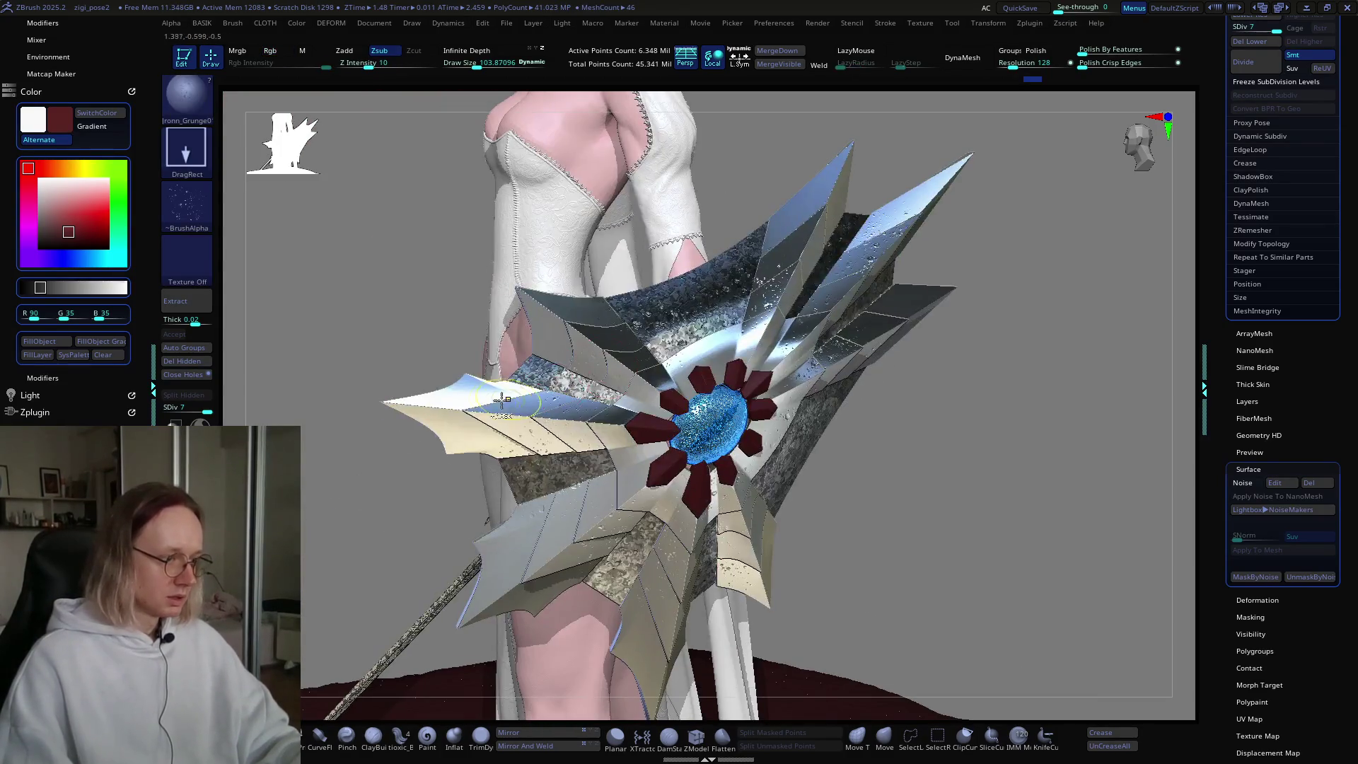
# Step: Inspect the shield from several angles, then swap main and secondary colours so dark red is main
pyautogui.keyDown('ctrl'); pyautogui.moveTo(502, 398); pyautogui.dragTo(424, 424, button='right'); pyautogui.keyUp('ctrl')
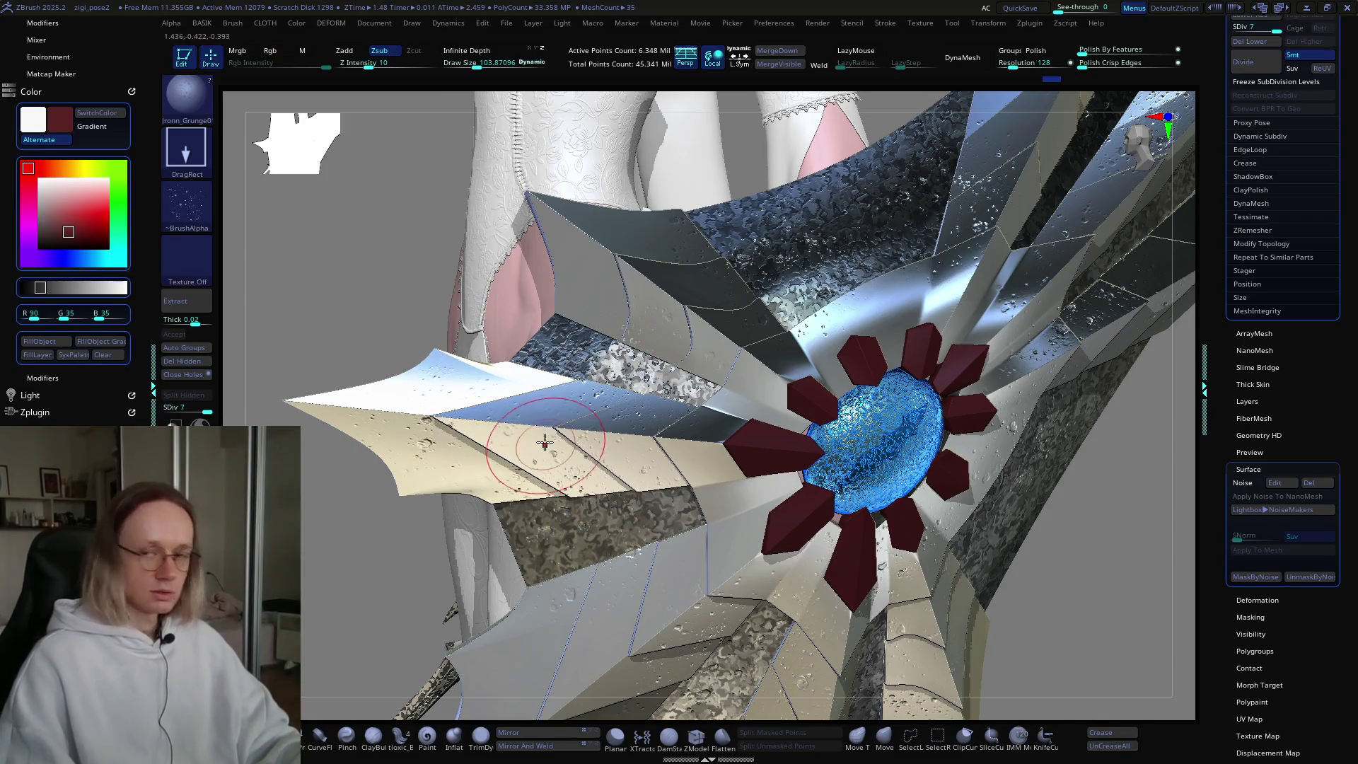
pyautogui.moveTo(544, 444)
pyautogui.mouseDown(button='right')
pyautogui.moveTo(871, 433)
pyautogui.moveTo(814, 408)
pyautogui.moveTo(785, 414)
pyautogui.mouseUp(button='right')
pyautogui.moveTo(641, 477)
pyautogui.mouseDown(button='right')
pyautogui.moveTo(776, 374)
pyautogui.moveTo(738, 364)
pyautogui.mouseUp(button='right')
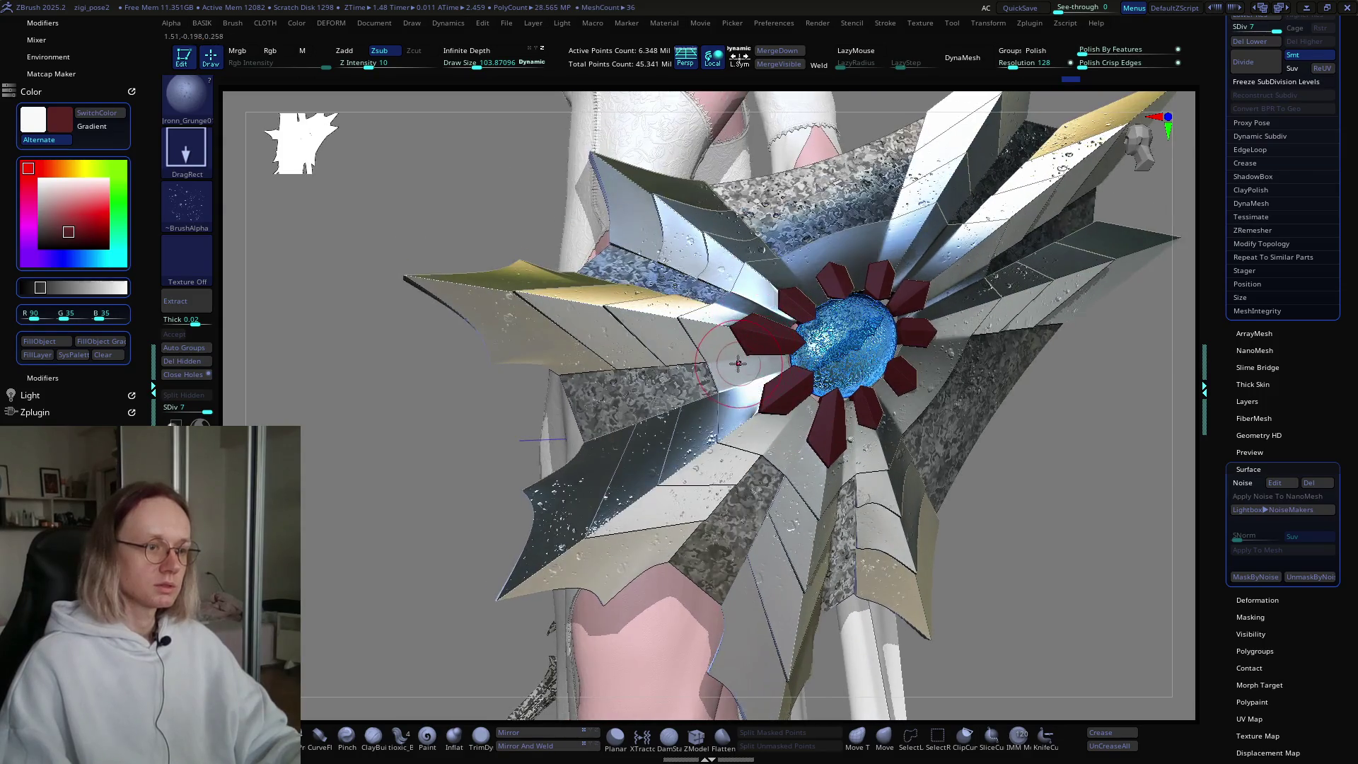
pyautogui.moveTo(899, 319)
pyautogui.mouseDown(button='right')
pyautogui.moveTo(941, 380)
pyautogui.moveTo(786, 394)
pyautogui.mouseUp(button='right')
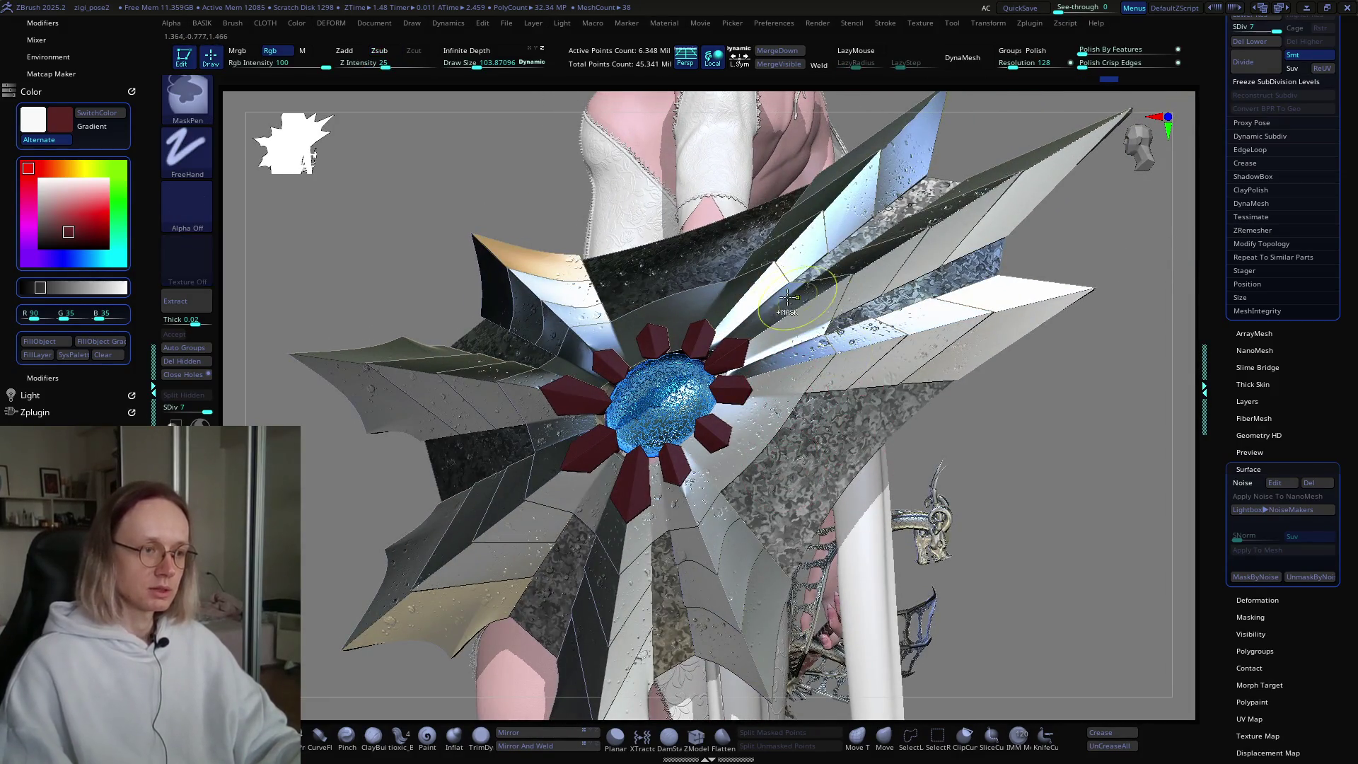
pyautogui.moveTo(857, 494); pyautogui.dragTo(701, 319, button='right')
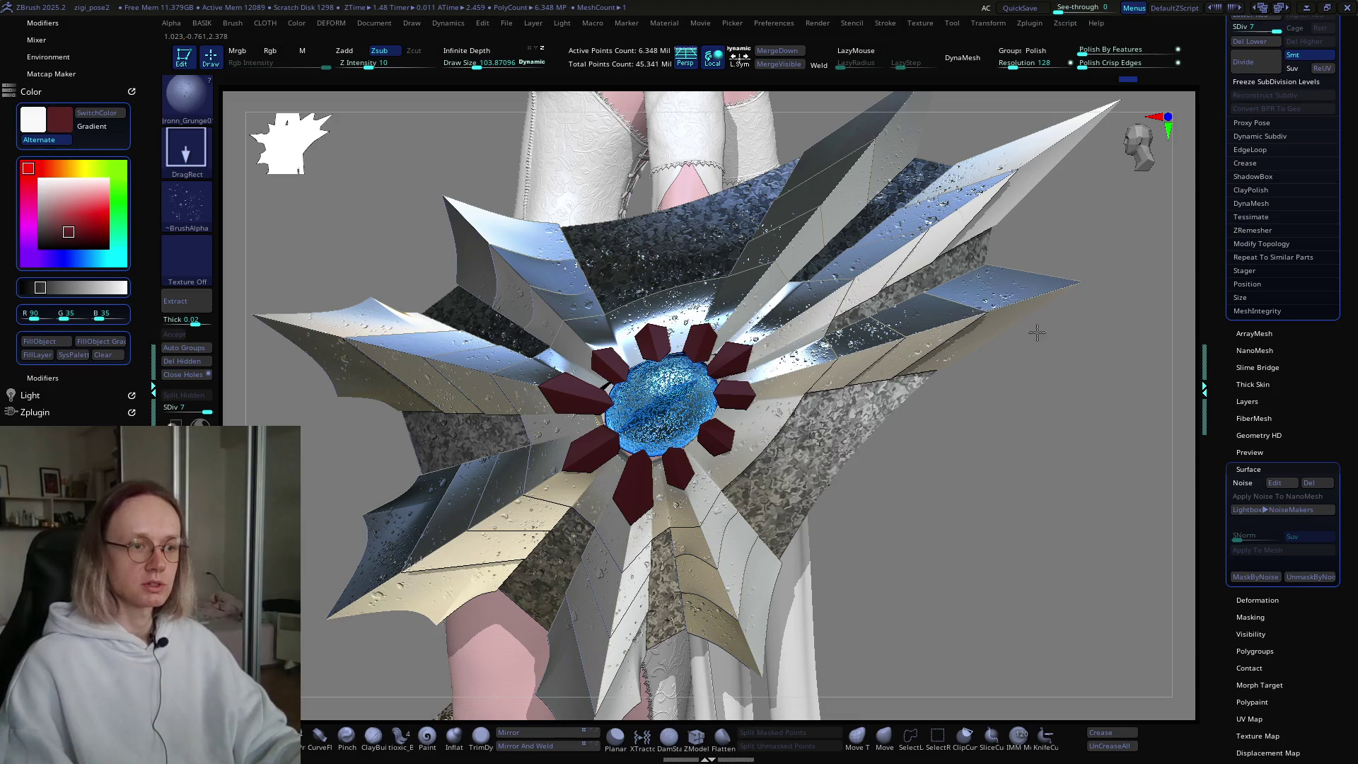
pyautogui.moveTo(1036, 333)
pyautogui.mouseDown(button='right')
pyautogui.moveTo(975, 340)
pyautogui.moveTo(672, 483)
pyautogui.mouseUp(button='right')
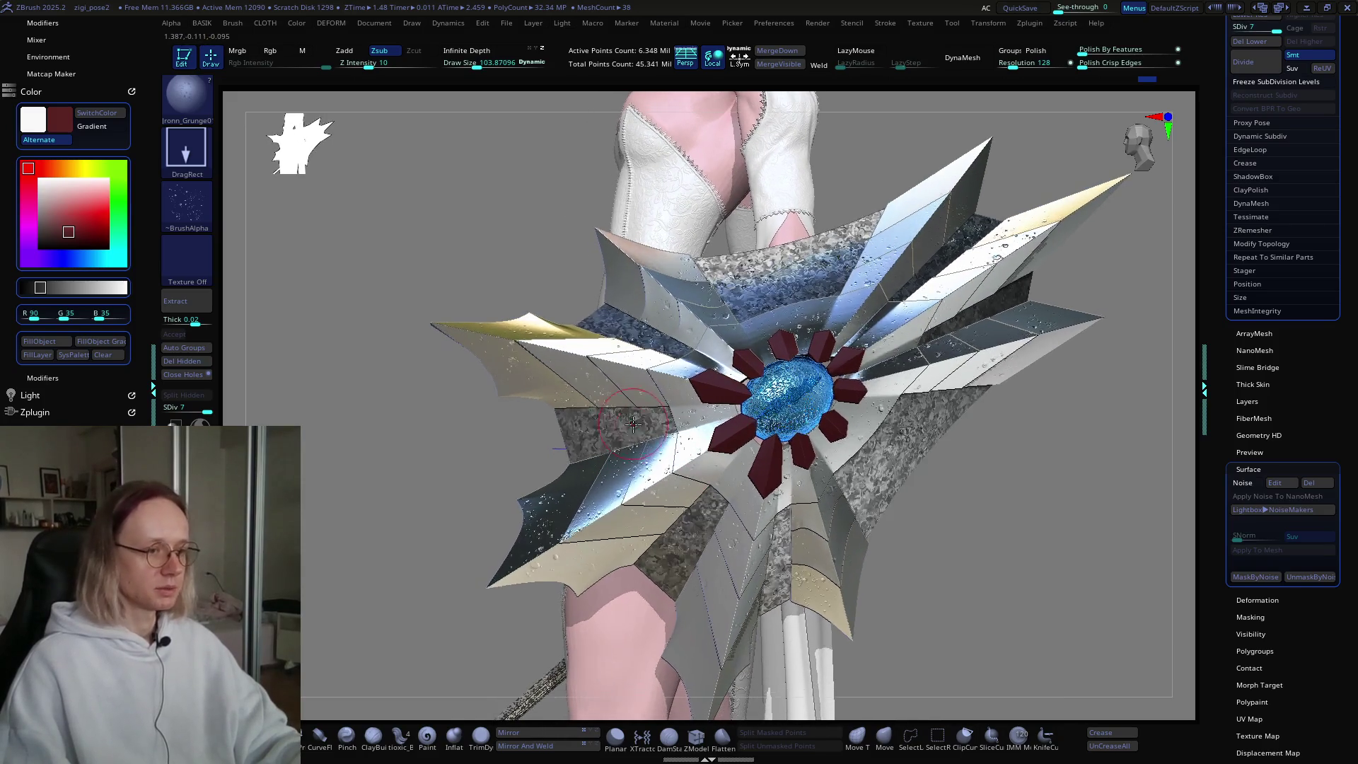
pyautogui.moveTo(604, 448); pyautogui.dragTo(614, 437, button='right')
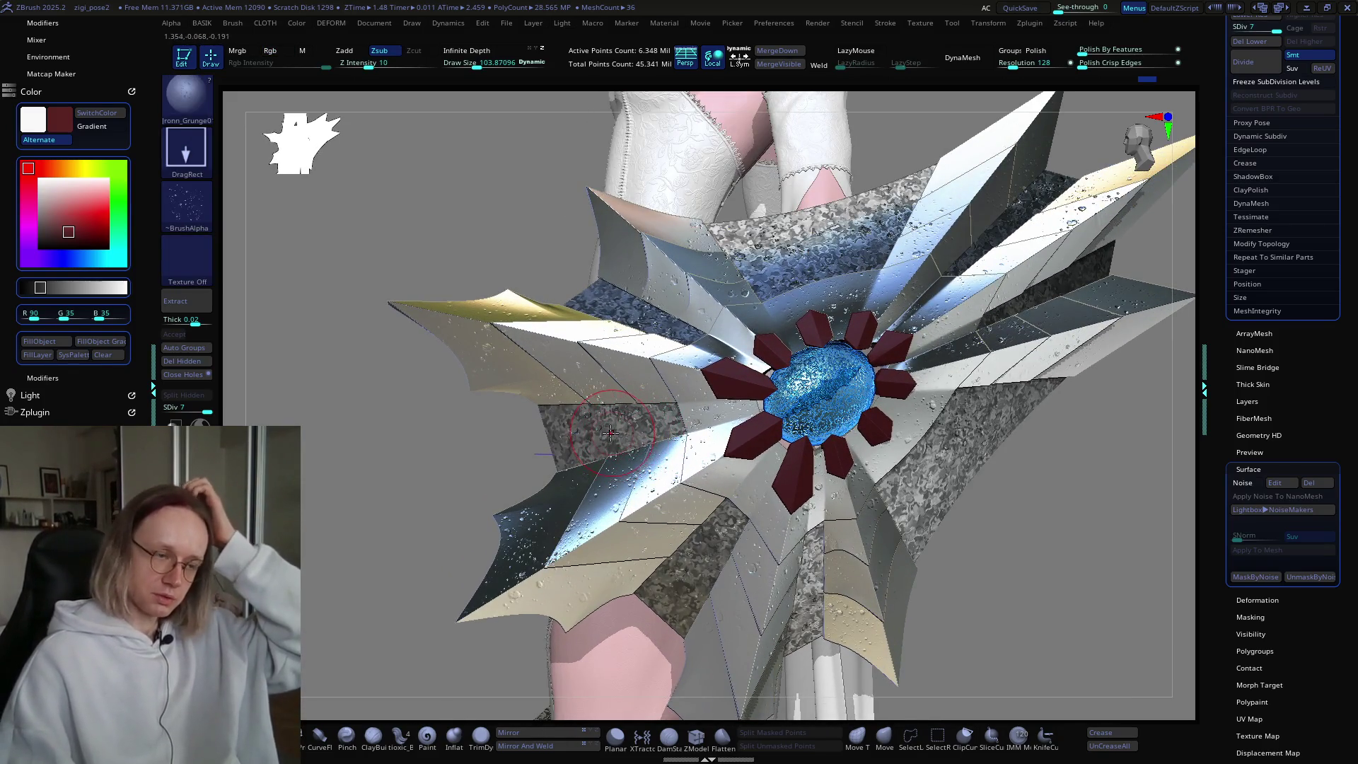
pyautogui.moveTo(699, 427); pyautogui.dragTo(735, 450, button='right')
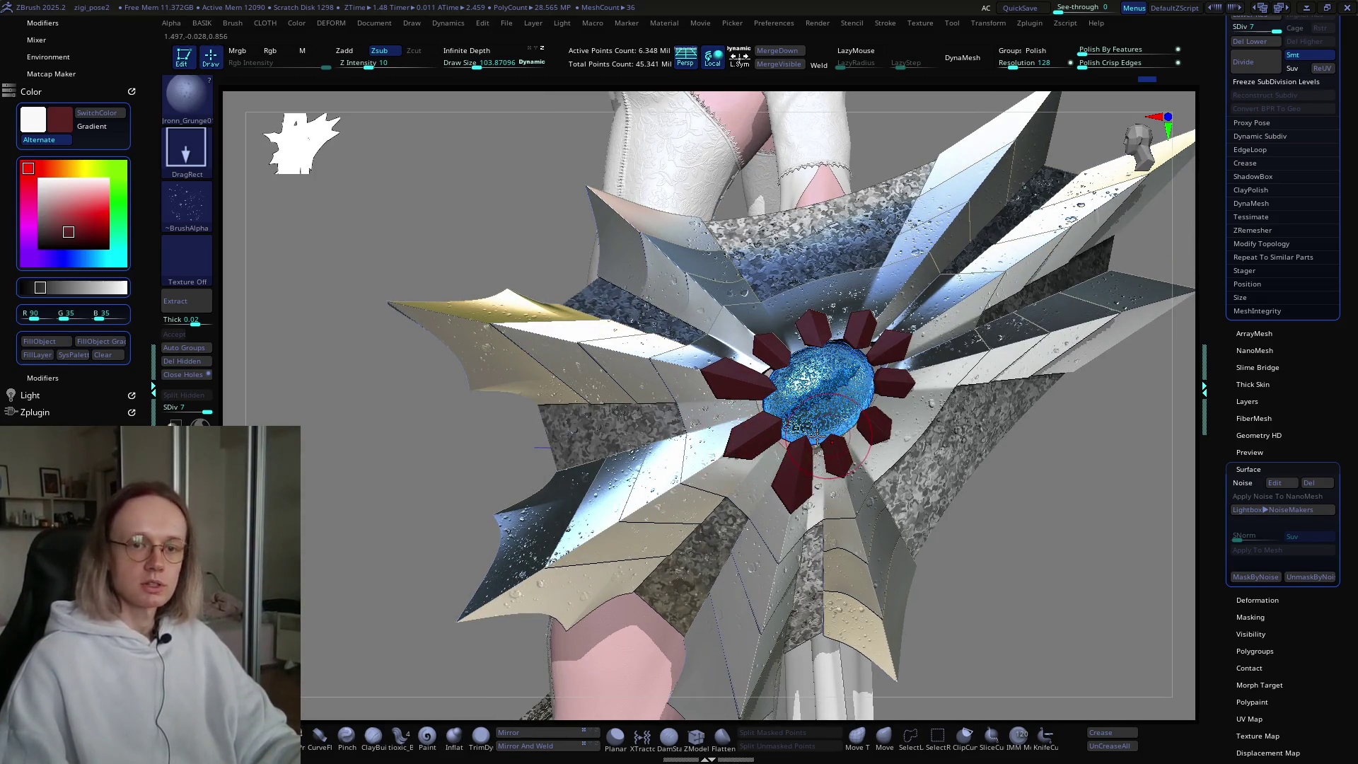
pyautogui.press('v')
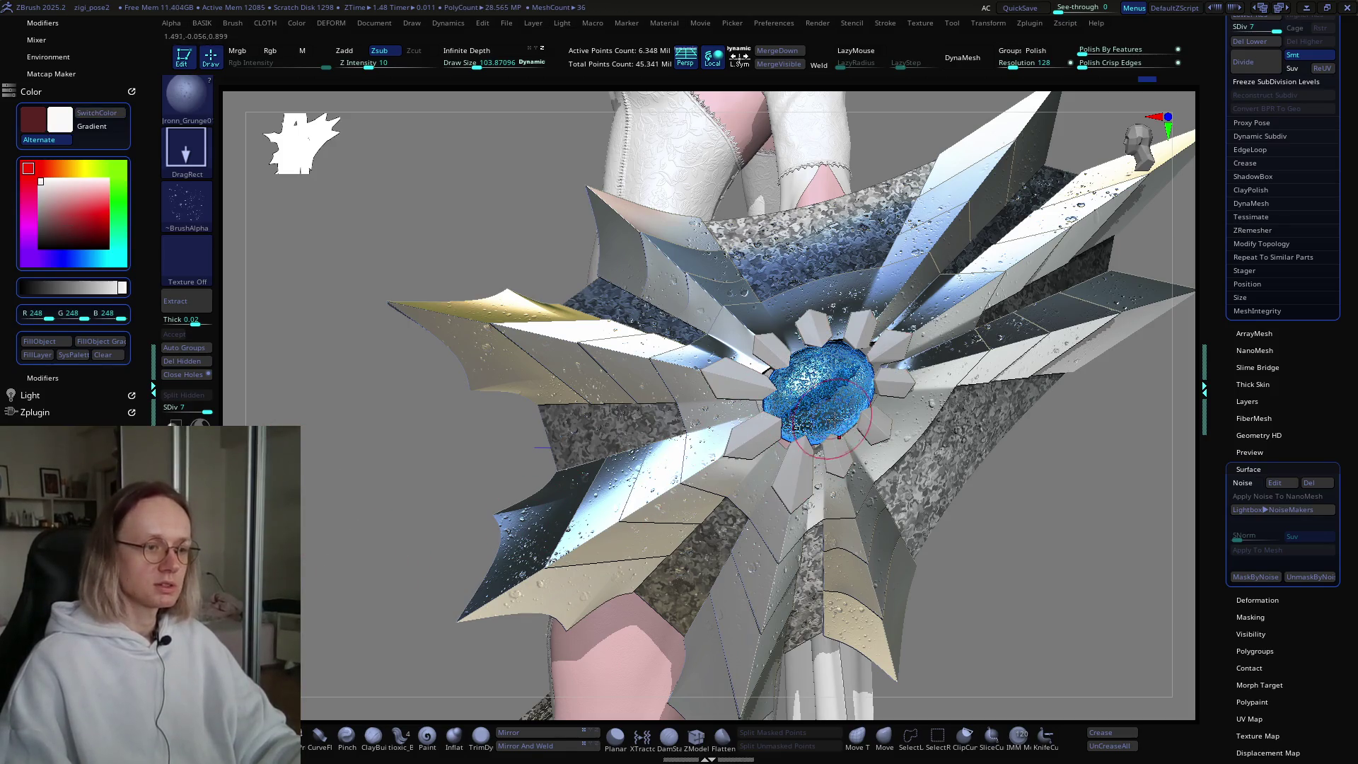
# Step: Switch to the shield_inner1 spikes subtool and bring up the material settings
pyautogui.moveTo(839, 437); pyautogui.dragTo(763, 421, button='right')
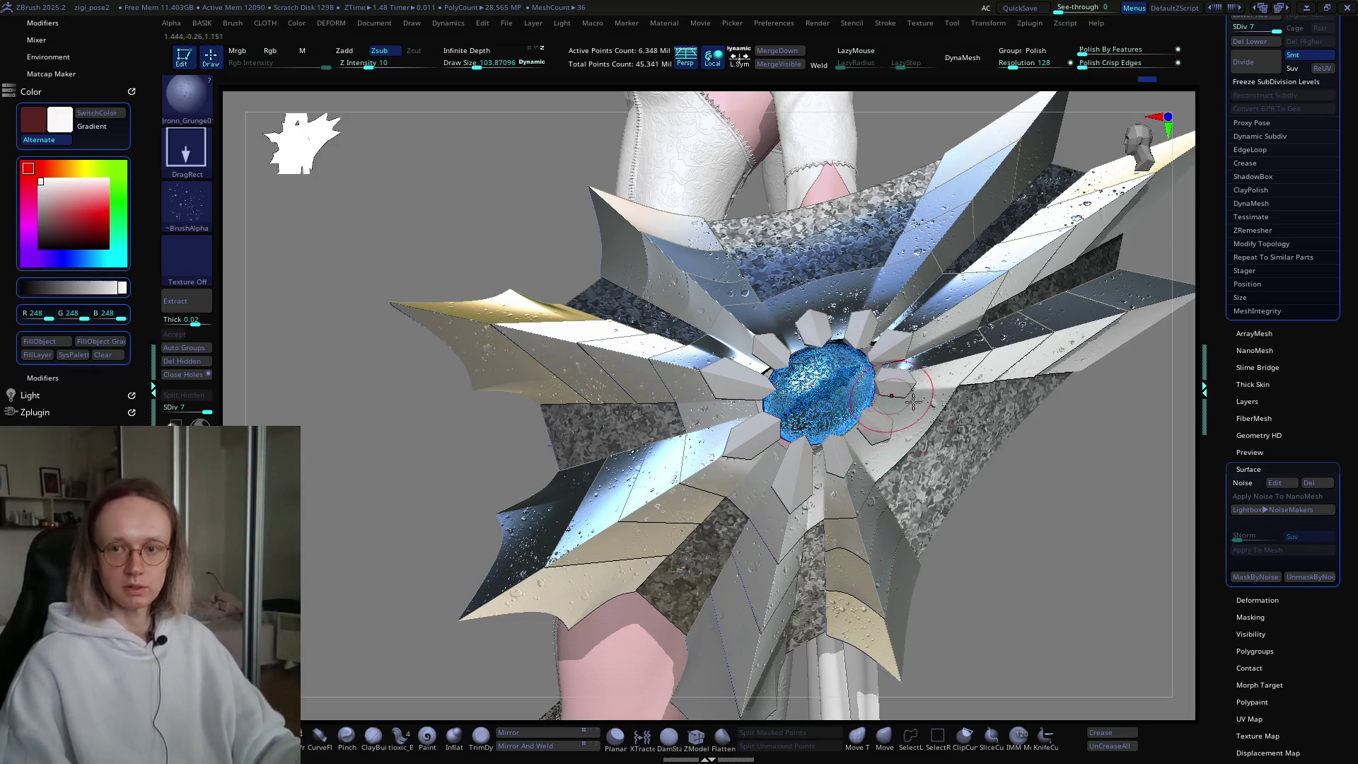
pyautogui.moveTo(915, 401); pyautogui.dragTo(835, 432, button='right')
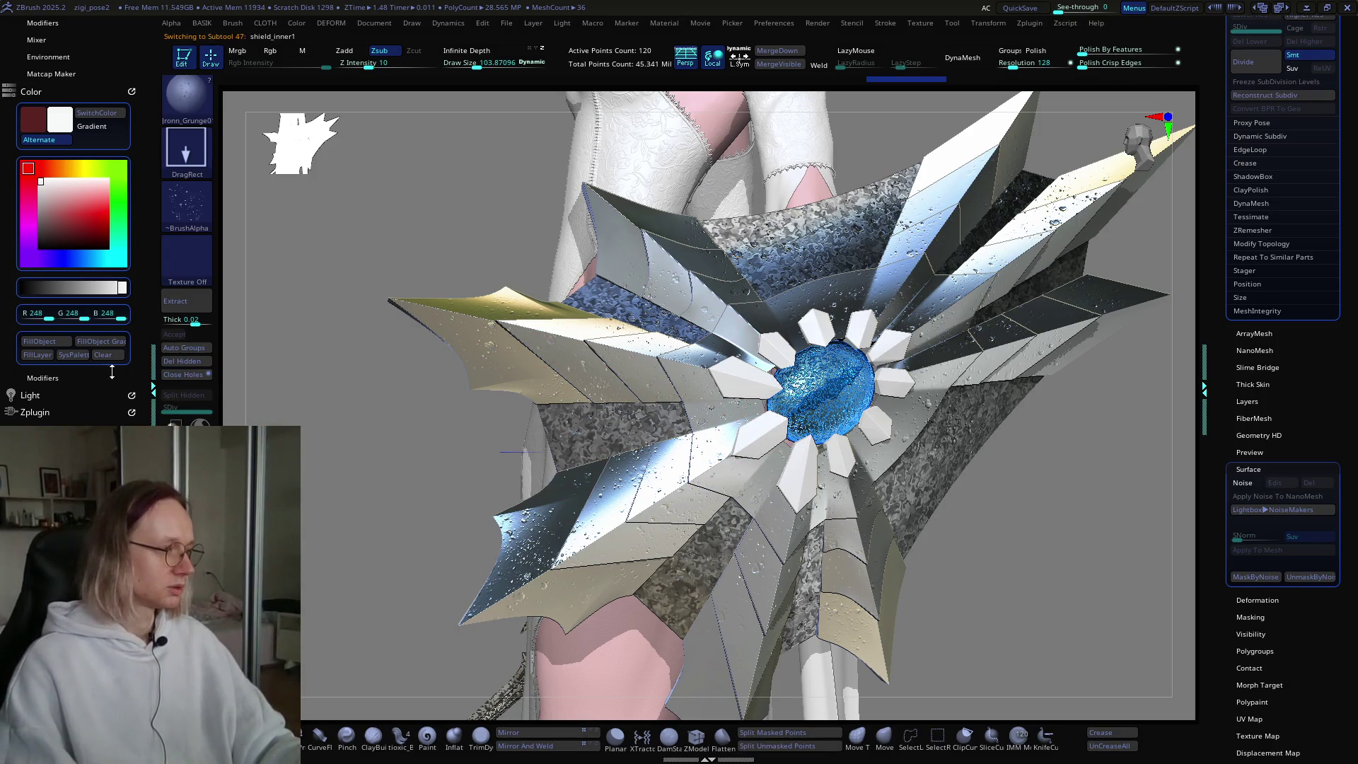
pyautogui.moveTo(132, 338); pyautogui.dragTo(132, 575)
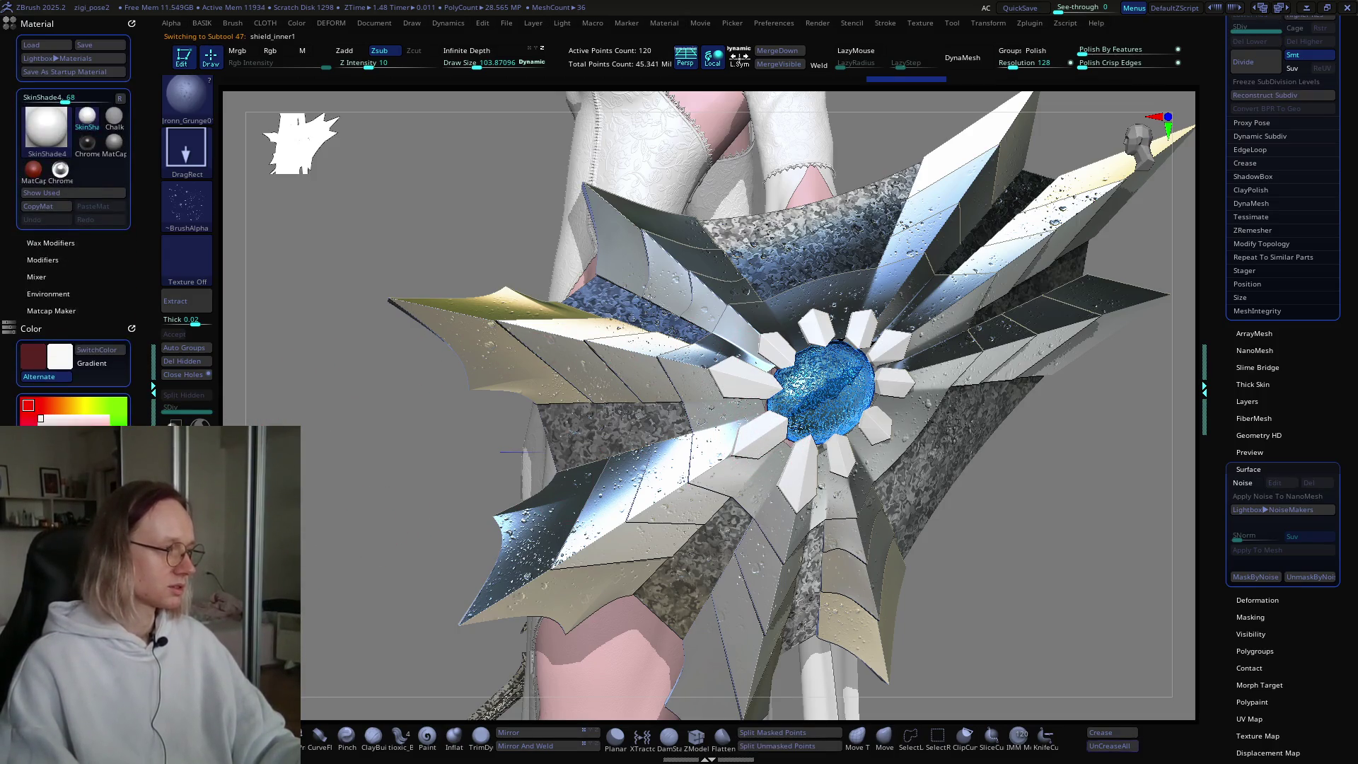
# Step: Try Chrome BrightBlueTint with M on, revert to SkinShade4, then switch to the shield_base1 subtool
pyautogui.click(69, 186)
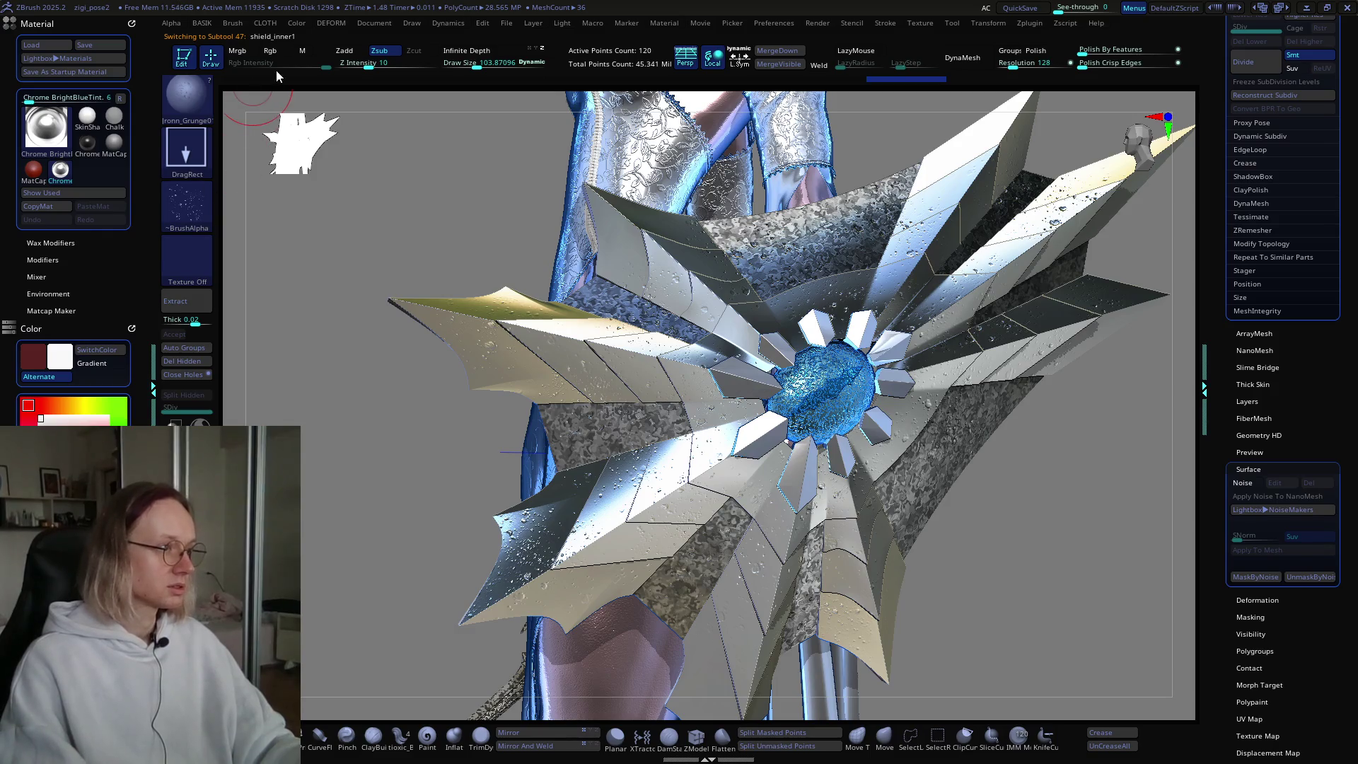
pyautogui.click(303, 51)
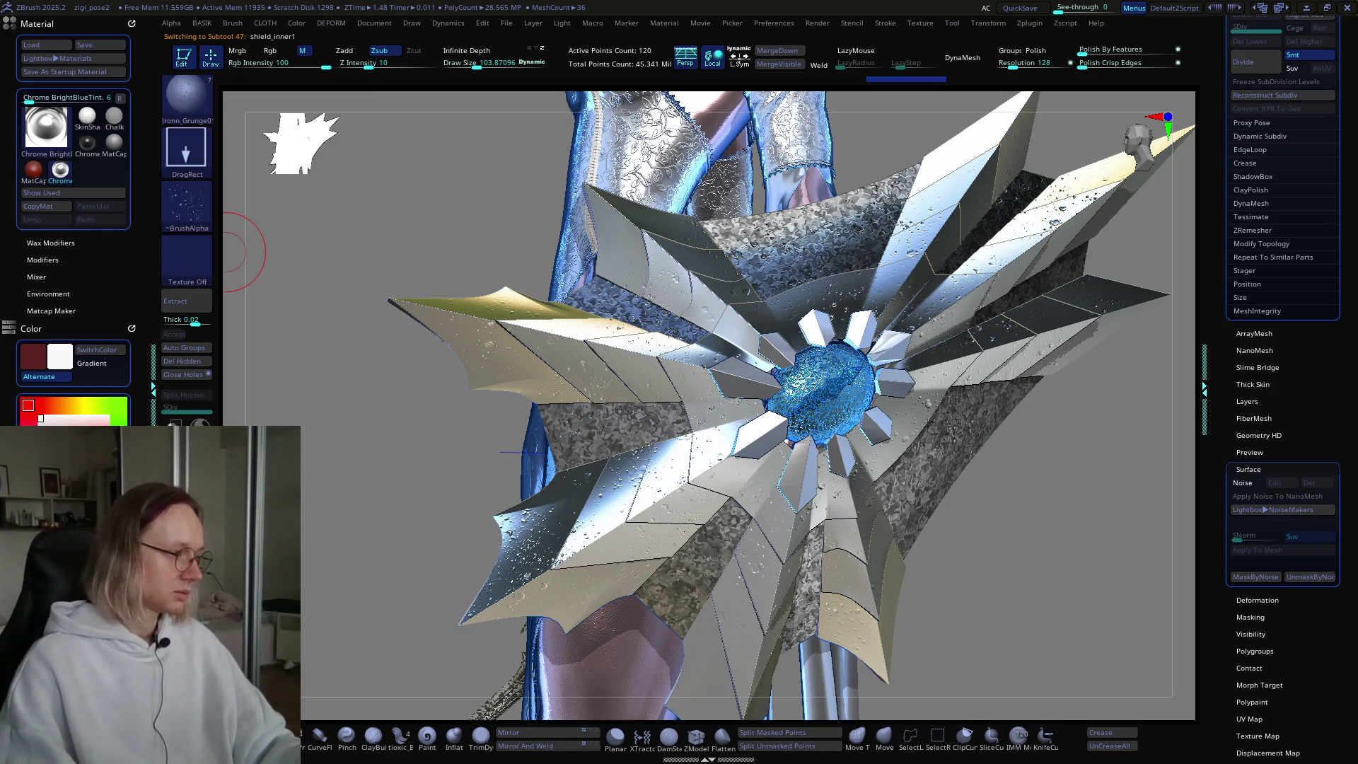
pyautogui.click(89, 120)
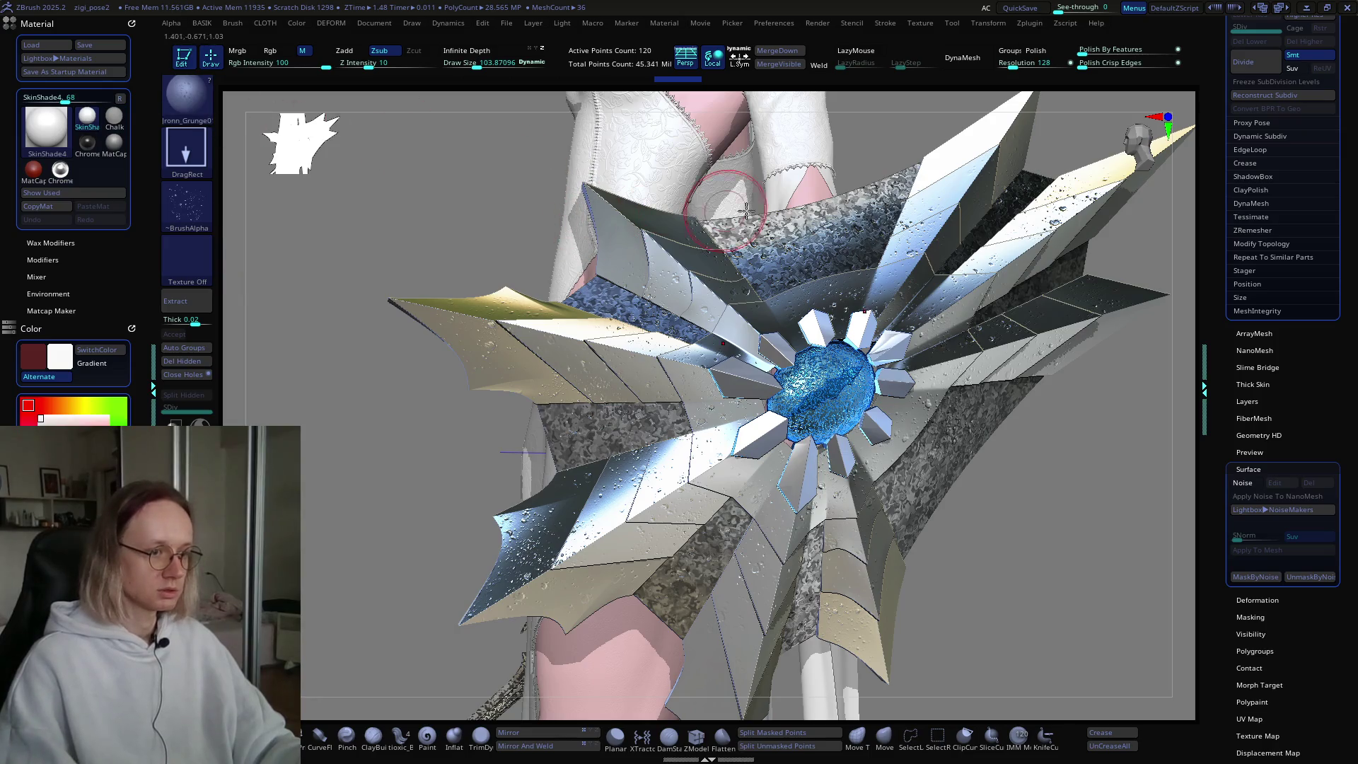
pyautogui.moveTo(748, 426); pyautogui.dragTo(766, 395, button='right')
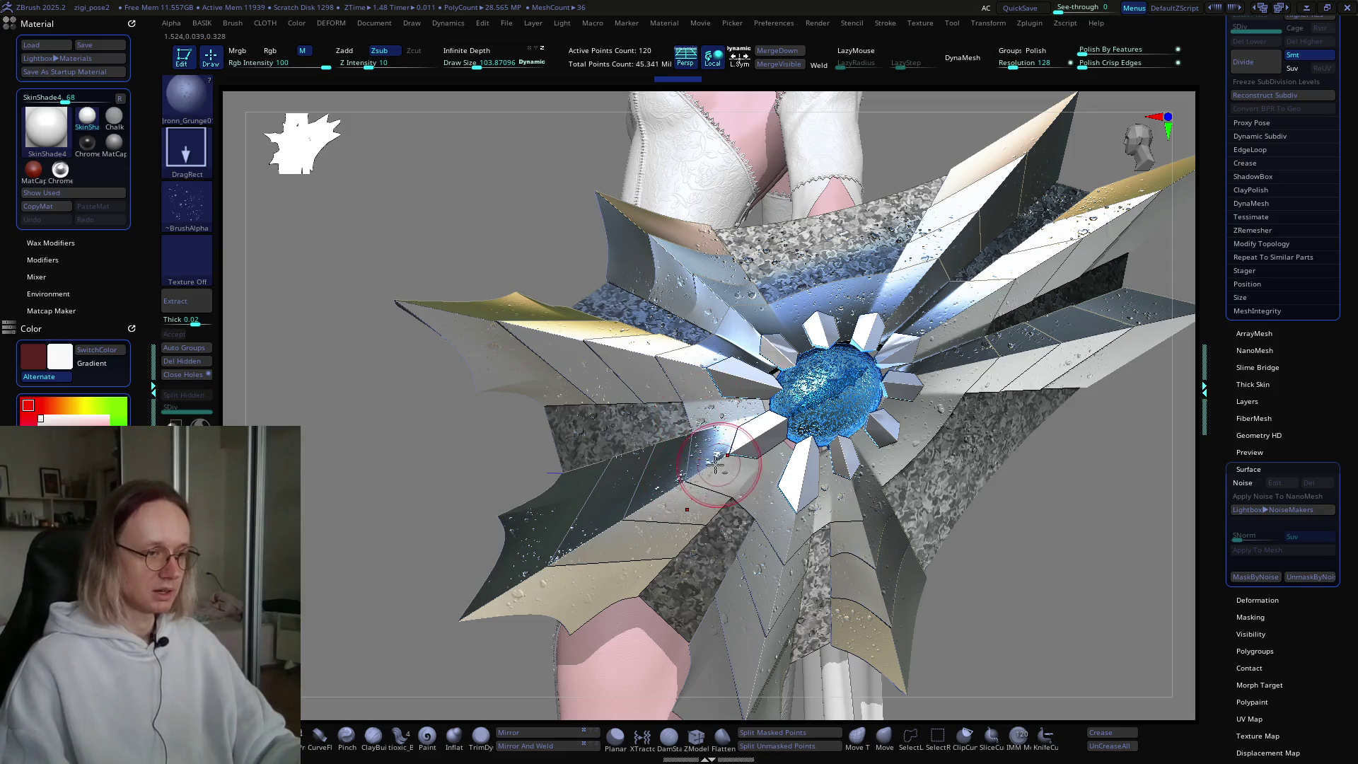
pyautogui.keyDown('alt'); pyautogui.click(668, 483); pyautogui.keyUp('alt')
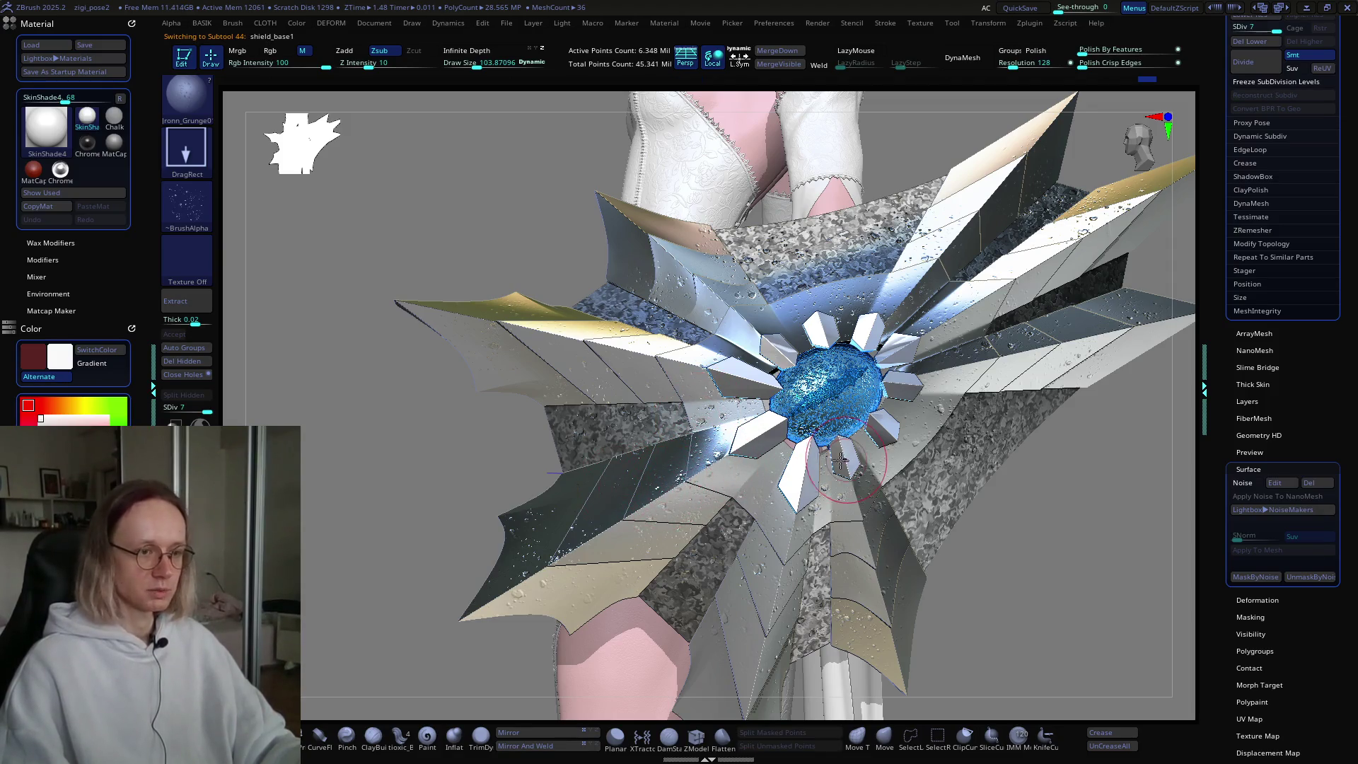
# Step: Paint a dark red Jronn_RockCrack01 gash diagonally across the shield's left blade with swapped colours
pyautogui.moveTo(862, 407); pyautogui.dragTo(650, 432, button='right')
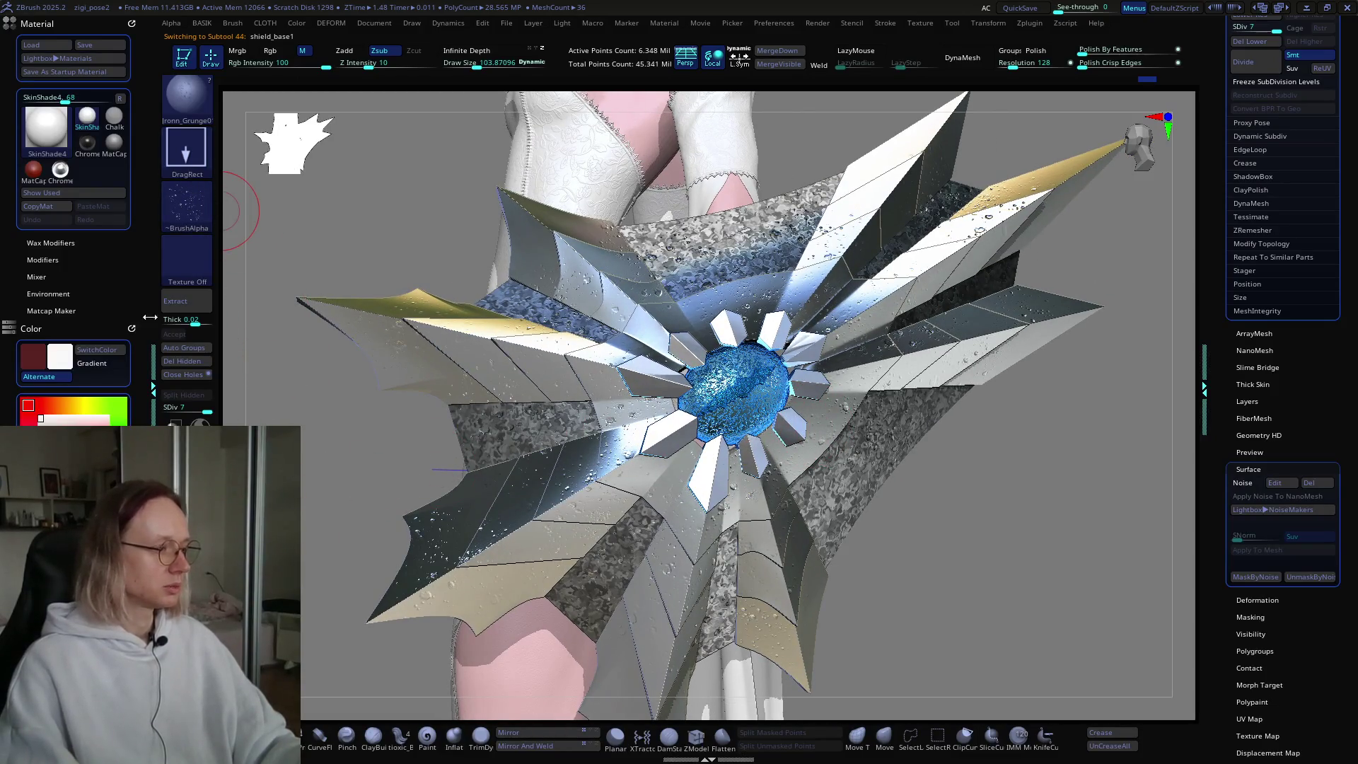
pyautogui.press('b')
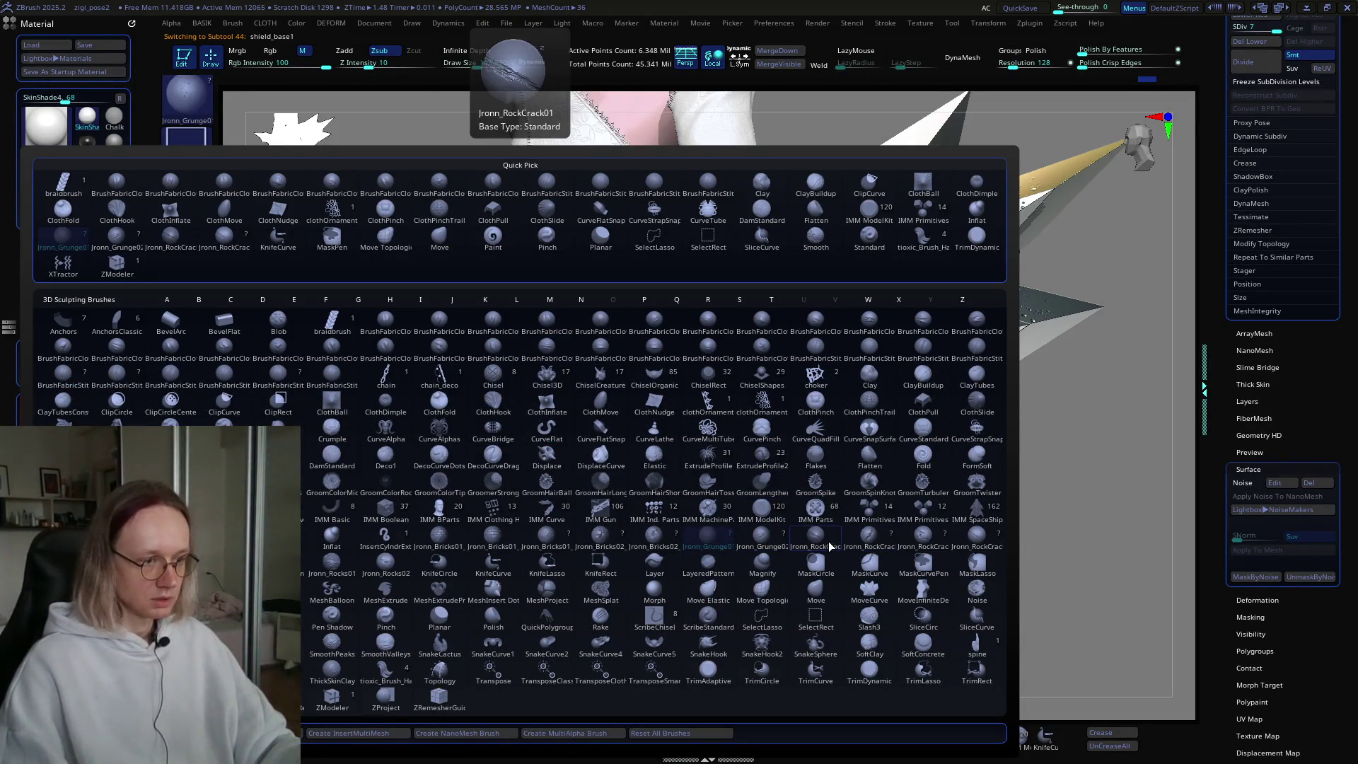
pyautogui.click(952, 543)
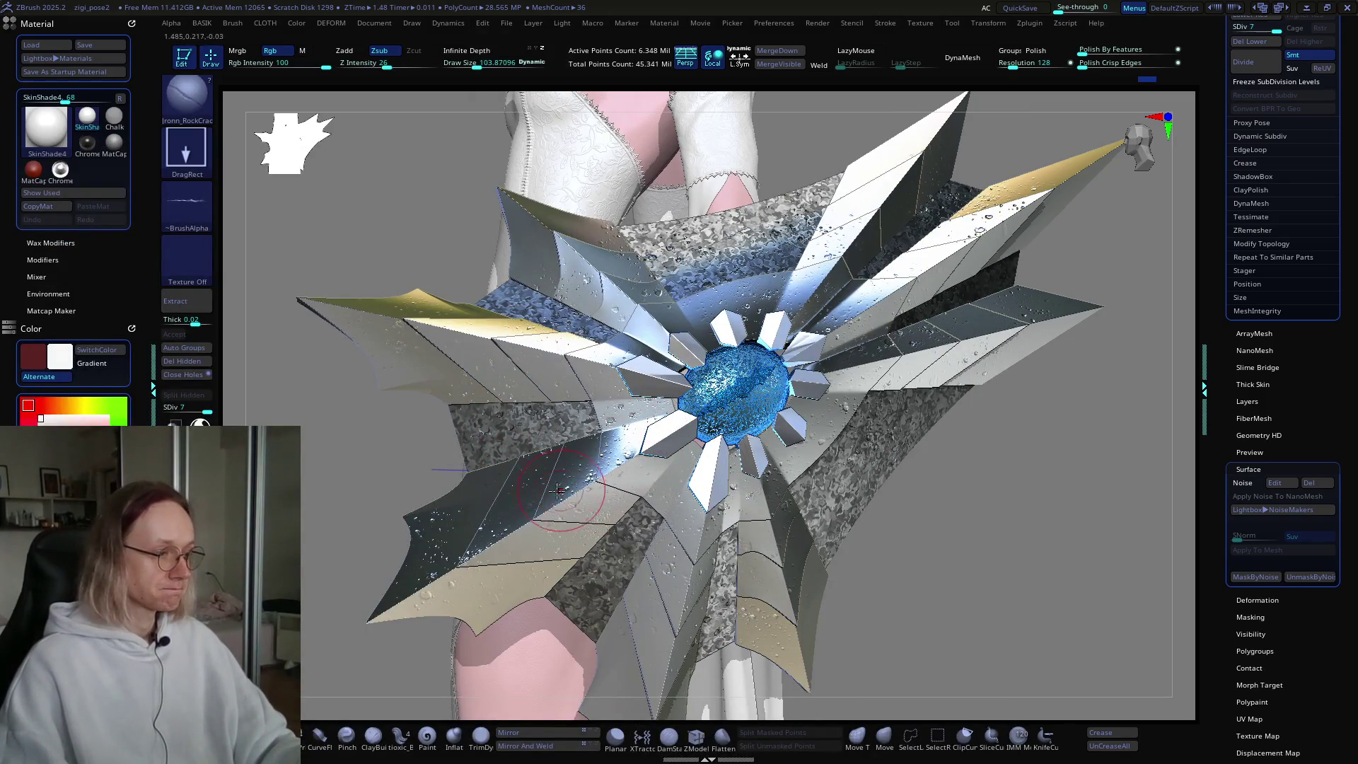
pyautogui.moveTo(645, 434)
pyautogui.mouseDown(button='right')
pyautogui.moveTo(718, 453)
pyautogui.moveTo(607, 438)
pyautogui.mouseUp(button='right')
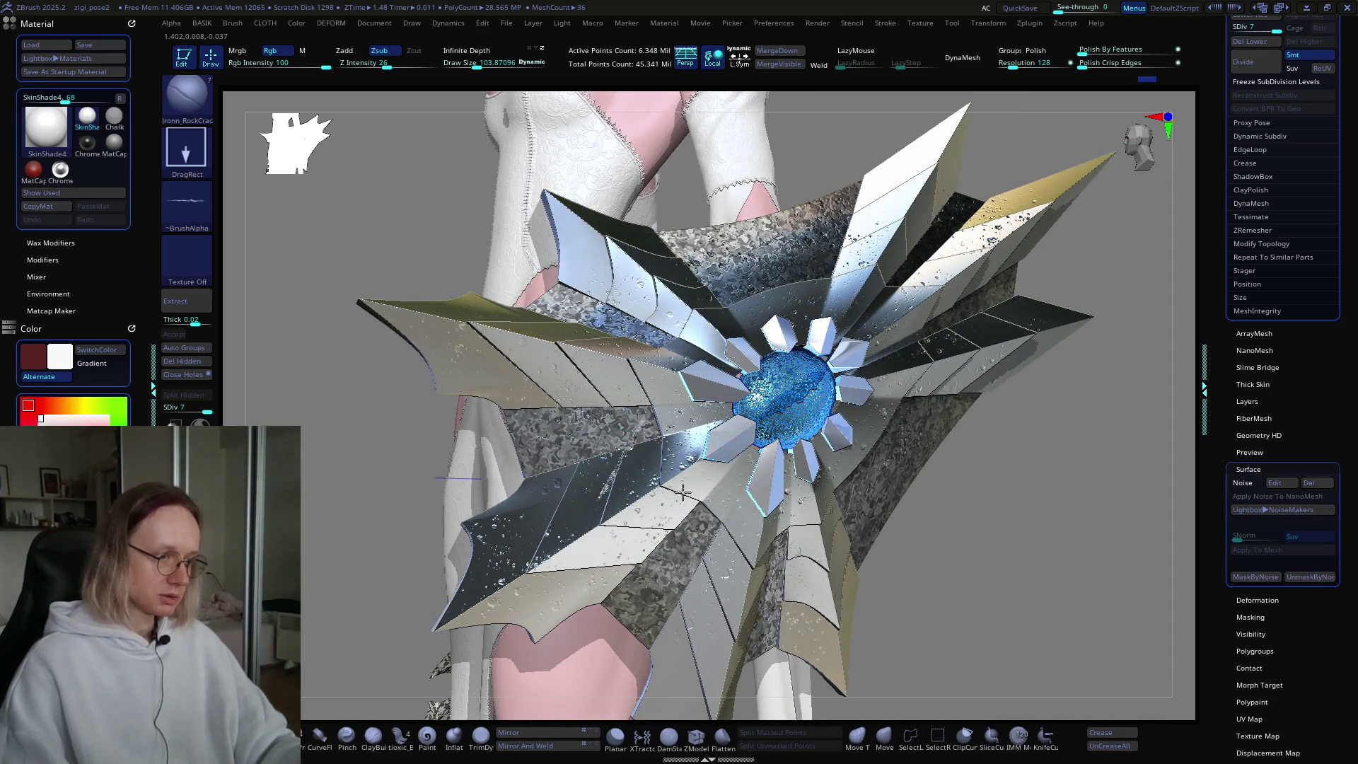
pyautogui.press('v')
pyautogui.moveTo(608, 423); pyautogui.dragTo(620, 450, button='right')
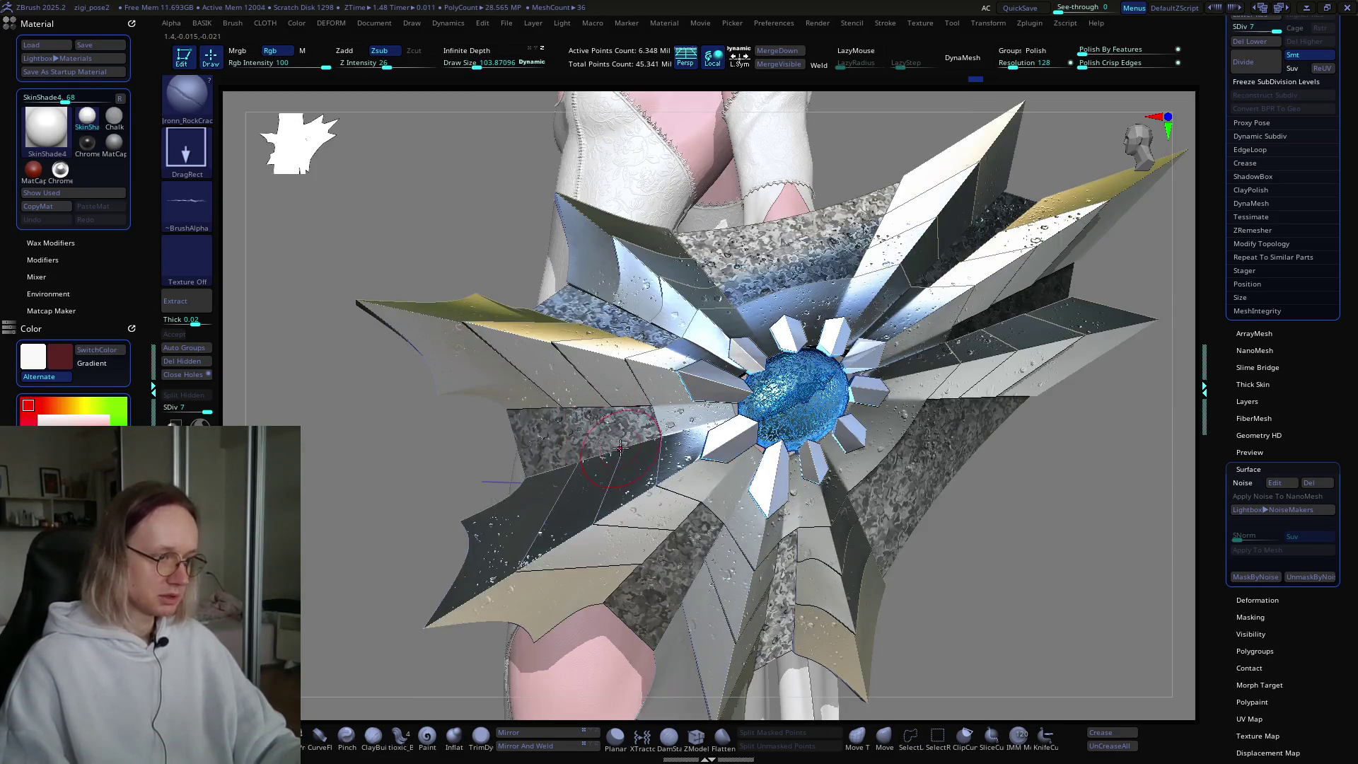
pyautogui.moveTo(712, 481)
pyautogui.mouseDown()
pyautogui.moveTo(536, 327)
pyautogui.moveTo(461, 358)
pyautogui.mouseUp()
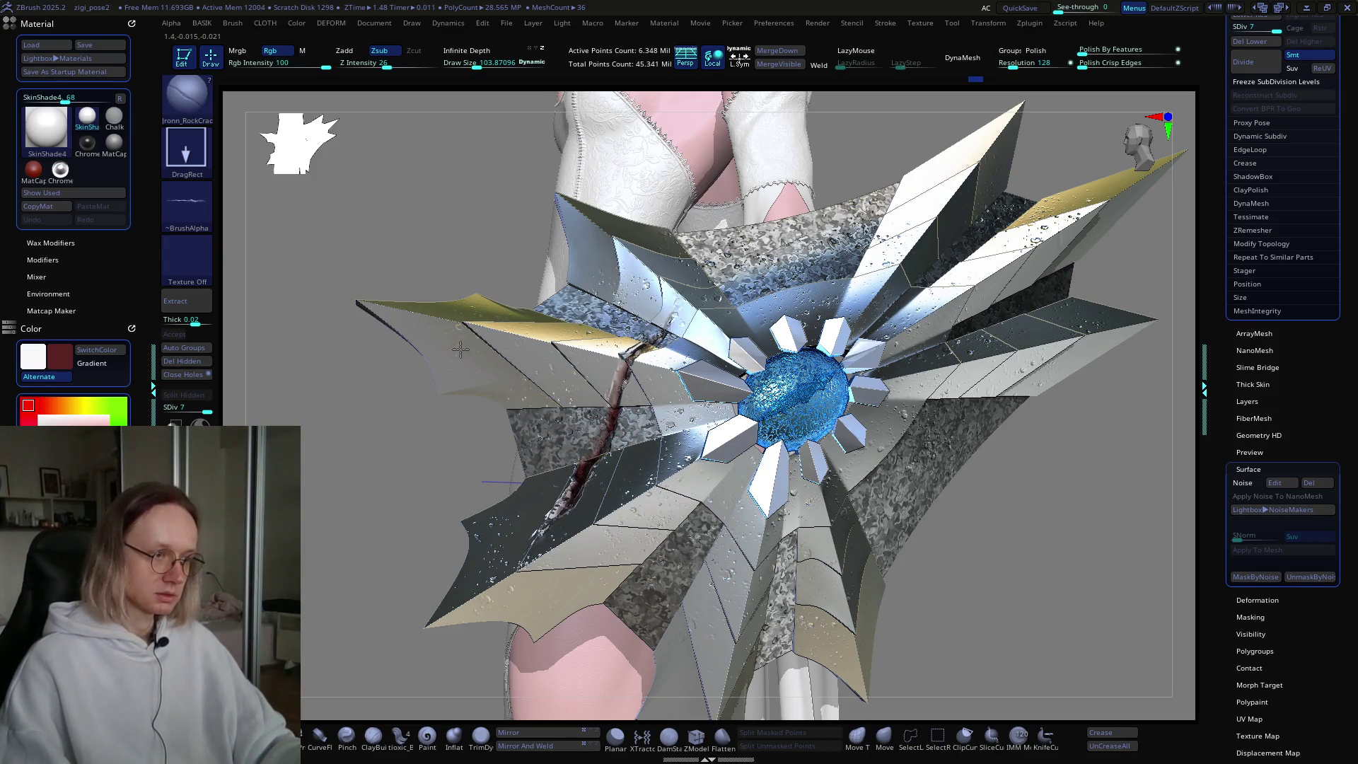
# Step: Undo two unwanted crack strokes and repaint a redder crack on the left blade
pyautogui.moveTo(594, 366)
pyautogui.mouseDown(button='right')
pyautogui.moveTo(697, 422)
pyautogui.moveTo(706, 505)
pyautogui.moveTo(642, 410)
pyautogui.moveTo(746, 454)
pyautogui.moveTo(699, 433)
pyautogui.moveTo(712, 410)
pyautogui.mouseUp(button='right')
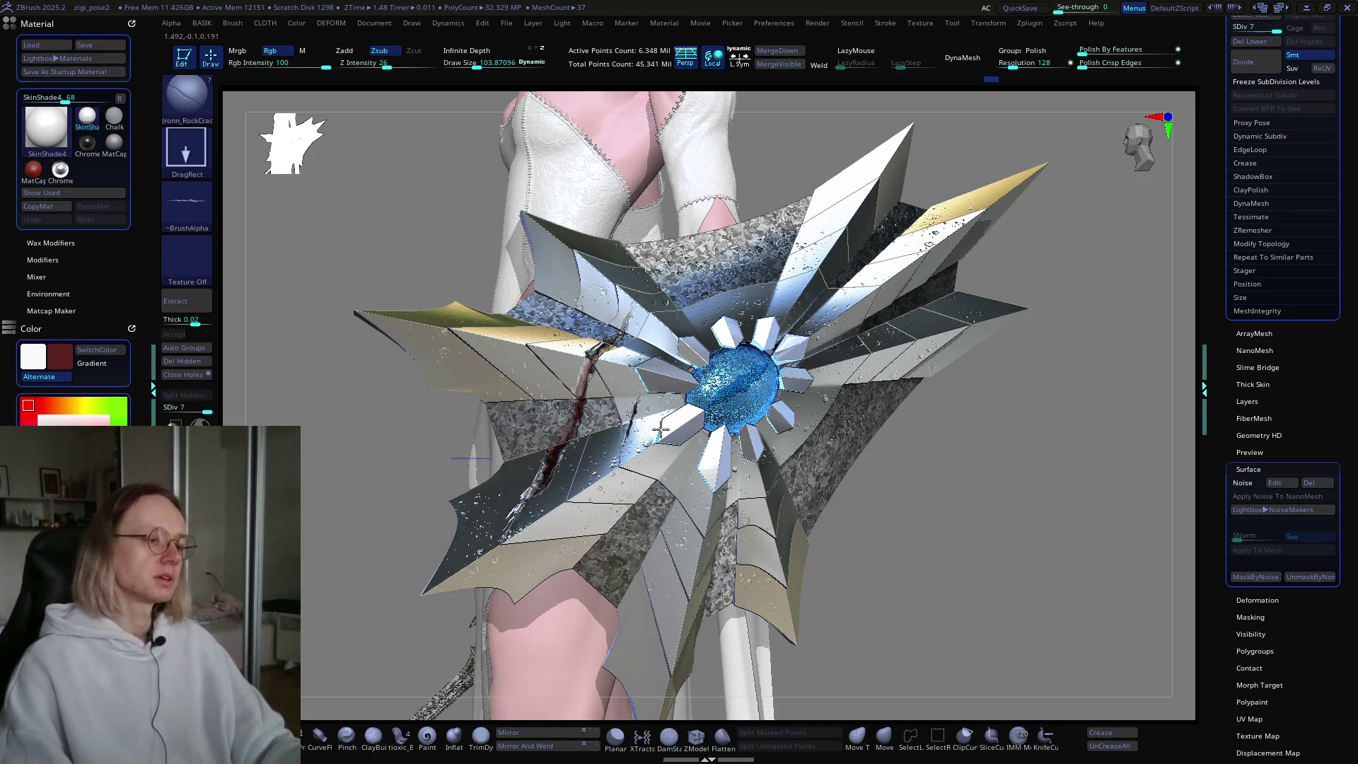
pyautogui.hotkey('ctrl', 'z')
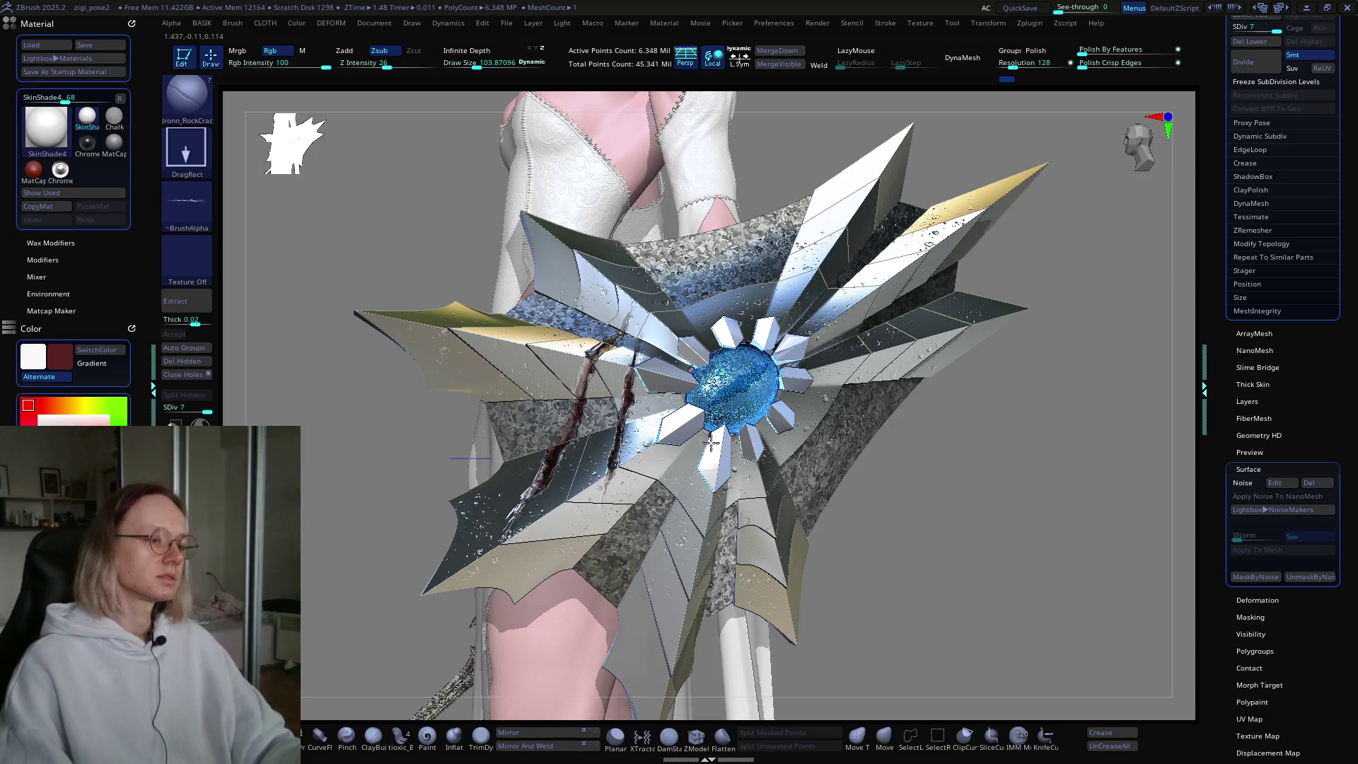
pyautogui.hotkey('ctrl', 'z')
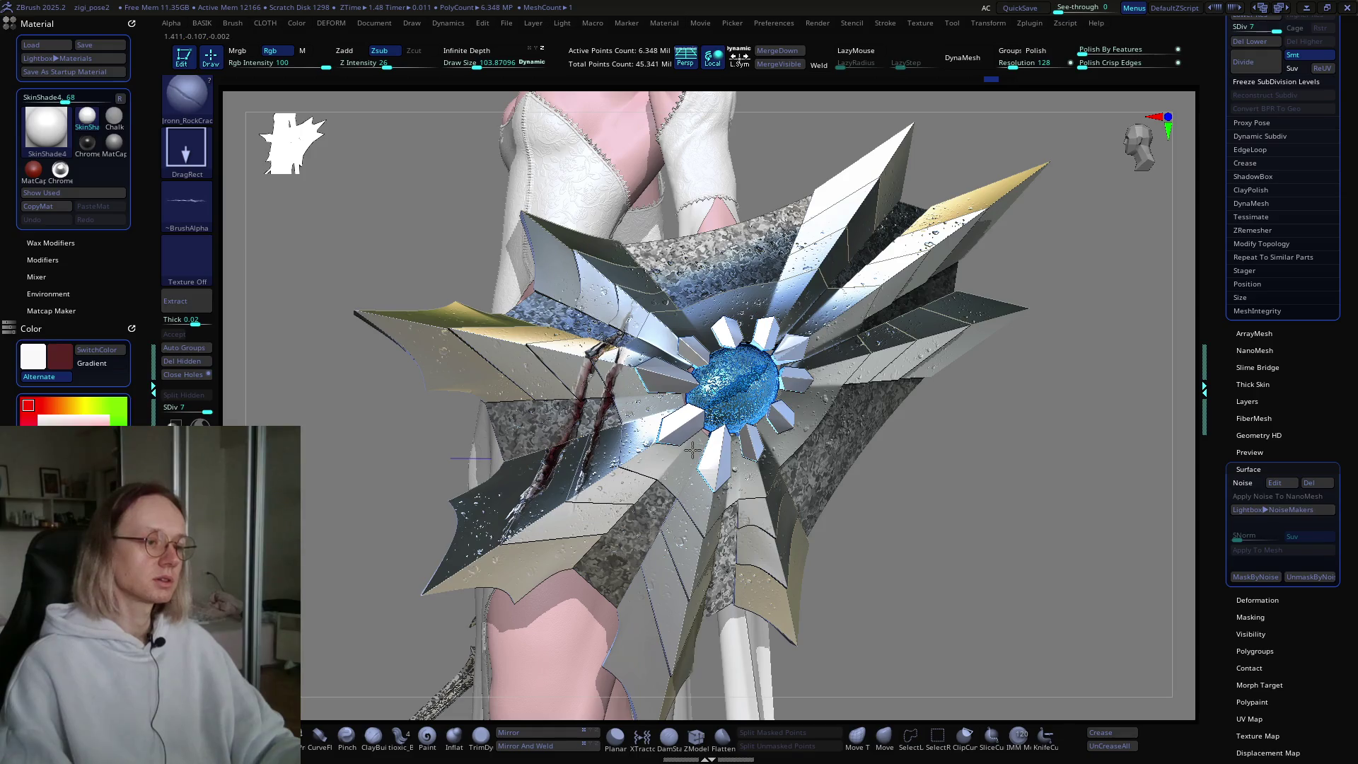
pyautogui.moveTo(621, 345); pyautogui.dragTo(605, 414)
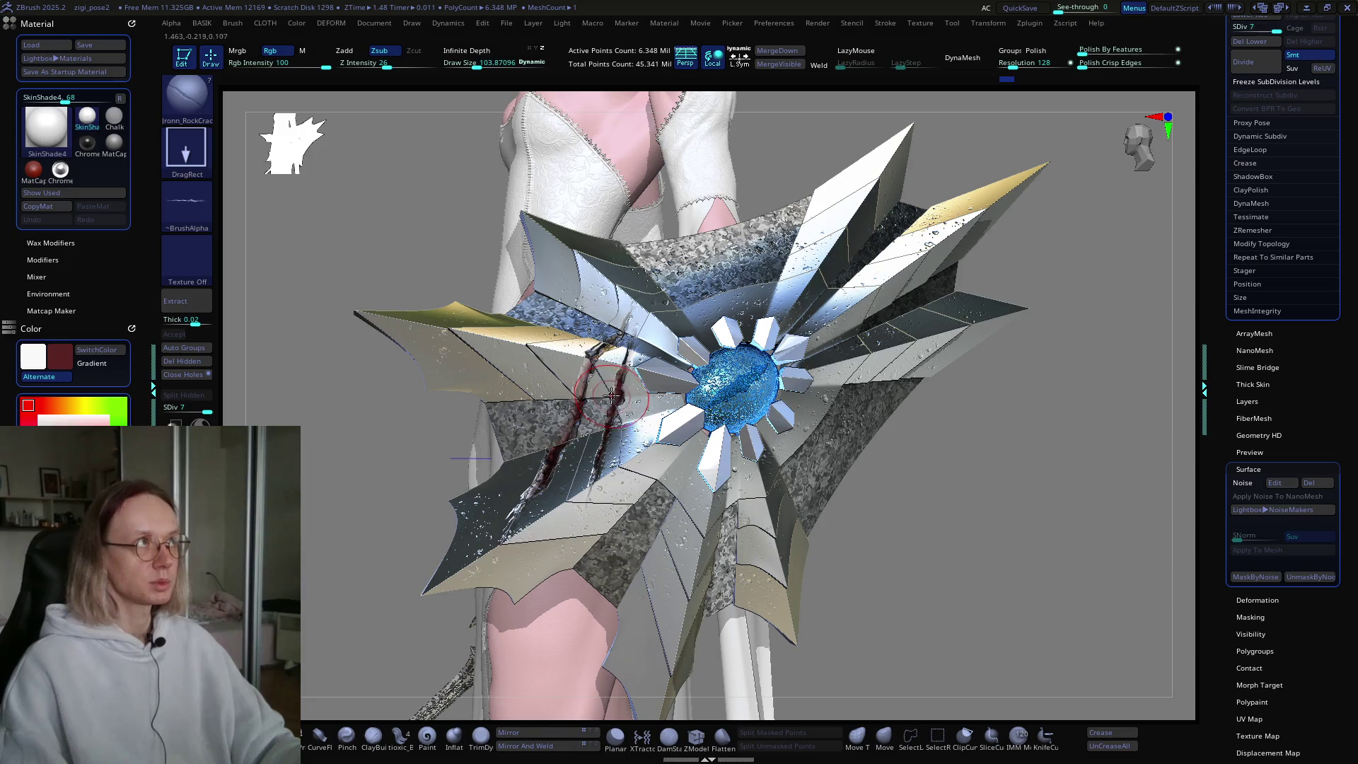
# Step: Orbit around the shield to inspect the crack slashes from several sides
pyautogui.moveTo(613, 397)
pyautogui.mouseDown(button='right')
pyautogui.moveTo(671, 395)
pyautogui.moveTo(650, 411)
pyautogui.mouseUp(button='right')
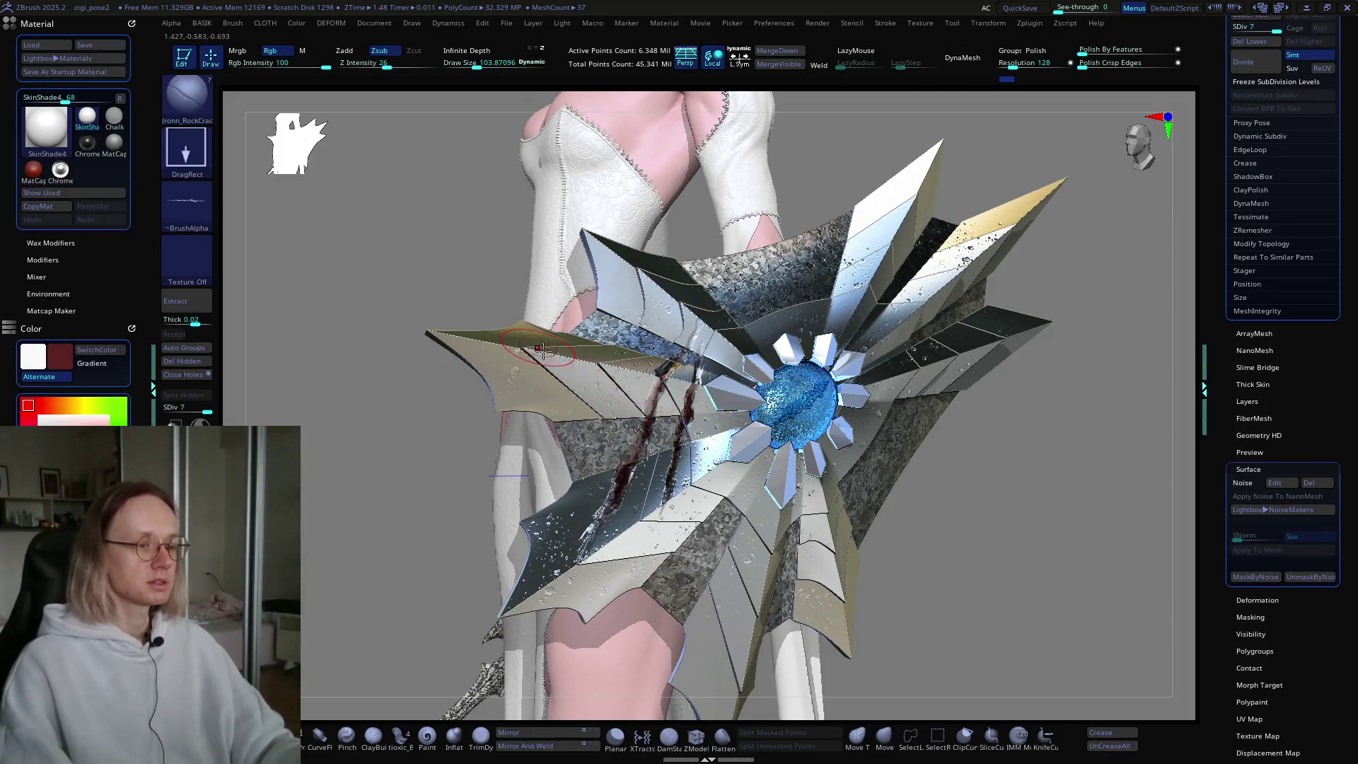
pyautogui.moveTo(567, 374); pyautogui.dragTo(606, 371, button='right')
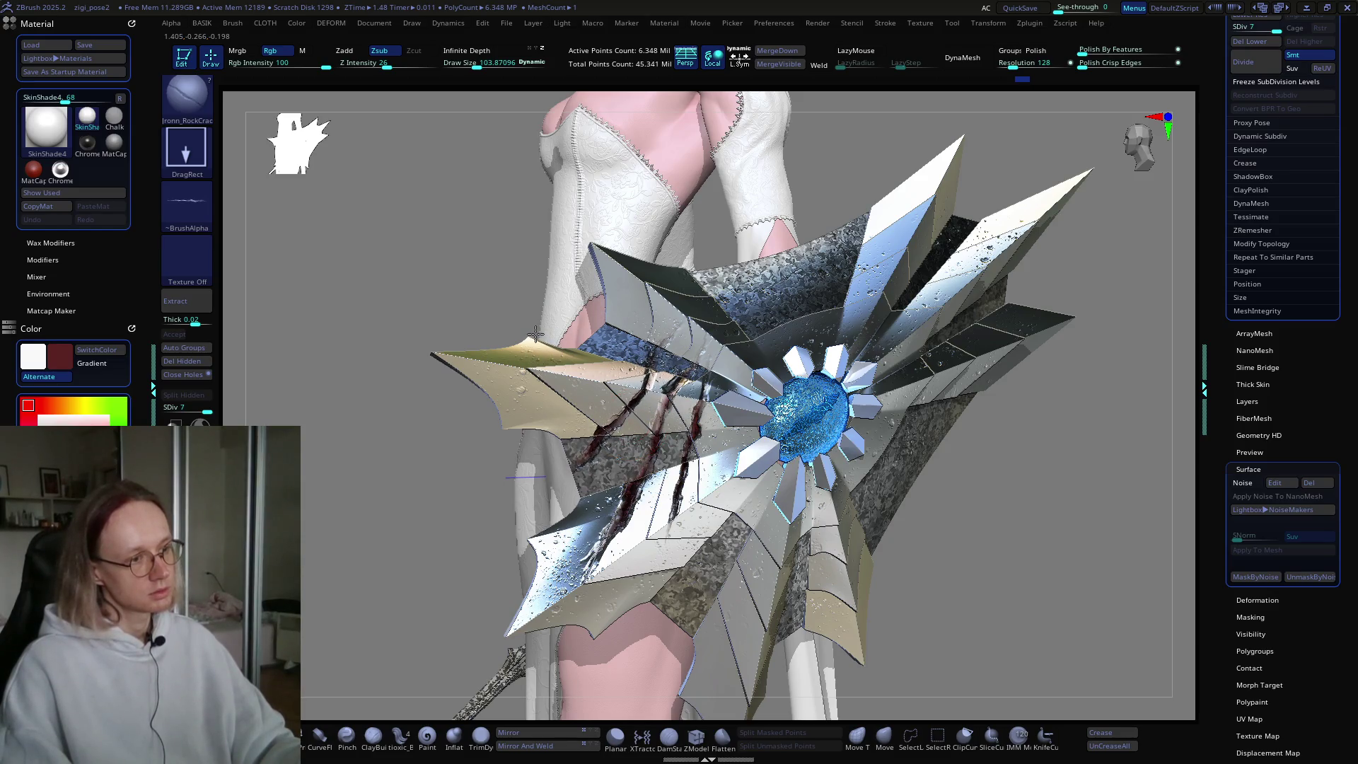
pyautogui.moveTo(536, 334)
pyautogui.mouseDown(button='right')
pyautogui.moveTo(668, 437)
pyautogui.moveTo(806, 436)
pyautogui.moveTo(780, 462)
pyautogui.mouseUp(button='right')
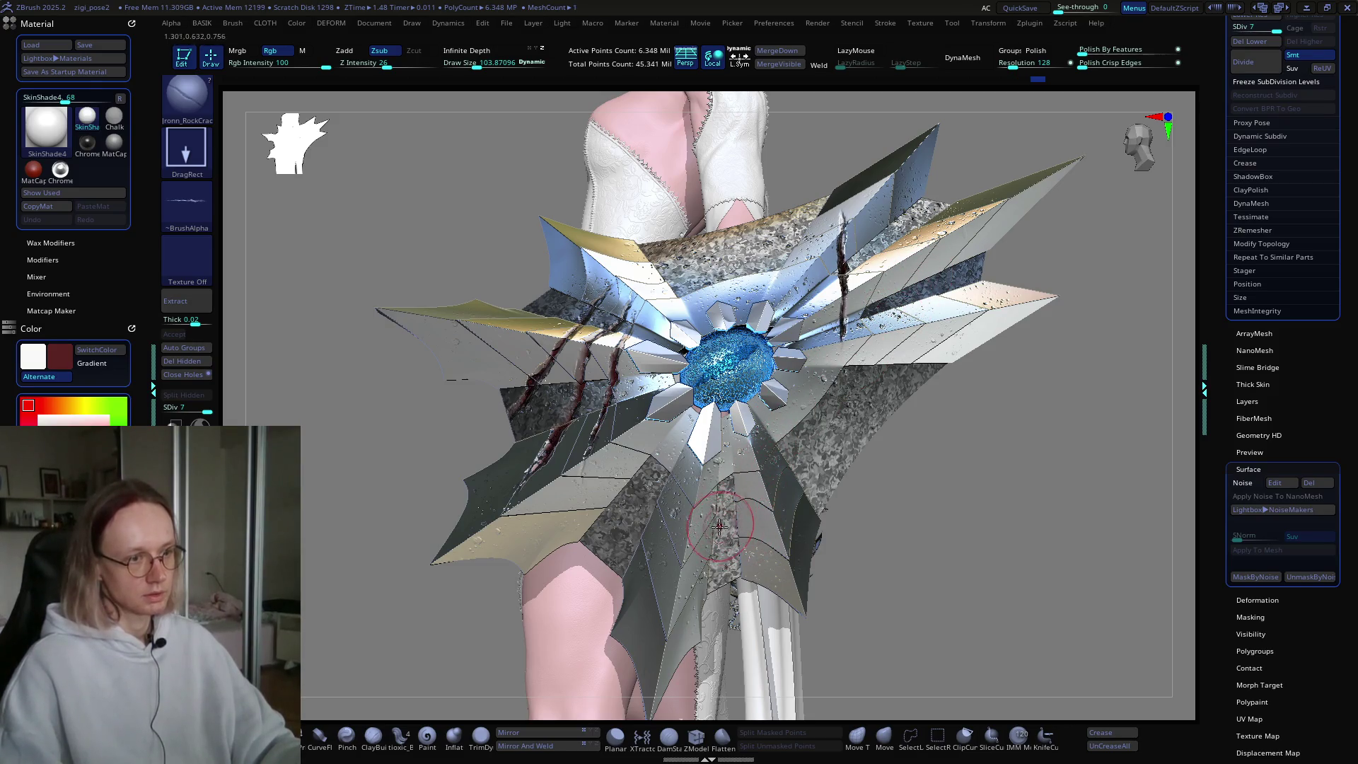
pyautogui.moveTo(721, 525)
pyautogui.mouseDown(button='right')
pyautogui.moveTo(800, 442)
pyautogui.moveTo(962, 426)
pyautogui.moveTo(864, 449)
pyautogui.moveTo(879, 448)
pyautogui.moveTo(883, 425)
pyautogui.mouseUp(button='right')
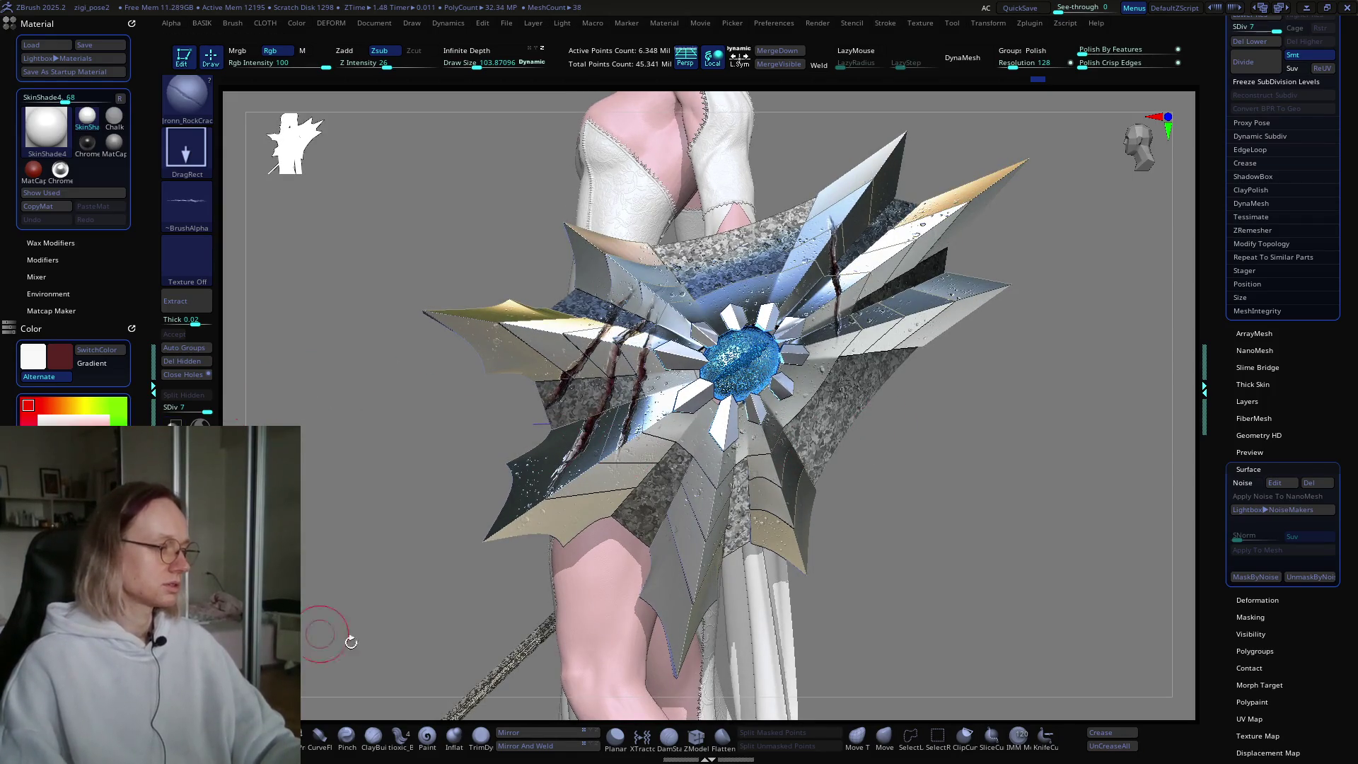
pyautogui.press('b')
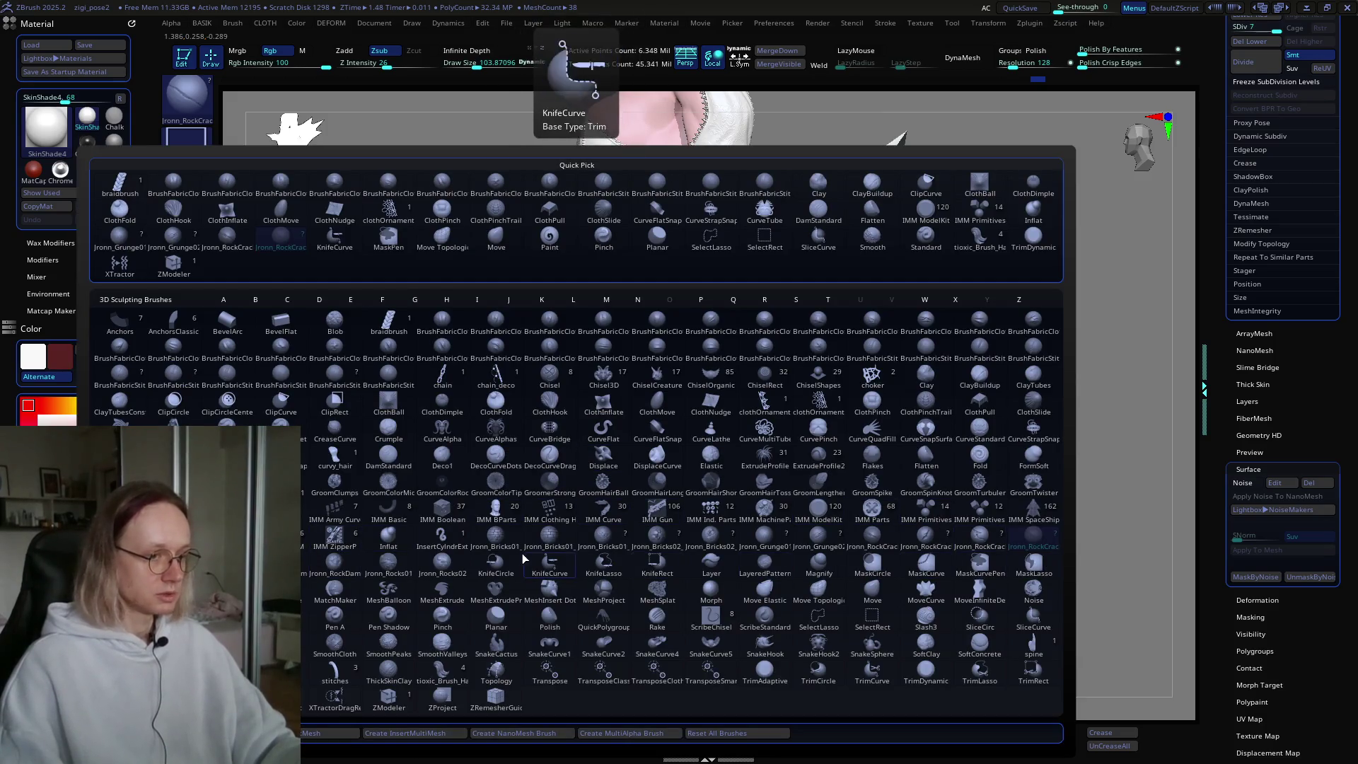
# Step: Choose the grunge brush and review the cracked shield from a lower frontal angle
pyautogui.click(835, 543)
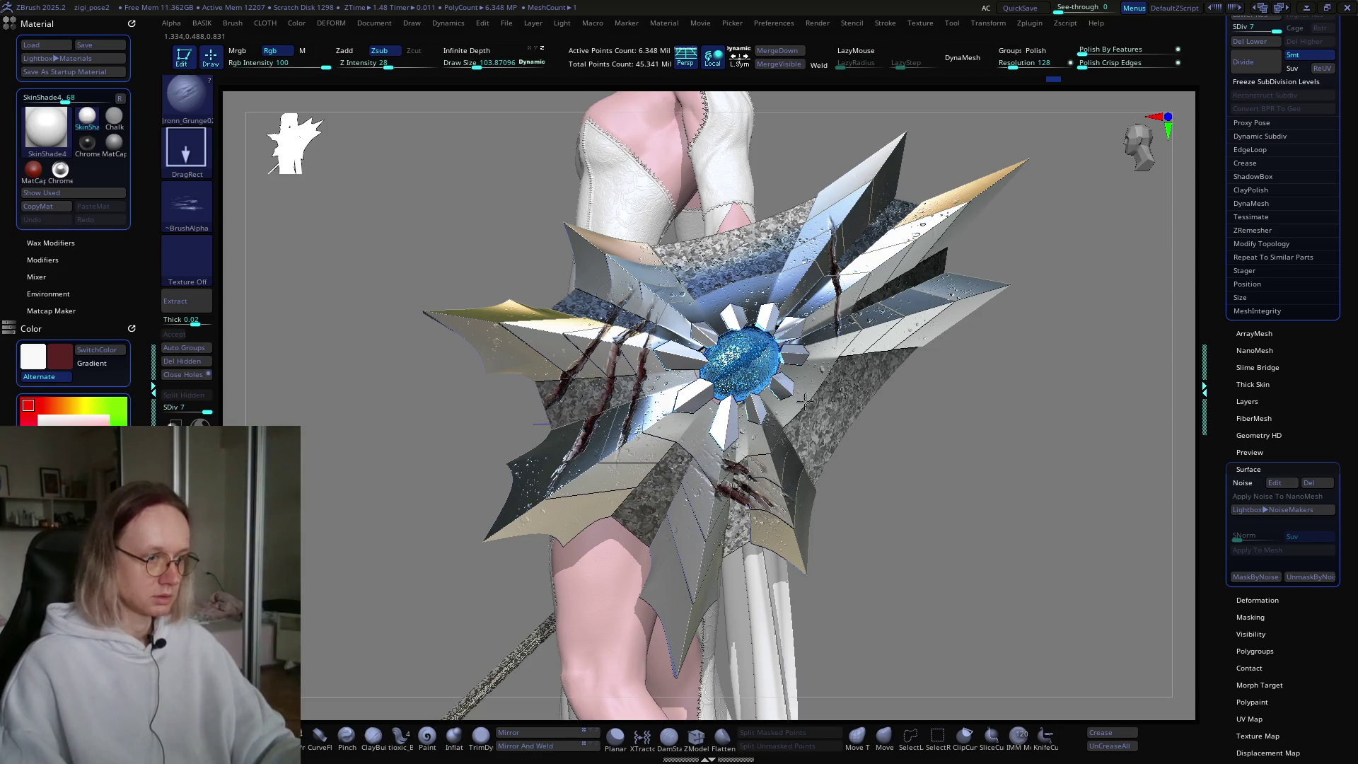
pyautogui.moveTo(803, 412)
pyautogui.mouseDown(button='right')
pyautogui.moveTo(836, 401)
pyautogui.moveTo(849, 425)
pyautogui.moveTo(787, 472)
pyautogui.moveTo(717, 459)
pyautogui.mouseUp(button='right')
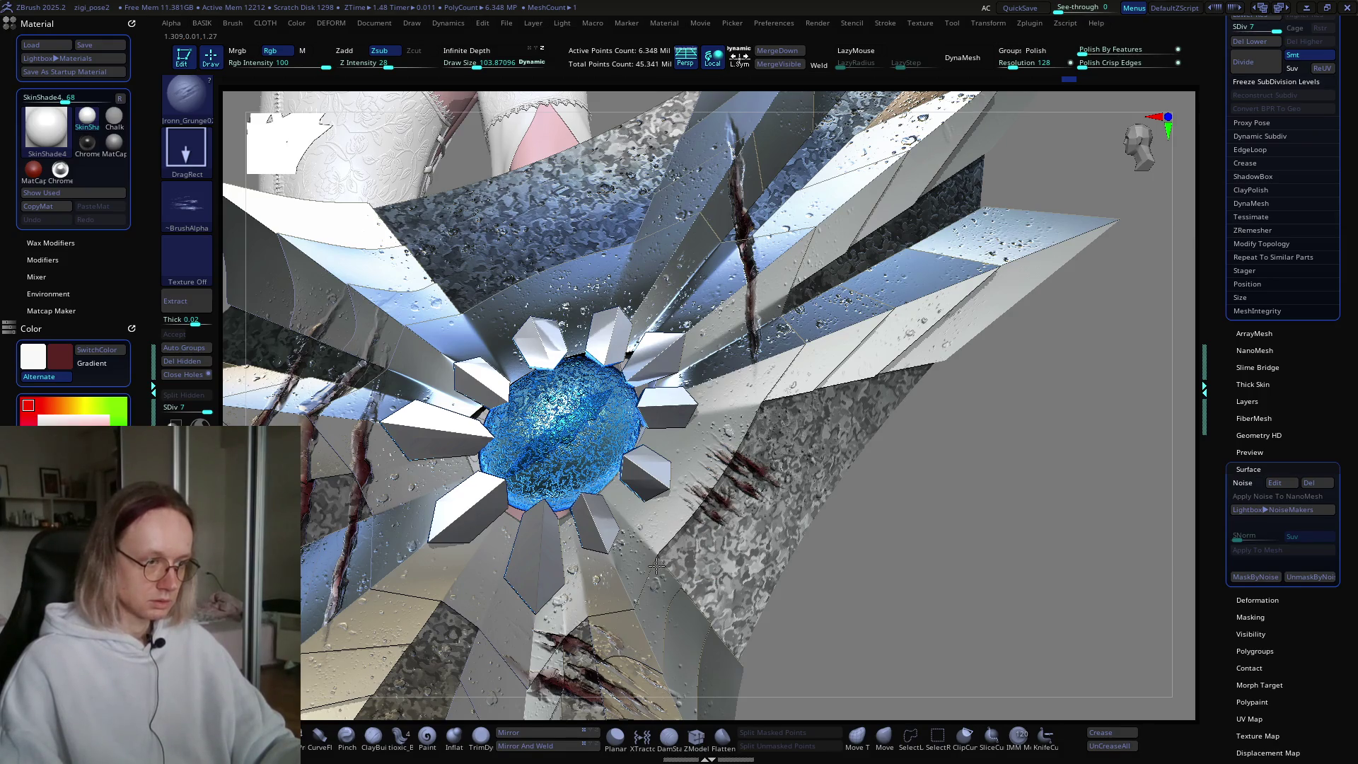
pyautogui.moveTo(654, 562)
pyautogui.mouseDown(button='right')
pyautogui.moveTo(786, 405)
pyautogui.moveTo(873, 418)
pyautogui.mouseUp(button='right')
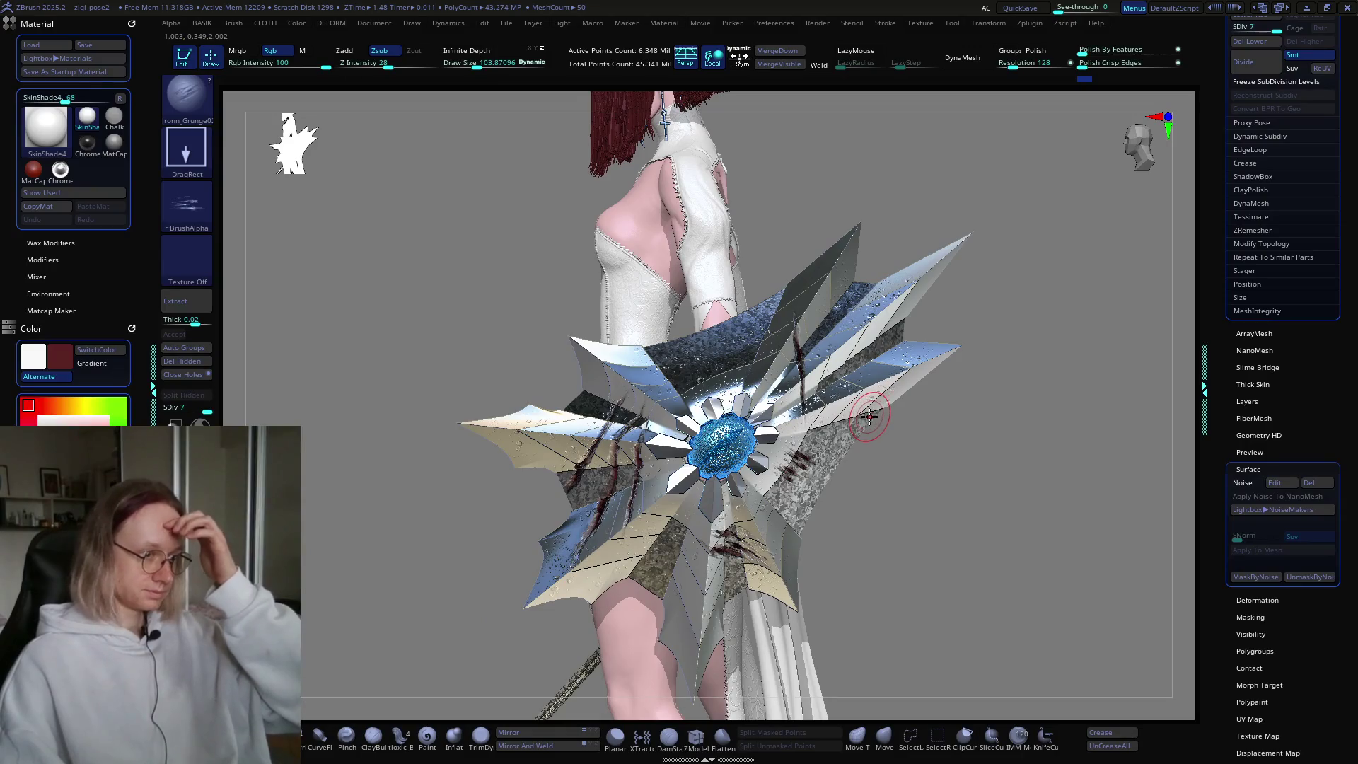
pyautogui.moveTo(918, 371)
pyautogui.mouseDown(button='right')
pyautogui.moveTo(900, 389)
pyautogui.moveTo(912, 408)
pyautogui.moveTo(709, 389)
pyautogui.mouseUp(button='right')
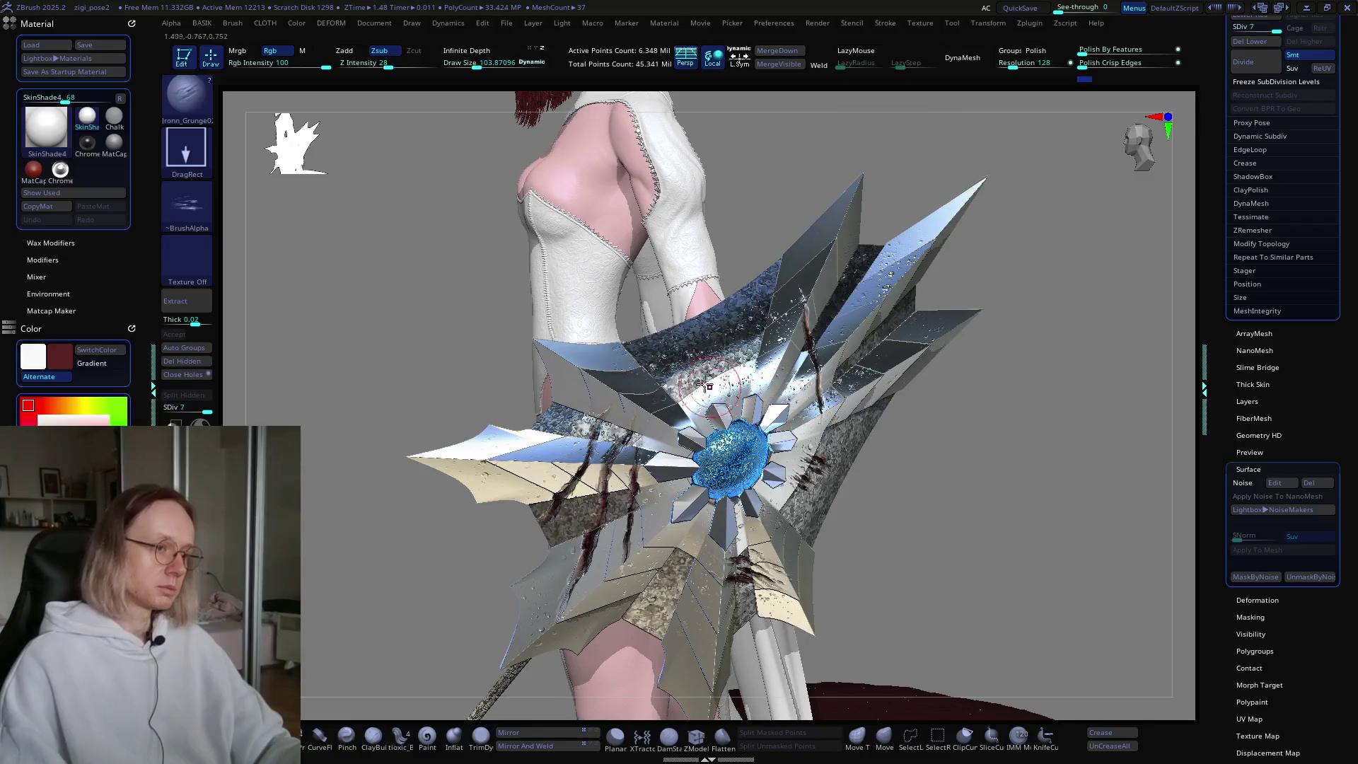
pyautogui.press('b')
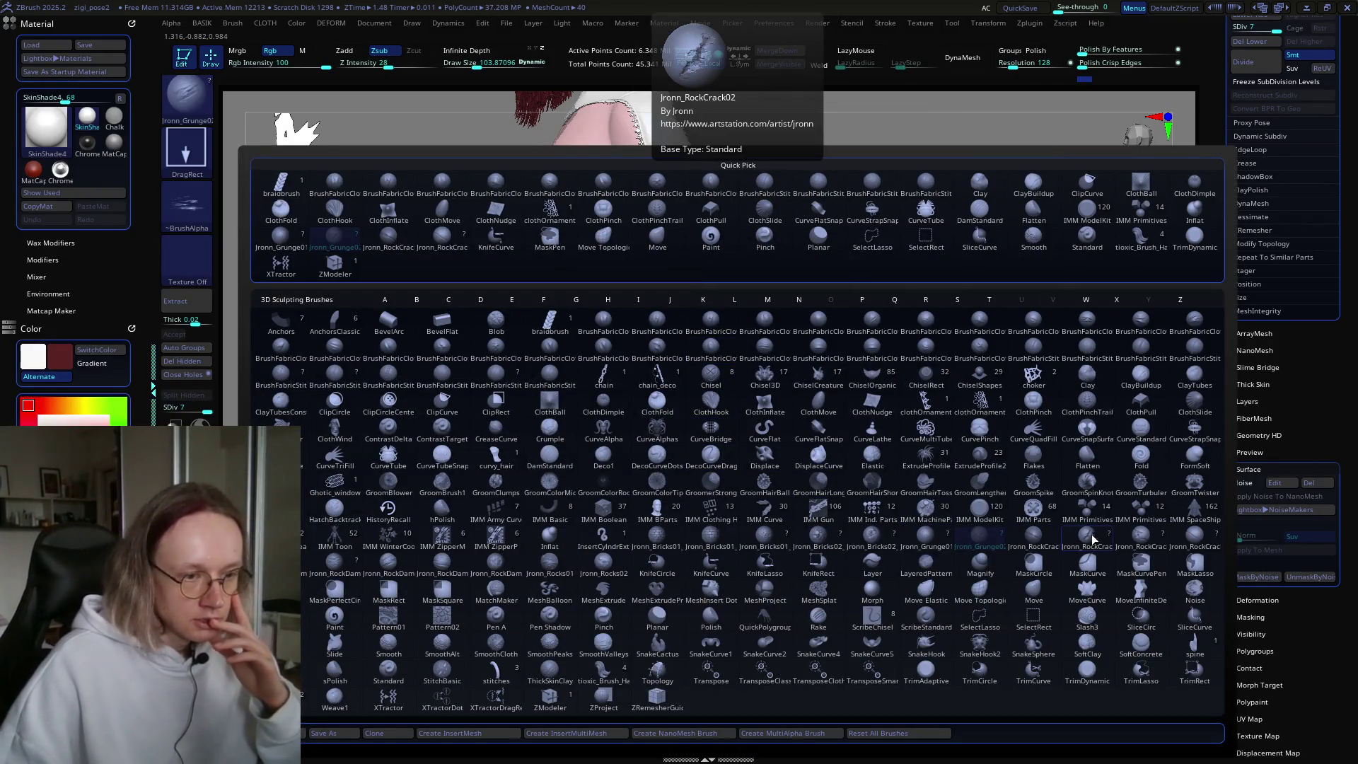
# Step: Select the rock crack brush with colour painting enabled and undo a stray stroke
pyautogui.click(1143, 539)
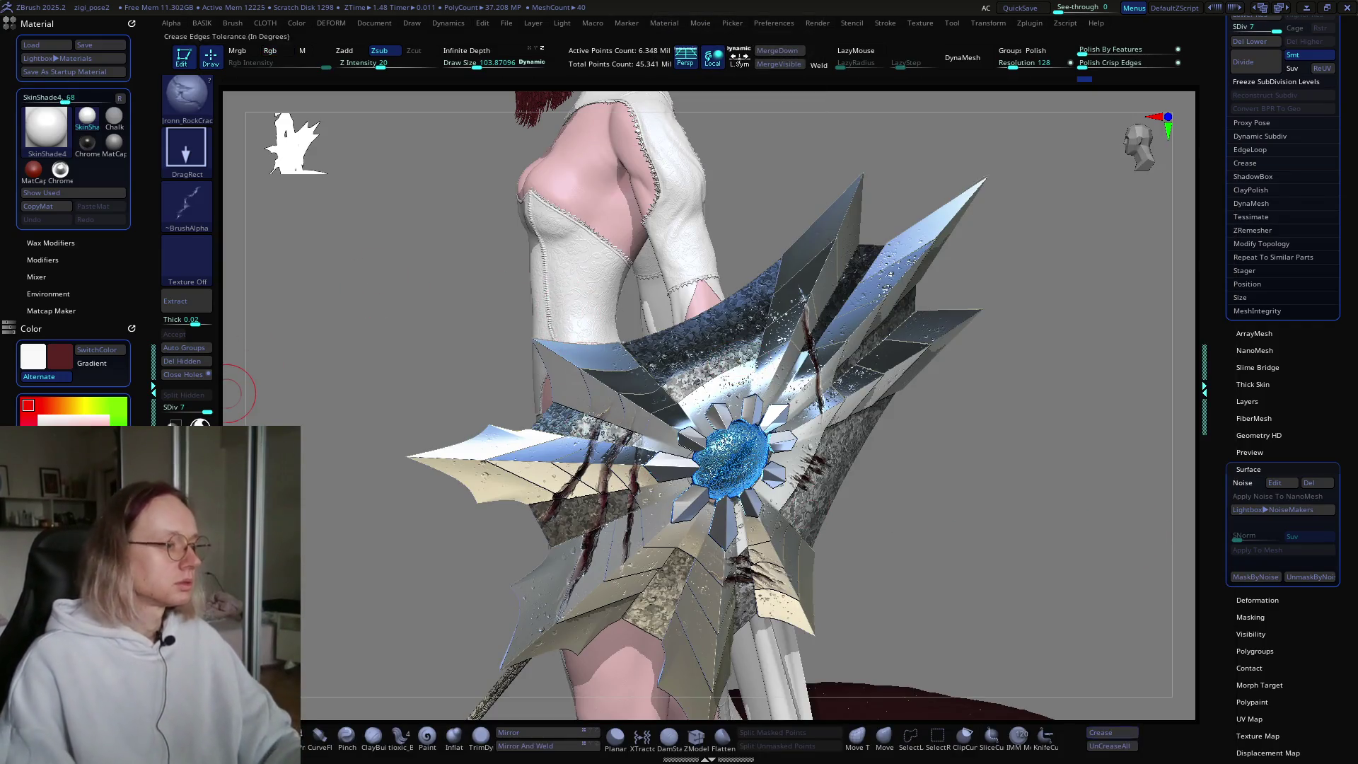
pyautogui.click(273, 49)
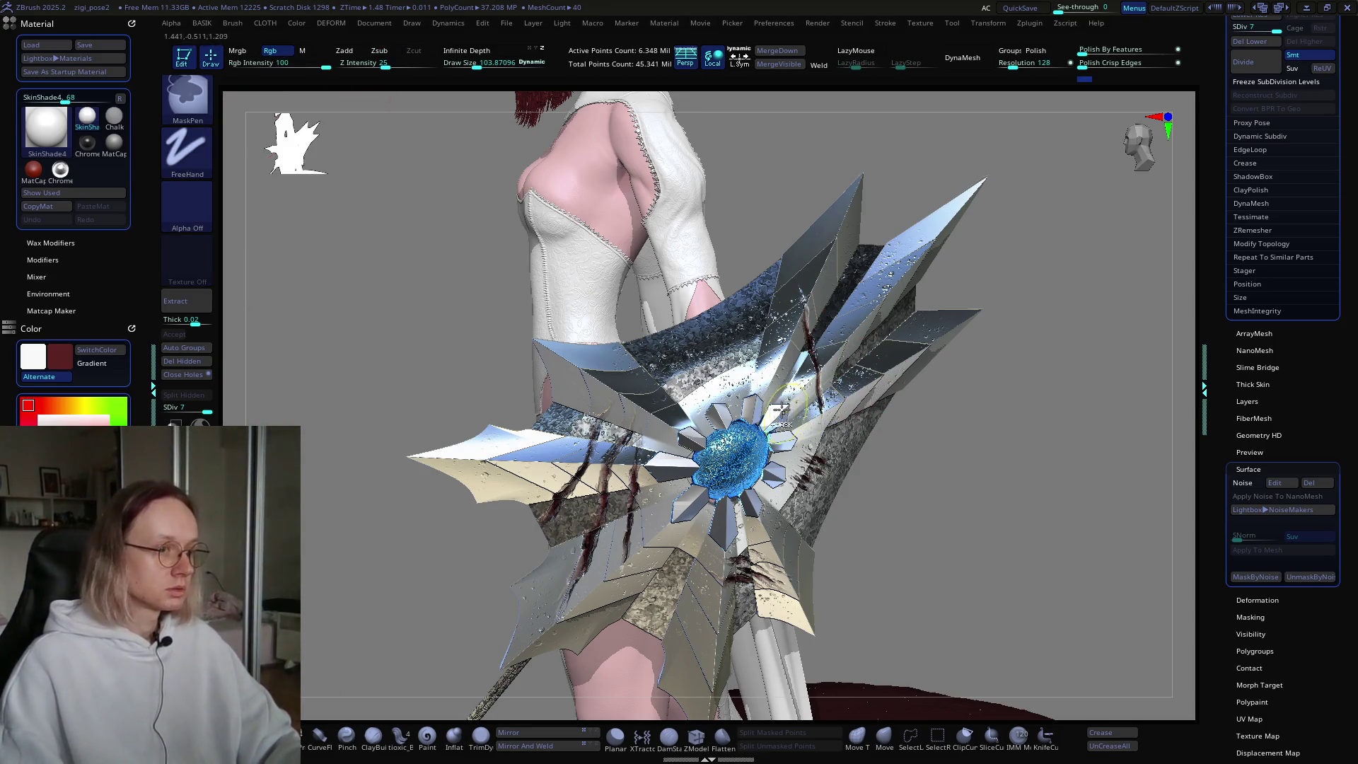
pyautogui.scroll(3, 791, 366)
pyautogui.moveTo(790, 367); pyautogui.dragTo(706, 436, button='right')
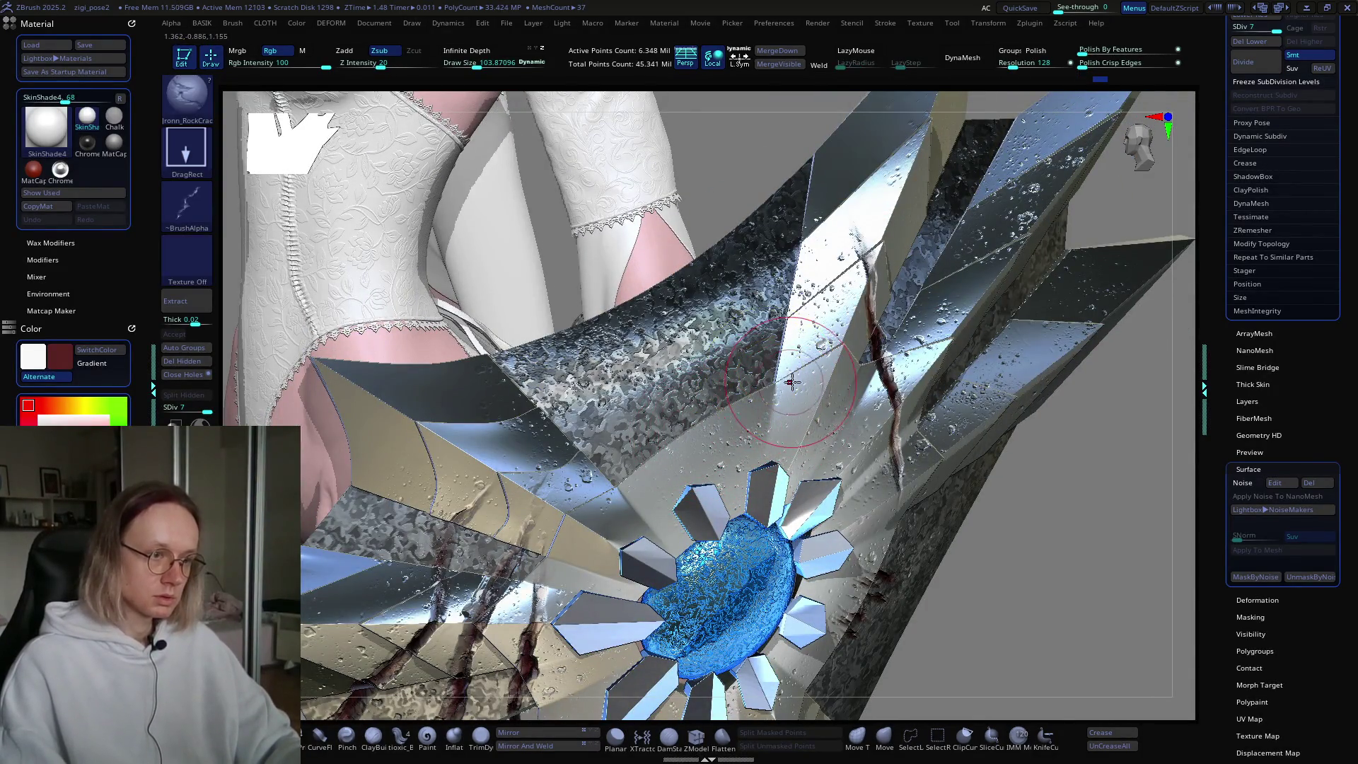
pyautogui.hotkey('ctrl', 'z')
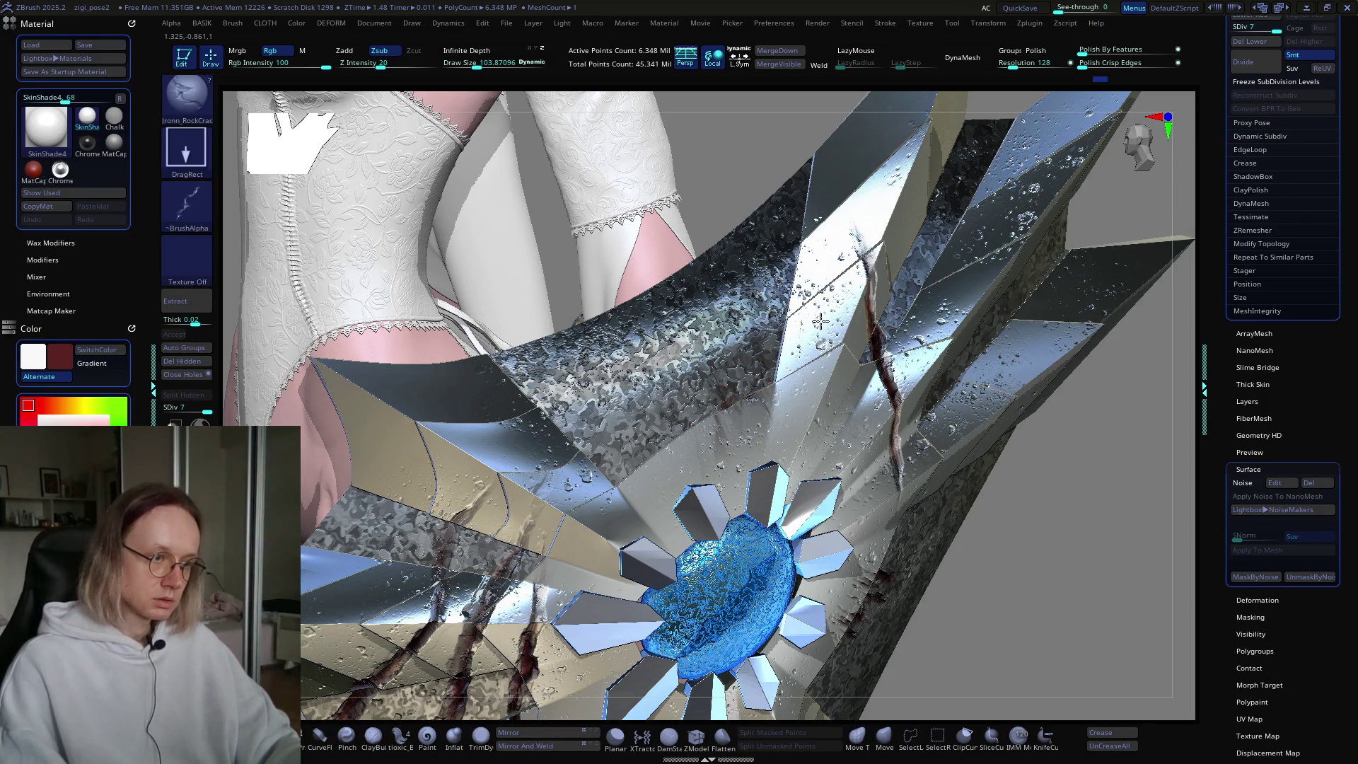
# Step: Set Z Intensity to 32 and carve a new crack down the shield's upper-right blade
pyautogui.click(390, 64)
pyautogui.write('12')
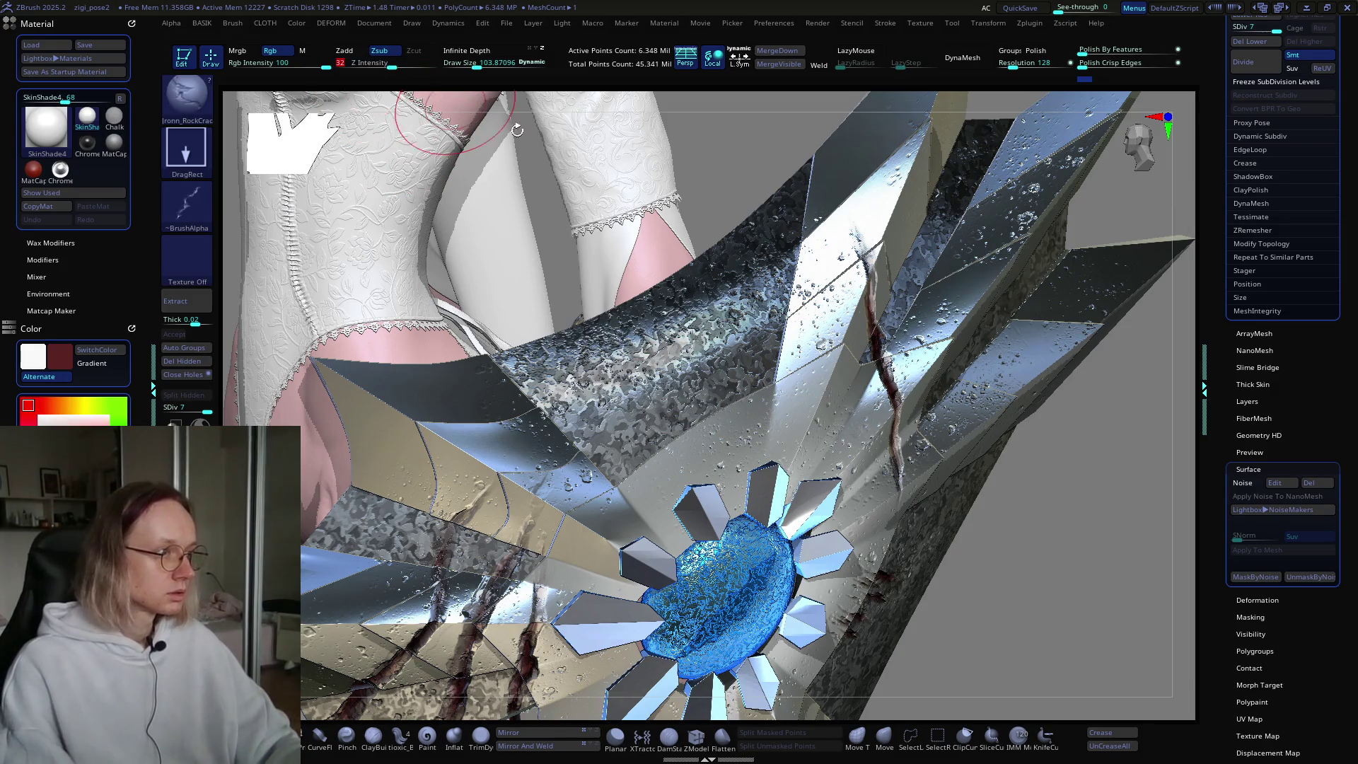
pyautogui.moveTo(790, 415)
pyautogui.mouseDown(button='right')
pyautogui.moveTo(737, 377)
pyautogui.moveTo(745, 352)
pyautogui.mouseUp(button='right')
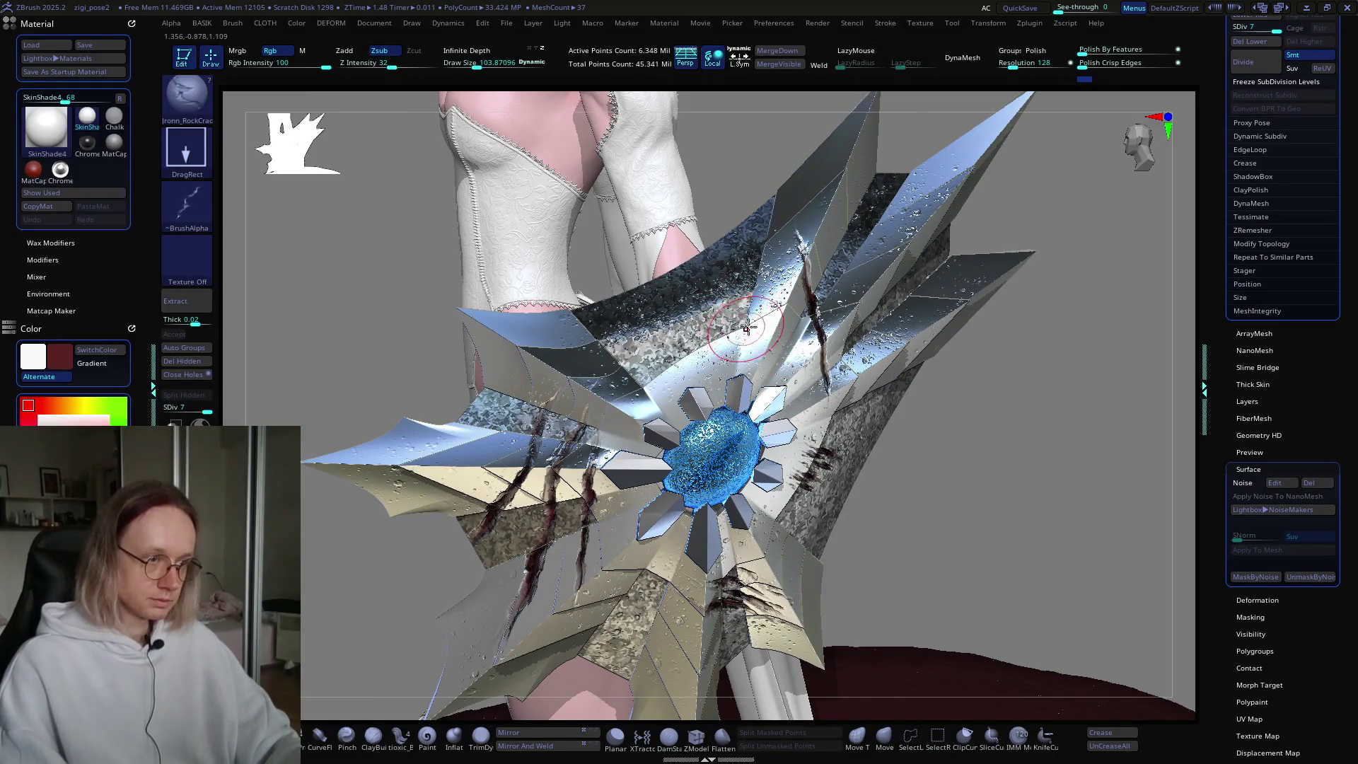
pyautogui.moveTo(810, 303); pyautogui.dragTo(803, 246)
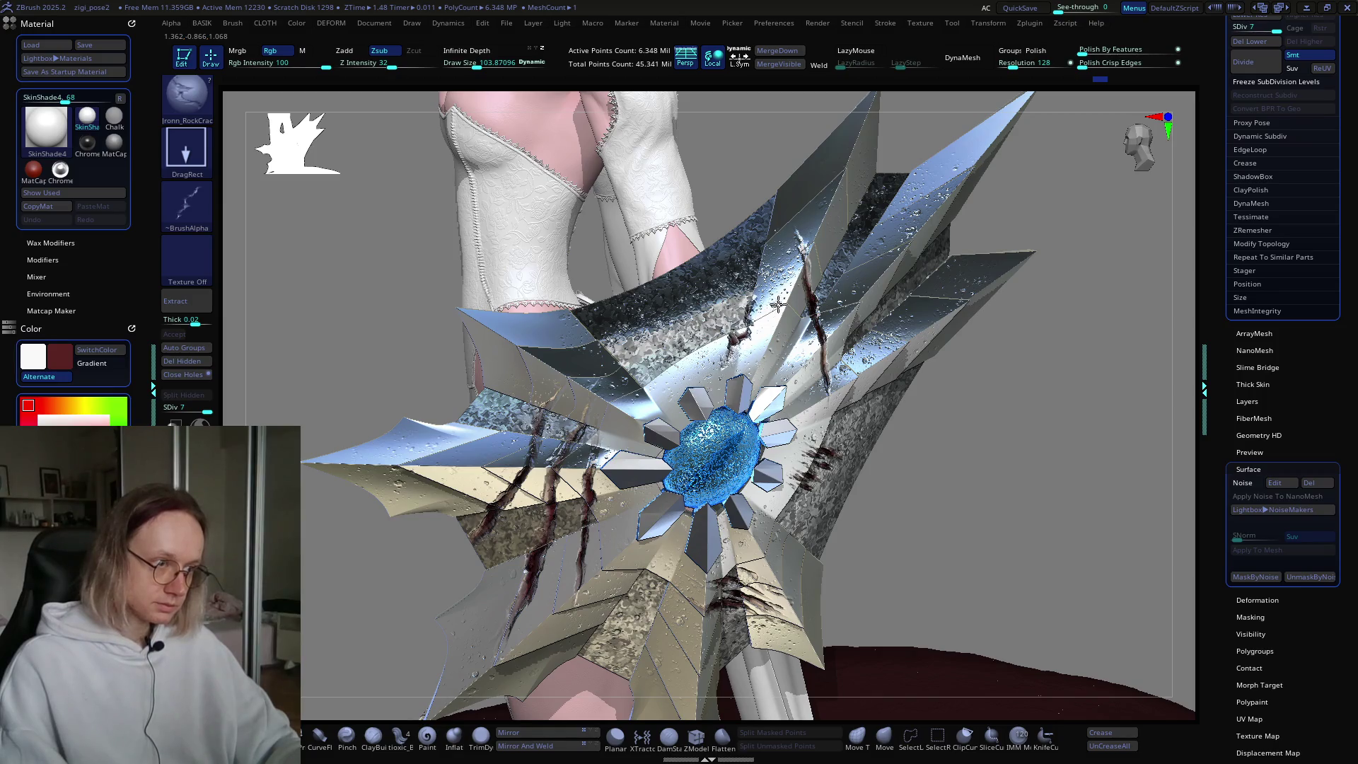
pyautogui.moveTo(787, 289)
pyautogui.mouseDown(button='right')
pyautogui.moveTo(895, 384)
pyautogui.moveTo(845, 387)
pyautogui.moveTo(841, 372)
pyautogui.moveTo(838, 394)
pyautogui.moveTo(907, 340)
pyautogui.mouseUp(button='right')
pyautogui.scroll(5, 838, 394)
pyautogui.scroll(-3, 838, 395)
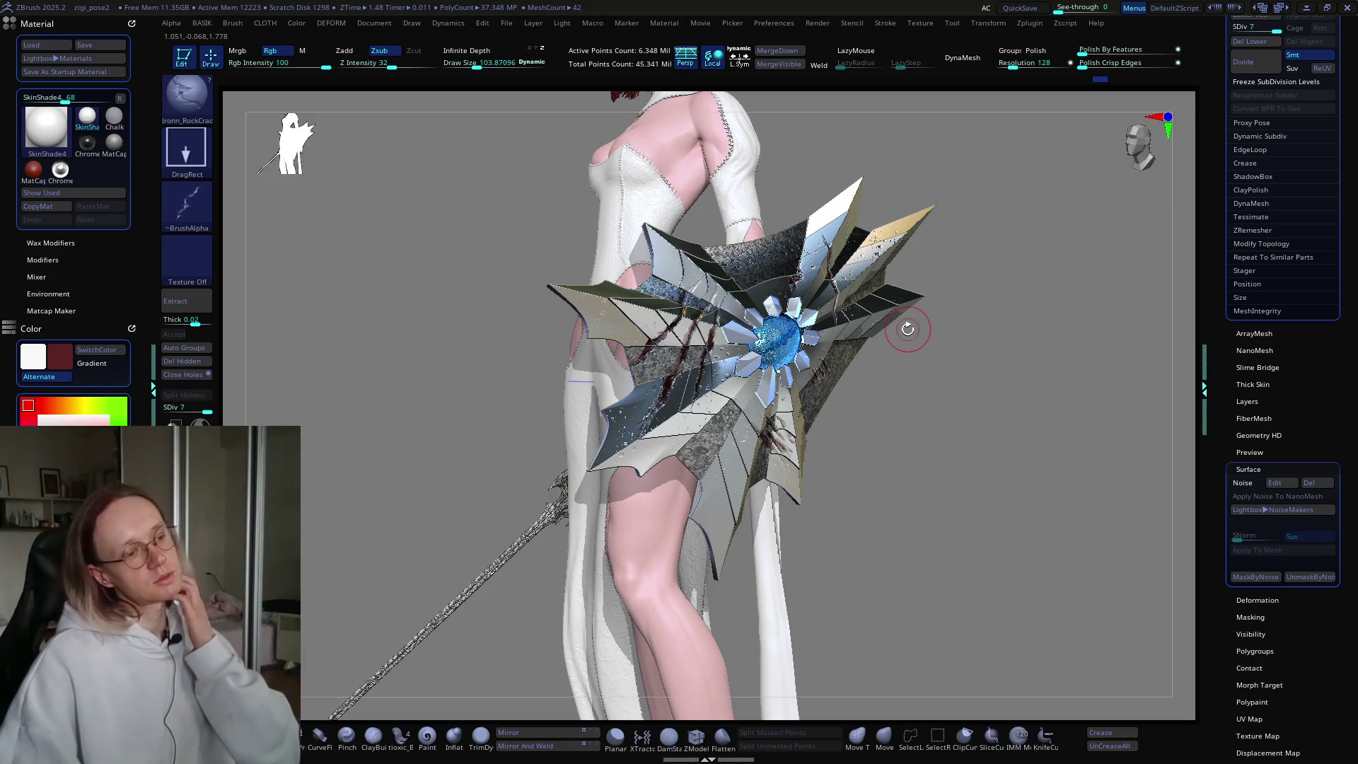
pyautogui.moveTo(871, 356); pyautogui.dragTo(850, 336, button='right')
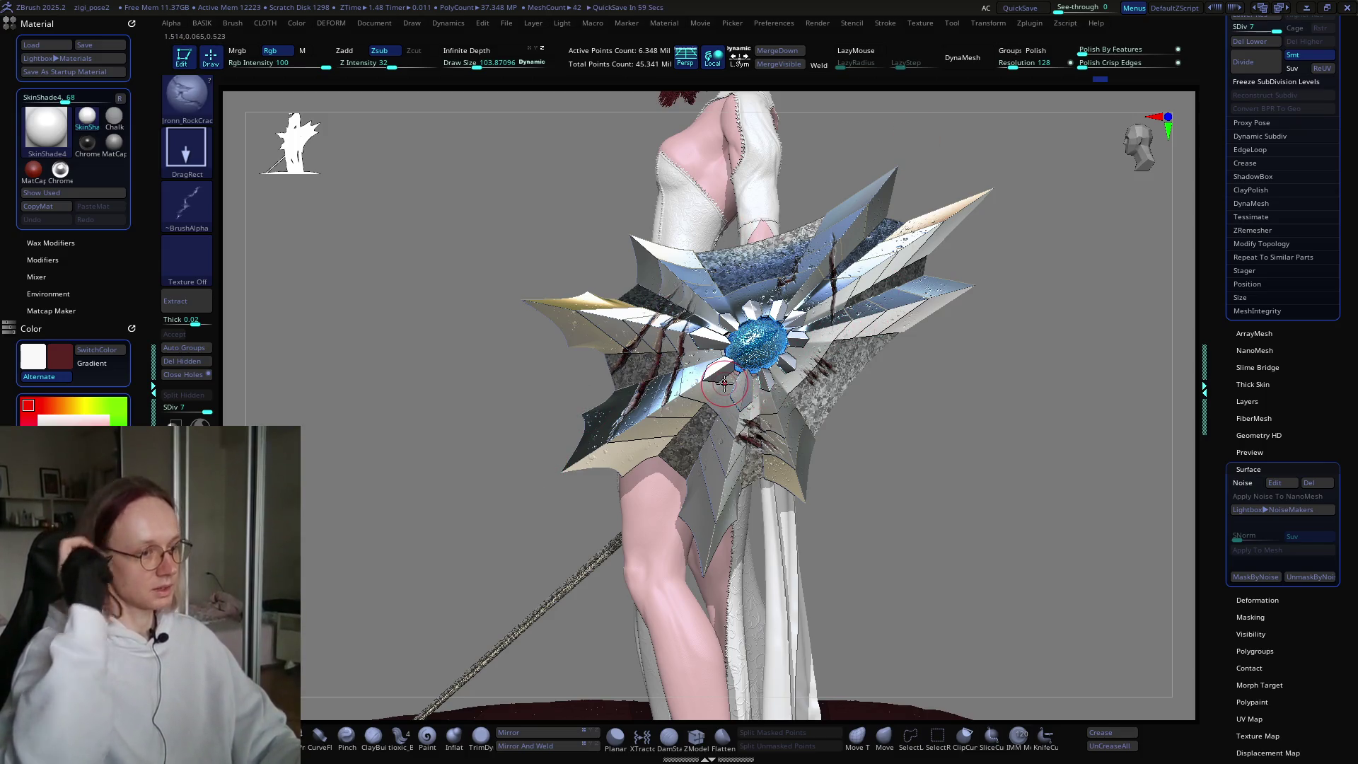
pyautogui.moveTo(820, 366)
pyautogui.mouseDown()
pyautogui.moveTo(964, 358)
pyautogui.moveTo(937, 385)
pyautogui.moveTo(805, 388)
pyautogui.moveTo(976, 422)
pyautogui.moveTo(752, 465)
pyautogui.moveTo(747, 498)
pyautogui.moveTo(809, 553)
pyautogui.moveTo(742, 543)
pyautogui.moveTo(737, 494)
pyautogui.mouseUp()
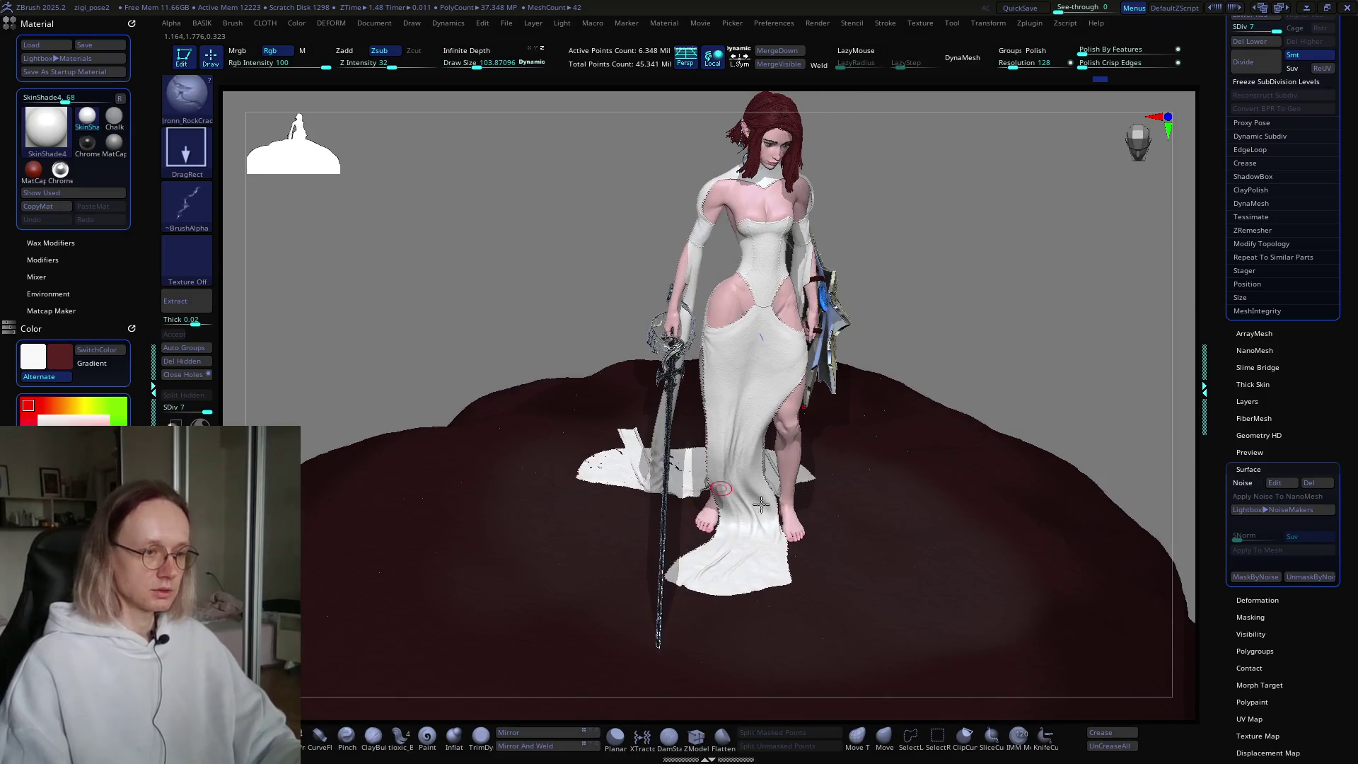
# Step: Look down on the ground from above, test a mask stroke and undo it
pyautogui.moveTo(865, 548); pyautogui.dragTo(787, 475)
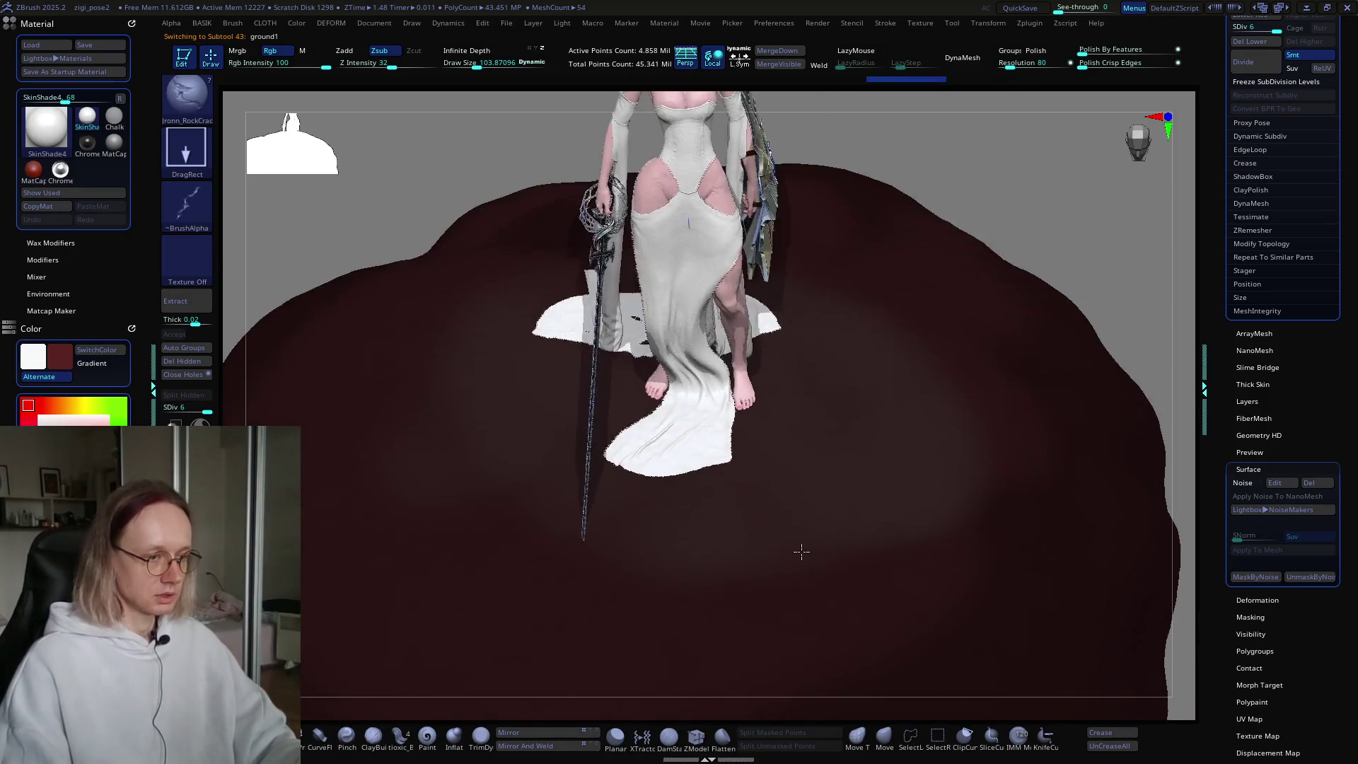
pyautogui.press('s')
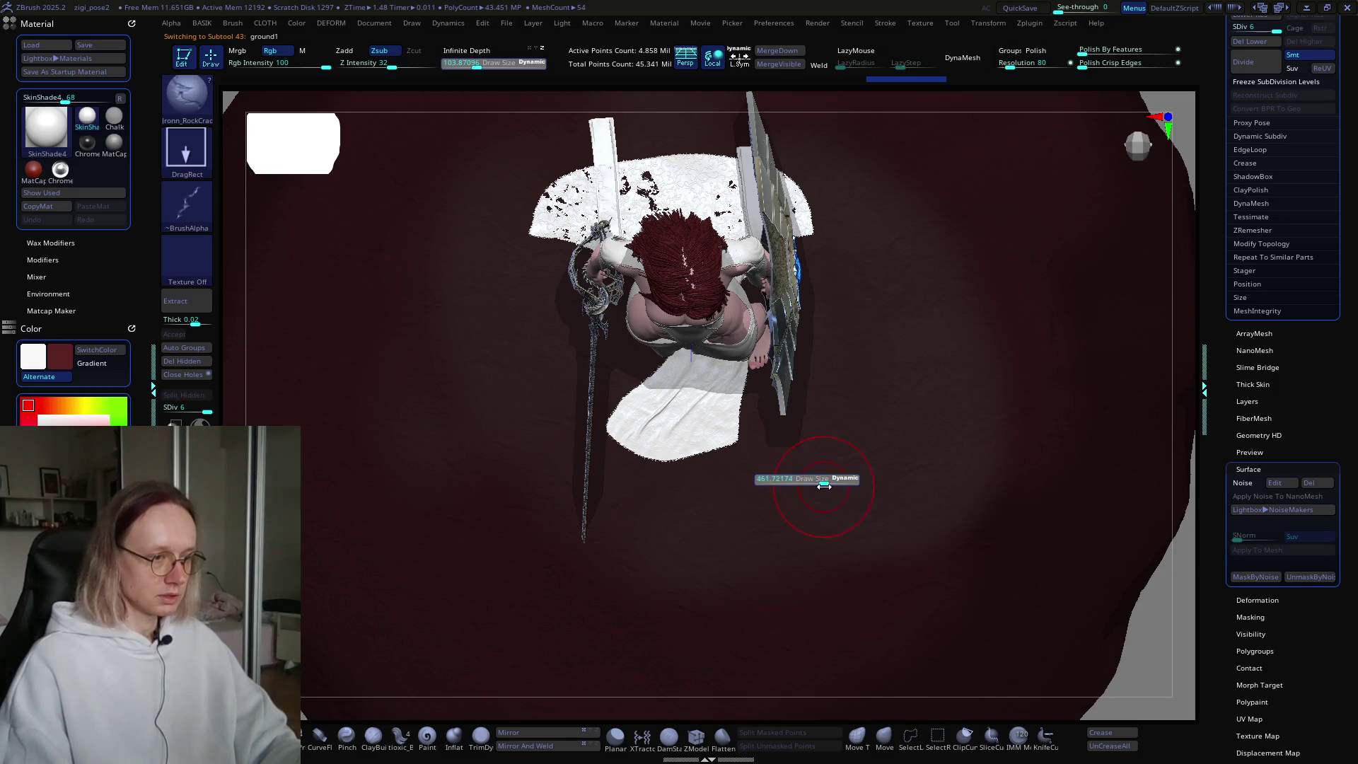
pyautogui.keyDown('ctrl'); pyautogui.moveTo(728, 554); pyautogui.dragTo(844, 485); pyautogui.keyUp('ctrl')
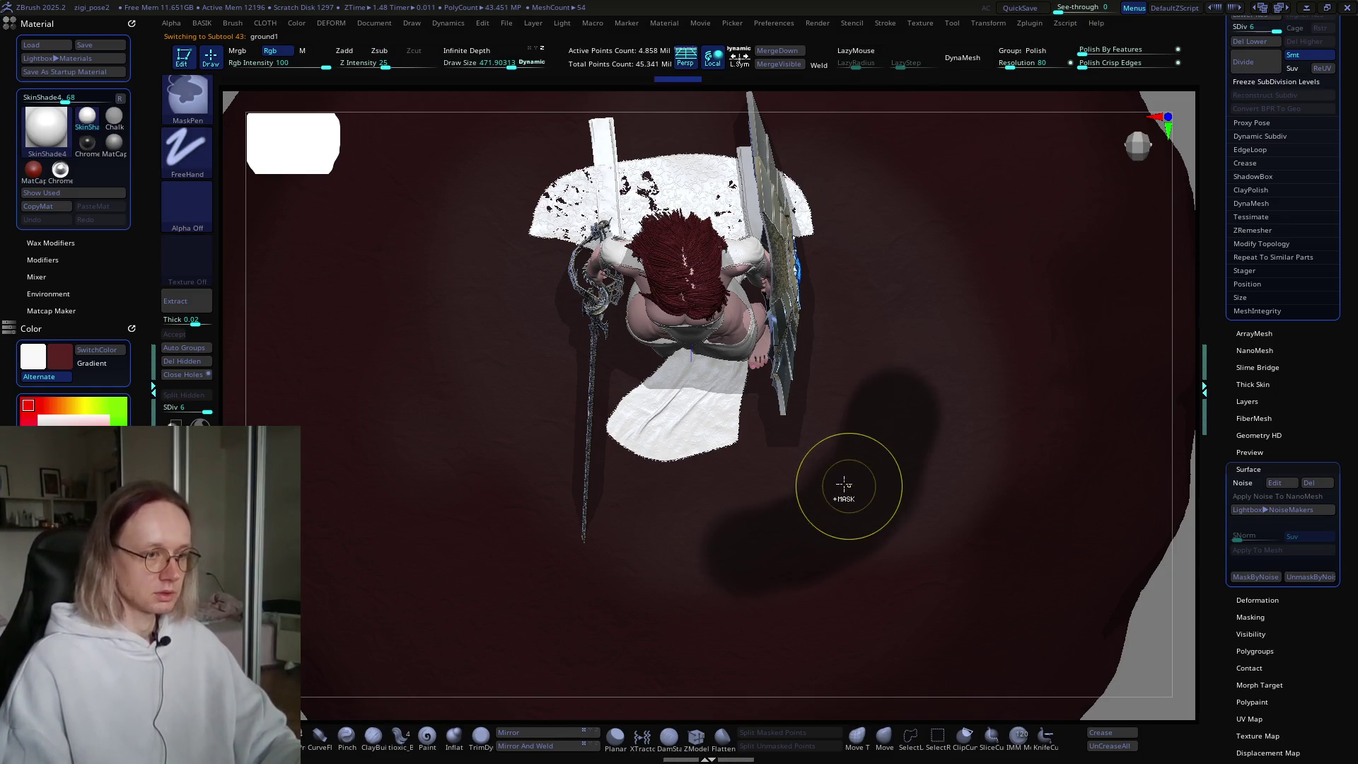
pyautogui.hotkey('ctrl', 'z')
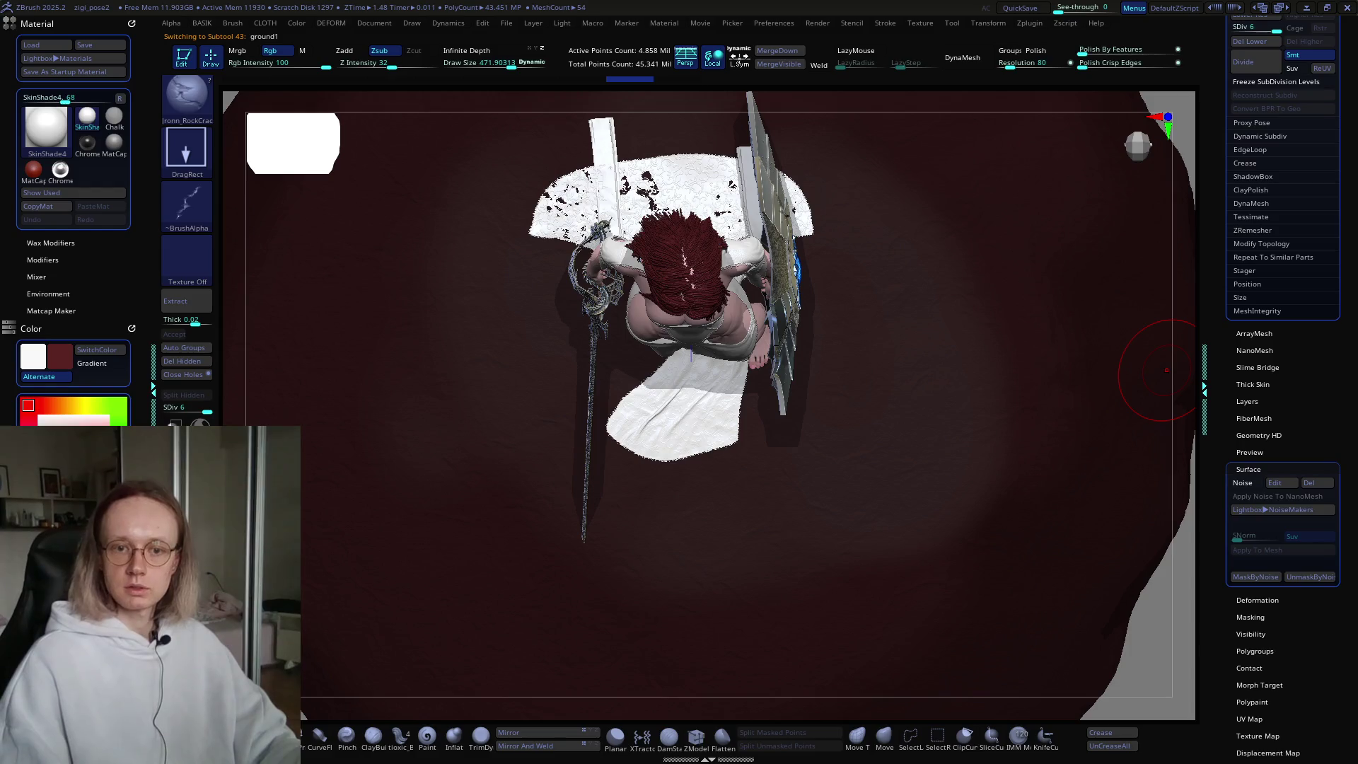
# Step: Enlarge Draw Size to about 557 and mask broad strokes across the ground base
pyautogui.moveTo(679, 507); pyautogui.dragTo(689, 505)
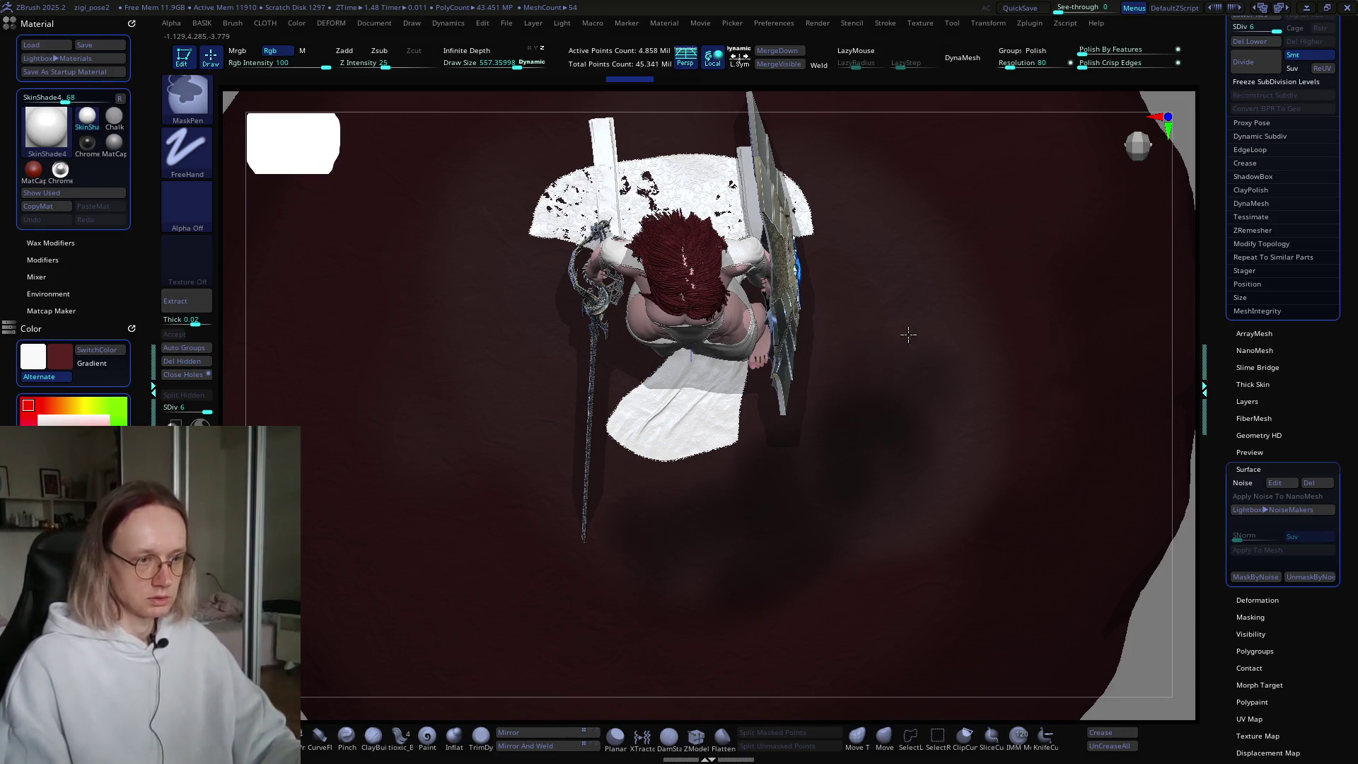
pyautogui.keyDown('ctrl'); pyautogui.moveTo(897, 336); pyautogui.dragTo(940, 243); pyautogui.keyUp('ctrl')
pyautogui.keyDown('ctrl'); pyautogui.moveTo(960, 380); pyautogui.dragTo(855, 545); pyautogui.keyUp('ctrl')
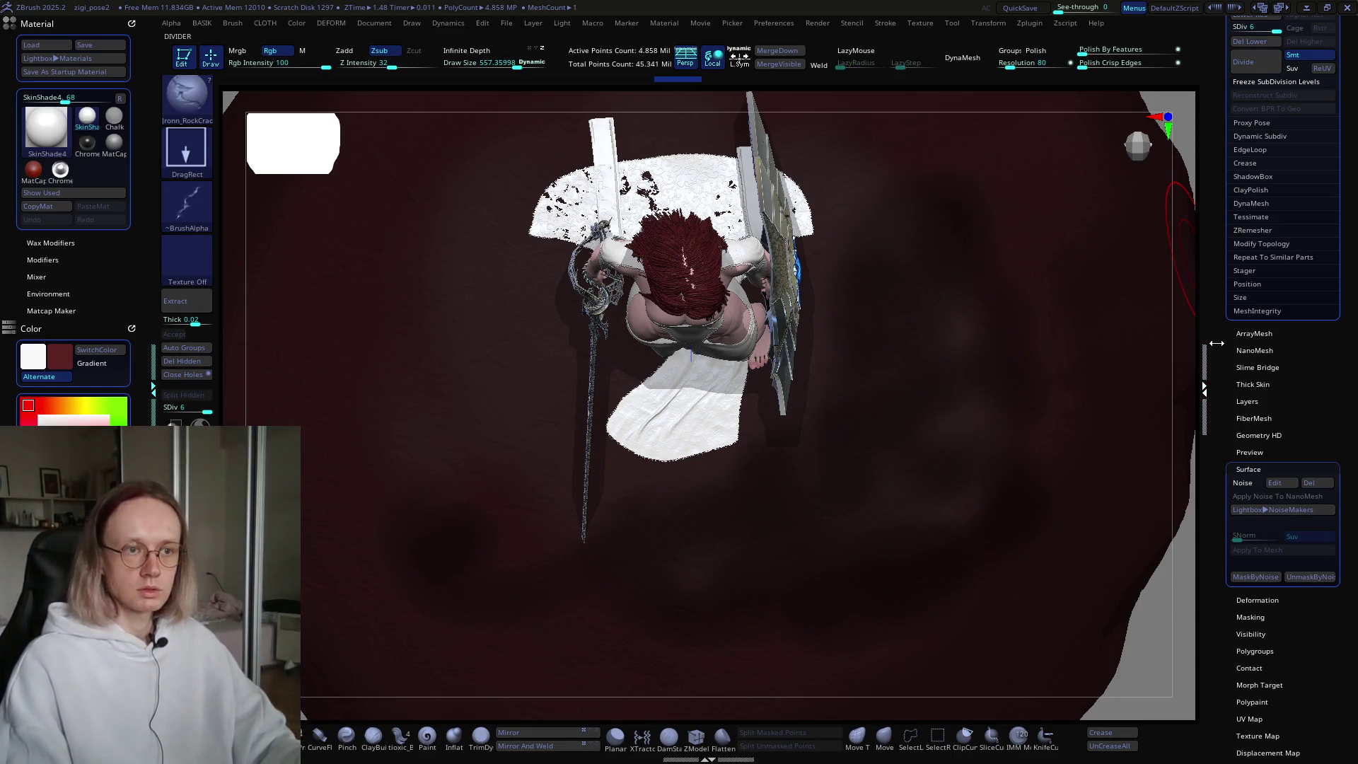
pyautogui.scroll(5, 1217, 327)
pyautogui.scroll(5, 1262, 457)
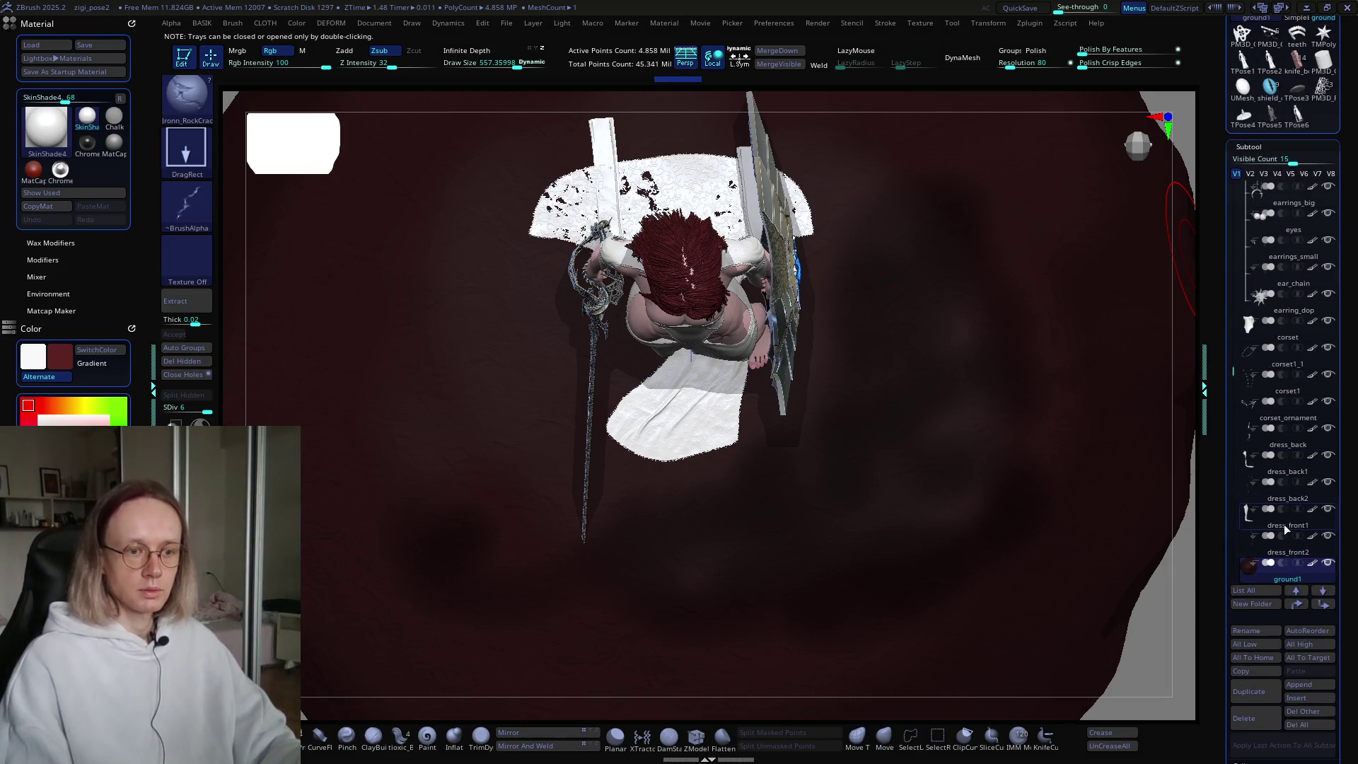
# Step: Clear the mask, swap colours and mask the ground below the sword and to the right
pyautogui.hotkey('ctrl', 'shift', 'a')
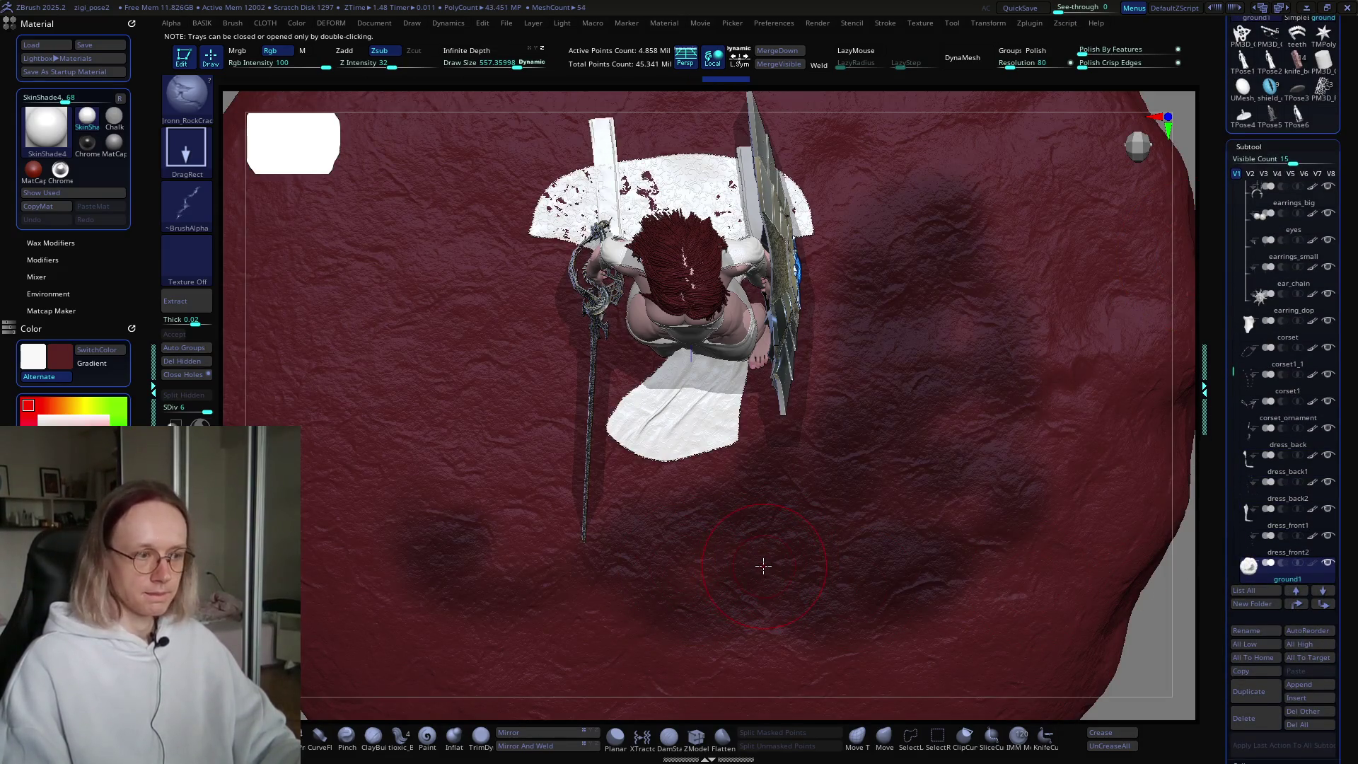
pyautogui.press('v')
pyautogui.moveTo(614, 594)
pyautogui.keyDown('ctrl'); pyautogui.mouseDown()
pyautogui.moveTo(439, 412)
pyautogui.moveTo(452, 339)
pyautogui.moveTo(522, 385)
pyautogui.moveTo(422, 355)
pyautogui.moveTo(424, 282)
pyautogui.moveTo(520, 183)
pyautogui.moveTo(757, 142)
pyautogui.moveTo(864, 158)
pyautogui.moveTo(934, 212)
pyautogui.moveTo(832, 243)
pyautogui.mouseUp(); pyautogui.keyUp('ctrl')
pyautogui.press('s')
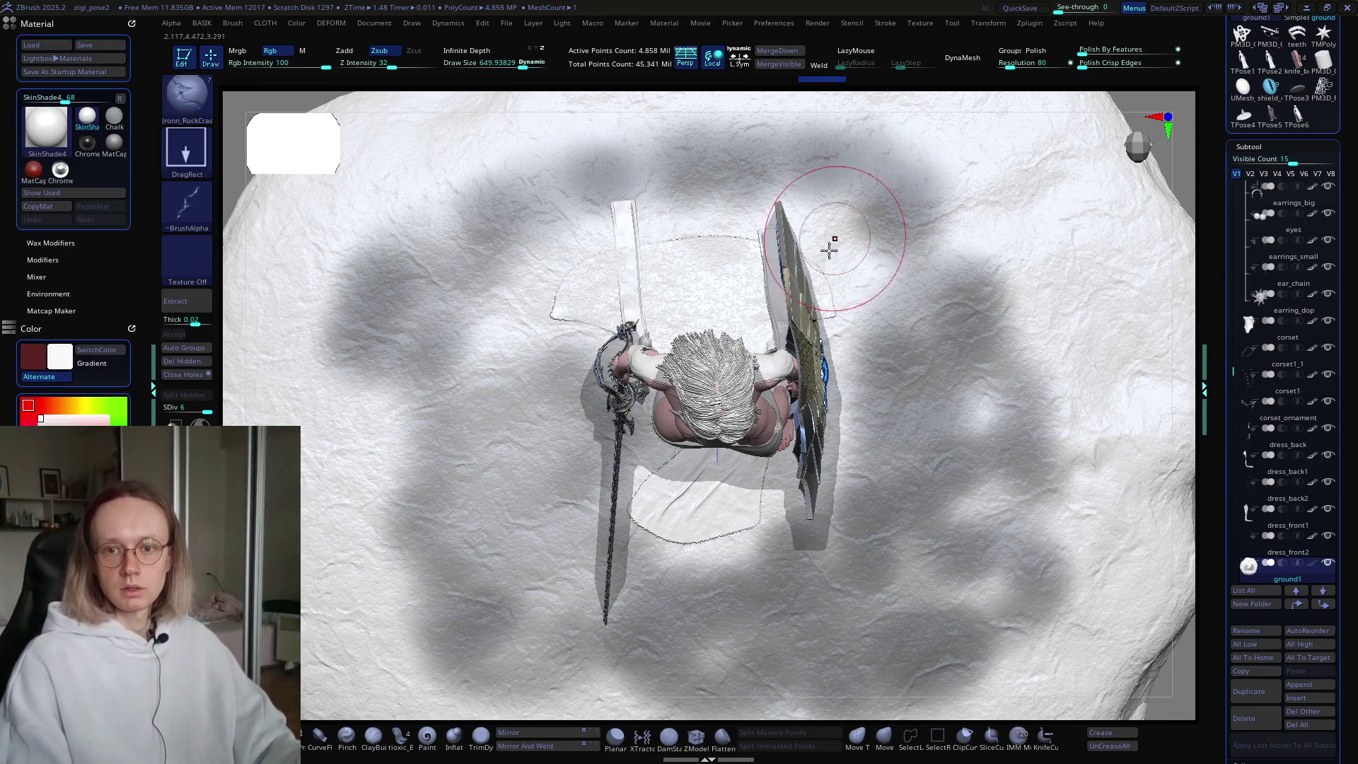
pyautogui.keyDown('alt'); pyautogui.moveTo(833, 242); pyautogui.dragTo(819, 288, button='right'); pyautogui.keyUp('alt')
pyautogui.moveTo(763, 239)
pyautogui.keyDown('ctrl'); pyautogui.mouseDown()
pyautogui.moveTo(838, 265)
pyautogui.moveTo(923, 420)
pyautogui.moveTo(991, 272)
pyautogui.moveTo(725, 146)
pyautogui.moveTo(590, 202)
pyautogui.moveTo(507, 265)
pyautogui.moveTo(485, 376)
pyautogui.moveTo(493, 429)
pyautogui.moveTo(728, 279)
pyautogui.moveTo(636, 287)
pyautogui.mouseUp(); pyautogui.keyUp('ctrl')
# Step: Move to a low close view of the feet and add a mask patch on the rock
pyautogui.moveTo(728, 410)
pyautogui.mouseDown(button='right')
pyautogui.moveTo(857, 385)
pyautogui.moveTo(841, 444)
pyautogui.moveTo(781, 500)
pyautogui.mouseUp(button='right')
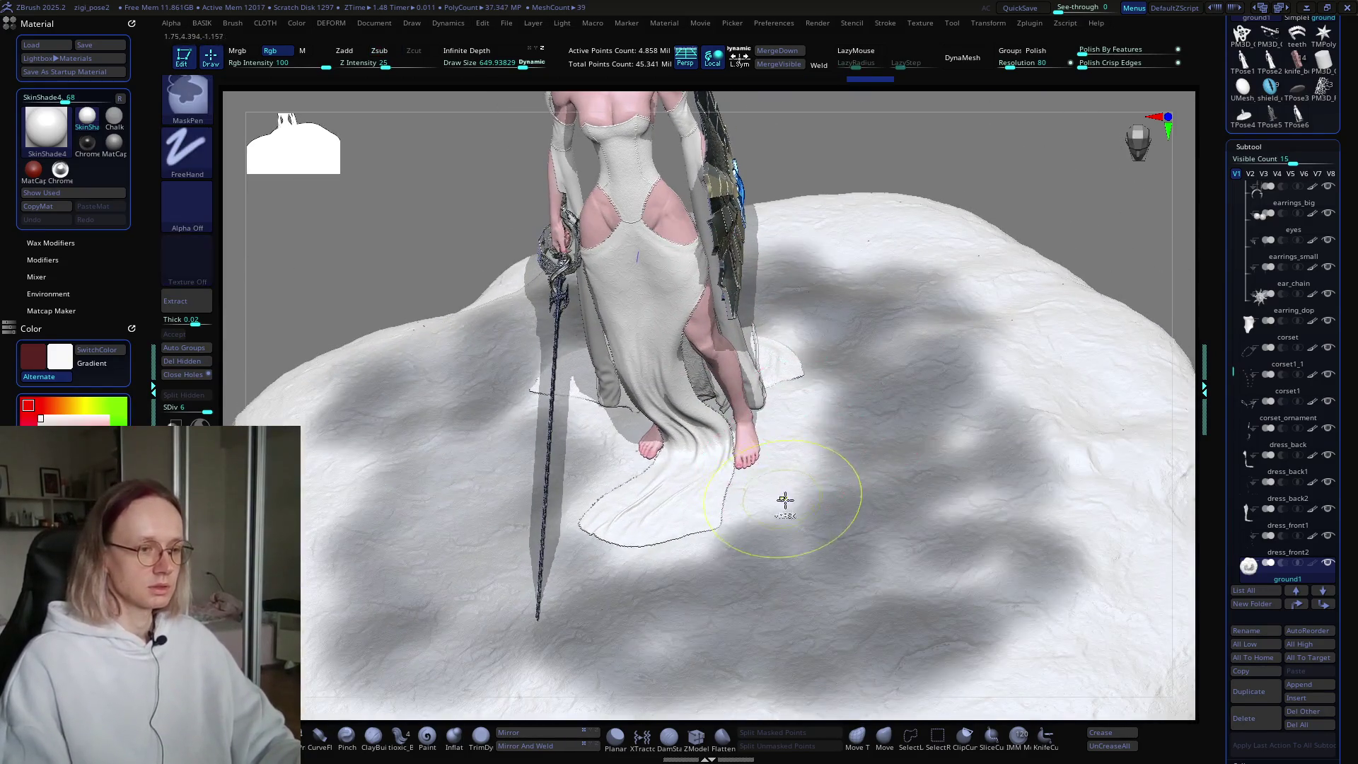
pyautogui.moveTo(829, 413)
pyautogui.keyDown('ctrl'); pyautogui.mouseDown(button='right')
pyautogui.moveTo(955, 449)
pyautogui.moveTo(803, 505)
pyautogui.mouseUp(button='right'); pyautogui.keyUp('ctrl')
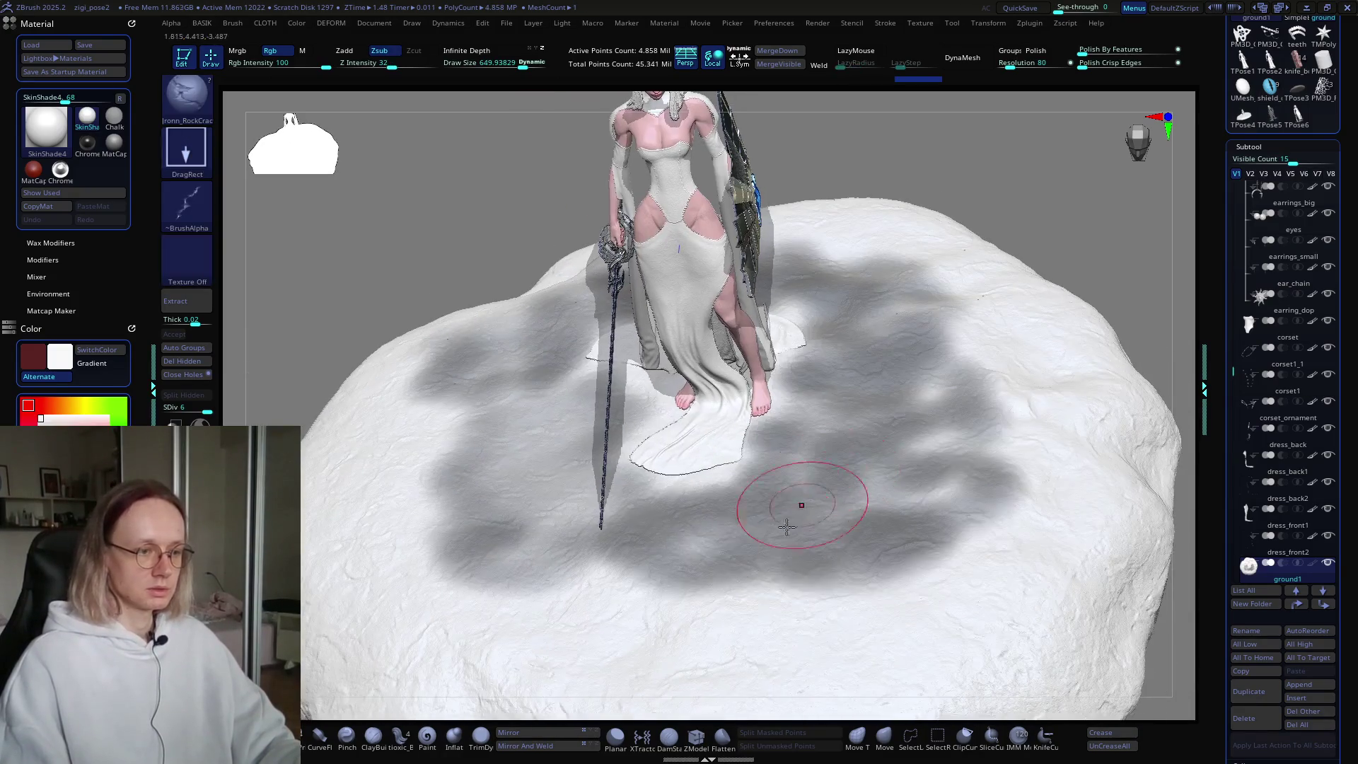
pyautogui.keyDown('ctrl'); pyautogui.moveTo(615, 646); pyautogui.dragTo(552, 613); pyautogui.keyUp('ctrl')
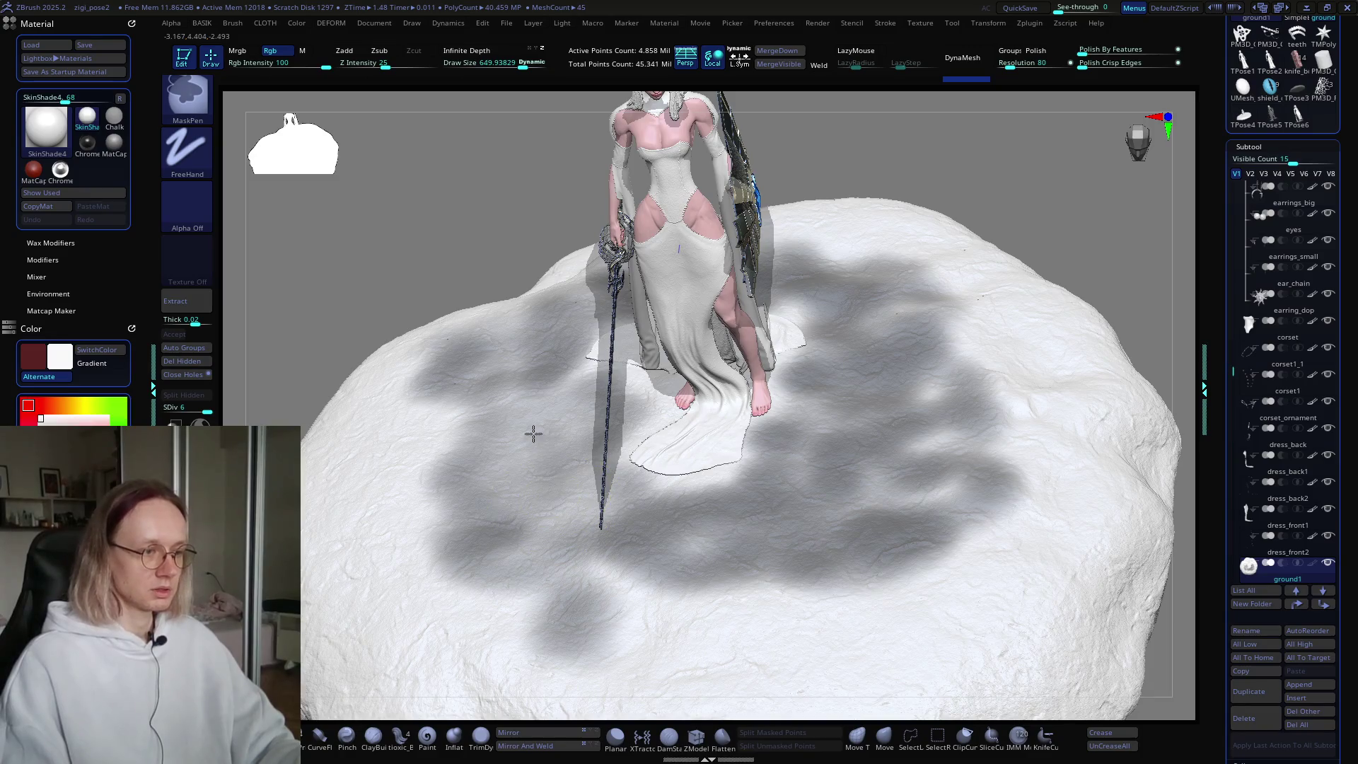
# Step: Mask bands across the rock on both sides and patches near the figure with MaskPen
pyautogui.keyDown('ctrl'); pyautogui.moveTo(555, 504); pyautogui.dragTo(576, 522); pyautogui.keyUp('ctrl')
pyautogui.moveTo(652, 601)
pyautogui.keyDown('ctrl'); pyautogui.mouseDown()
pyautogui.moveTo(694, 640)
pyautogui.moveTo(846, 625)
pyautogui.moveTo(979, 555)
pyautogui.moveTo(1030, 406)
pyautogui.mouseUp(); pyautogui.keyUp('ctrl')
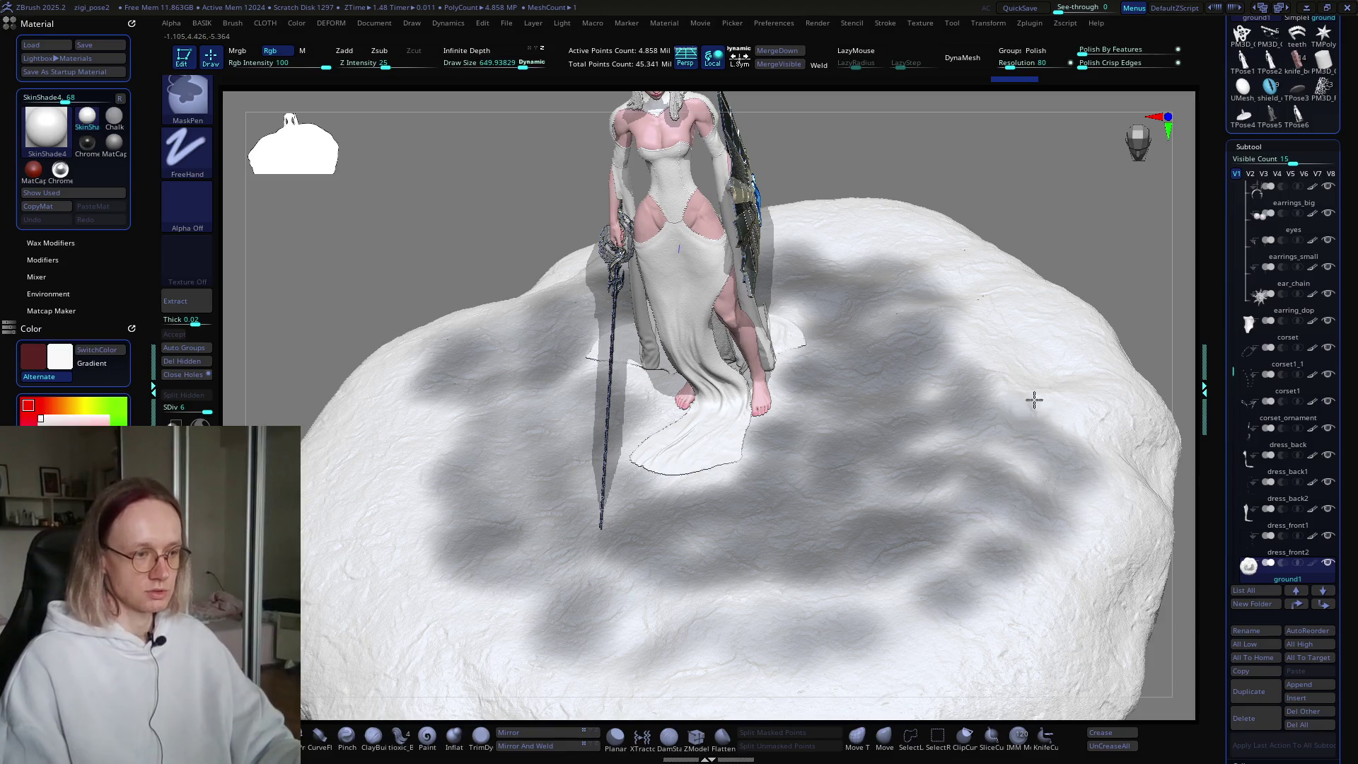
pyautogui.moveTo(519, 609)
pyautogui.keyDown('ctrl'); pyautogui.mouseDown()
pyautogui.moveTo(428, 563)
pyautogui.moveTo(418, 454)
pyautogui.mouseUp(); pyautogui.keyUp('ctrl')
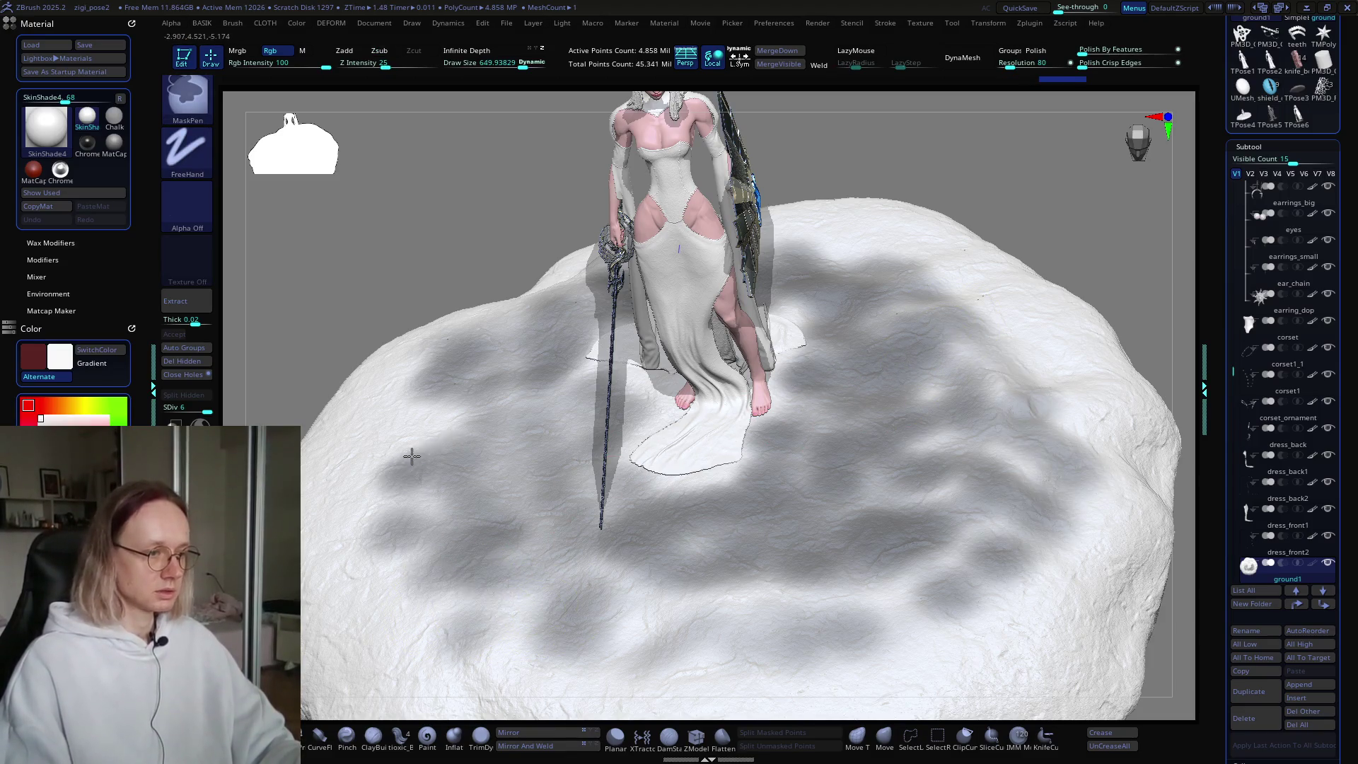
pyautogui.moveTo(560, 394); pyautogui.dragTo(558, 513, button='right')
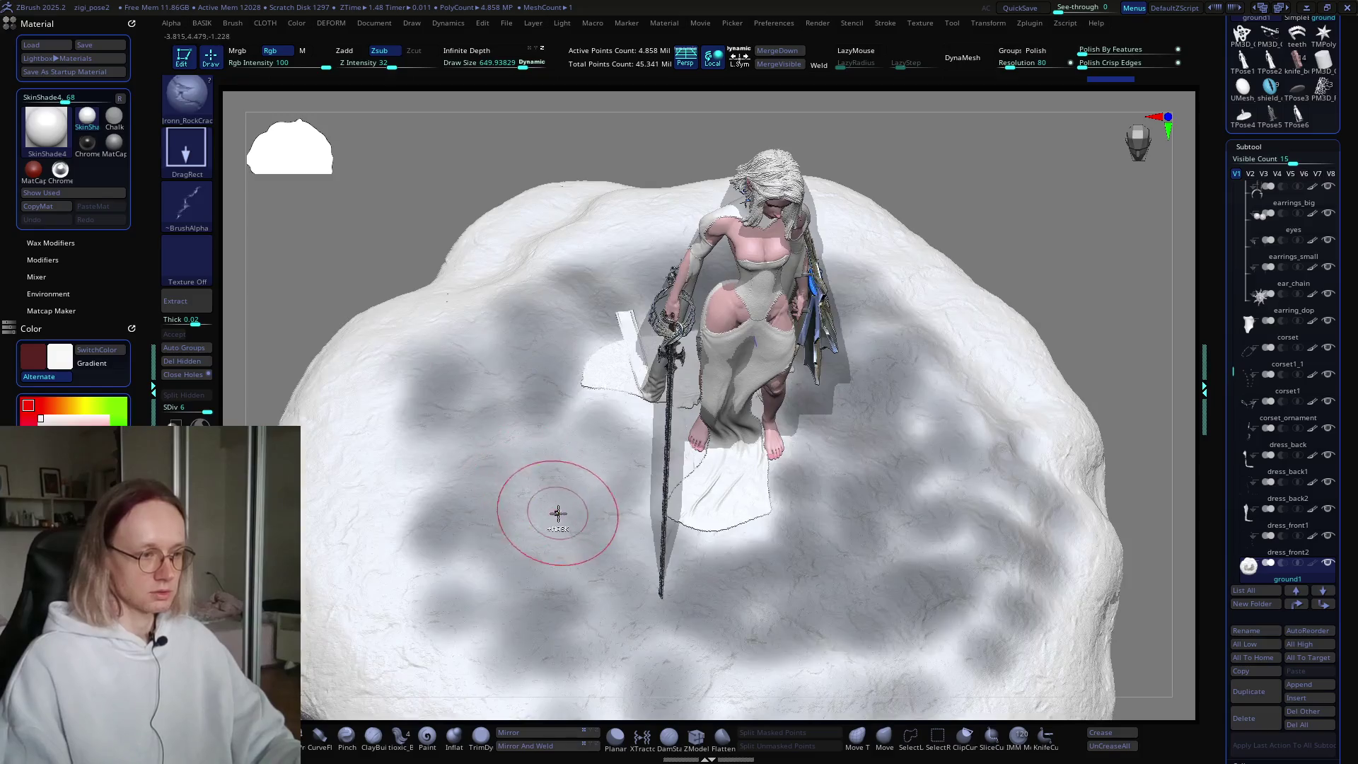
pyautogui.press('ctrl')
pyautogui.keyDown('ctrl'); pyautogui.moveTo(556, 420); pyautogui.dragTo(548, 476); pyautogui.keyUp('ctrl')
pyautogui.moveTo(560, 393)
pyautogui.mouseDown(button='right')
pyautogui.moveTo(549, 476)
pyautogui.moveTo(529, 470)
pyautogui.moveTo(499, 404)
pyautogui.mouseUp(button='right')
pyautogui.moveTo(495, 398)
pyautogui.keyDown('ctrl'); pyautogui.mouseDown()
pyautogui.moveTo(485, 322)
pyautogui.moveTo(655, 241)
pyautogui.moveTo(789, 228)
pyautogui.moveTo(970, 291)
pyautogui.moveTo(1051, 499)
pyautogui.mouseUp(); pyautogui.keyUp('ctrl')
# Step: Enlarge the brush to about 815 and drag-stamp recessed rock cracks across the ground, undoing one
pyautogui.press('s')
pyautogui.moveTo(803, 272); pyautogui.dragTo(834, 272)
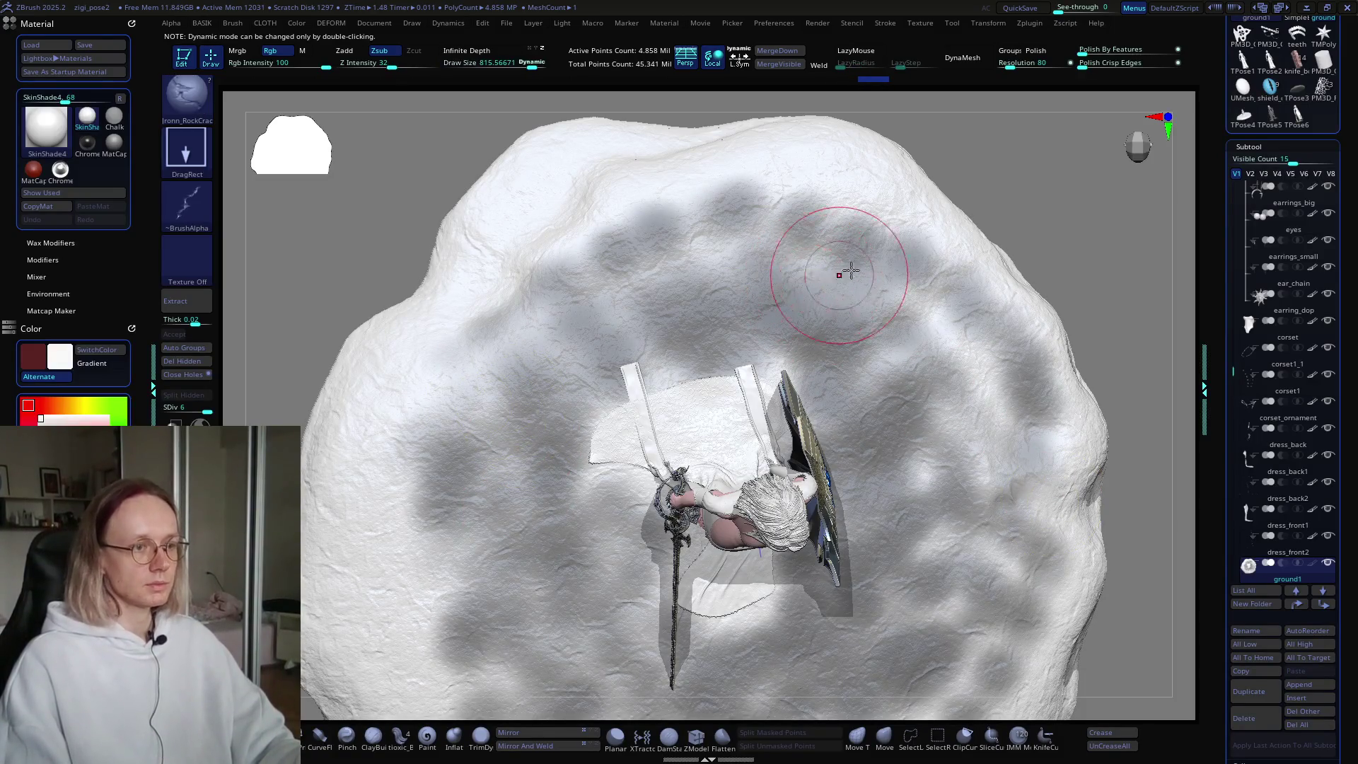
pyautogui.press('ctrl')
pyautogui.moveTo(783, 190); pyautogui.dragTo(957, 548)
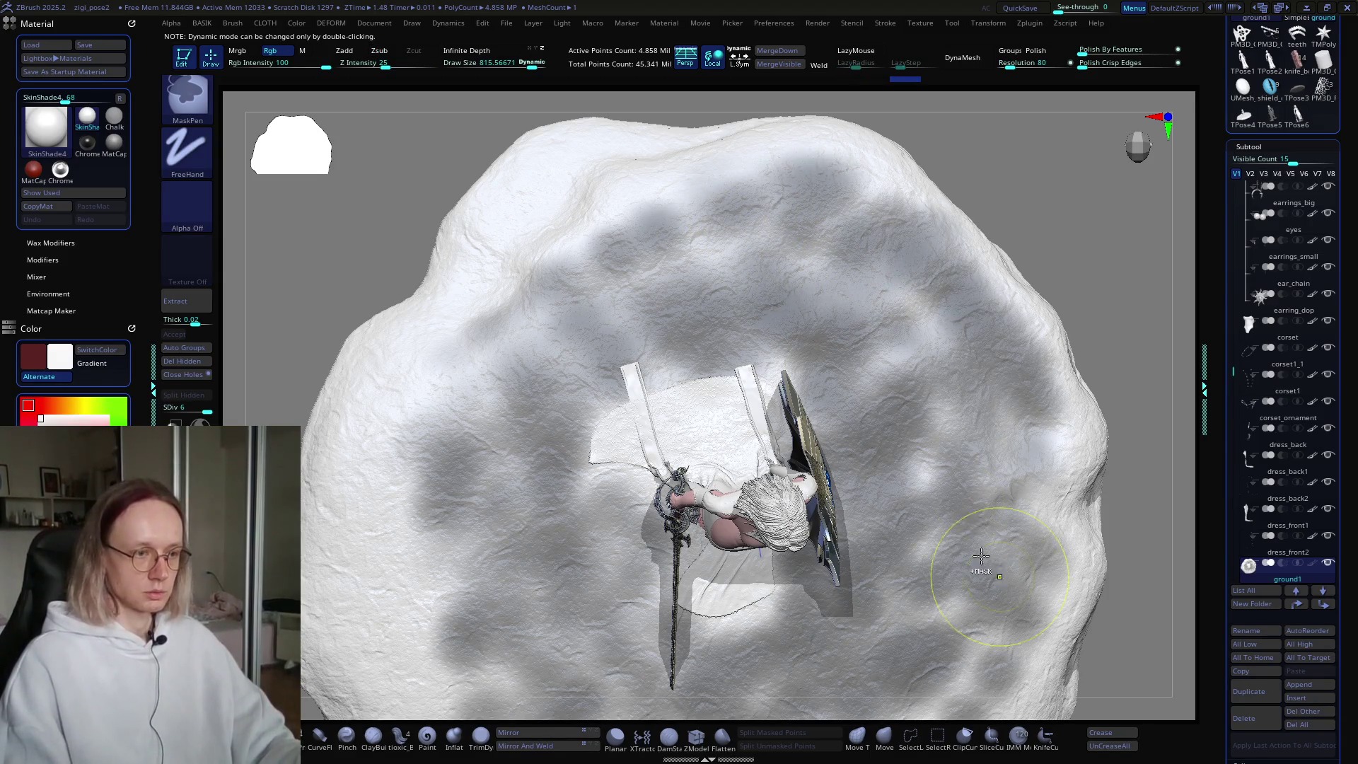
pyautogui.moveTo(629, 290); pyautogui.dragTo(411, 401)
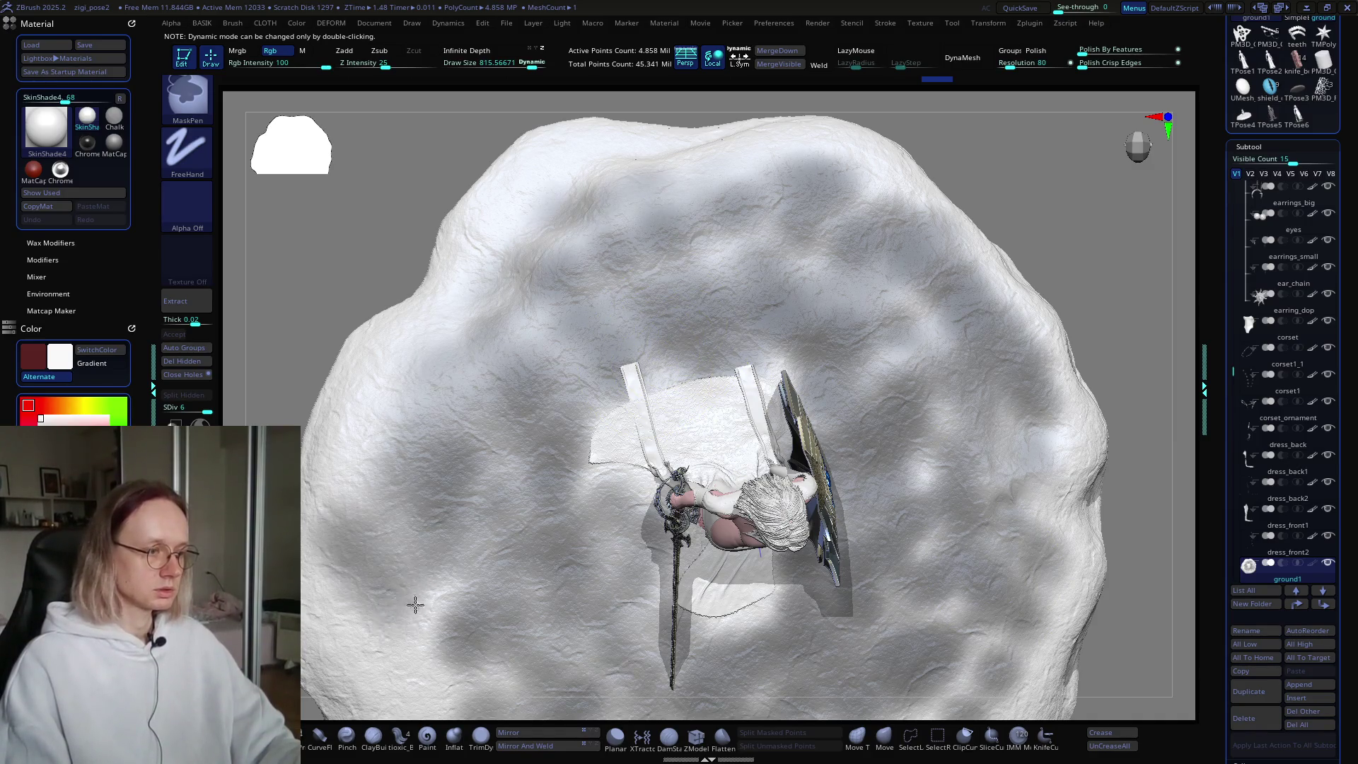
pyautogui.hotkey('ctrl', 'z')
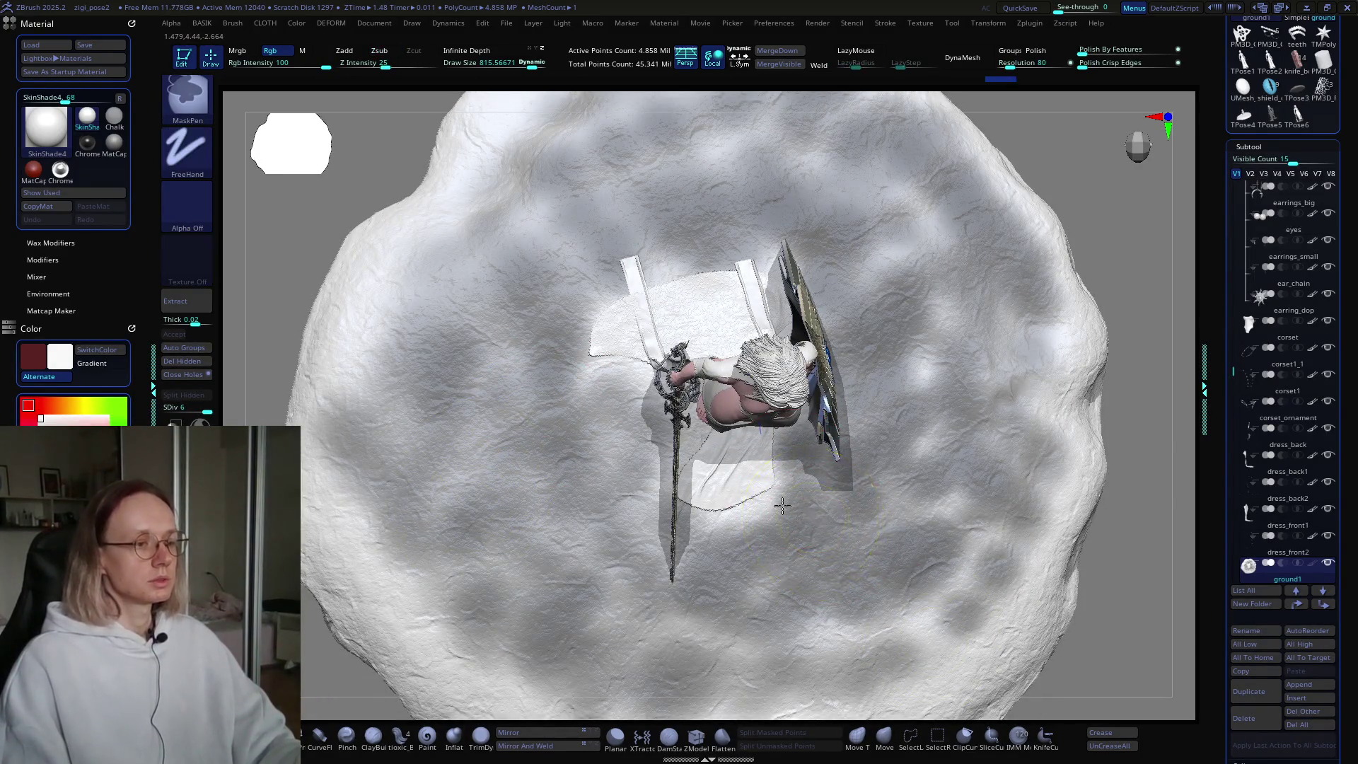
pyautogui.keyDown('ctrl'); pyautogui.moveTo(782, 655); pyautogui.dragTo(748, 511, button='right'); pyautogui.keyUp('ctrl')
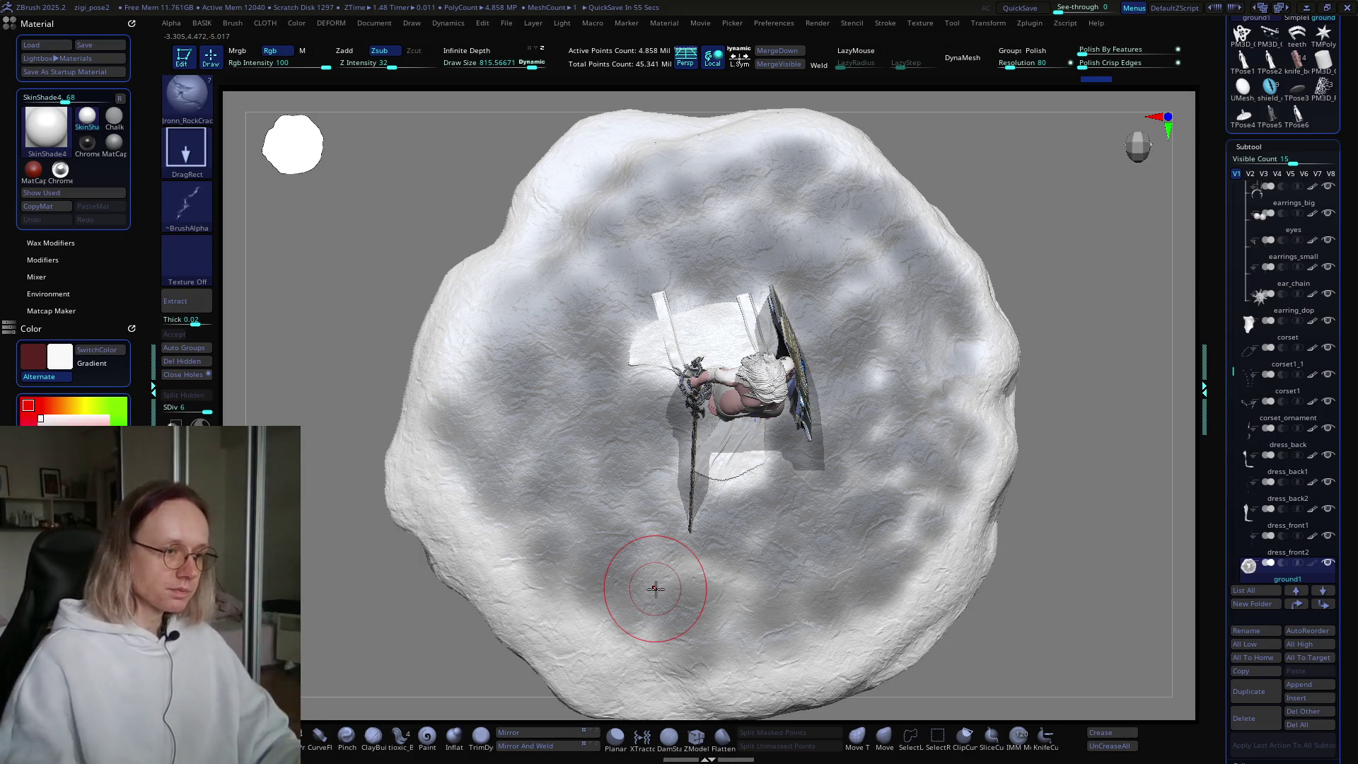
pyautogui.press('ctrl')
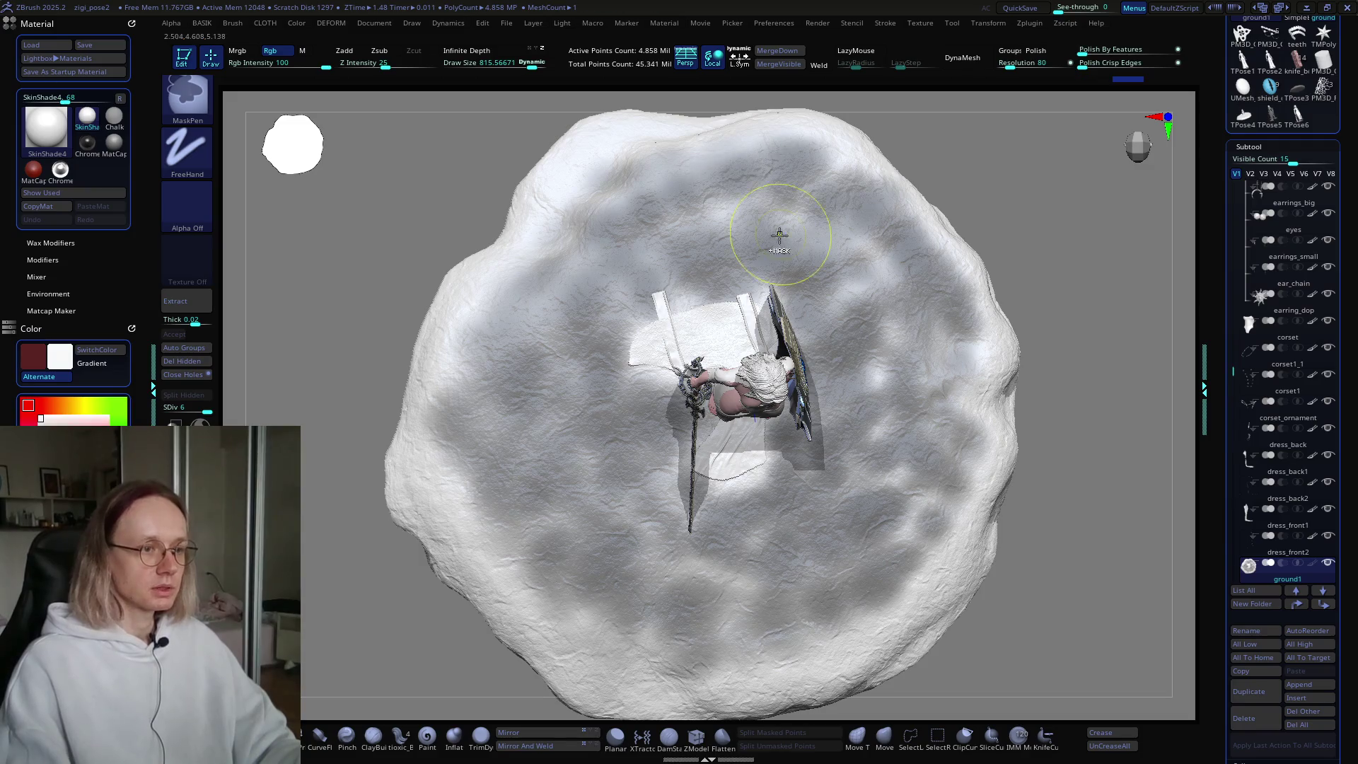
pyautogui.moveTo(870, 385)
pyautogui.mouseDown(button='right')
pyautogui.moveTo(818, 457)
pyautogui.moveTo(831, 543)
pyautogui.moveTo(736, 446)
pyautogui.mouseUp(button='right')
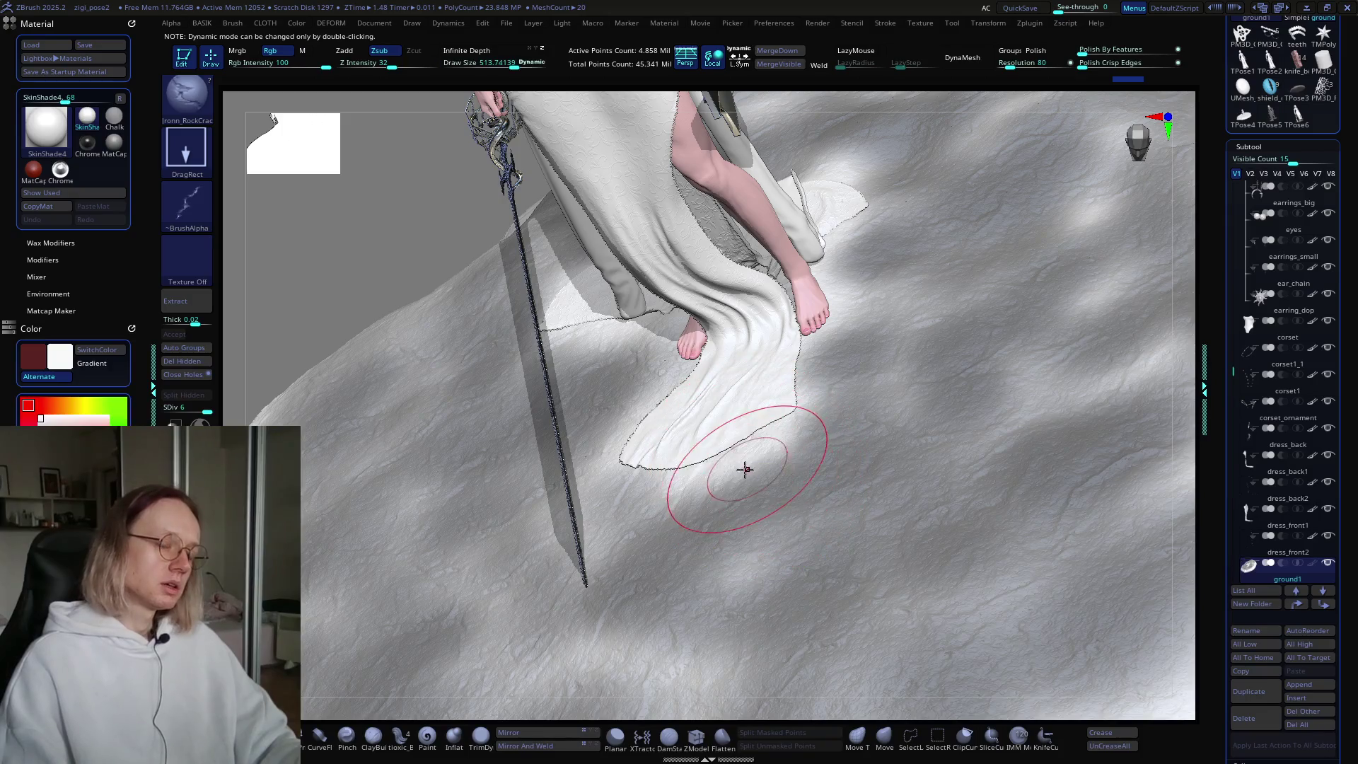
# Step: Mask the ground under the dress hem and feet, erasing stray mask under the foot
pyautogui.press('ctrl')
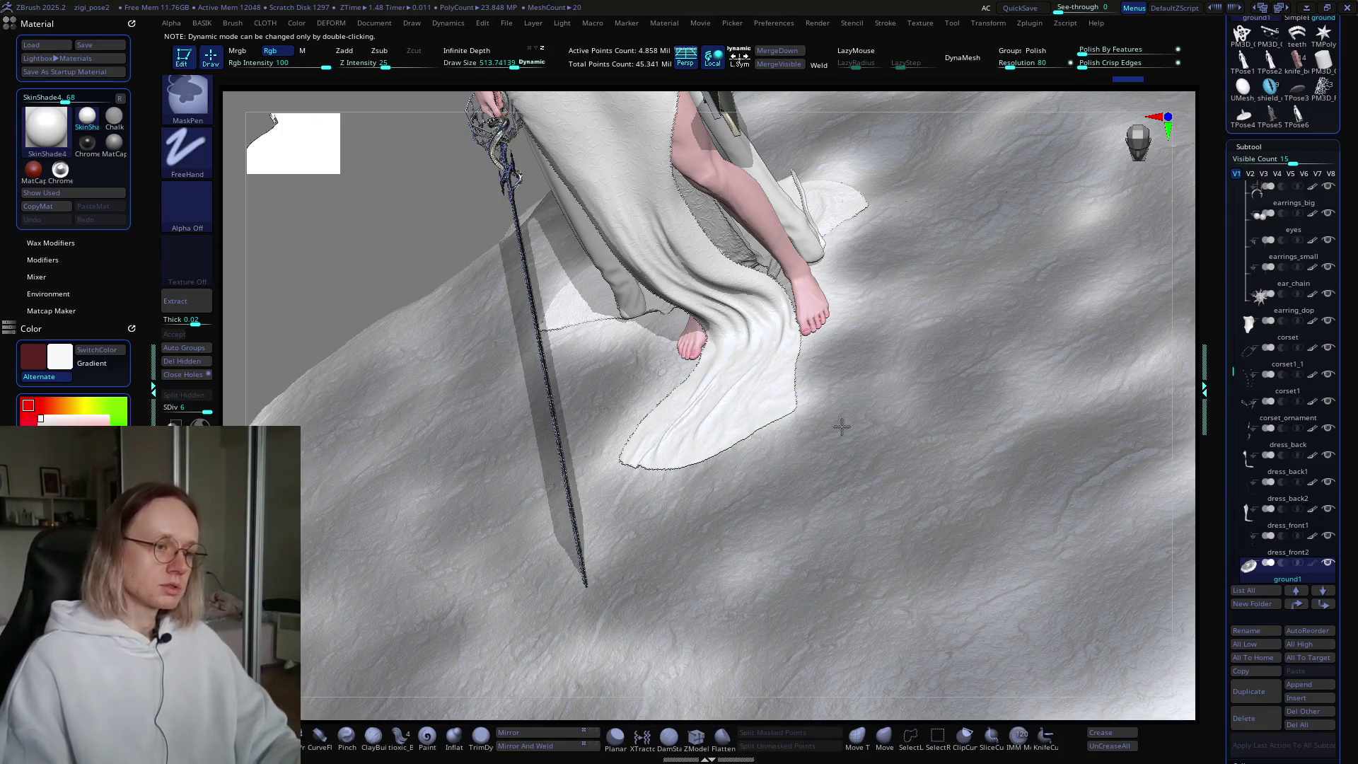
pyautogui.moveTo(778, 413)
pyautogui.mouseDown(button='right')
pyautogui.moveTo(793, 425)
pyautogui.moveTo(735, 567)
pyautogui.moveTo(743, 476)
pyautogui.moveTo(668, 425)
pyautogui.mouseUp(button='right')
pyautogui.press('s')
pyautogui.press('ctrl')
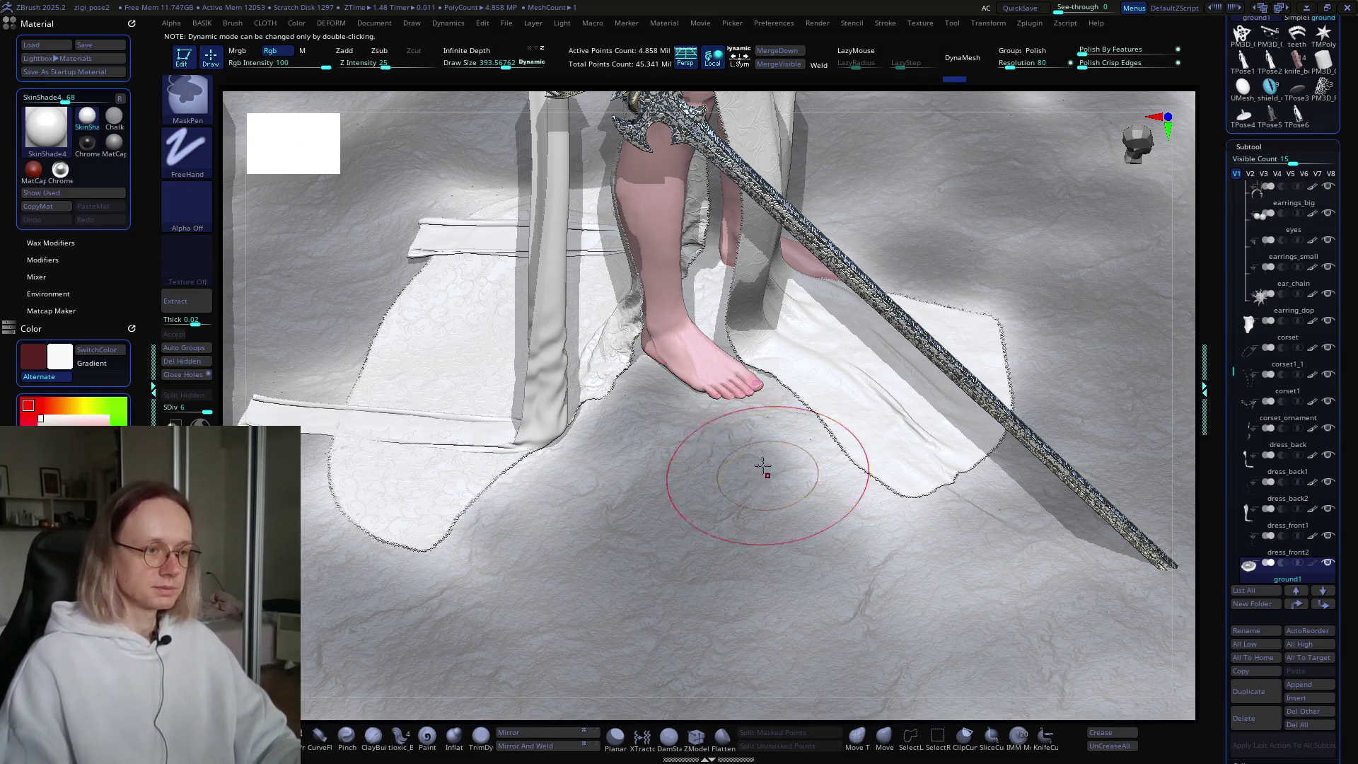
pyautogui.keyDown('ctrl'); pyautogui.keyDown('alt'); pyautogui.moveTo(677, 409); pyautogui.dragTo(631, 427); pyautogui.keyUp('alt'); pyautogui.keyUp('ctrl')
pyautogui.keyDown('ctrl'); pyautogui.moveTo(513, 507); pyautogui.dragTo(584, 455); pyautogui.keyUp('ctrl')
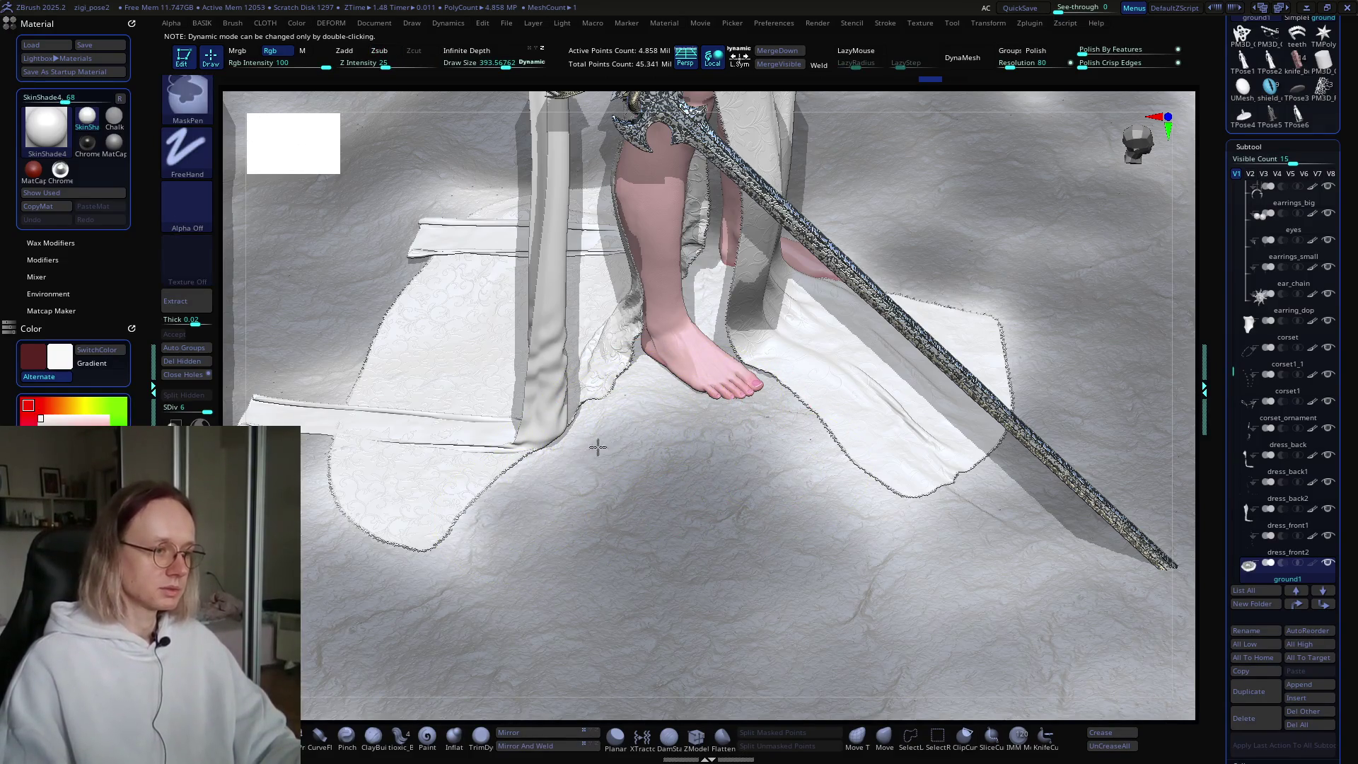
pyautogui.moveTo(652, 460); pyautogui.dragTo(652, 461, button='right')
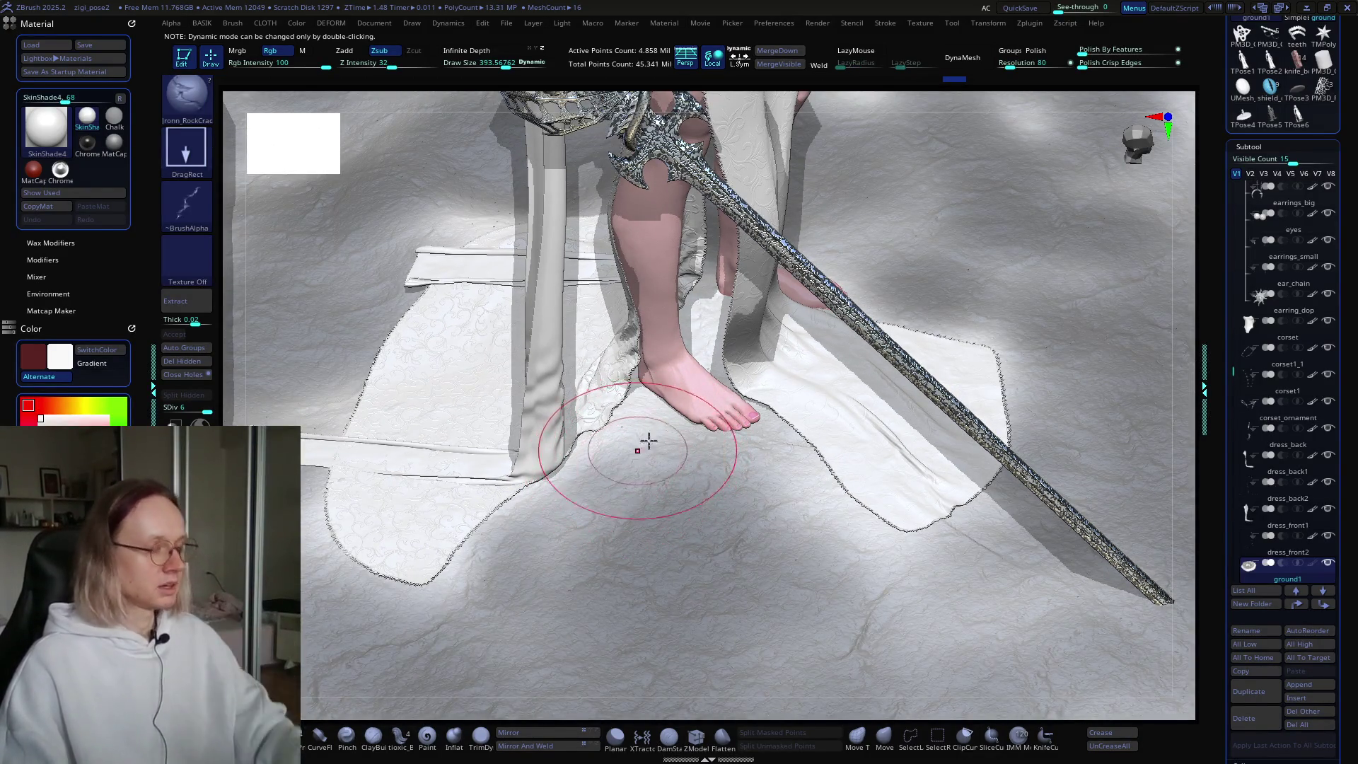
pyautogui.press('s')
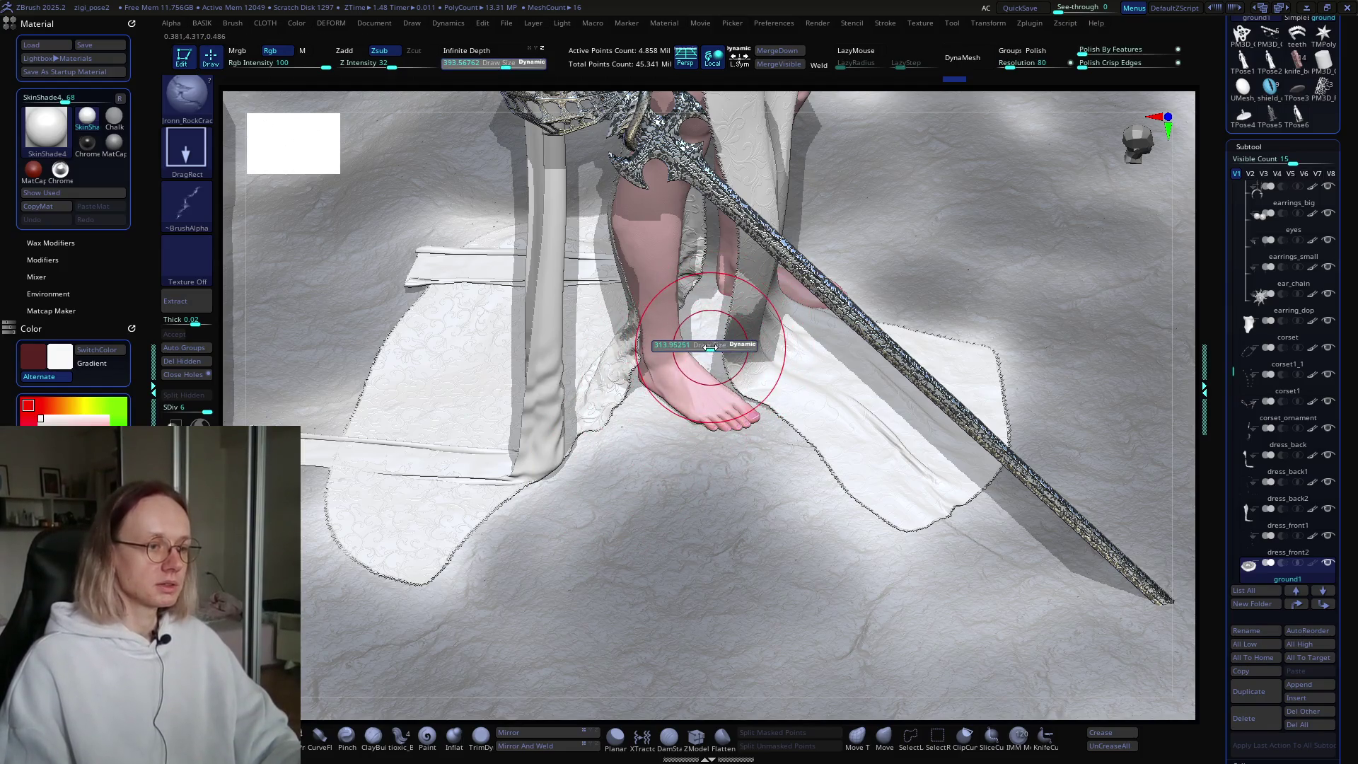
pyautogui.press('ctrl')
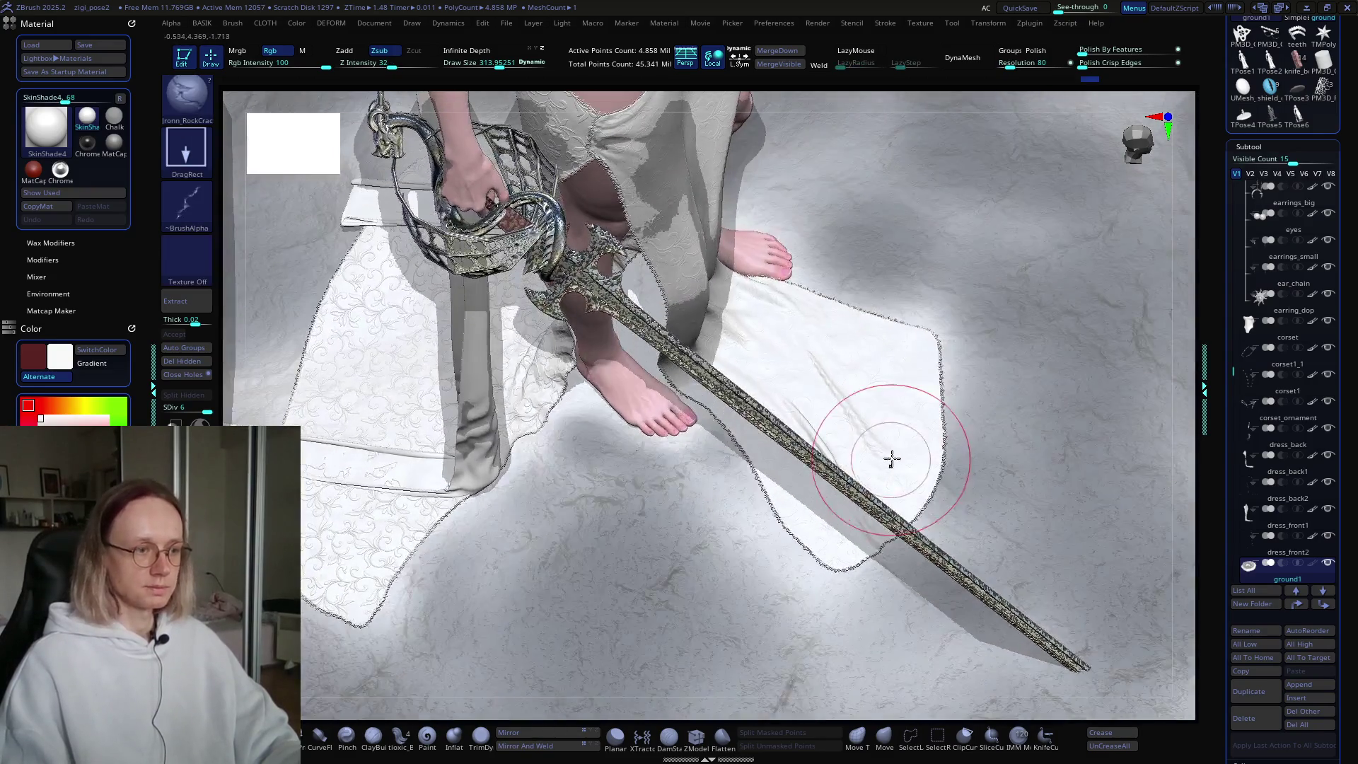
# Step: Resize the RockCrack stamp and spread crack detail over the rest of the rock surface
pyautogui.moveTo(812, 328)
pyautogui.mouseDown(button='right')
pyautogui.moveTo(810, 442)
pyautogui.moveTo(934, 534)
pyautogui.moveTo(725, 442)
pyautogui.moveTo(679, 502)
pyautogui.mouseUp(button='right')
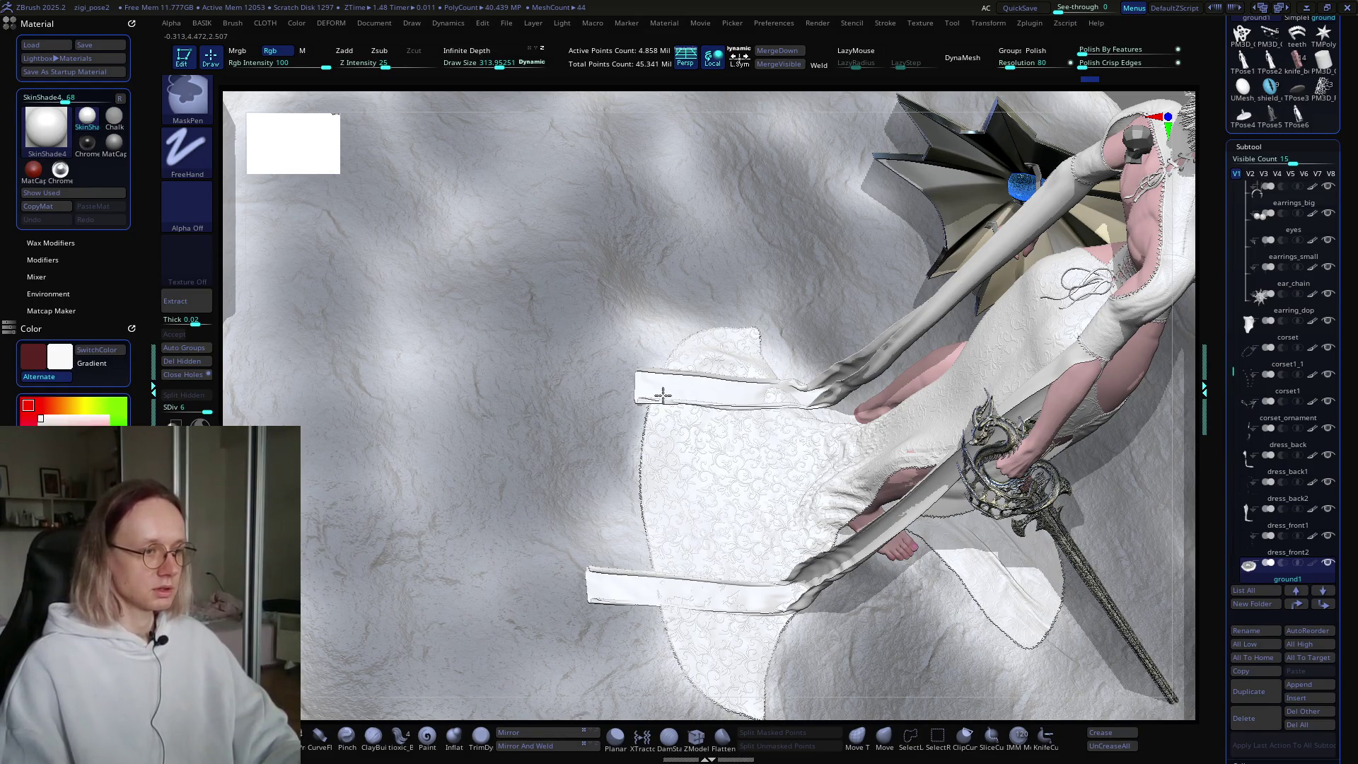
pyautogui.moveTo(749, 378)
pyautogui.mouseDown(button='right')
pyautogui.moveTo(737, 454)
pyautogui.moveTo(697, 512)
pyautogui.moveTo(599, 429)
pyautogui.mouseUp(button='right')
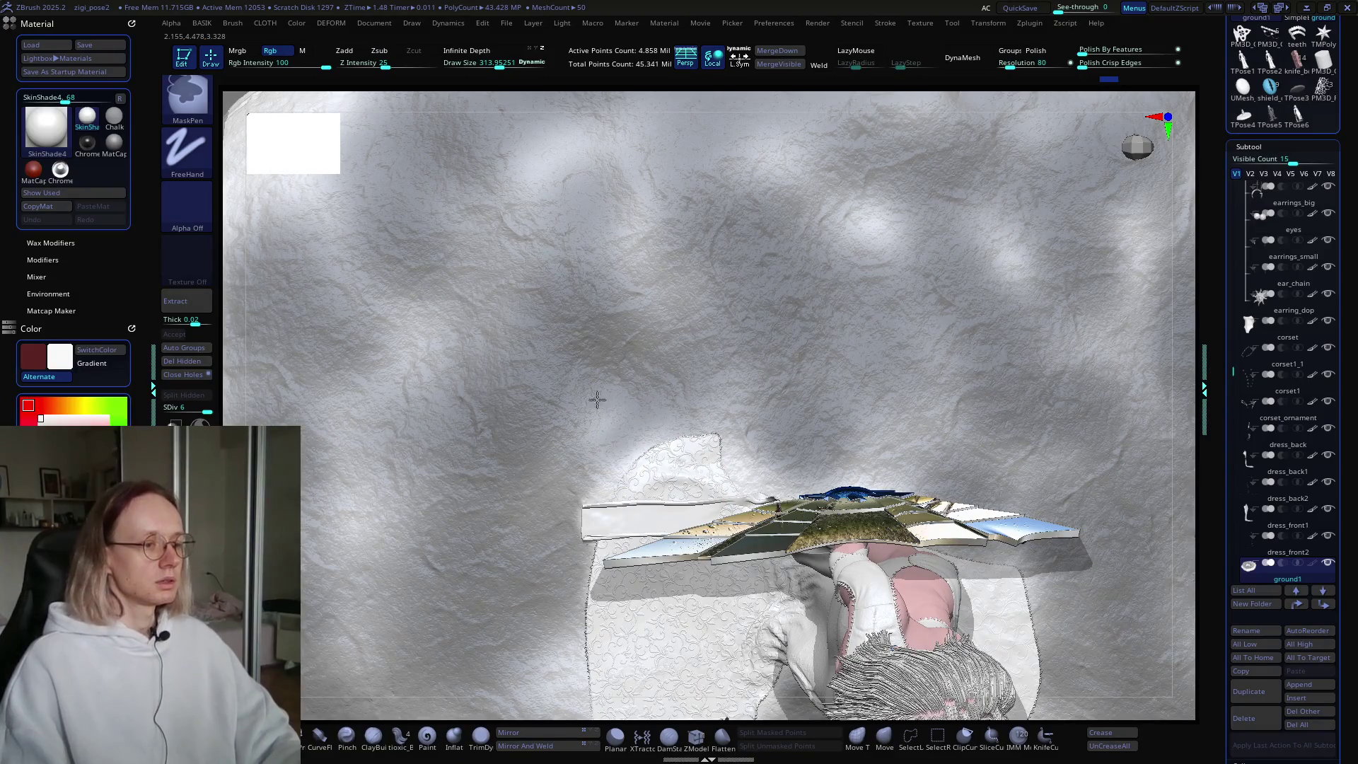
pyautogui.press('s')
pyautogui.moveTo(826, 307)
pyautogui.mouseDown(button='right')
pyautogui.moveTo(810, 370)
pyautogui.moveTo(849, 375)
pyautogui.moveTo(794, 357)
pyautogui.moveTo(787, 382)
pyautogui.moveTo(818, 421)
pyautogui.moveTo(920, 359)
pyautogui.moveTo(803, 403)
pyautogui.moveTo(819, 422)
pyautogui.mouseUp(button='right')
pyautogui.press('ctrl')
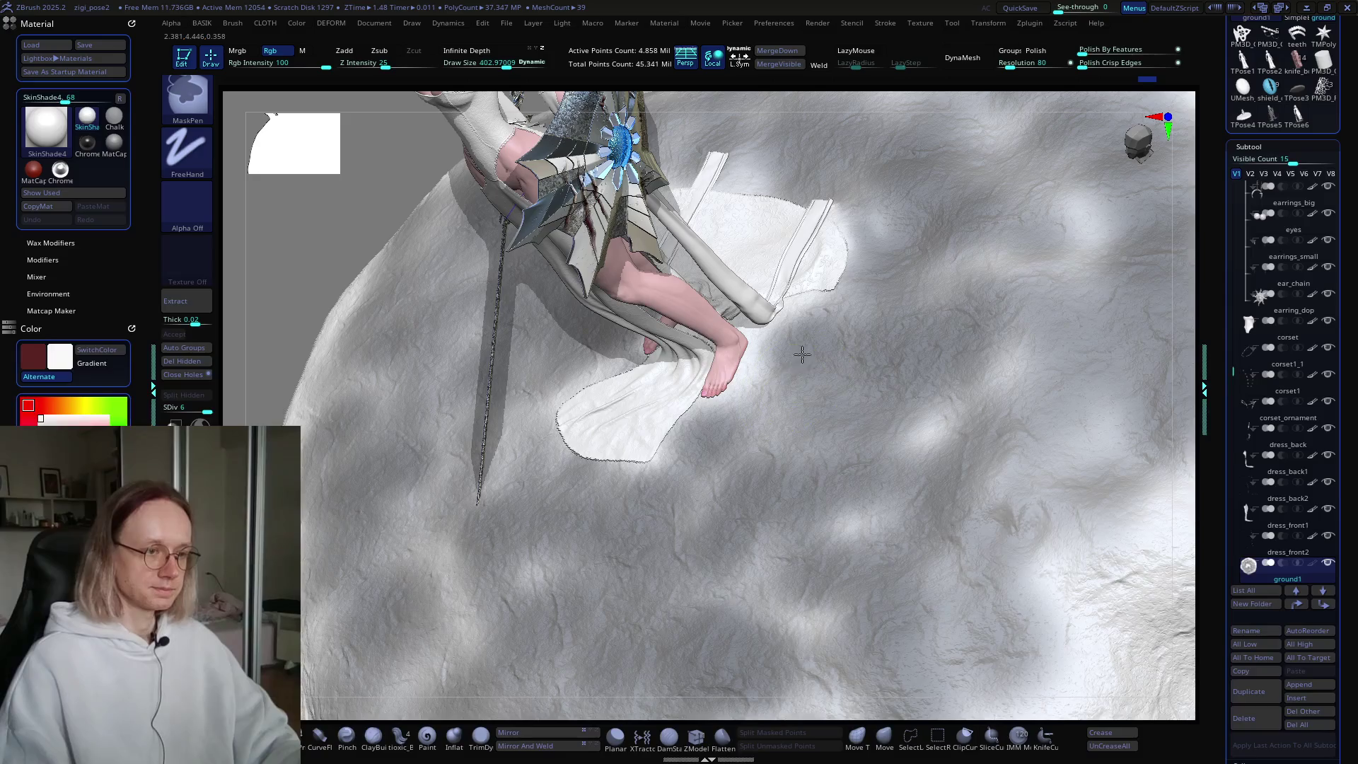
pyautogui.press('ctrl')
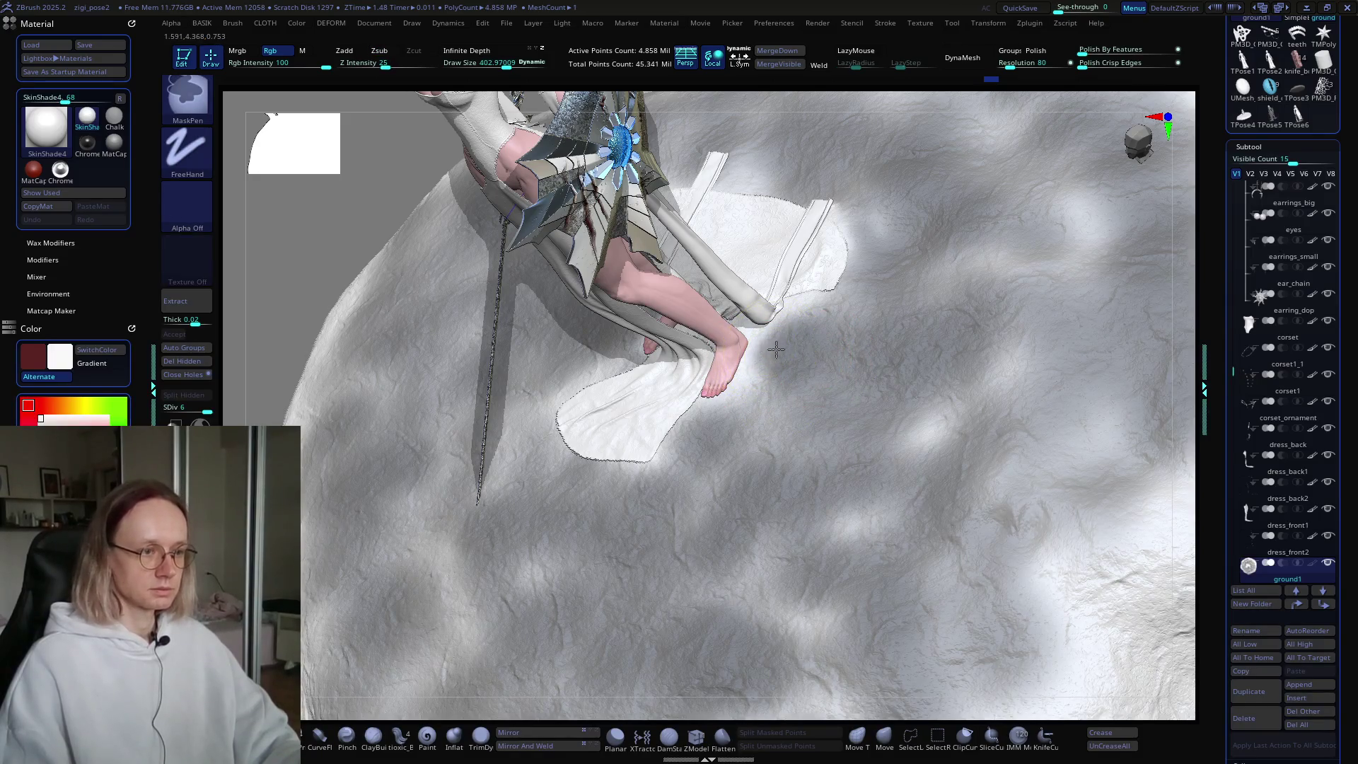
pyautogui.press('ctrl')
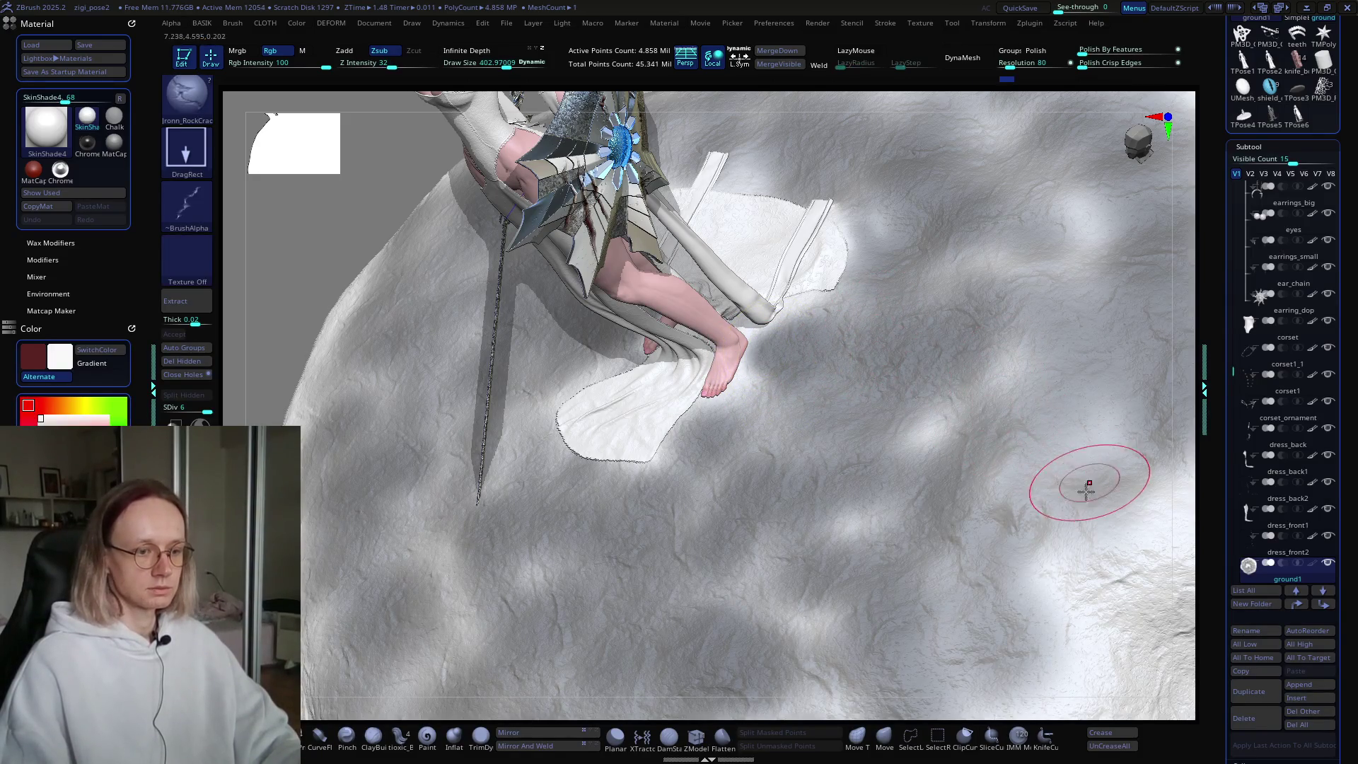
pyautogui.moveTo(1009, 484)
pyautogui.mouseDown(button='right')
pyautogui.moveTo(963, 501)
pyautogui.moveTo(864, 484)
pyautogui.mouseUp(button='right')
pyautogui.moveTo(722, 546); pyautogui.dragTo(735, 498, button='right')
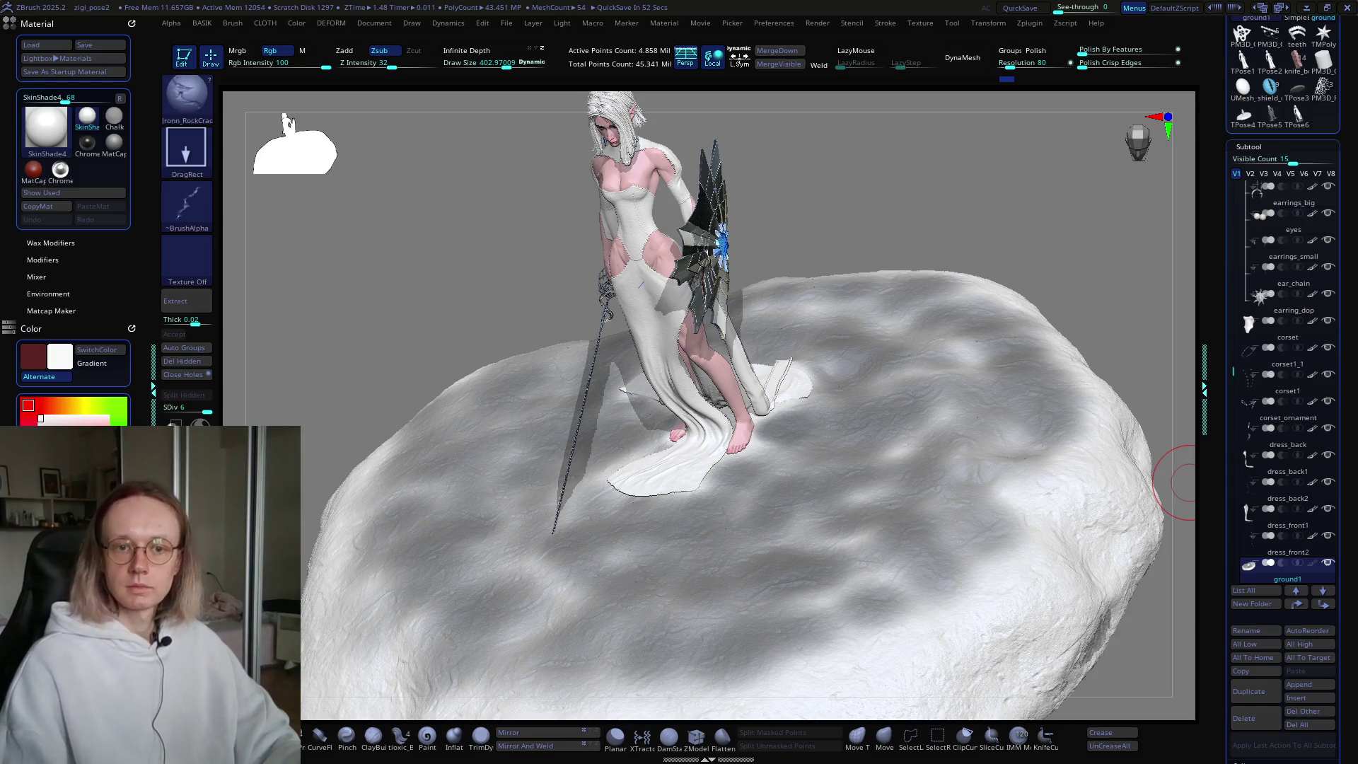
pyautogui.scroll(3, 767, 433)
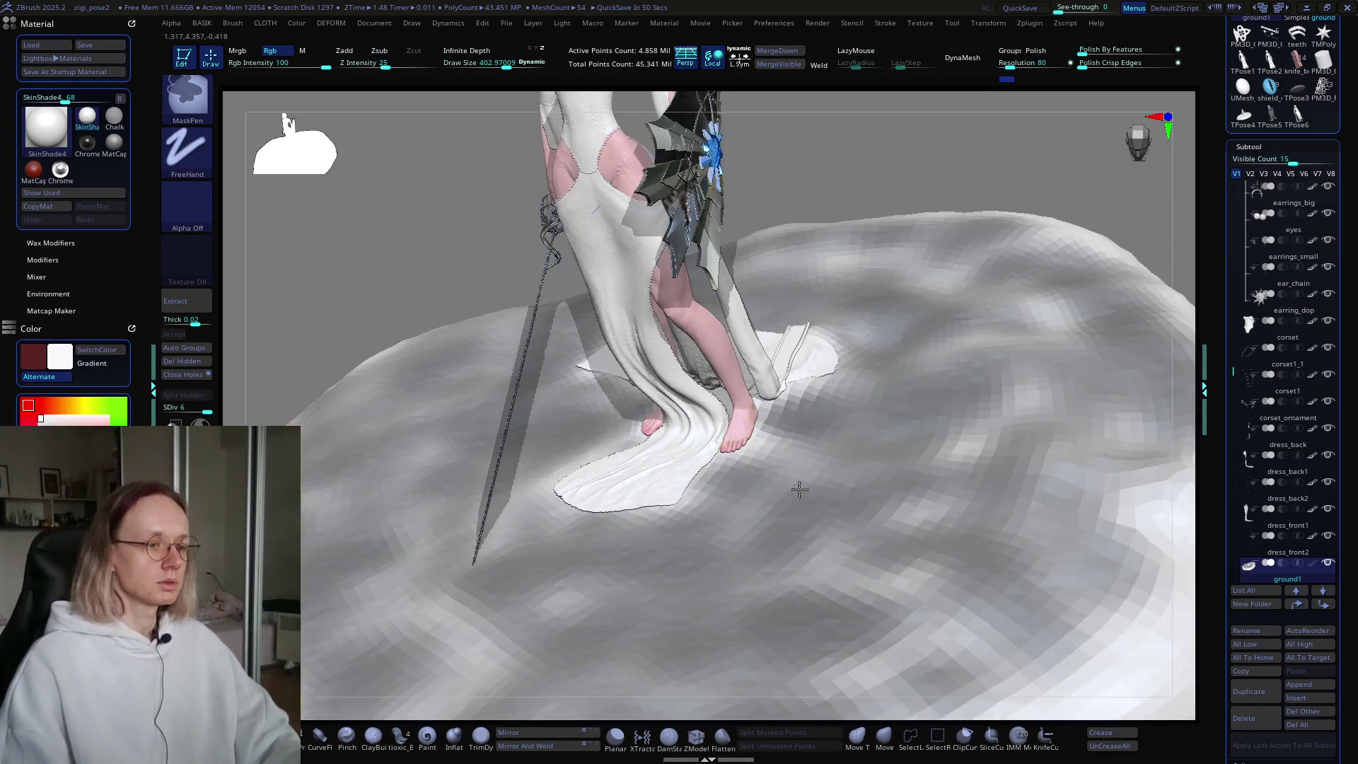
pyautogui.scroll(3, 787, 508)
# Step: Close in on the bare feet and dress hem, adjusting Draw Size and masking near the toes
pyautogui.moveTo(786, 507); pyautogui.dragTo(708, 458, button='right')
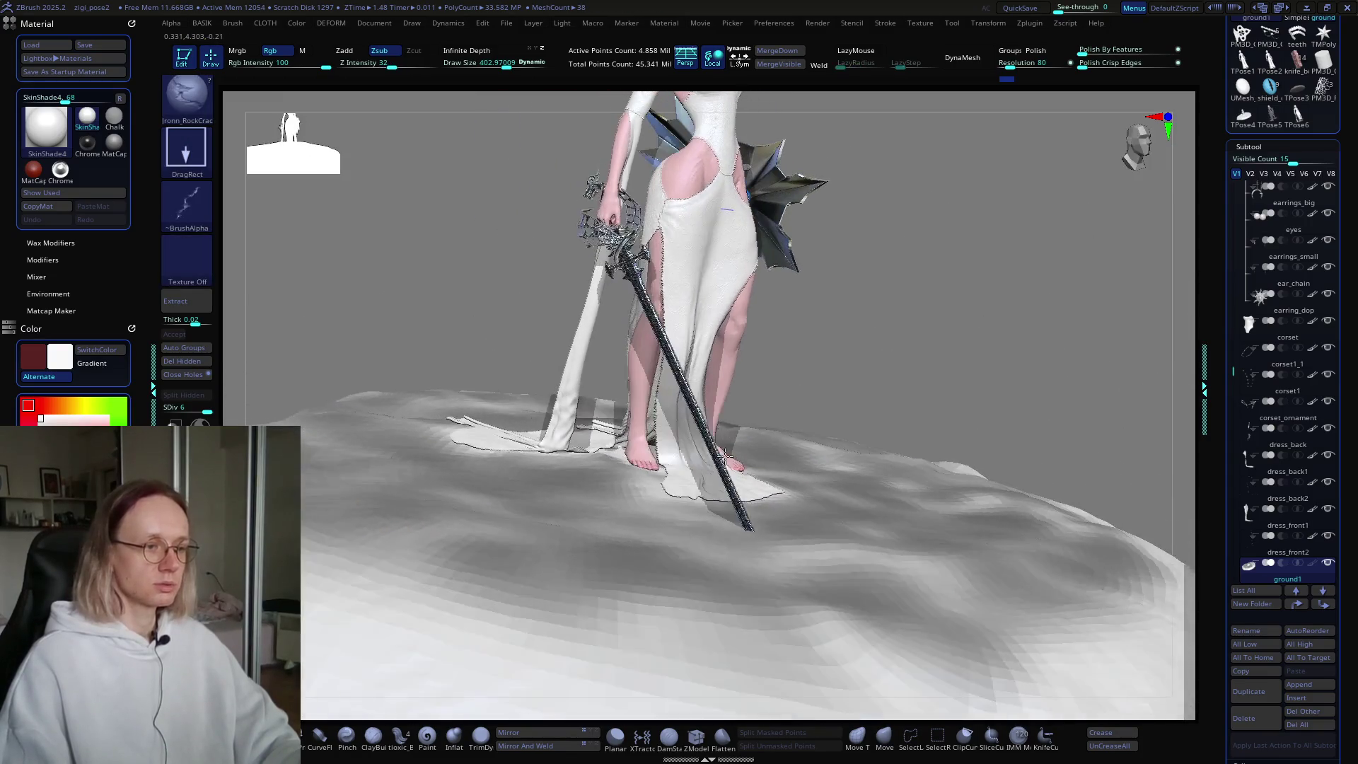
pyautogui.moveTo(709, 459)
pyautogui.mouseDown(button='right')
pyautogui.moveTo(724, 515)
pyautogui.moveTo(679, 529)
pyautogui.mouseUp(button='right')
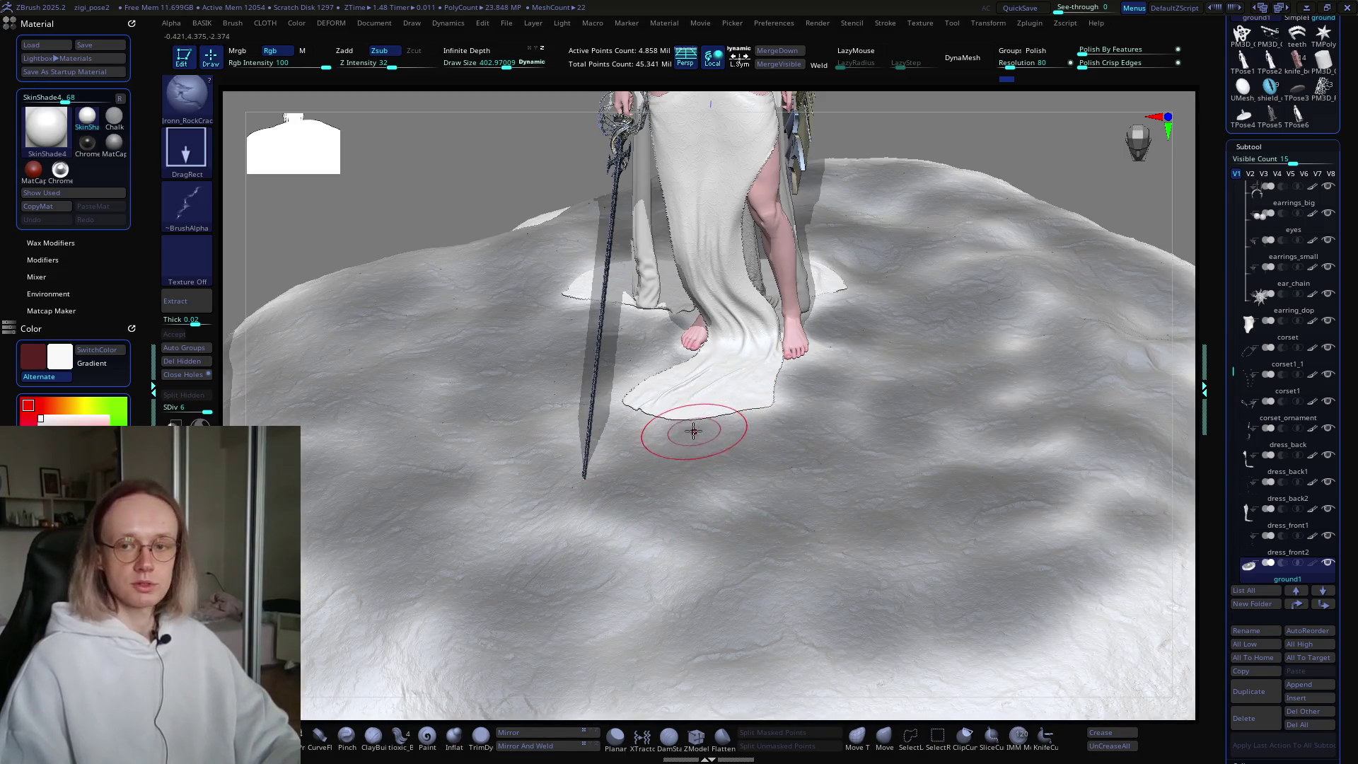
pyautogui.moveTo(693, 430)
pyautogui.mouseDown(button='right')
pyautogui.moveTo(739, 513)
pyautogui.moveTo(646, 510)
pyautogui.mouseUp(button='right')
pyautogui.moveTo(861, 626)
pyautogui.mouseDown(button='right')
pyautogui.moveTo(909, 410)
pyautogui.moveTo(909, 448)
pyautogui.moveTo(805, 488)
pyautogui.moveTo(897, 479)
pyautogui.moveTo(842, 439)
pyautogui.mouseUp(button='right')
pyautogui.press('s')
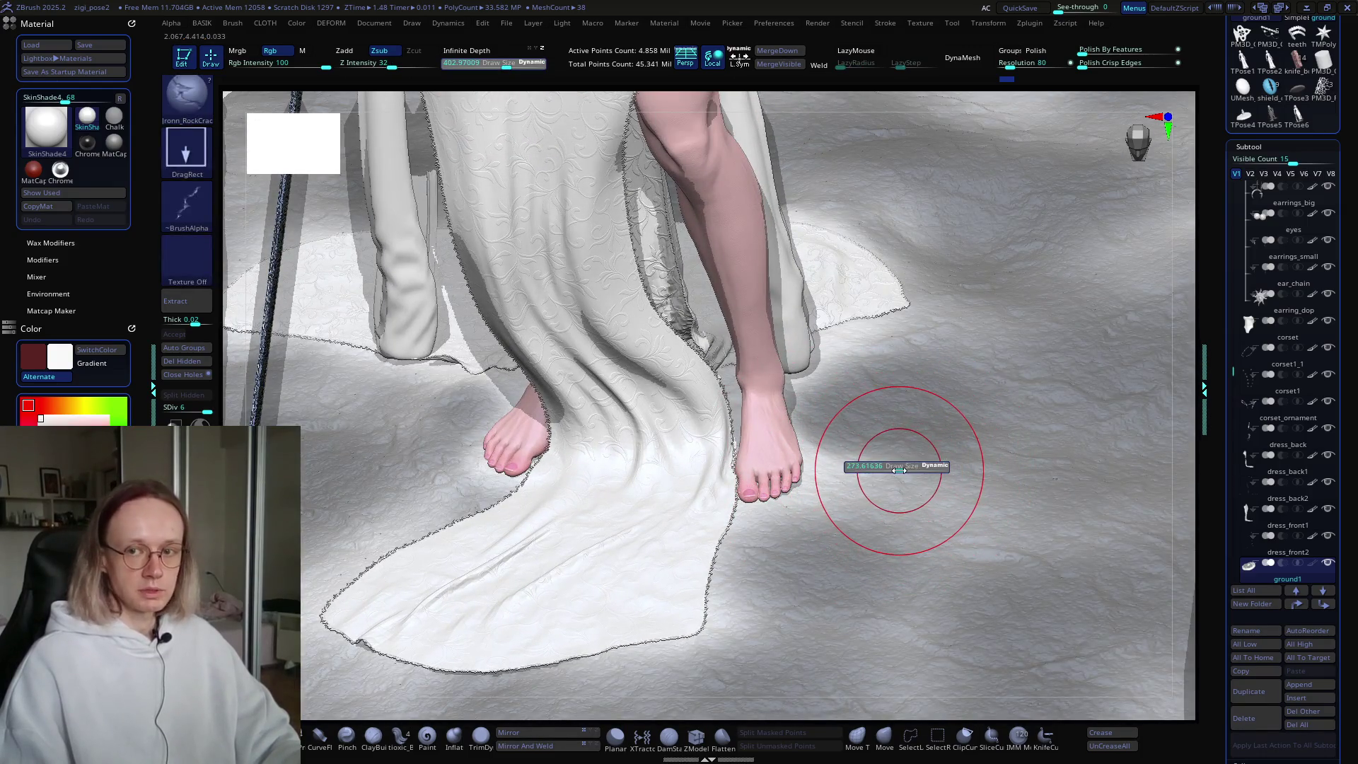
pyautogui.press('ctrl')
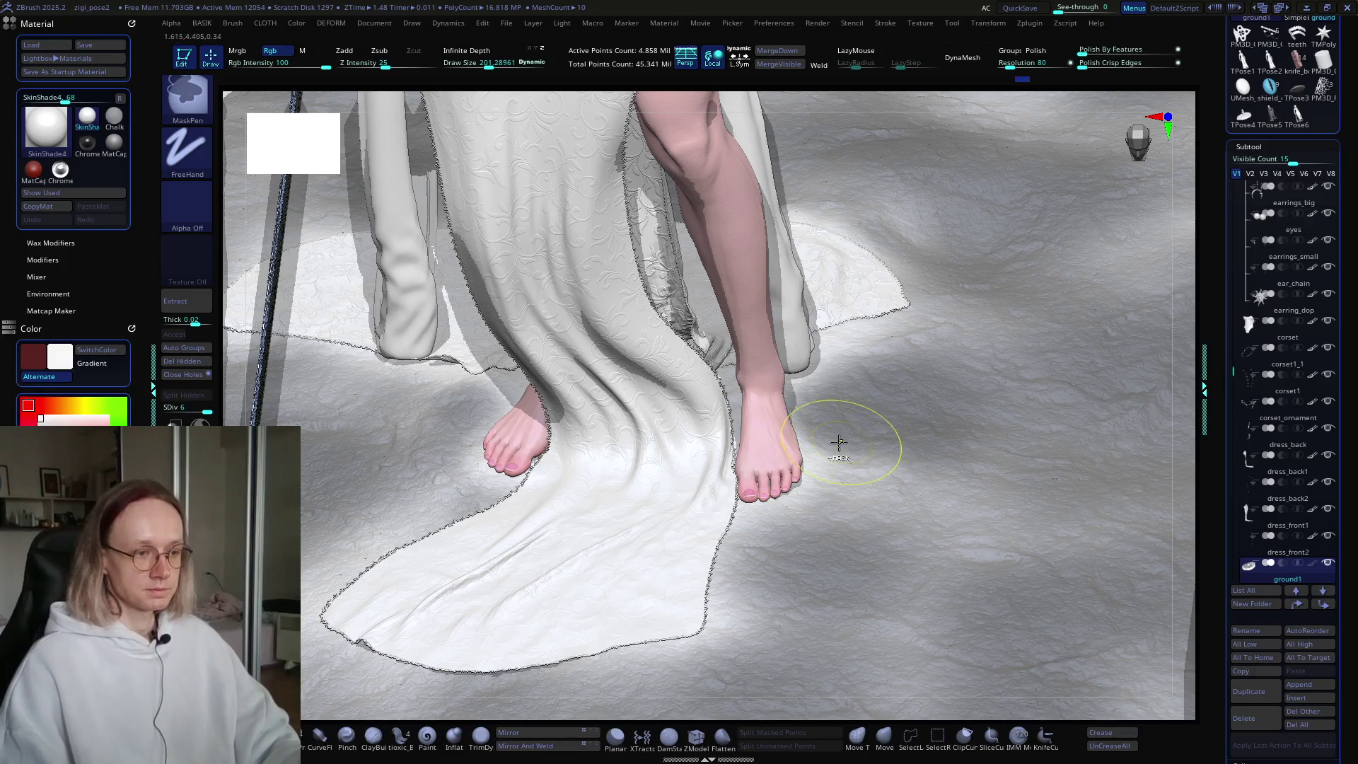
pyautogui.moveTo(861, 504)
pyautogui.keyDown('ctrl'); pyautogui.mouseDown(button='right')
pyautogui.moveTo(821, 500)
pyautogui.moveTo(856, 453)
pyautogui.moveTo(823, 493)
pyautogui.moveTo(803, 485)
pyautogui.moveTo(812, 520)
pyautogui.mouseUp(button='right'); pyautogui.keyUp('ctrl')
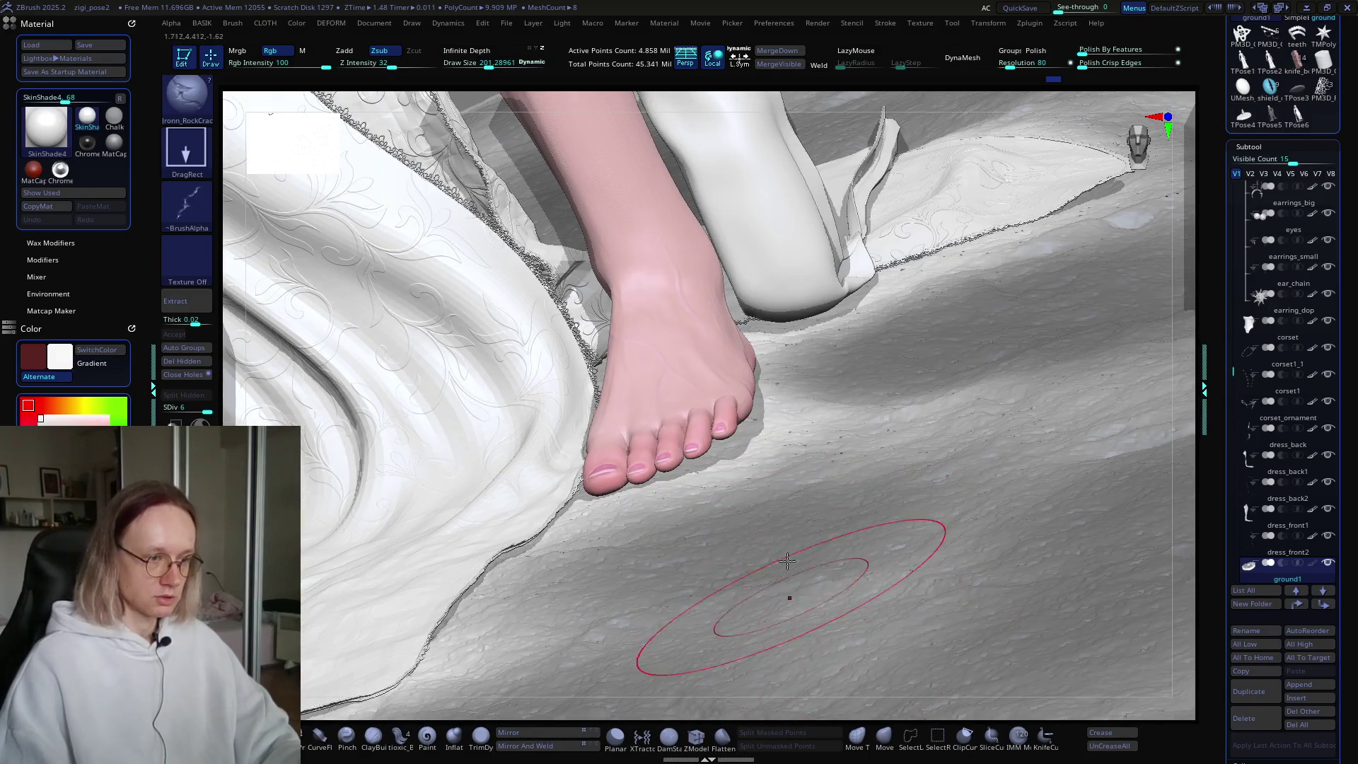
pyautogui.moveTo(772, 473)
pyautogui.keyDown('ctrl'); pyautogui.mouseDown(button='right')
pyautogui.moveTo(807, 446)
pyautogui.moveTo(782, 480)
pyautogui.moveTo(814, 488)
pyautogui.moveTo(789, 485)
pyautogui.moveTo(770, 537)
pyautogui.moveTo(760, 507)
pyautogui.moveTo(779, 526)
pyautogui.mouseUp(button='right'); pyautogui.keyUp('ctrl')
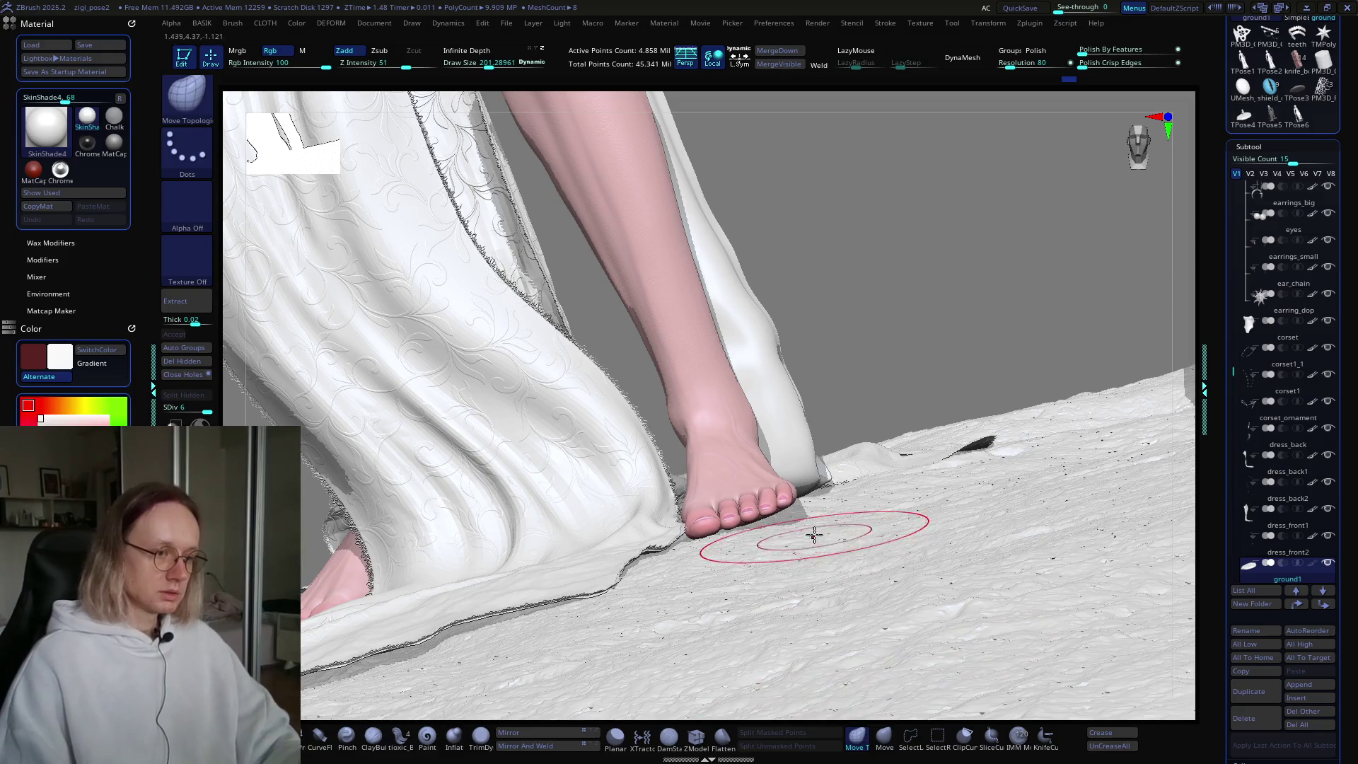
# Step: Tune the brush size up and down while viewing the feet and dress from low close angles
pyautogui.press(']')
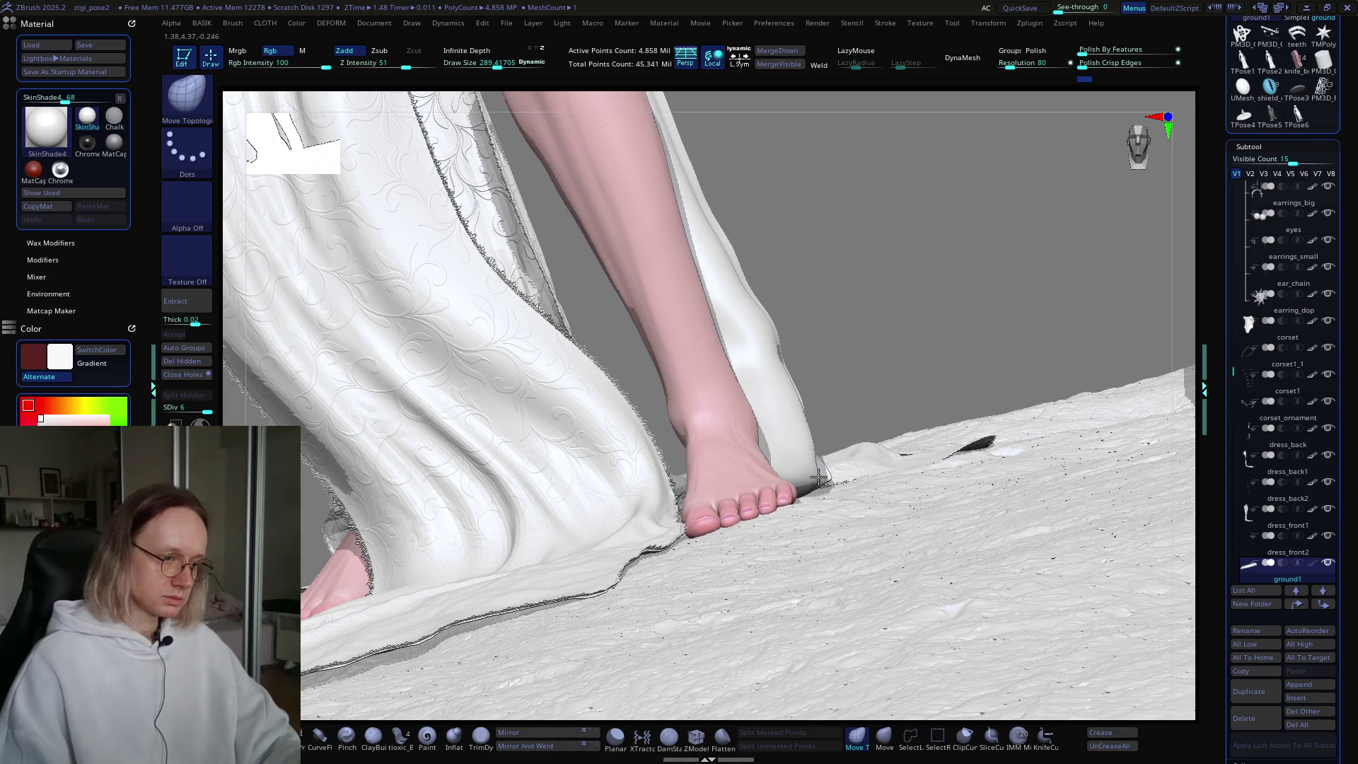
pyautogui.moveTo(809, 471)
pyautogui.mouseDown(button='right')
pyautogui.moveTo(782, 548)
pyautogui.moveTo(1015, 470)
pyautogui.moveTo(778, 536)
pyautogui.moveTo(797, 555)
pyautogui.moveTo(780, 527)
pyautogui.mouseUp(button='right')
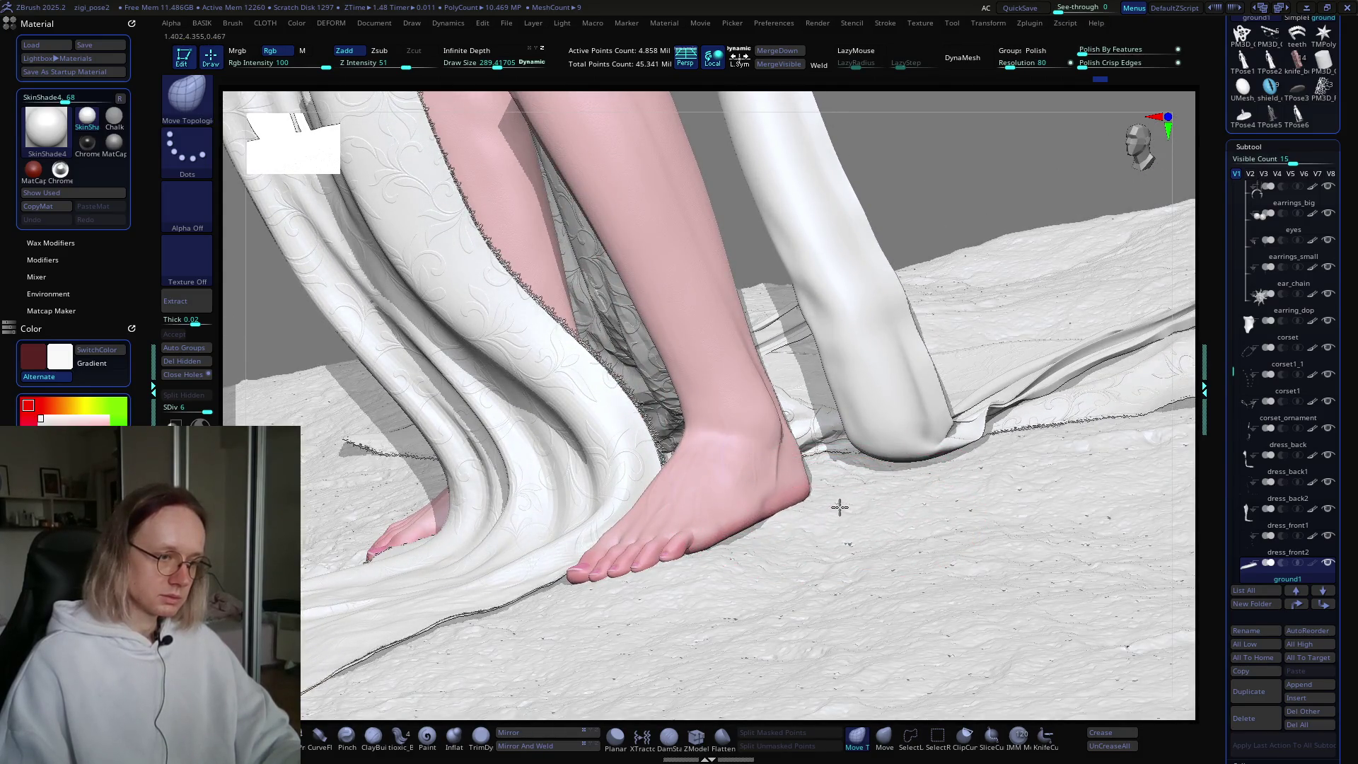
pyautogui.press('s')
pyautogui.moveTo(757, 532); pyautogui.dragTo(753, 533)
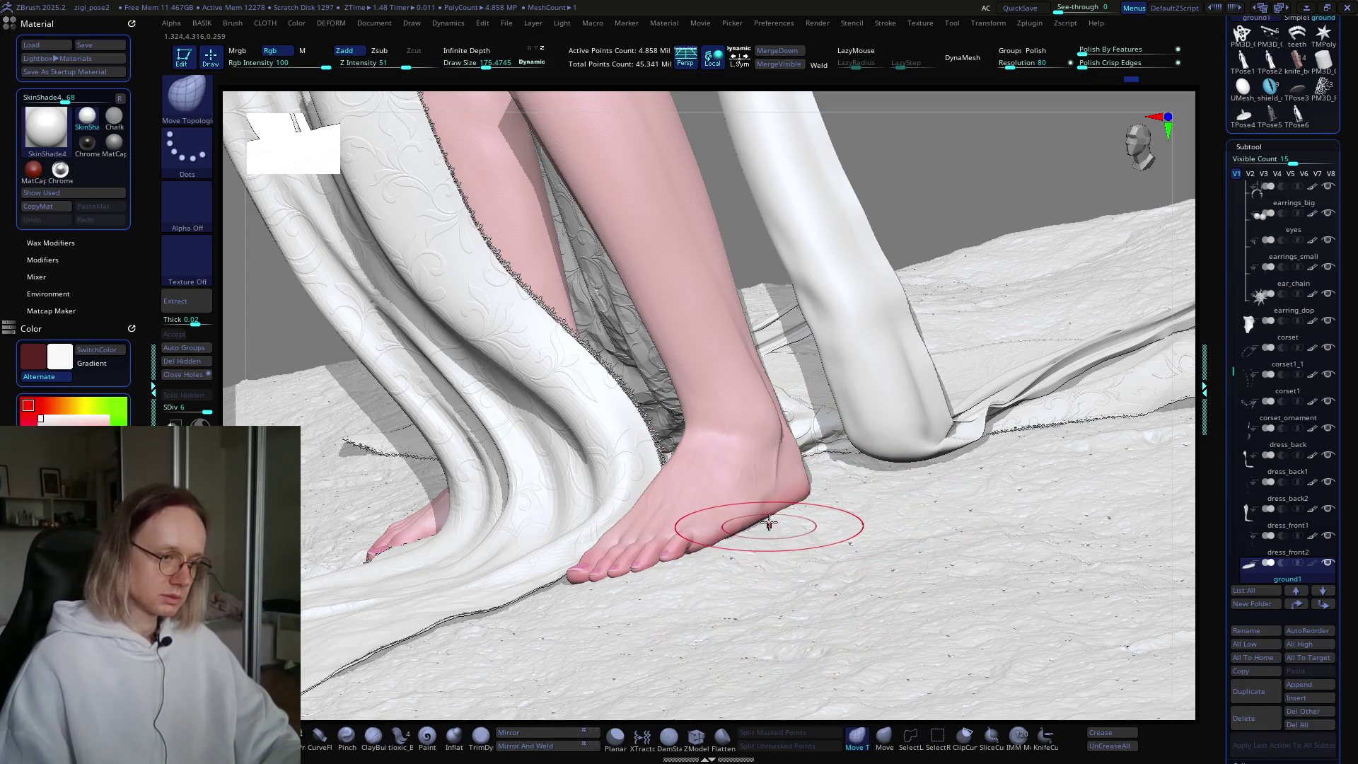
pyautogui.moveTo(821, 506)
pyautogui.mouseDown(button='right')
pyautogui.moveTo(802, 546)
pyautogui.moveTo(818, 545)
pyautogui.moveTo(803, 515)
pyautogui.mouseUp(button='right')
pyautogui.moveTo(843, 542); pyautogui.dragTo(860, 544)
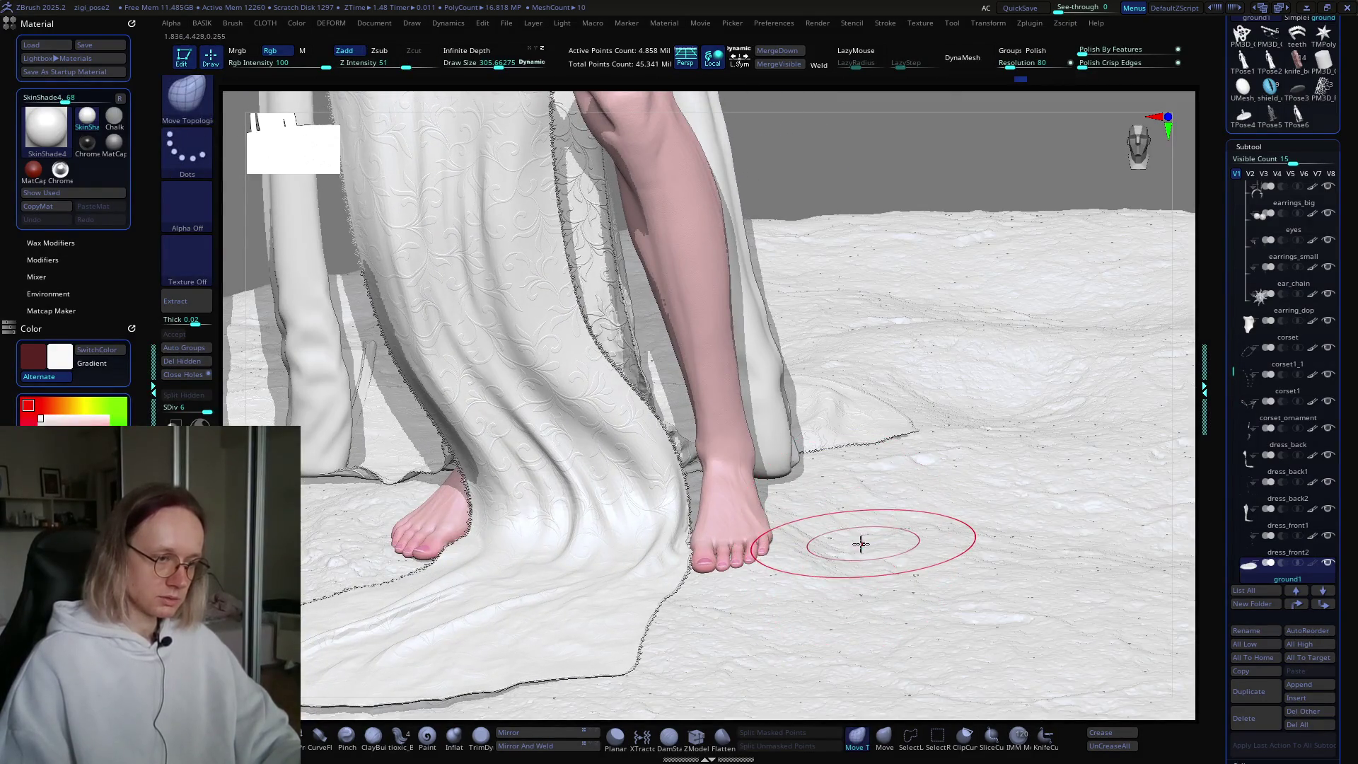
pyautogui.moveTo(864, 516)
pyautogui.mouseDown(button='right')
pyautogui.moveTo(818, 561)
pyautogui.moveTo(805, 632)
pyautogui.moveTo(743, 577)
pyautogui.moveTo(835, 512)
pyautogui.moveTo(728, 549)
pyautogui.moveTo(752, 584)
pyautogui.moveTo(651, 485)
pyautogui.mouseUp(button='right')
pyautogui.moveTo(737, 560)
pyautogui.mouseDown(button='right')
pyautogui.moveTo(752, 566)
pyautogui.moveTo(736, 597)
pyautogui.moveTo(627, 598)
pyautogui.mouseUp(button='right')
# Step: Extend the mask patch down the ground below the feet, then clear it
pyautogui.press('s')
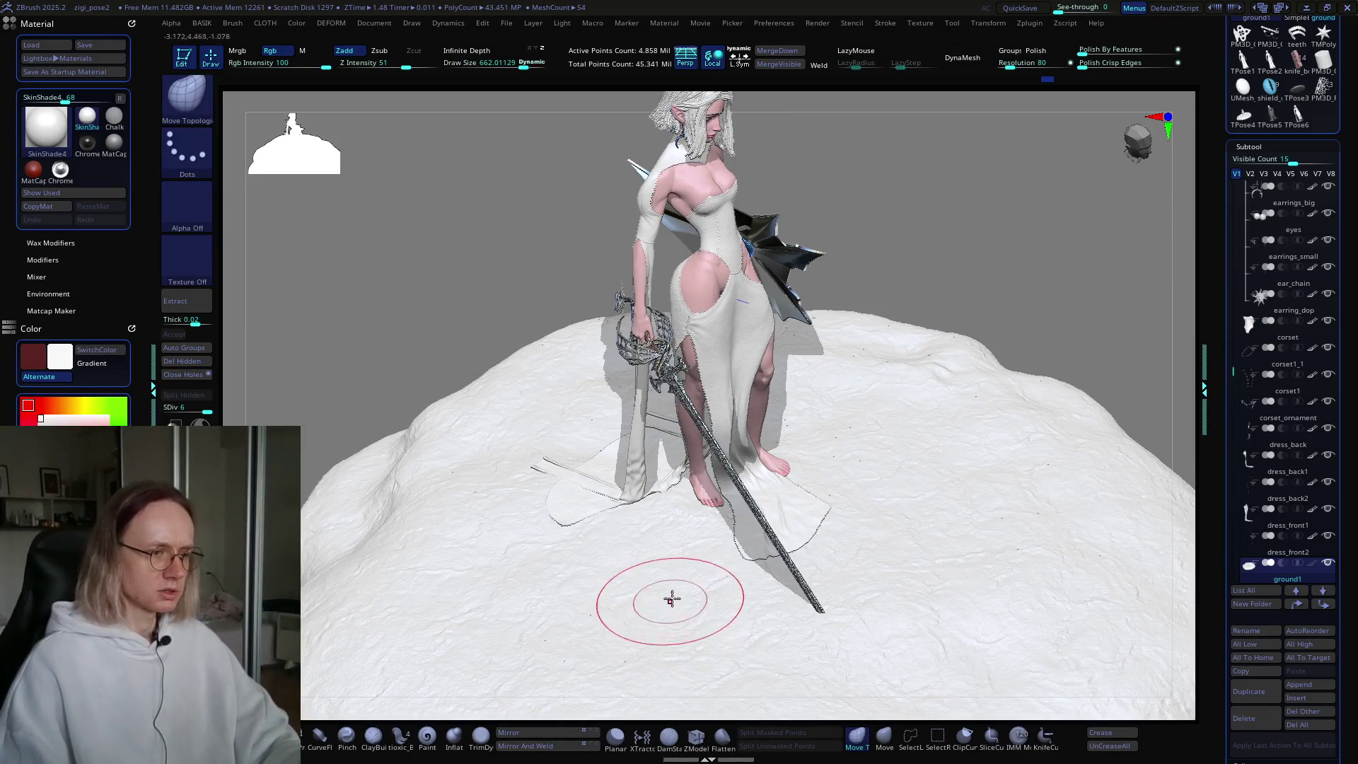
pyautogui.press('ctrl')
pyautogui.keyDown('ctrl'); pyautogui.moveTo(671, 530); pyautogui.dragTo(680, 547); pyautogui.keyUp('ctrl')
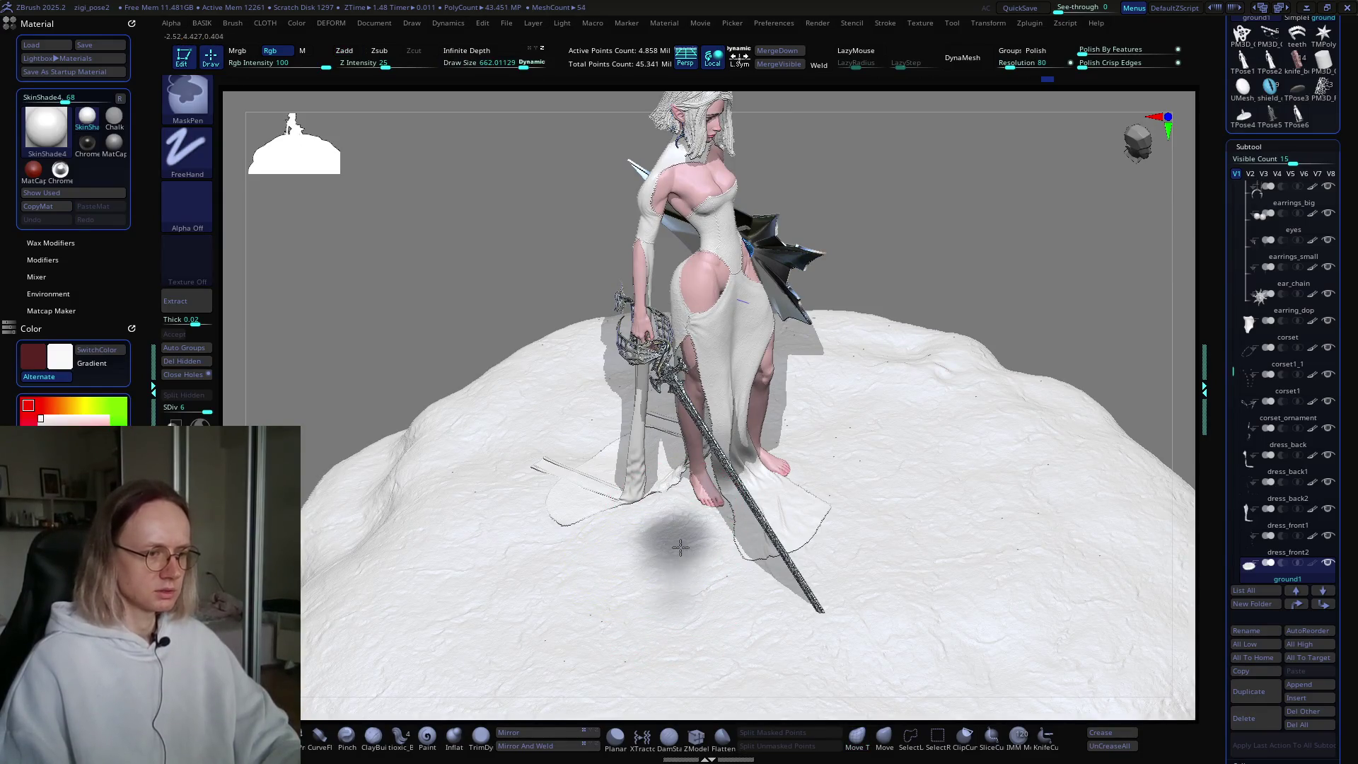
pyautogui.hotkey('ctrl', 'z')
pyautogui.hotkey('ctrl', 'z')
pyautogui.hotkey('ctrl', 'z')
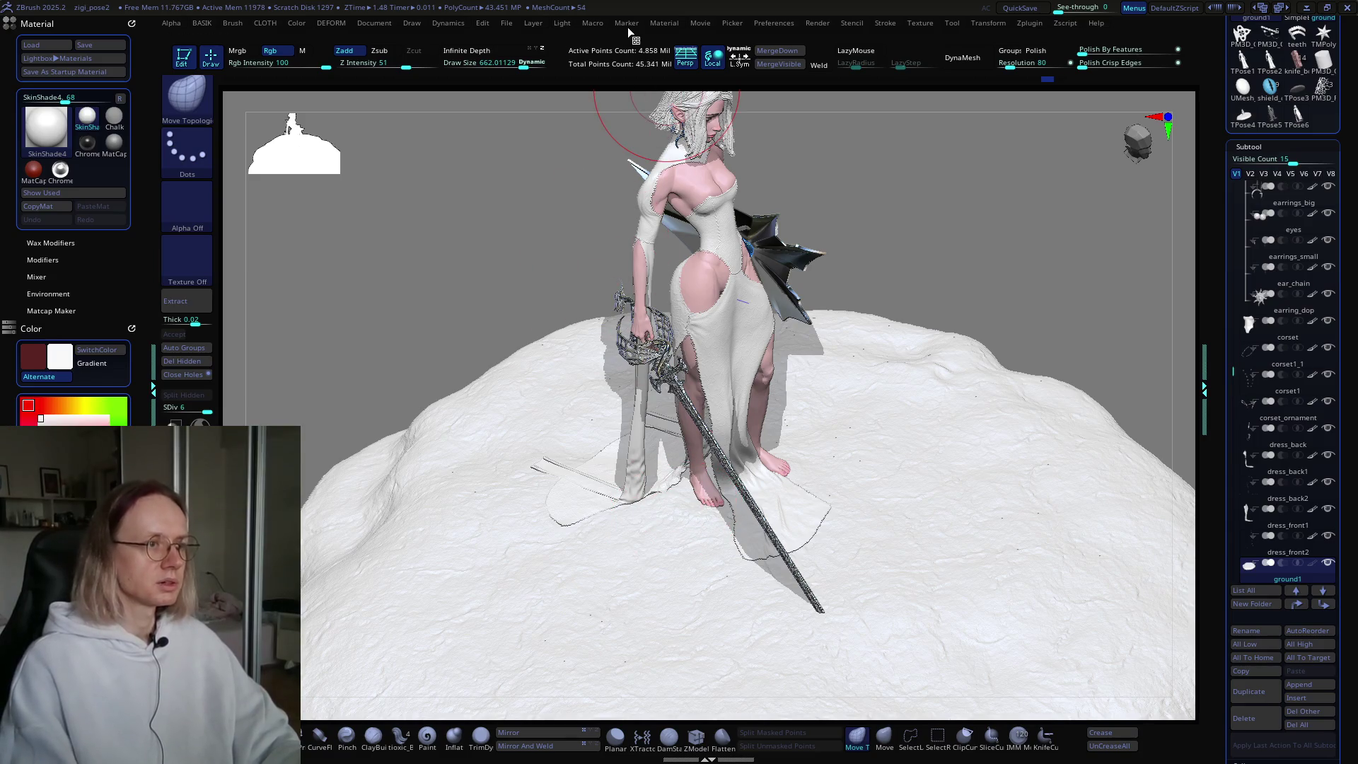
pyautogui.click(513, 22)
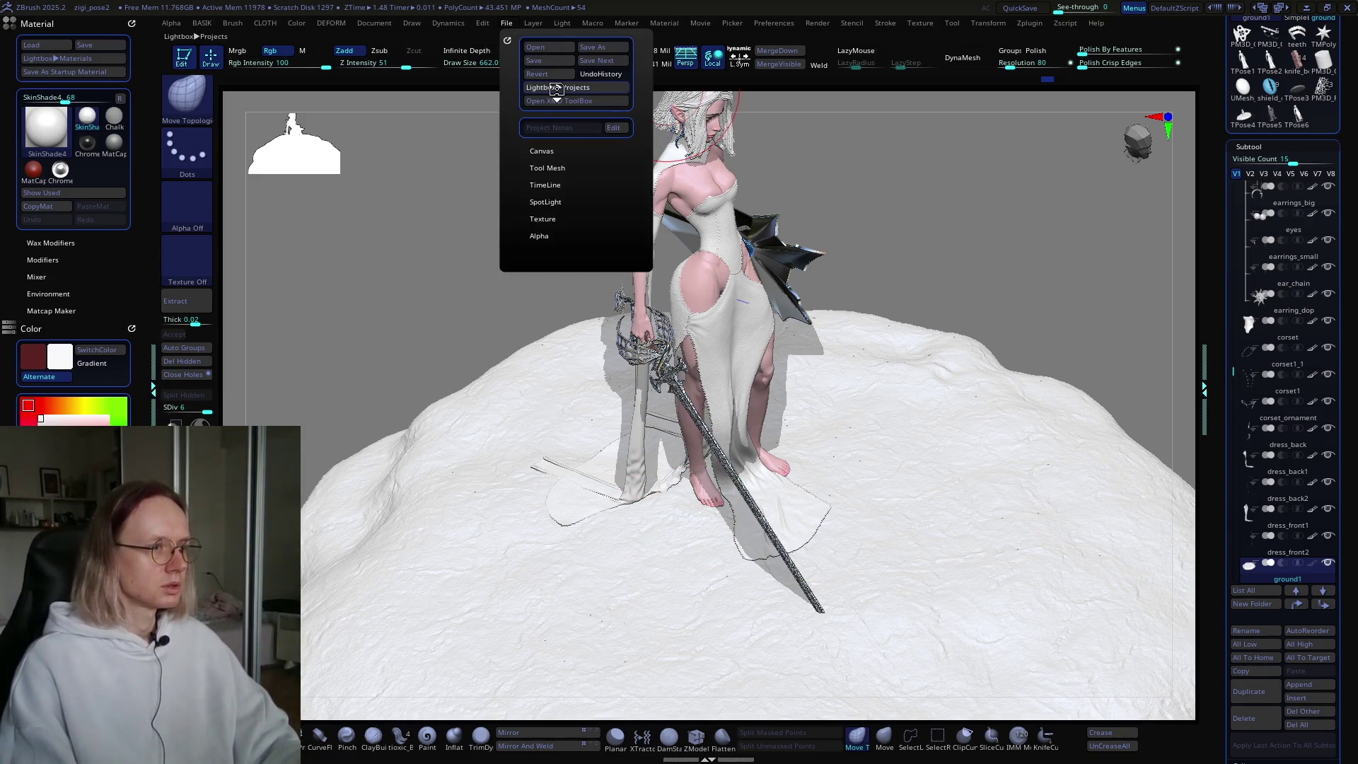
pyautogui.press(',')
pyautogui.click(343, 146)
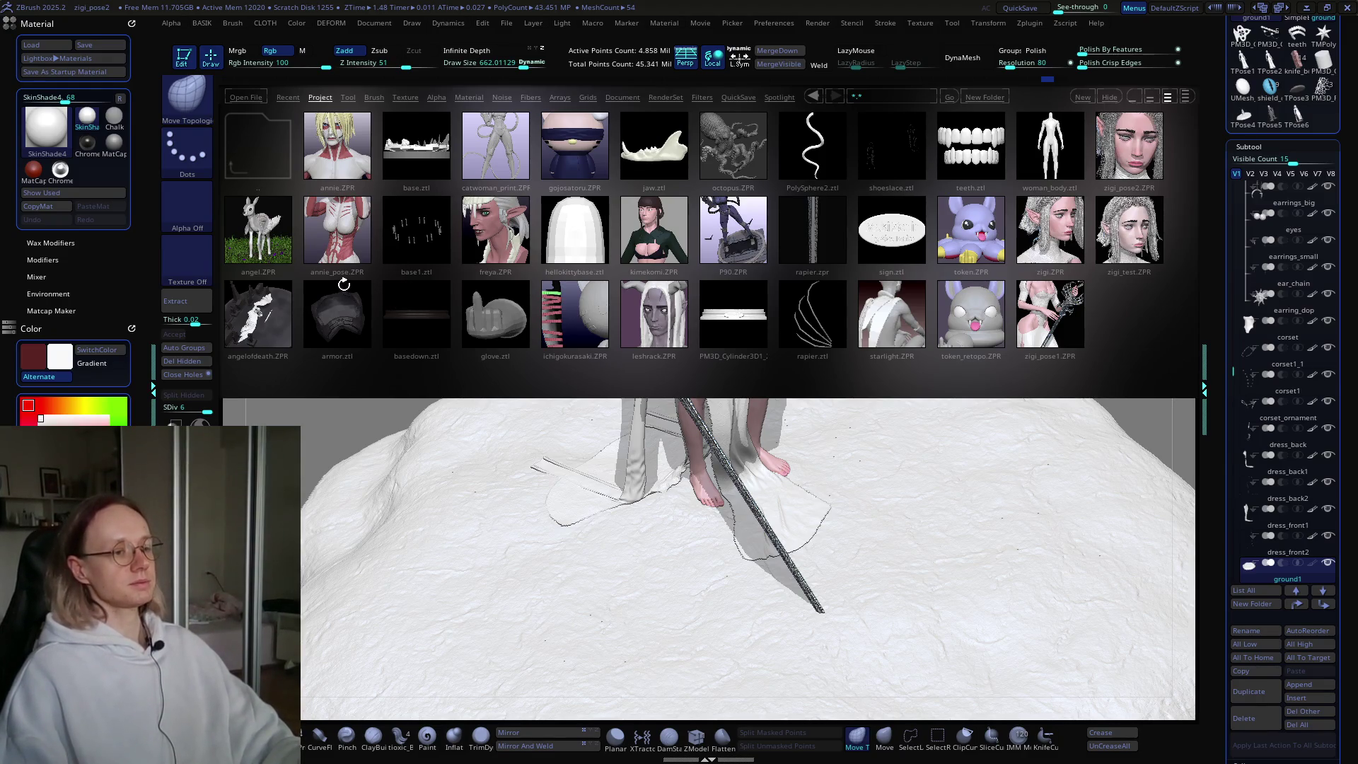
pyautogui.click(509, 22)
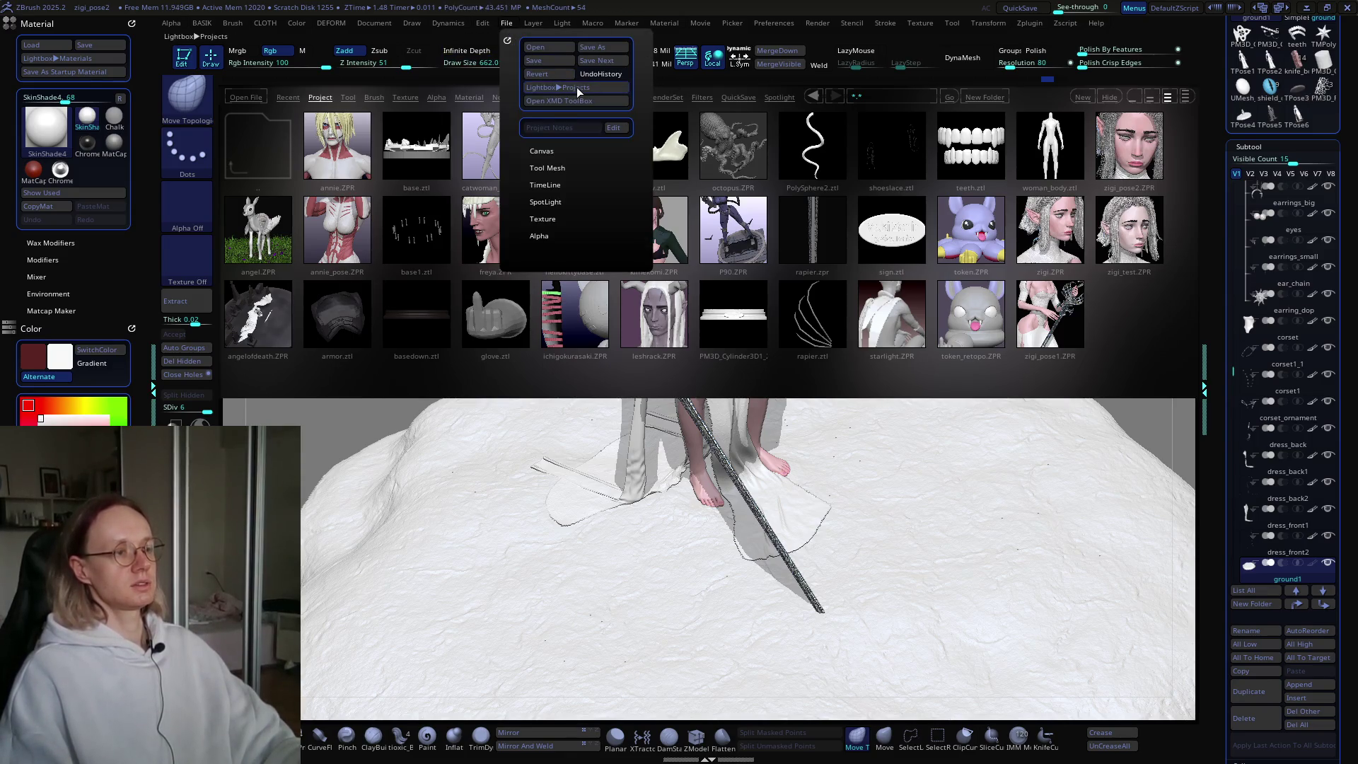
pyautogui.press(',')
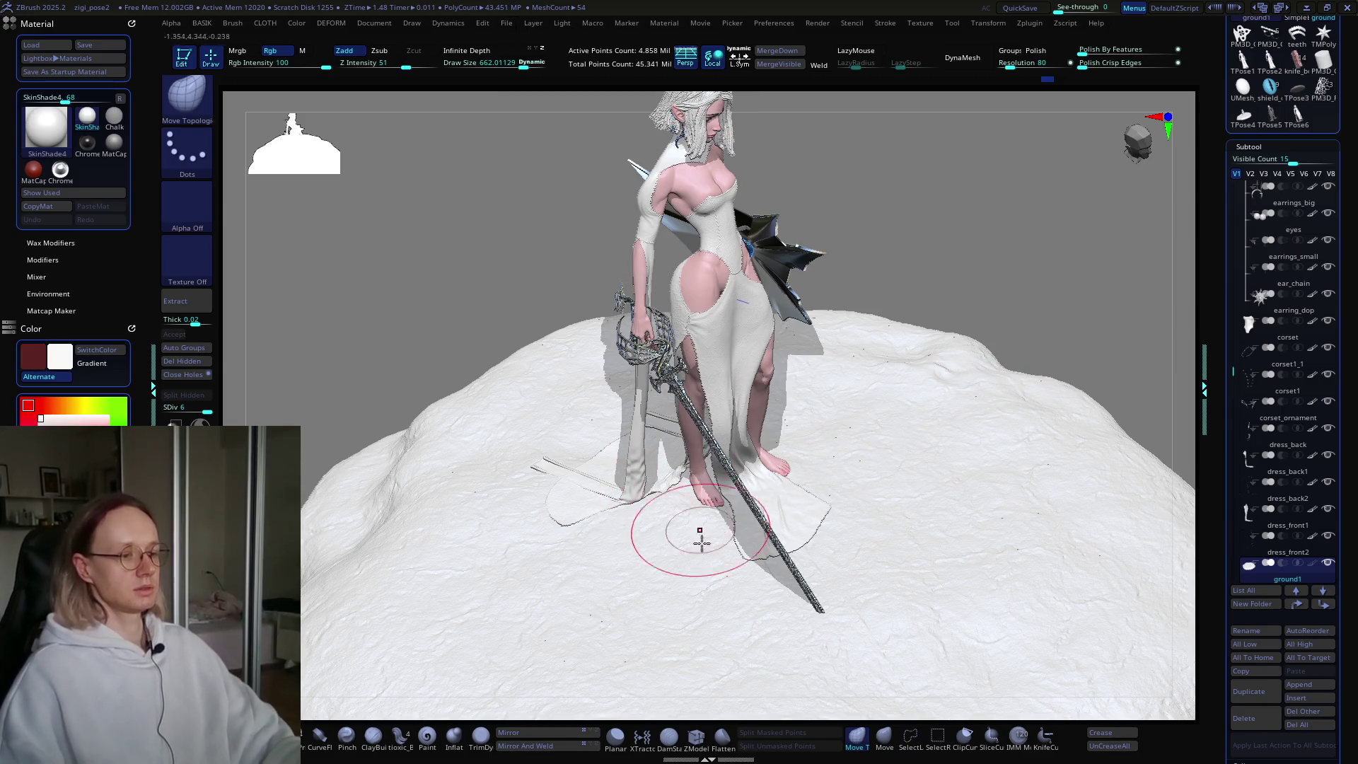
# Step: Mask the ground just below the feet, then move to a top-down view of the whole rock base
pyautogui.moveTo(645, 555)
pyautogui.keyDown('ctrl'); pyautogui.mouseDown(button='right')
pyautogui.moveTo(646, 507)
pyautogui.moveTo(646, 526)
pyautogui.mouseUp(button='right'); pyautogui.keyUp('ctrl')
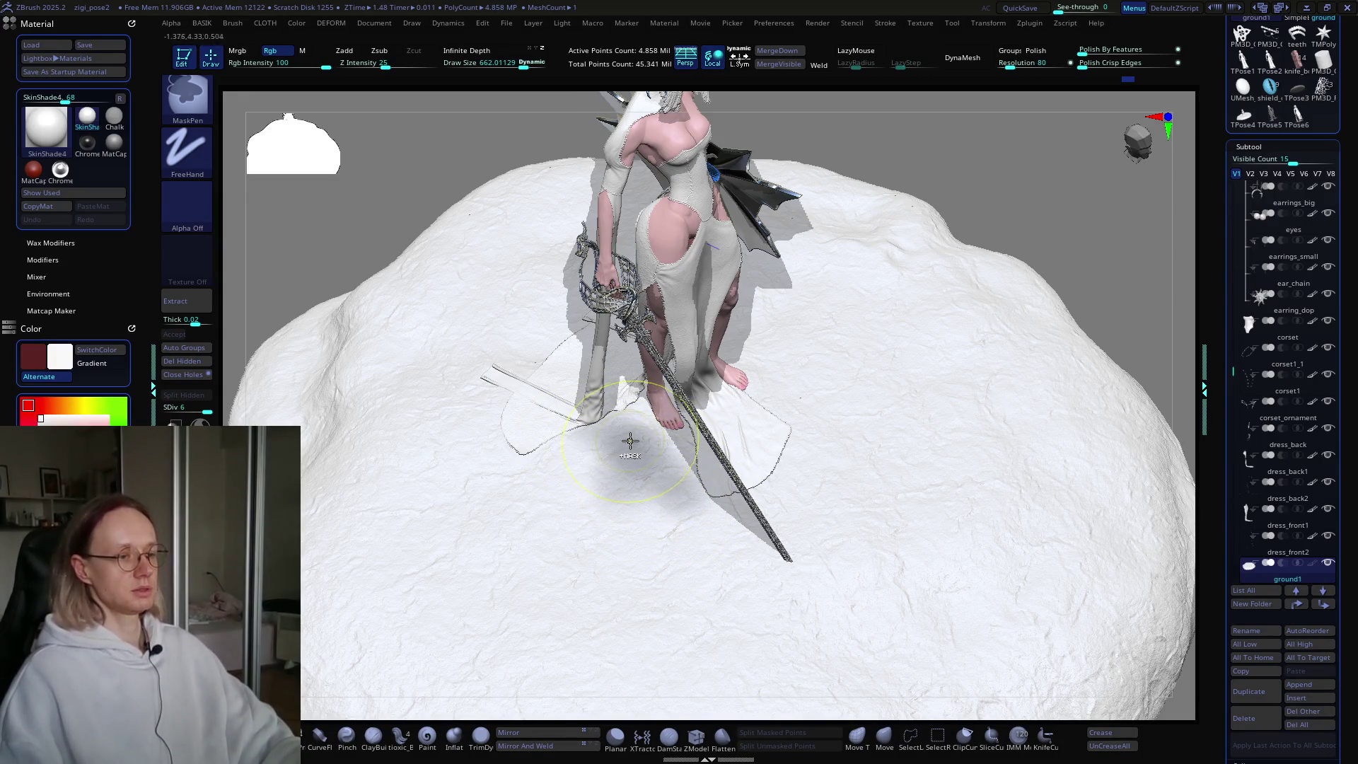
pyautogui.moveTo(611, 446)
pyautogui.keyDown('ctrl'); pyautogui.mouseDown()
pyautogui.moveTo(562, 521)
pyautogui.moveTo(606, 540)
pyautogui.moveTo(534, 572)
pyautogui.moveTo(417, 540)
pyautogui.moveTo(495, 478)
pyautogui.moveTo(542, 594)
pyautogui.mouseUp(); pyautogui.keyUp('ctrl')
pyautogui.press('b')
pyautogui.press('m')
pyautogui.press('t')
pyautogui.moveTo(606, 485)
pyautogui.mouseDown(button='right')
pyautogui.moveTo(521, 449)
pyautogui.moveTo(554, 530)
pyautogui.moveTo(572, 534)
pyautogui.moveTo(637, 479)
pyautogui.moveTo(616, 434)
pyautogui.mouseUp(button='right')
pyautogui.moveTo(626, 397)
pyautogui.keyDown('ctrl'); pyautogui.mouseDown()
pyautogui.moveTo(674, 393)
pyautogui.moveTo(658, 575)
pyautogui.moveTo(478, 521)
pyautogui.moveTo(595, 537)
pyautogui.moveTo(548, 471)
pyautogui.moveTo(655, 500)
pyautogui.moveTo(633, 524)
pyautogui.mouseUp(); pyautogui.keyUp('ctrl')
pyautogui.moveTo(615, 521)
pyautogui.mouseDown(button='right')
pyautogui.moveTo(584, 471)
pyautogui.moveTo(717, 442)
pyautogui.moveTo(727, 478)
pyautogui.mouseUp(button='right')
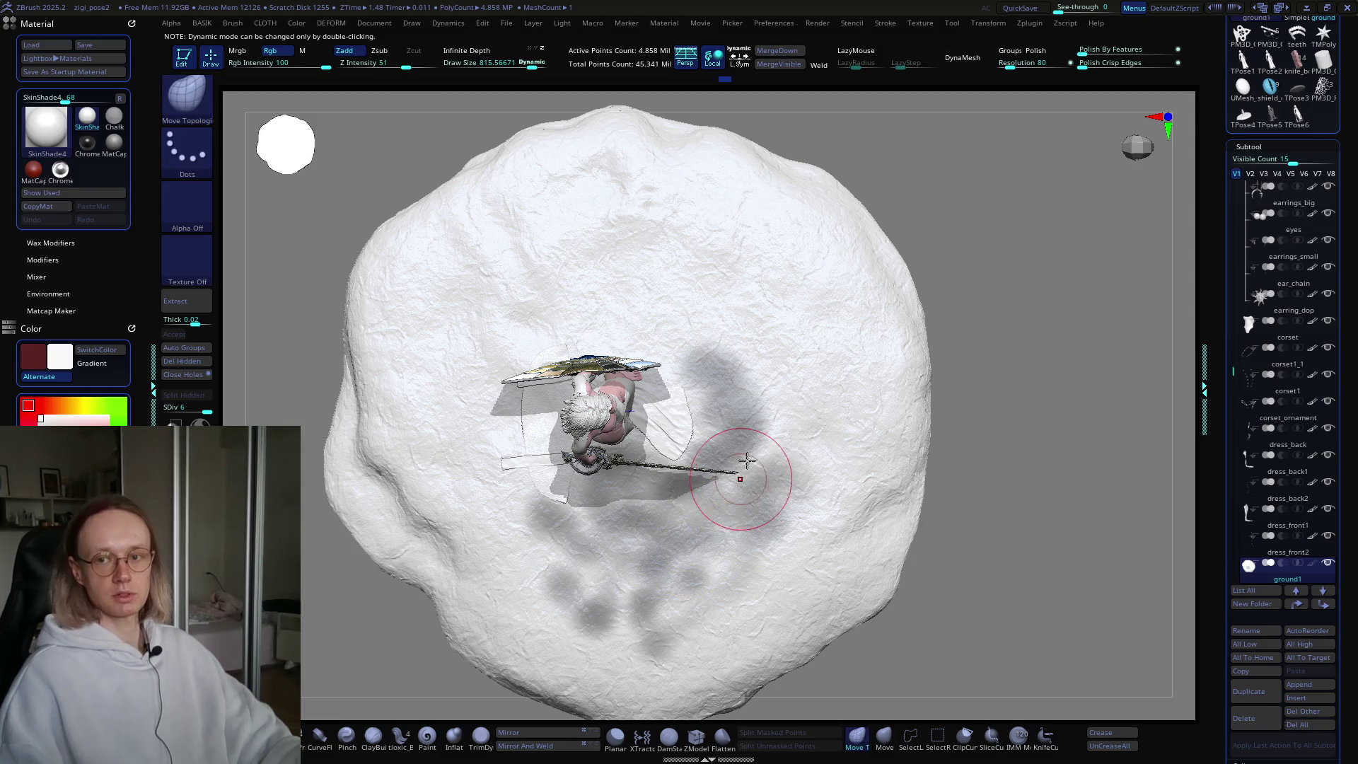
pyautogui.keyDown('alt'); pyautogui.moveTo(746, 456); pyautogui.dragTo(725, 456, button='right'); pyautogui.keyUp('alt')
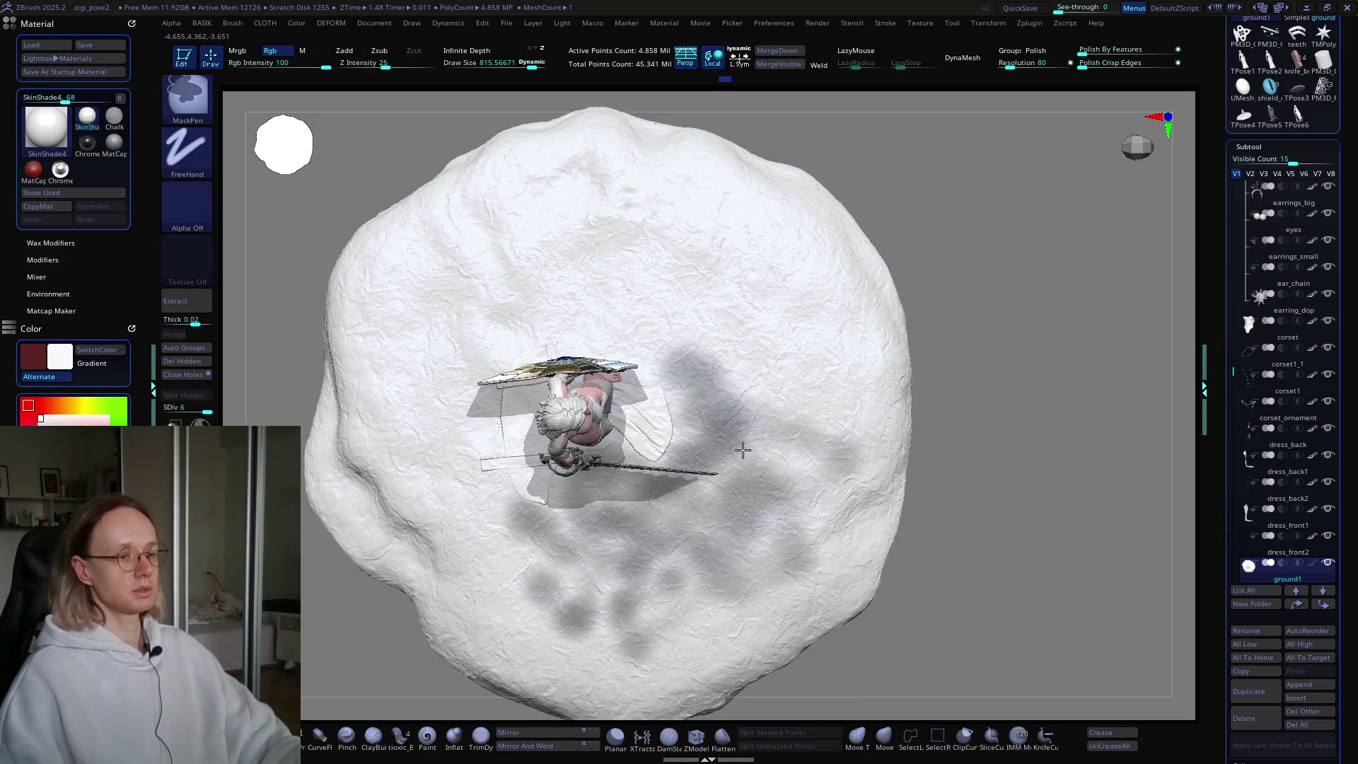
# Step: Paint irregular mask streaks across the rock surface and darken its left side
pyautogui.keyDown('ctrl'); pyautogui.moveTo(797, 376); pyautogui.dragTo(806, 398); pyautogui.keyUp('ctrl')
pyautogui.moveTo(778, 295)
pyautogui.keyDown('ctrl'); pyautogui.mouseDown()
pyautogui.moveTo(794, 340)
pyautogui.moveTo(630, 333)
pyautogui.mouseUp(); pyautogui.keyUp('ctrl')
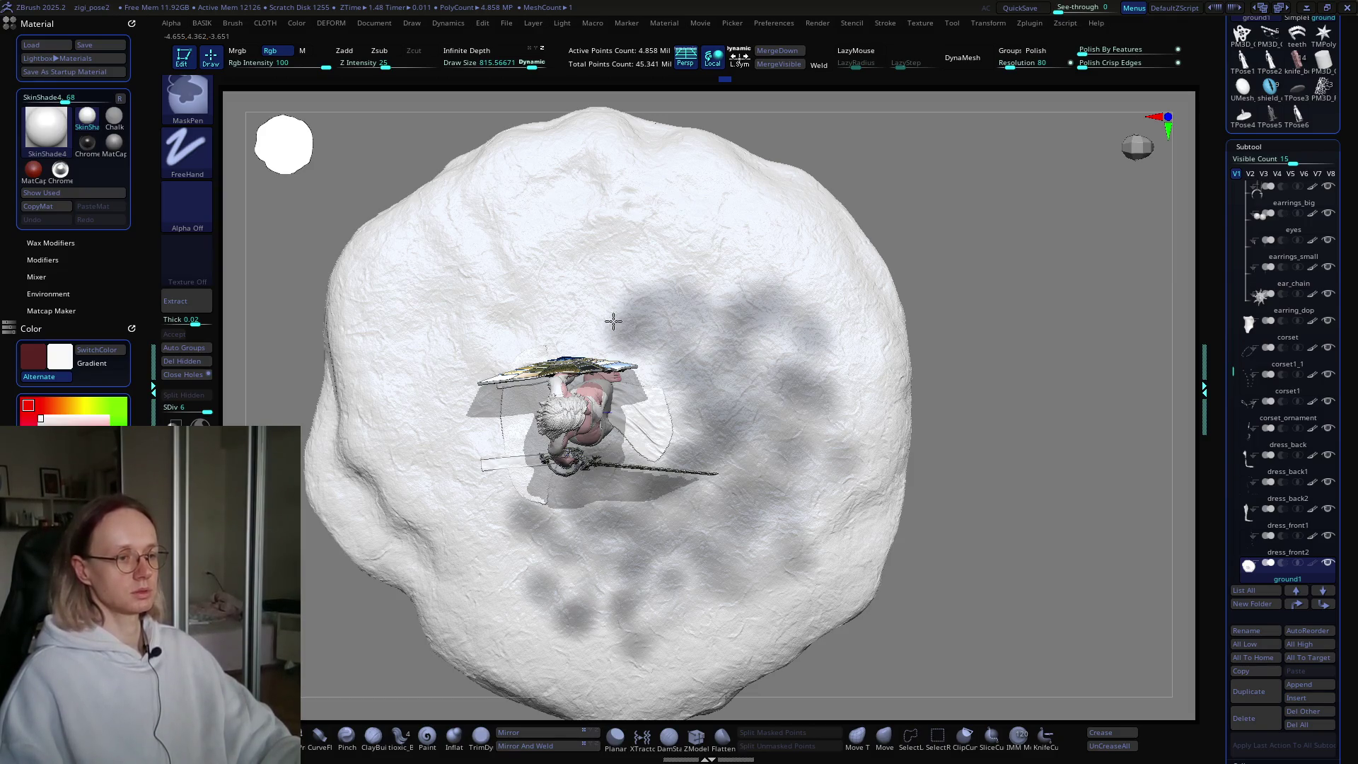
pyautogui.moveTo(691, 249)
pyautogui.keyDown('ctrl'); pyautogui.mouseDown()
pyautogui.moveTo(606, 258)
pyautogui.moveTo(703, 222)
pyautogui.moveTo(749, 280)
pyautogui.moveTo(628, 251)
pyautogui.mouseUp(); pyautogui.keyUp('ctrl')
pyautogui.keyDown('ctrl'); pyautogui.moveTo(626, 251); pyautogui.dragTo(661, 336, button='right'); pyautogui.keyUp('ctrl')
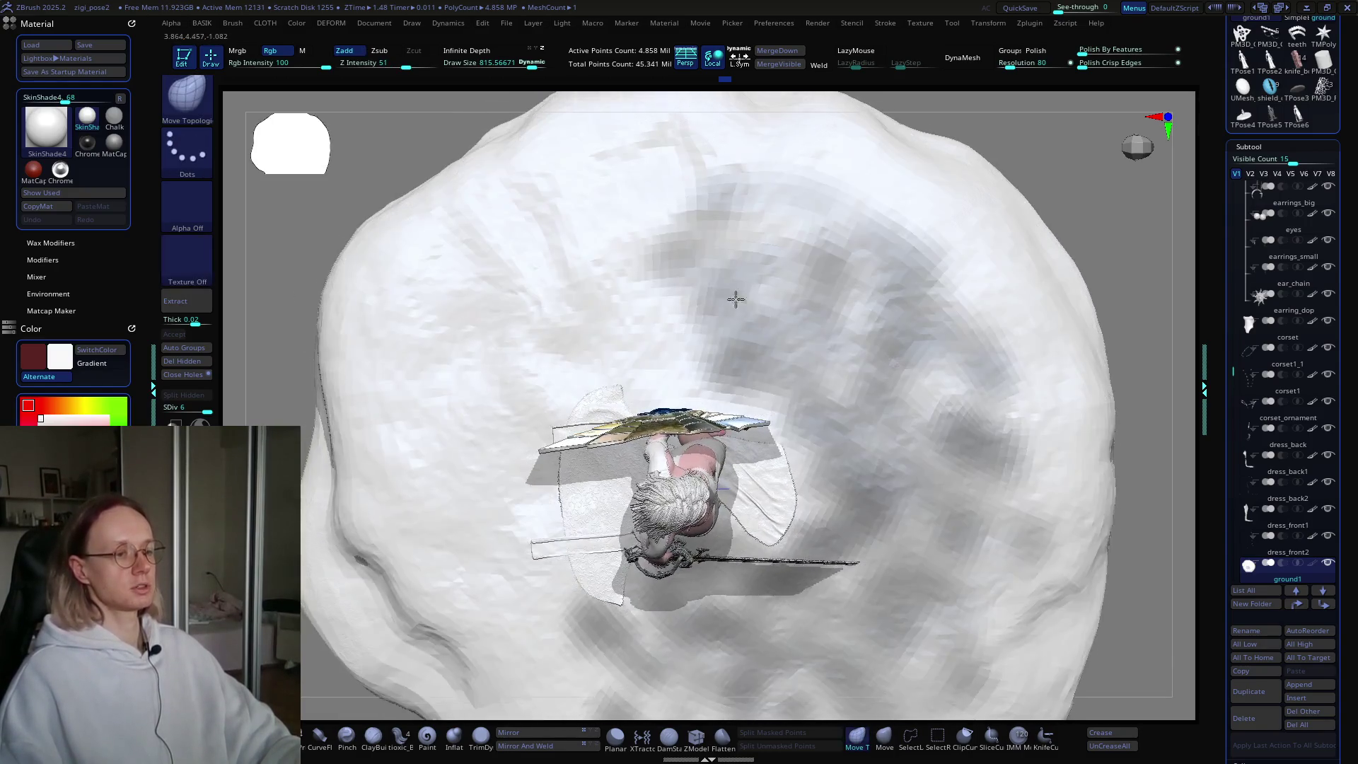
pyautogui.moveTo(661, 336)
pyautogui.keyDown('ctrl'); pyautogui.mouseDown()
pyautogui.moveTo(691, 371)
pyautogui.moveTo(606, 294)
pyautogui.moveTo(627, 170)
pyautogui.moveTo(521, 283)
pyautogui.moveTo(471, 403)
pyautogui.moveTo(584, 394)
pyautogui.moveTo(521, 304)
pyautogui.moveTo(521, 237)
pyautogui.mouseUp(); pyautogui.keyUp('ctrl')
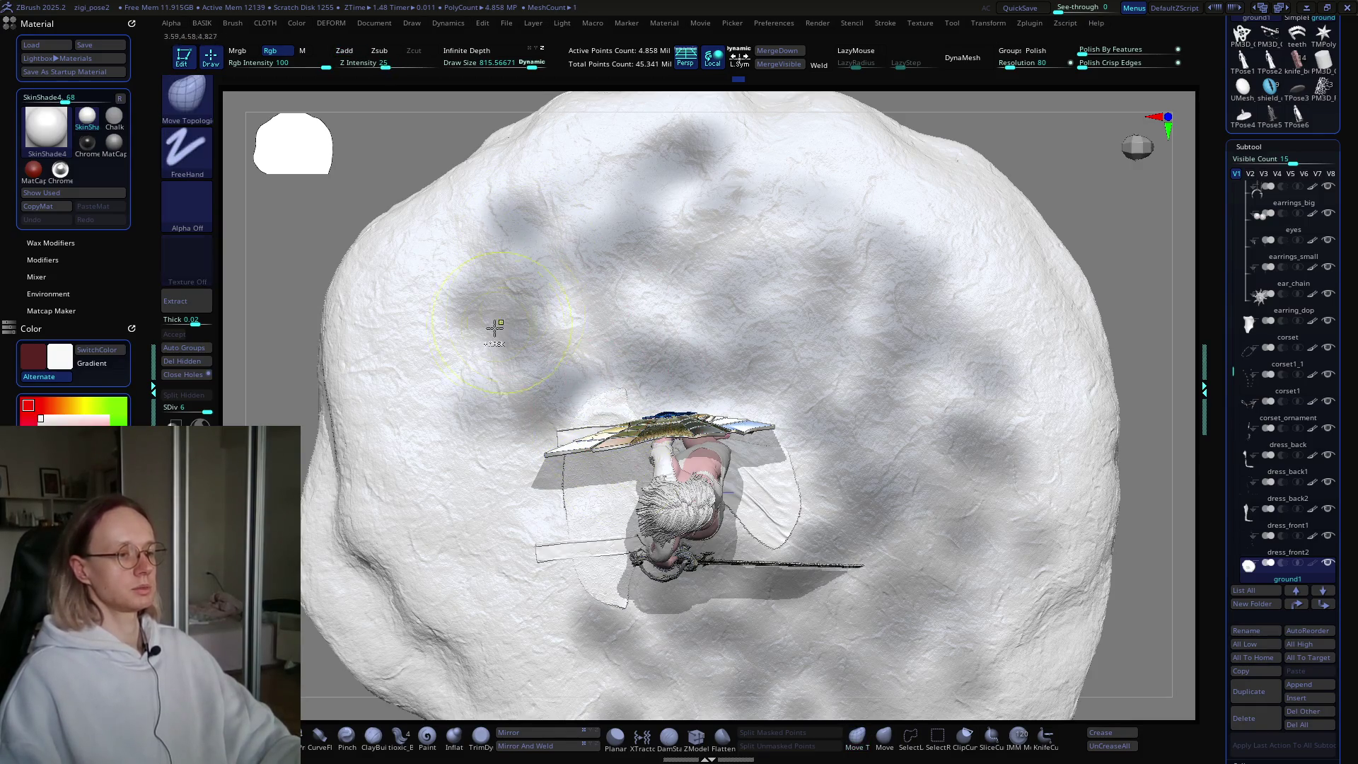
pyautogui.moveTo(485, 328)
pyautogui.keyDown('ctrl'); pyautogui.mouseDown()
pyautogui.moveTo(364, 371)
pyautogui.moveTo(420, 326)
pyautogui.moveTo(433, 500)
pyautogui.moveTo(469, 449)
pyautogui.moveTo(490, 513)
pyautogui.mouseUp(); pyautogui.keyUp('ctrl')
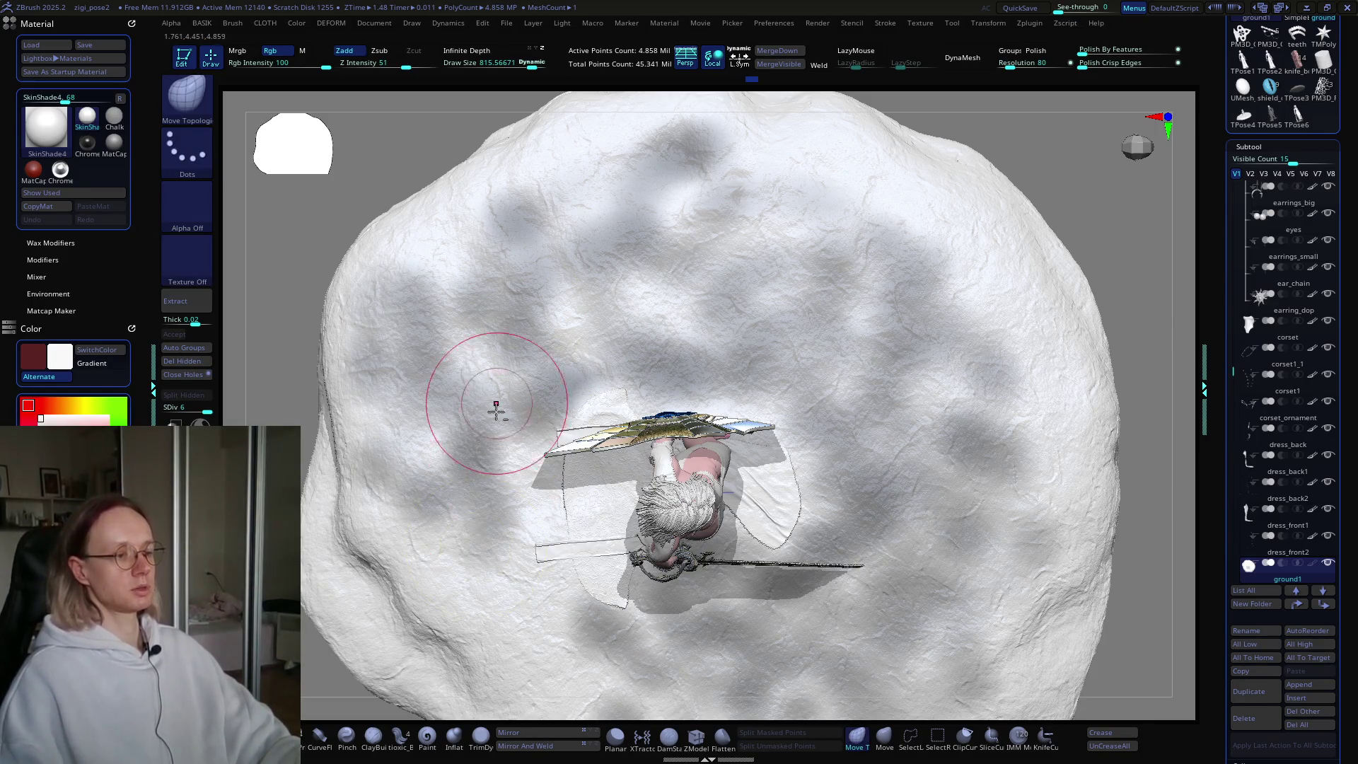
# Step: Add mask blotches down the rock and across its lower-right and right sides
pyautogui.moveTo(495, 396); pyautogui.dragTo(562, 279, button='right')
pyautogui.keyDown('ctrl'); pyautogui.moveTo(563, 431); pyautogui.dragTo(545, 563); pyautogui.keyUp('ctrl')
pyautogui.moveTo(489, 445)
pyautogui.keyDown('ctrl'); pyautogui.mouseDown()
pyautogui.moveTo(615, 570)
pyautogui.moveTo(574, 499)
pyautogui.moveTo(643, 586)
pyautogui.moveTo(660, 667)
pyautogui.mouseUp(); pyautogui.keyUp('ctrl')
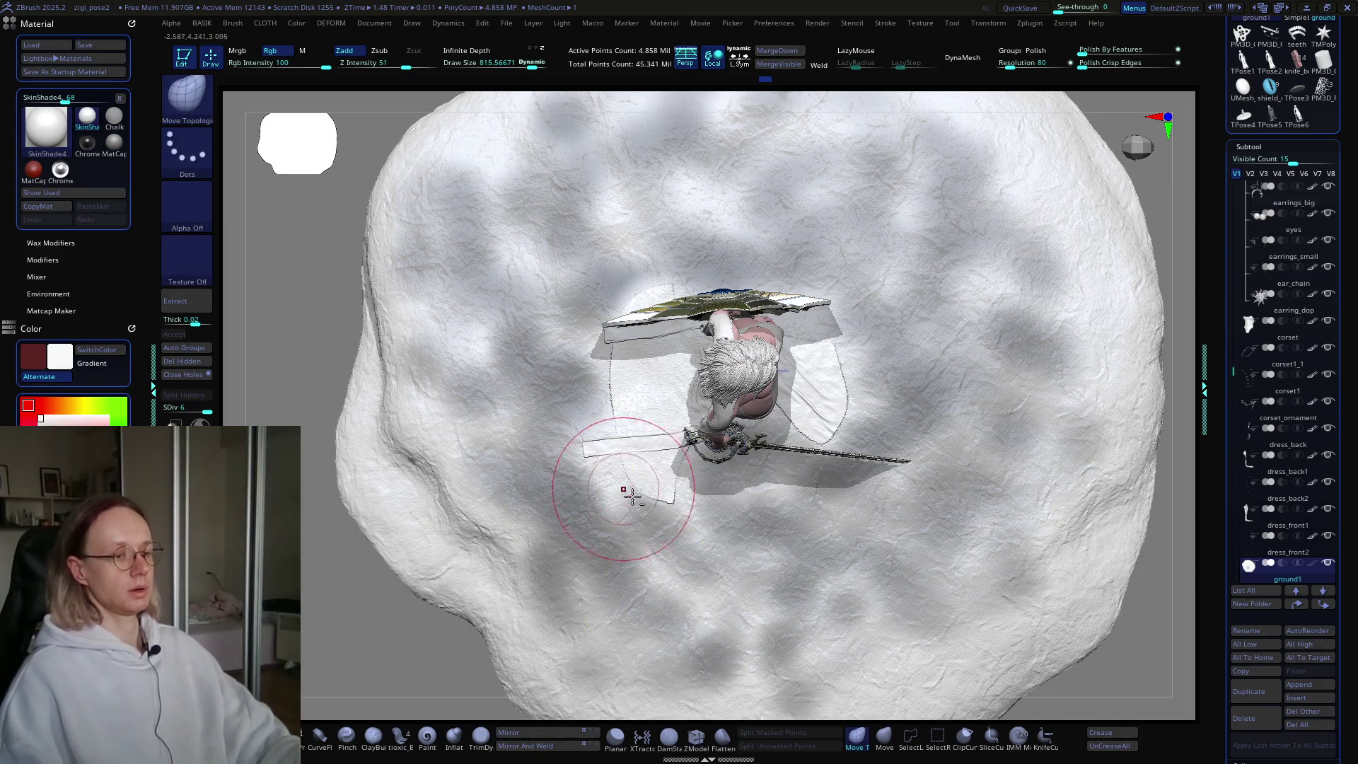
pyautogui.moveTo(622, 485); pyautogui.dragTo(494, 404, button='right')
pyautogui.moveTo(661, 640)
pyautogui.keyDown('ctrl'); pyautogui.mouseDown()
pyautogui.moveTo(800, 672)
pyautogui.moveTo(828, 605)
pyautogui.moveTo(904, 561)
pyautogui.moveTo(800, 485)
pyautogui.mouseUp(); pyautogui.keyUp('ctrl')
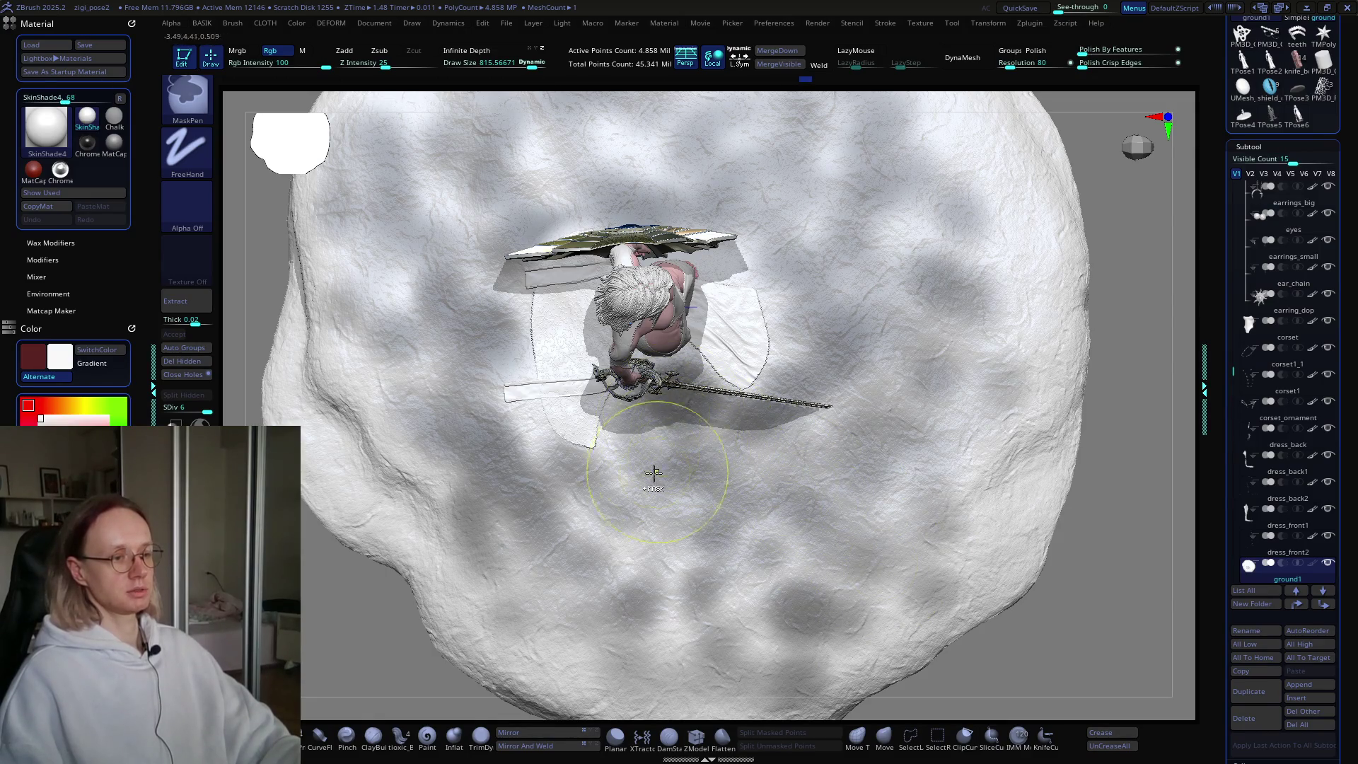
pyautogui.moveTo(638, 637)
pyautogui.keyDown('ctrl'); pyautogui.mouseDown()
pyautogui.moveTo(955, 555)
pyautogui.moveTo(976, 424)
pyautogui.moveTo(971, 250)
pyautogui.moveTo(1022, 191)
pyautogui.moveTo(1036, 445)
pyautogui.moveTo(941, 600)
pyautogui.moveTo(581, 519)
pyautogui.mouseUp(); pyautogui.keyUp('ctrl')
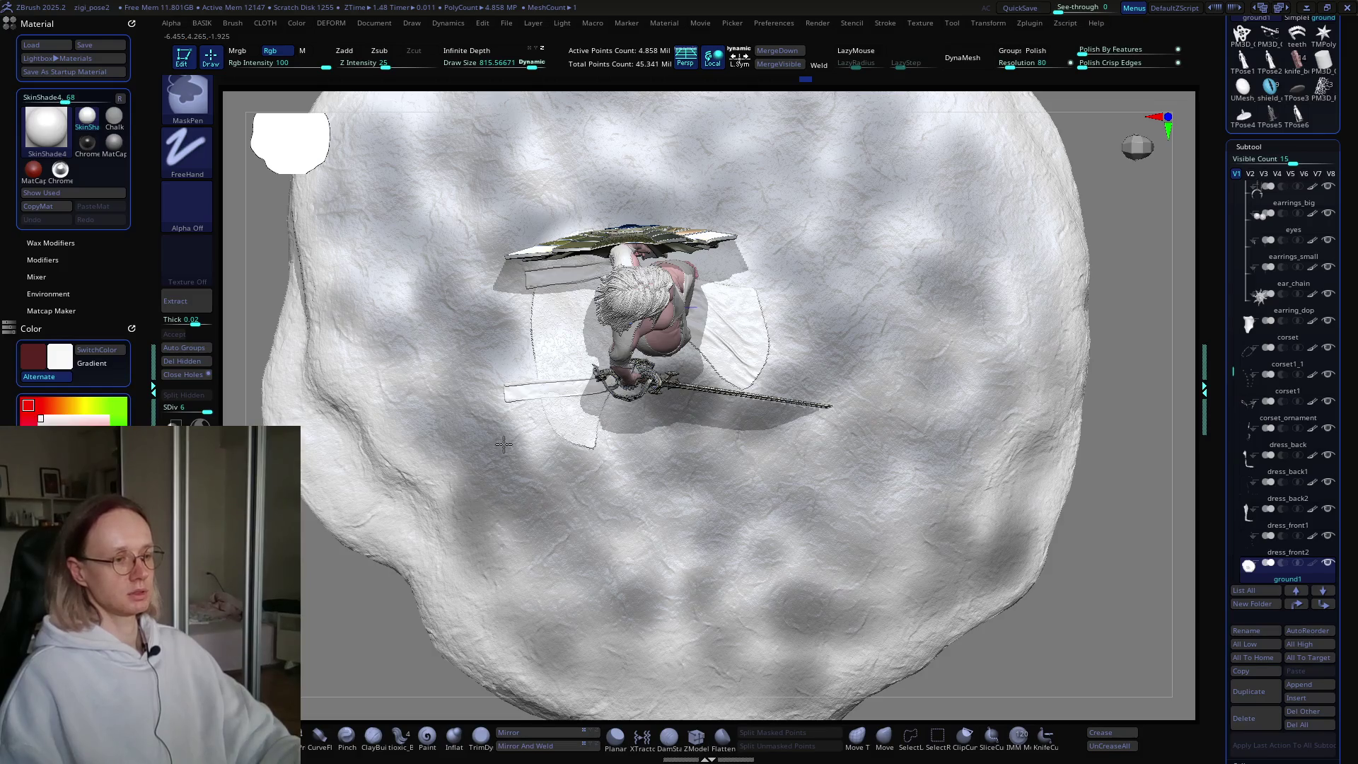
pyautogui.press('b')
pyautogui.press('m')
pyautogui.press('t')
pyautogui.moveTo(560, 500)
pyautogui.mouseDown(button='right')
pyautogui.moveTo(603, 457)
pyautogui.moveTo(727, 521)
pyautogui.mouseUp(button='right')
pyautogui.press('s')
# Step: Reduce the masking brush to a small size and close in on the feet
pyautogui.moveTo(591, 461); pyautogui.dragTo(561, 476)
pyautogui.press('ctrl')
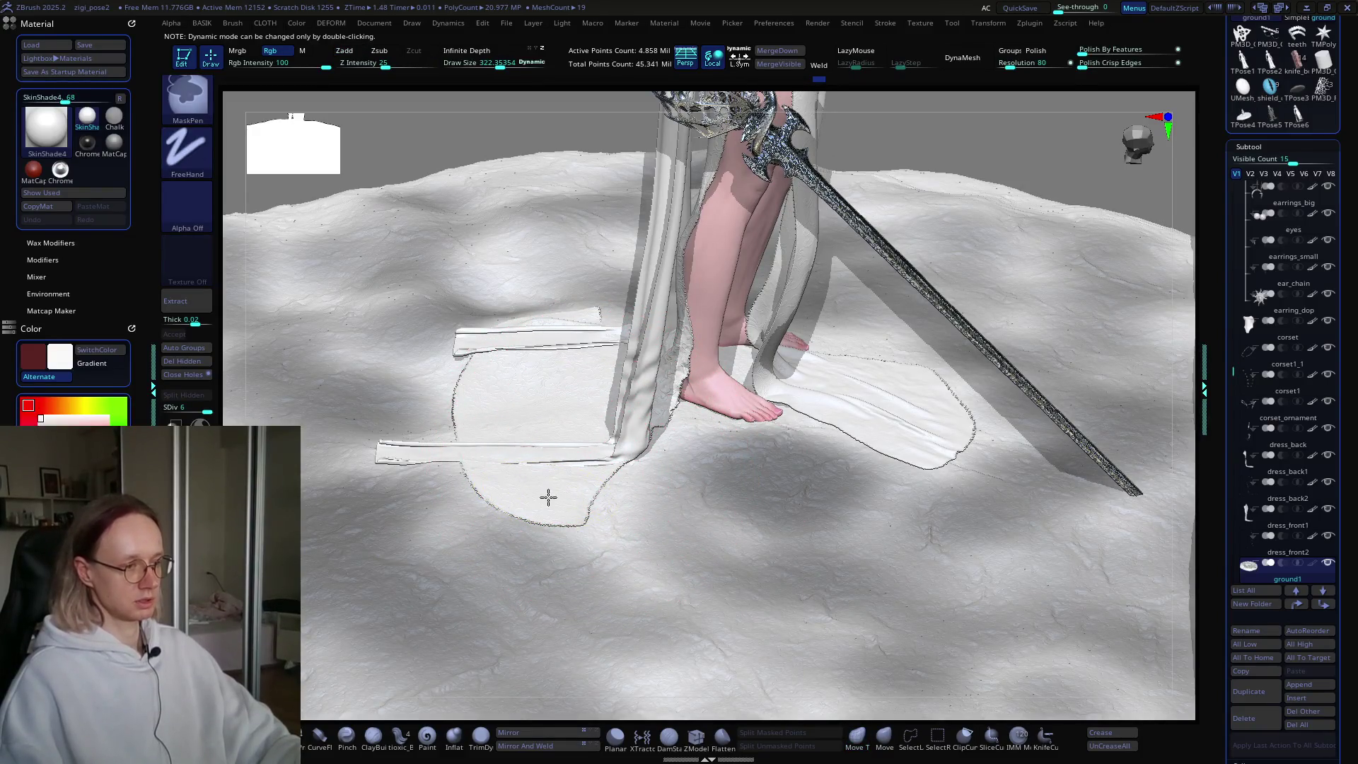
pyautogui.moveTo(554, 505)
pyautogui.keyDown('ctrl'); pyautogui.mouseDown(button='right')
pyautogui.moveTo(764, 433)
pyautogui.moveTo(671, 432)
pyautogui.mouseUp(button='right'); pyautogui.keyUp('ctrl')
pyautogui.press('s')
pyautogui.moveTo(668, 433); pyautogui.dragTo(663, 433)
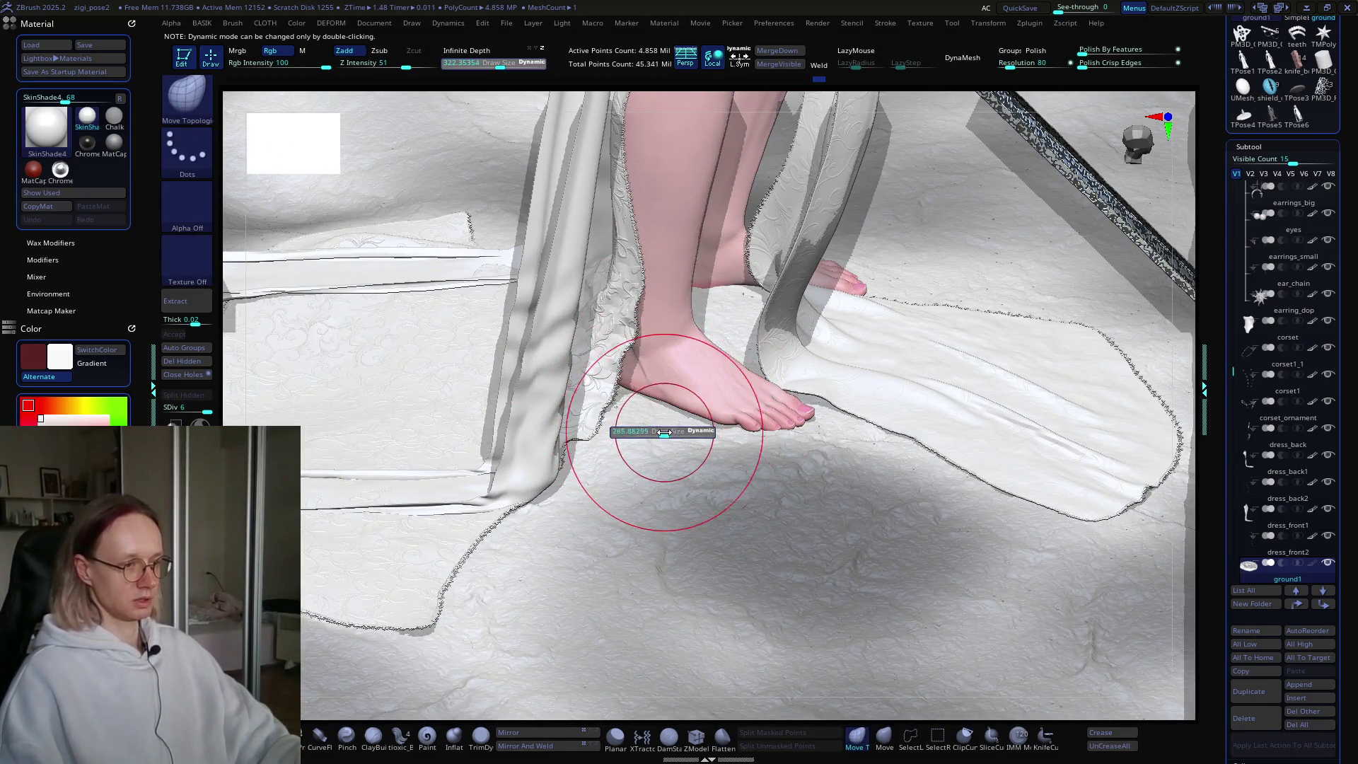
pyautogui.press('ctrl')
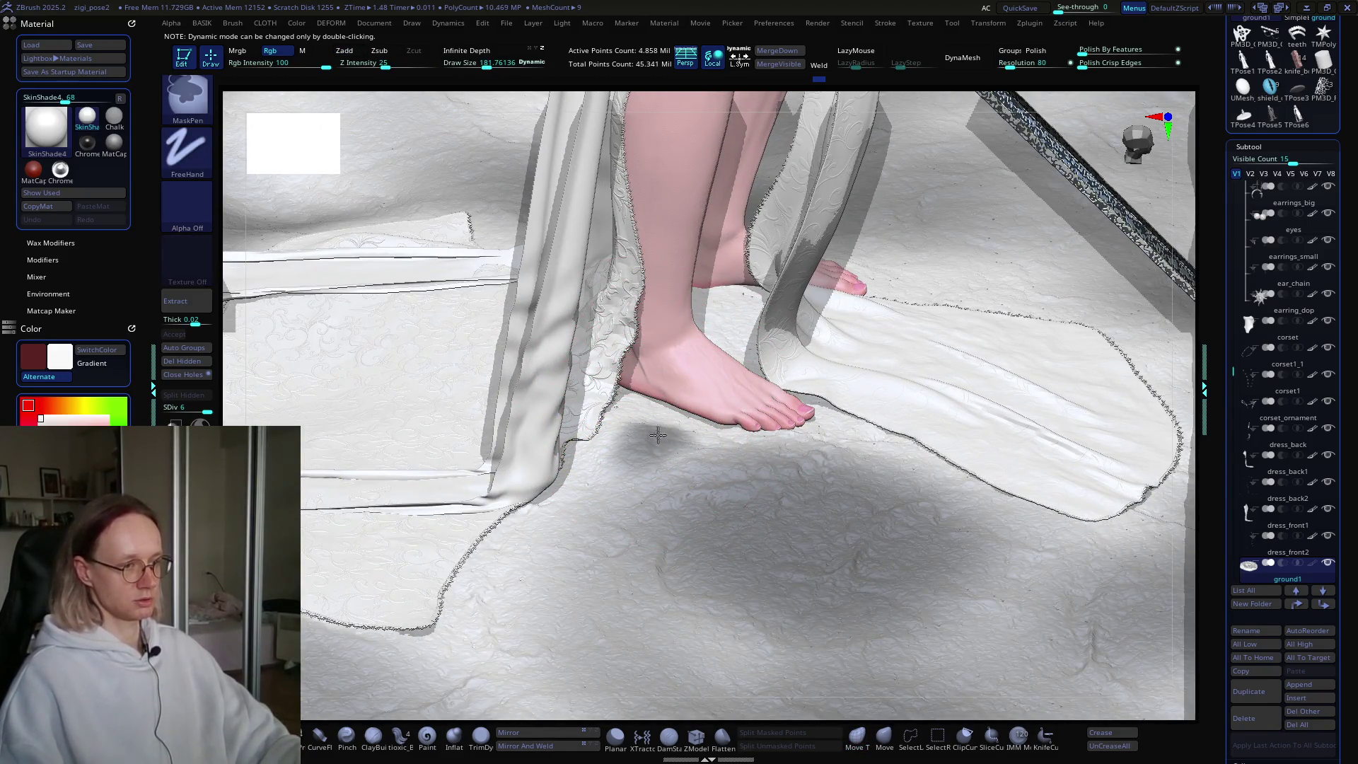
pyautogui.moveTo(714, 410)
pyautogui.mouseDown(button='right')
pyautogui.moveTo(718, 455)
pyautogui.moveTo(713, 414)
pyautogui.moveTo(651, 446)
pyautogui.moveTo(736, 446)
pyautogui.moveTo(668, 394)
pyautogui.mouseUp(button='right')
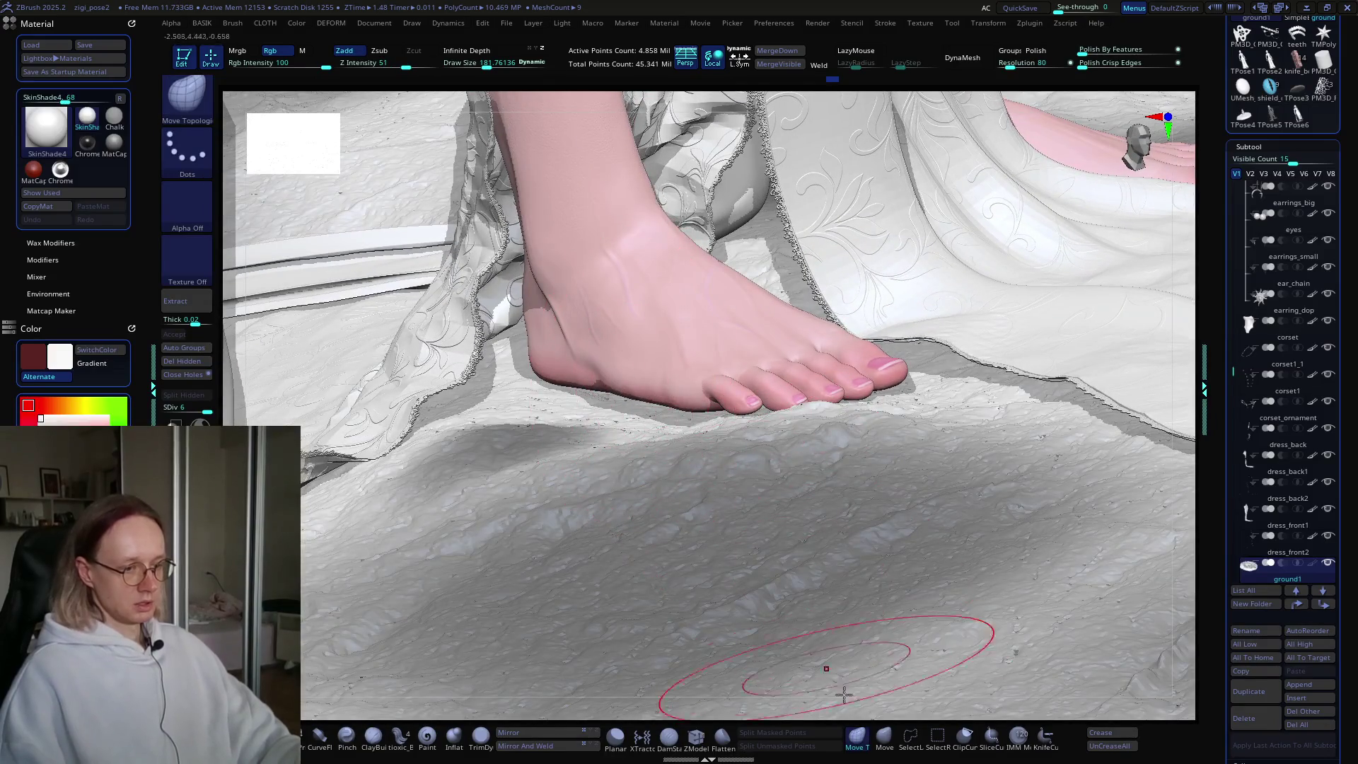
pyautogui.press('s')
pyautogui.moveTo(660, 408); pyautogui.dragTo(667, 411)
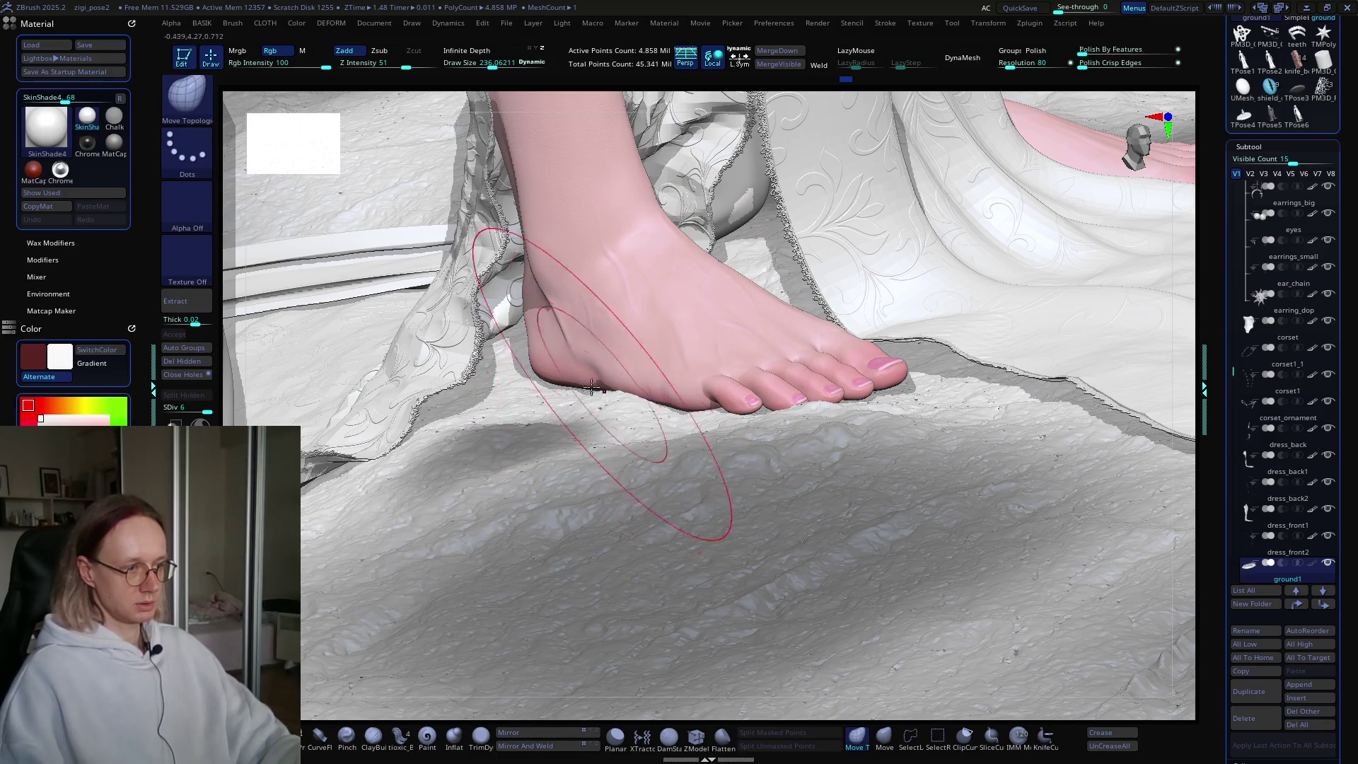
# Step: Mask the ground beside the dress fold and feet, checking from both sides
pyautogui.moveTo(740, 376)
pyautogui.mouseDown(button='right')
pyautogui.moveTo(722, 351)
pyautogui.moveTo(807, 370)
pyautogui.moveTo(803, 354)
pyautogui.mouseUp(button='right')
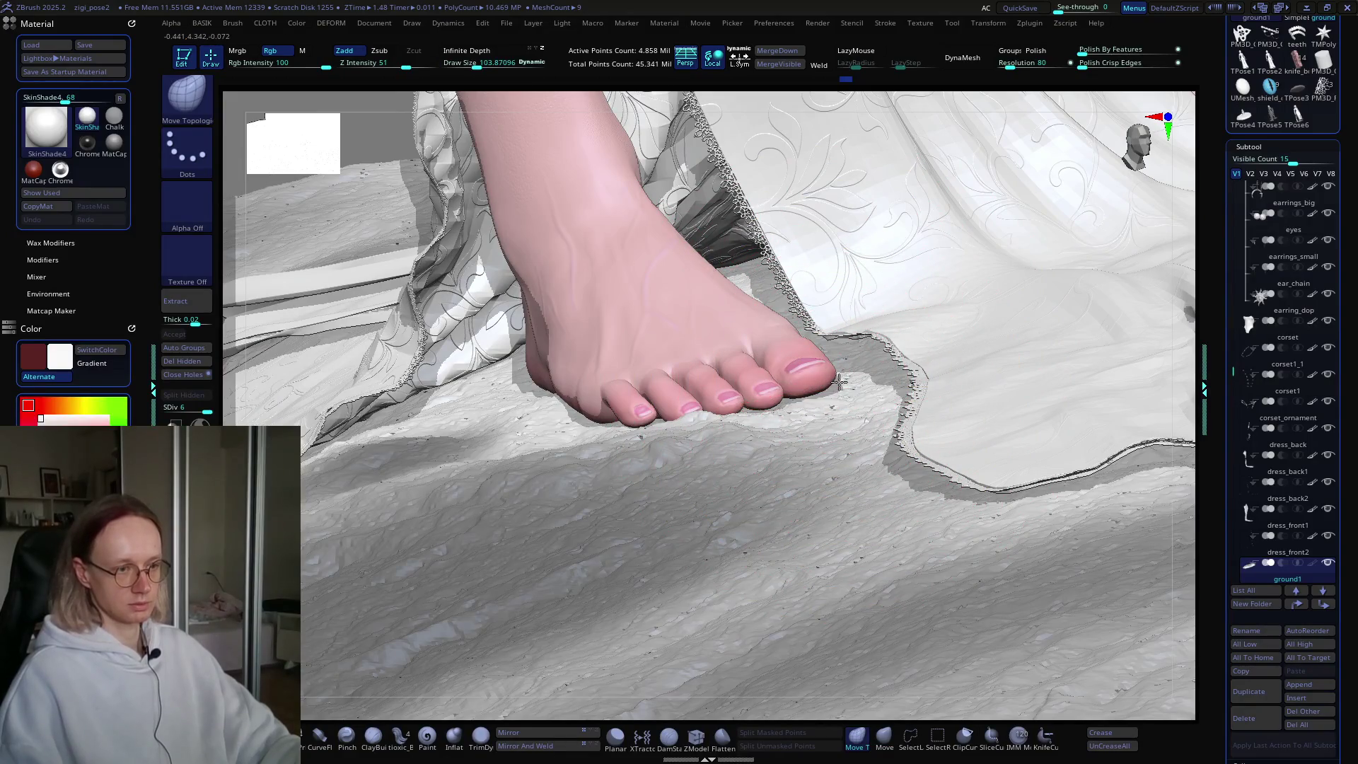
pyautogui.moveTo(839, 361)
pyautogui.keyDown('ctrl'); pyautogui.mouseDown(button='right')
pyautogui.moveTo(762, 367)
pyautogui.moveTo(803, 469)
pyautogui.moveTo(664, 500)
pyautogui.moveTo(691, 367)
pyautogui.mouseUp(button='right'); pyautogui.keyUp('ctrl')
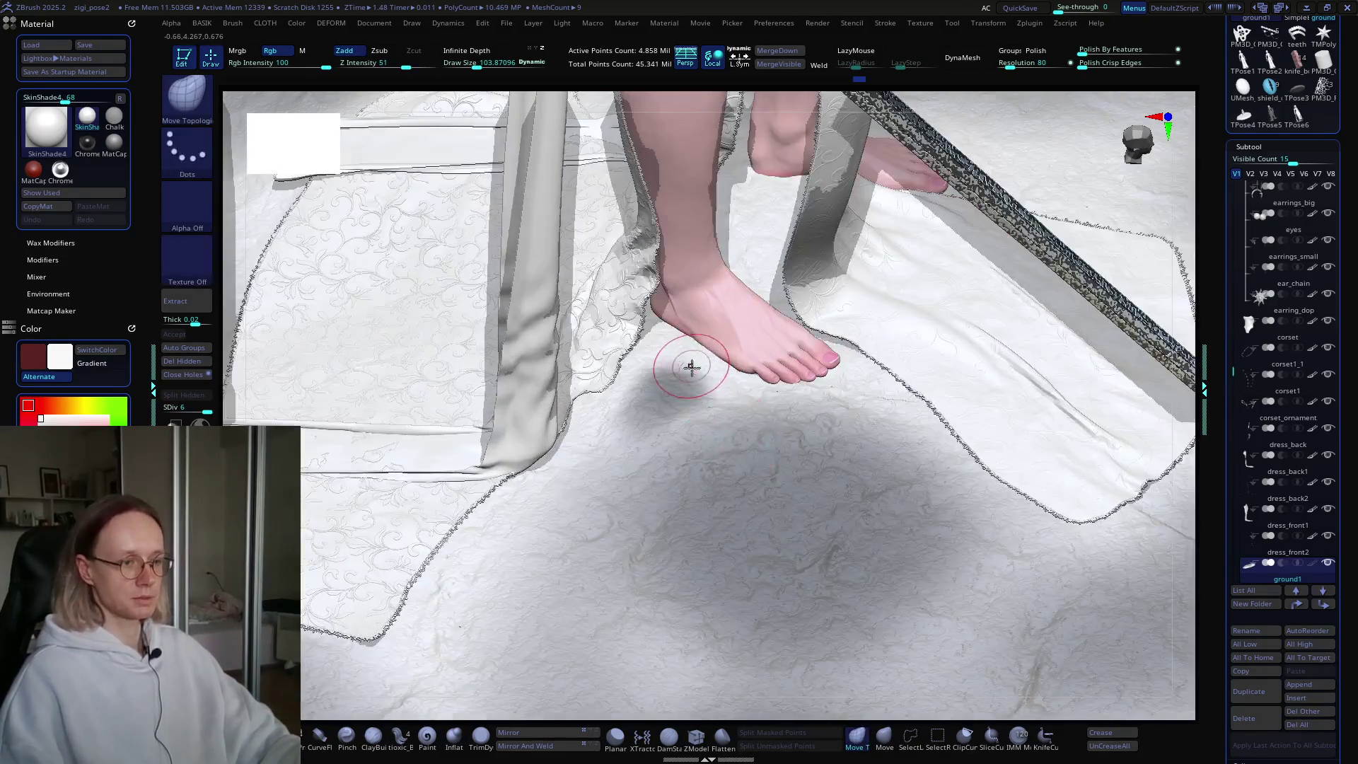
pyautogui.moveTo(769, 351)
pyautogui.keyDown('ctrl'); pyautogui.mouseDown(button='right')
pyautogui.moveTo(753, 358)
pyautogui.moveTo(743, 313)
pyautogui.mouseUp(button='right'); pyautogui.keyUp('ctrl')
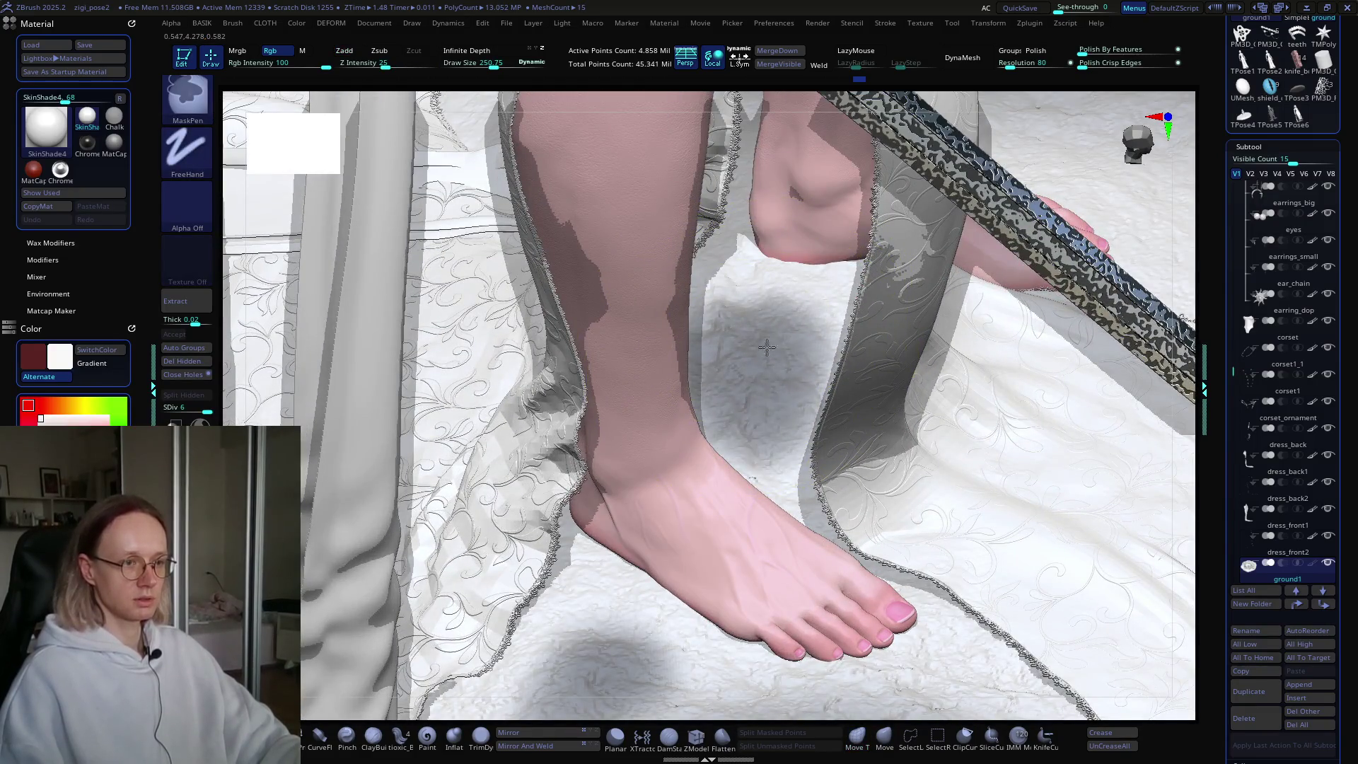
pyautogui.moveTo(771, 442); pyautogui.dragTo(884, 373, button='right')
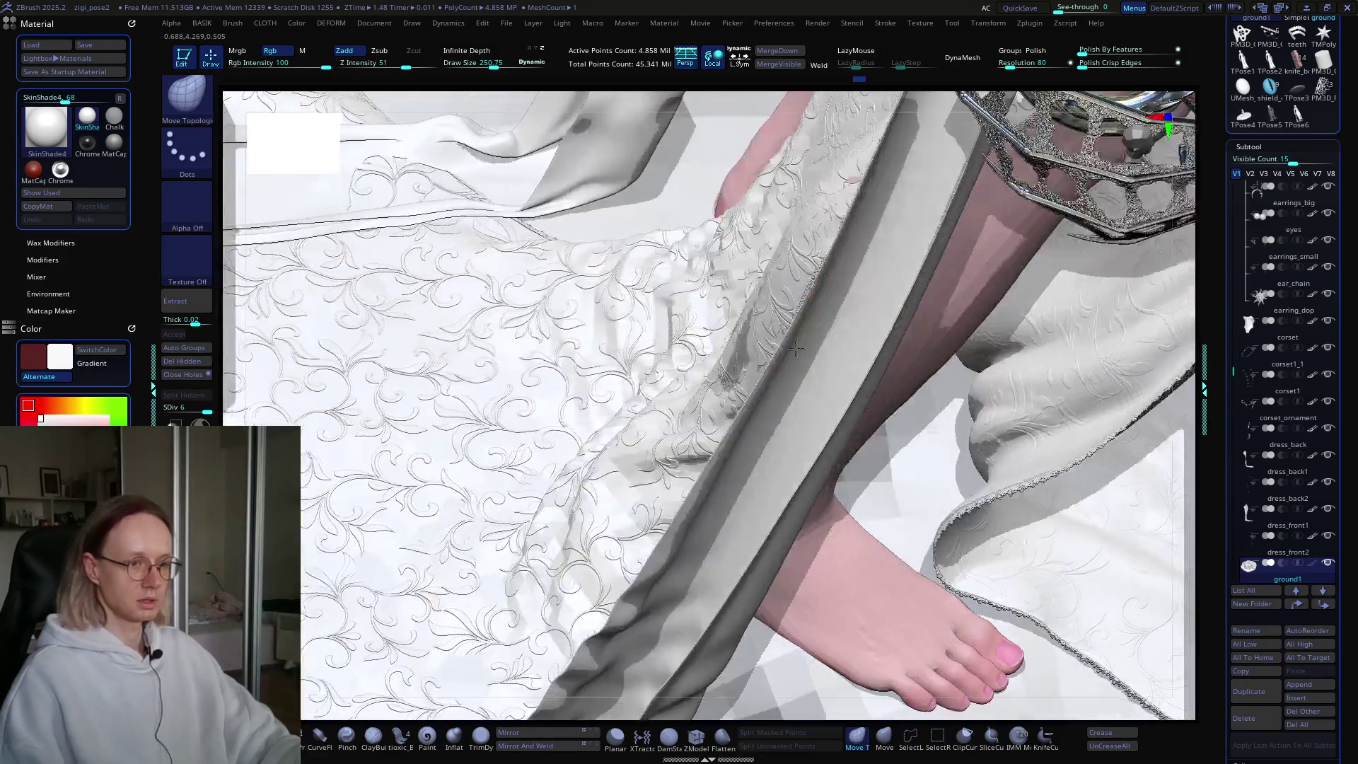
pyautogui.keyDown('ctrl'); pyautogui.moveTo(884, 373); pyautogui.dragTo(907, 415); pyautogui.keyUp('ctrl')
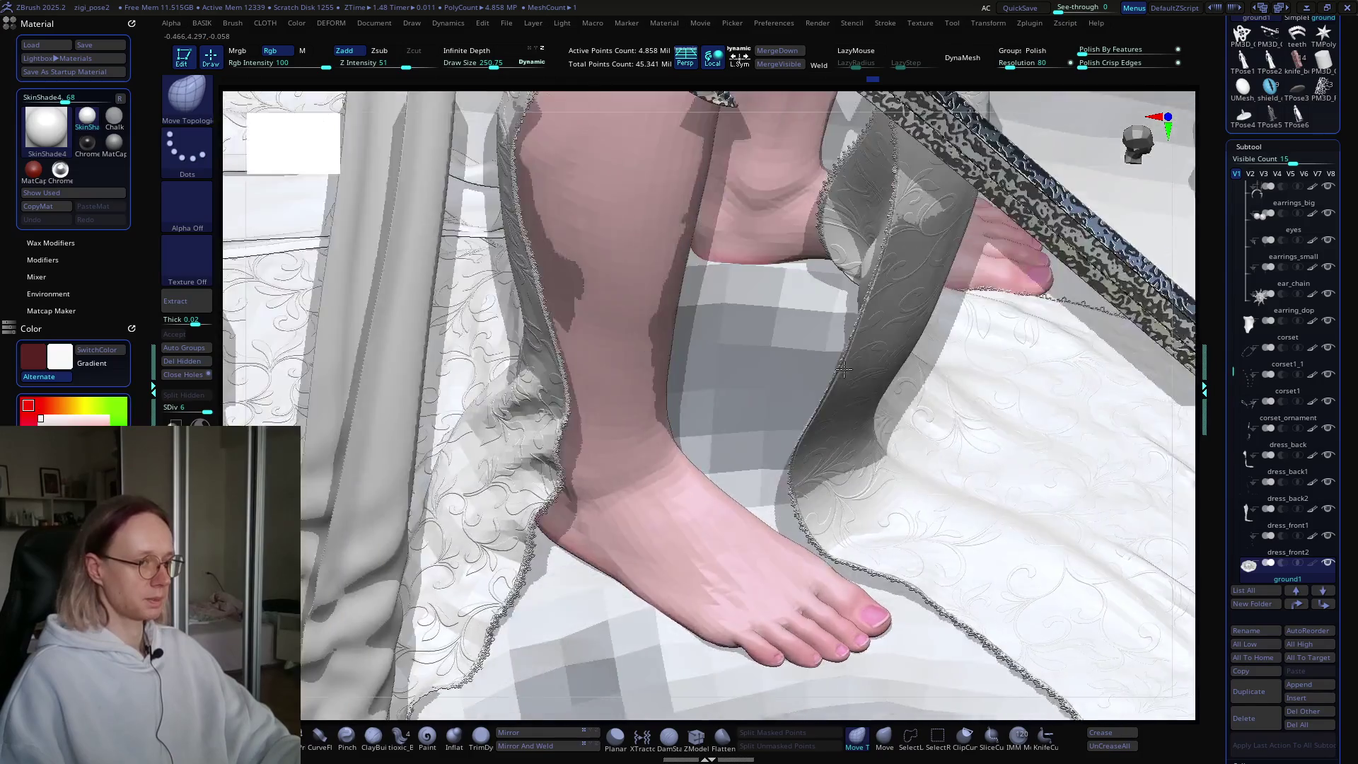
pyautogui.moveTo(844, 384); pyautogui.dragTo(830, 358, button='right')
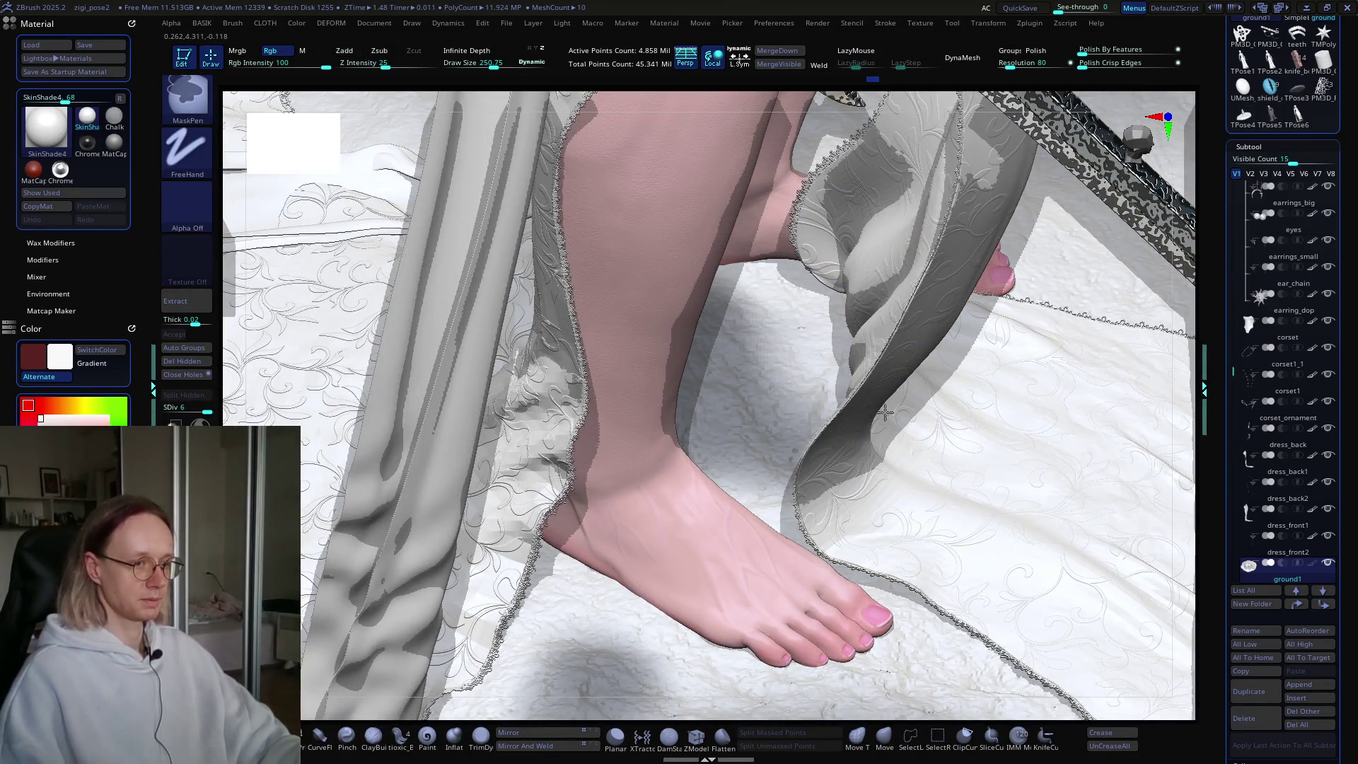
pyautogui.moveTo(800, 393)
pyautogui.mouseDown(button='right')
pyautogui.moveTo(878, 417)
pyautogui.moveTo(803, 339)
pyautogui.moveTo(554, 408)
pyautogui.mouseUp(button='right')
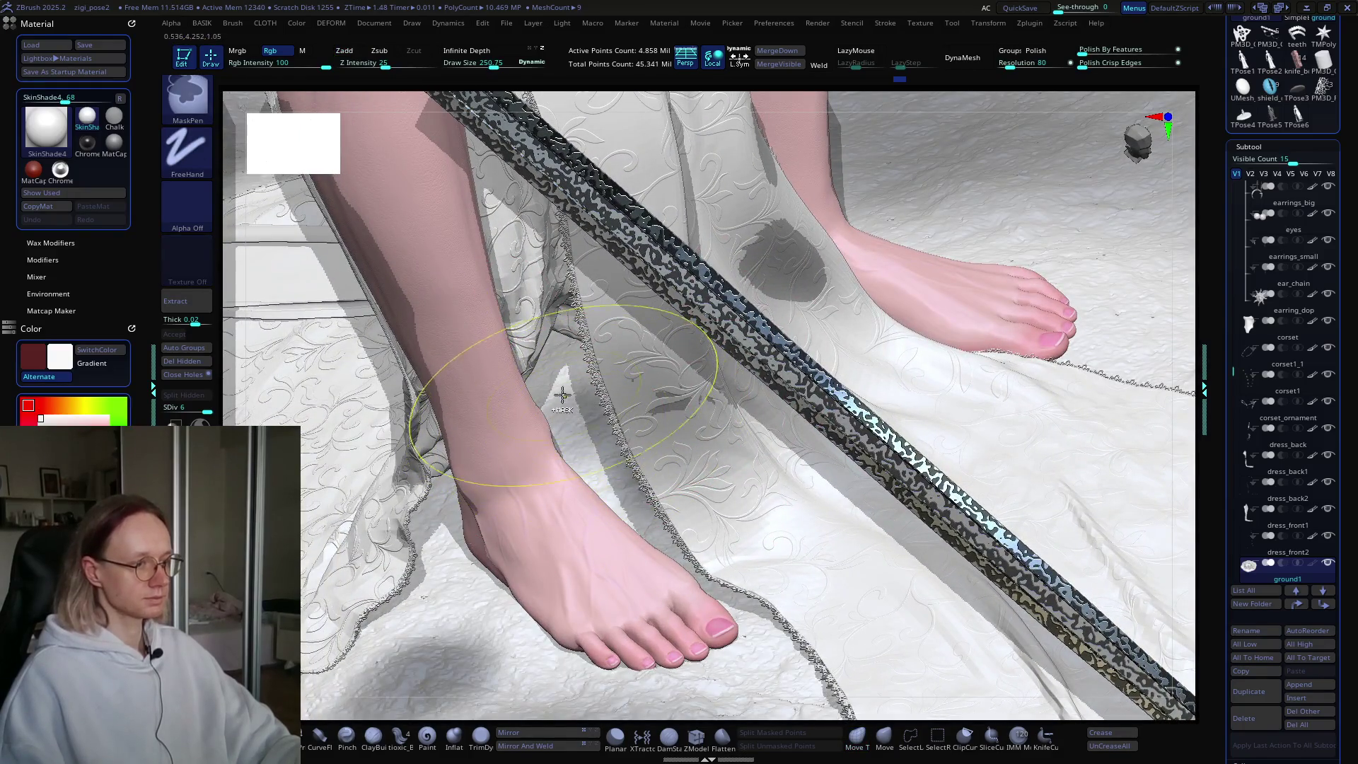
pyautogui.press('b')
pyautogui.press('m')
pyautogui.press('t')
pyautogui.moveTo(605, 425)
pyautogui.mouseDown(button='right')
pyautogui.moveTo(606, 400)
pyautogui.moveTo(666, 400)
pyautogui.moveTo(561, 564)
pyautogui.mouseUp(button='right')
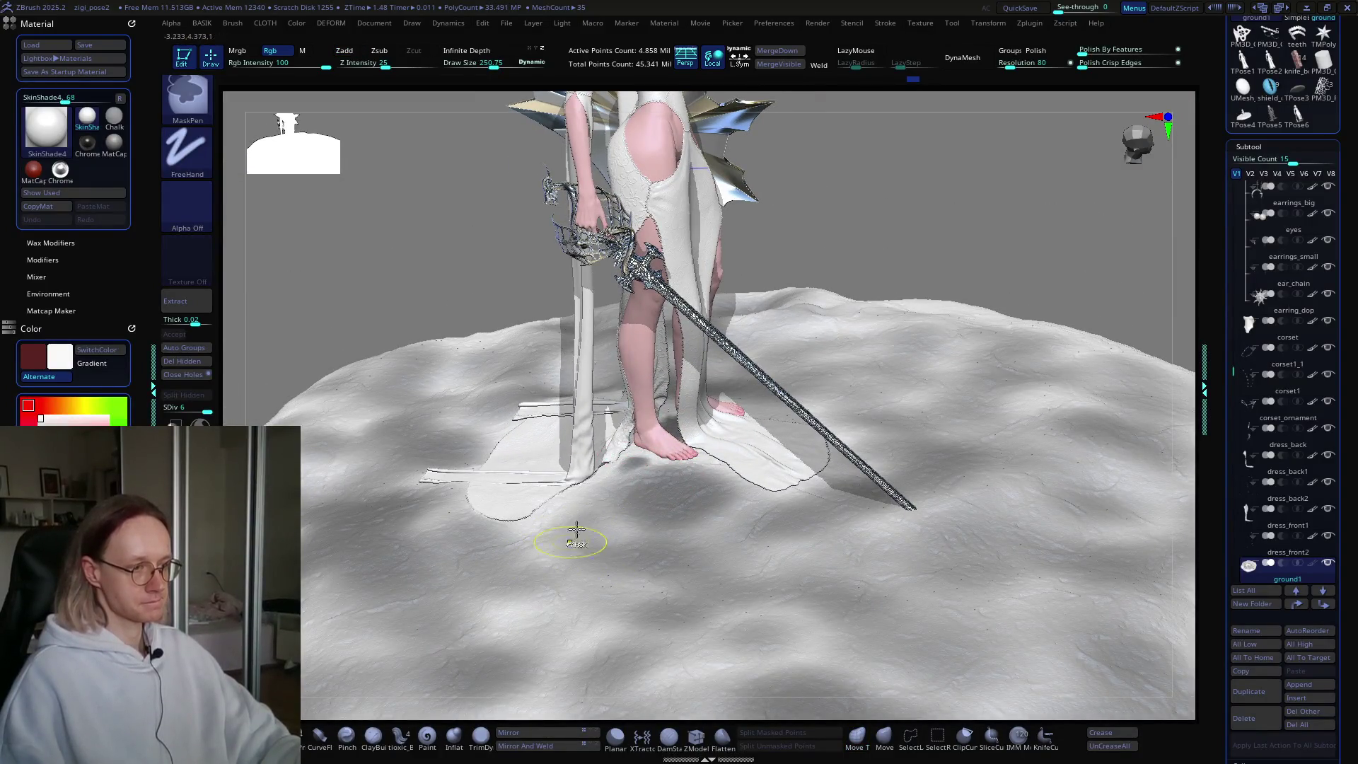
# Step: Raise Draw Size to its maximum of 1000 over the ground around the legs
pyautogui.keyDown('ctrl'); pyautogui.moveTo(602, 499); pyautogui.dragTo(684, 563, button='right'); pyautogui.keyUp('ctrl')
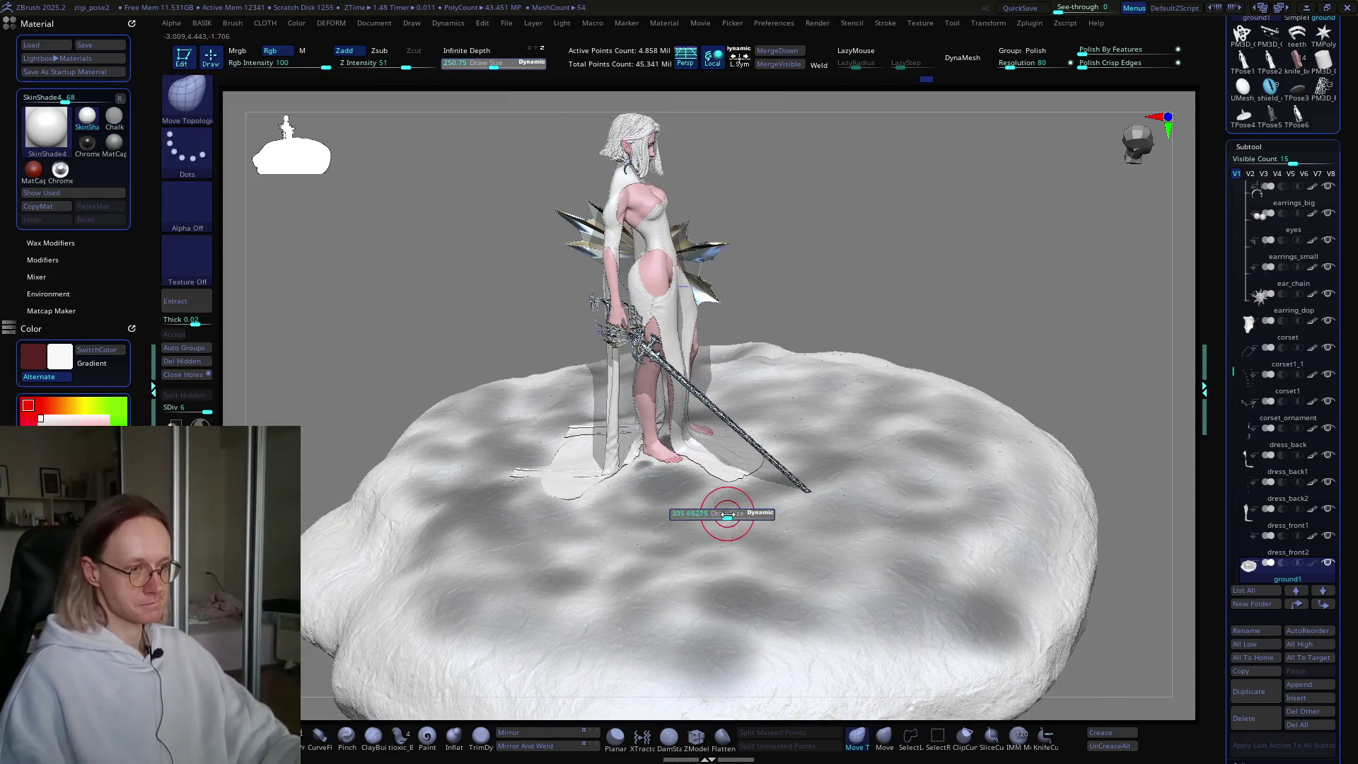
pyautogui.moveTo(631, 576)
pyautogui.mouseDown(button='right')
pyautogui.moveTo(913, 425)
pyautogui.moveTo(877, 484)
pyautogui.mouseUp(button='right')
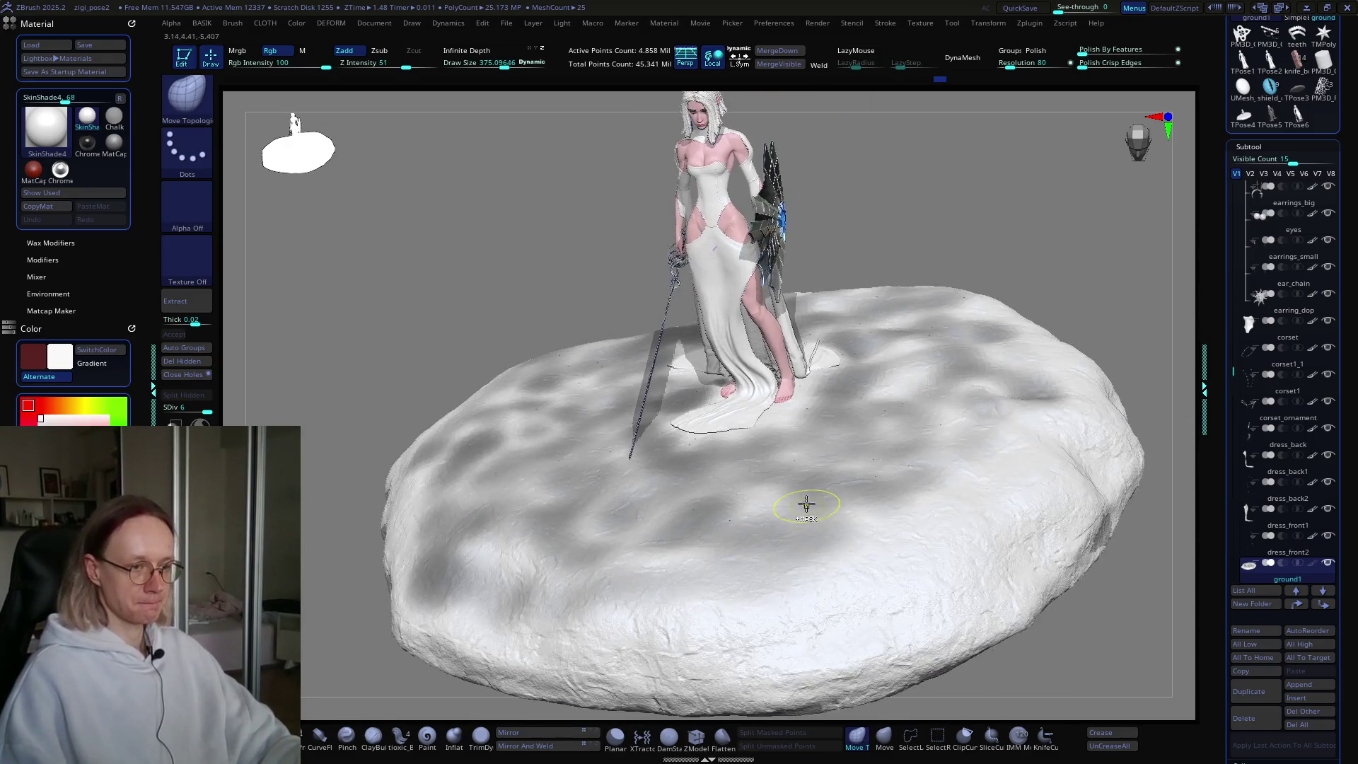
pyautogui.press('s')
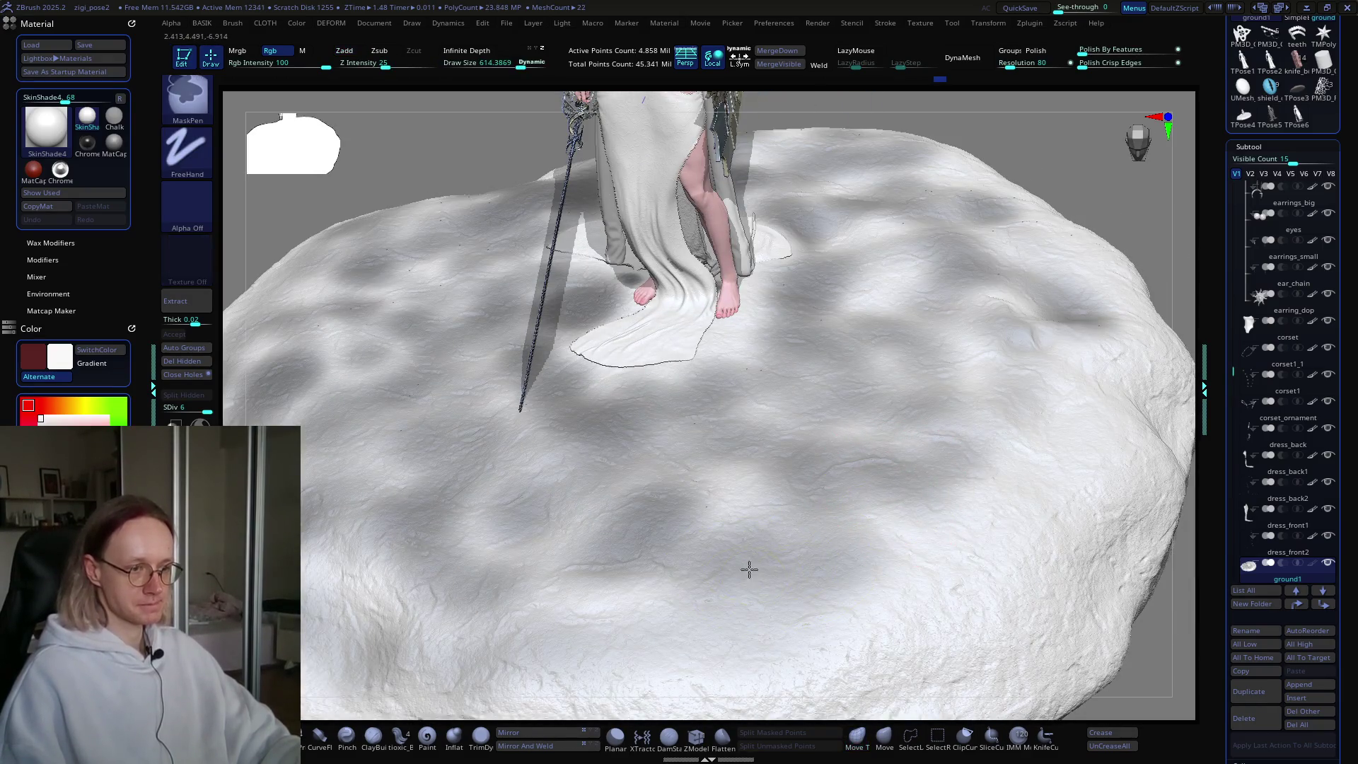
pyautogui.press('s')
pyautogui.click(914, 536)
pyautogui.moveTo(915, 536); pyautogui.dragTo(976, 548)
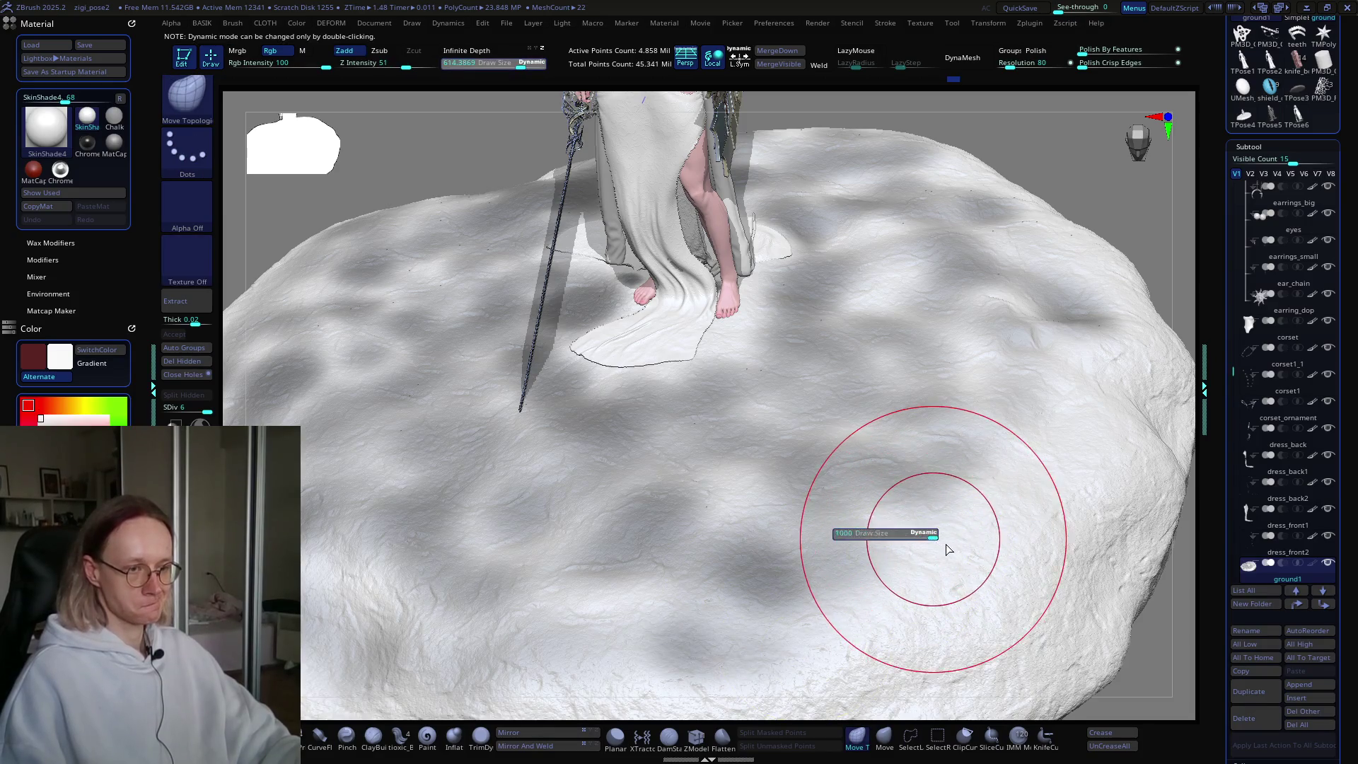
pyautogui.press('ctrl')
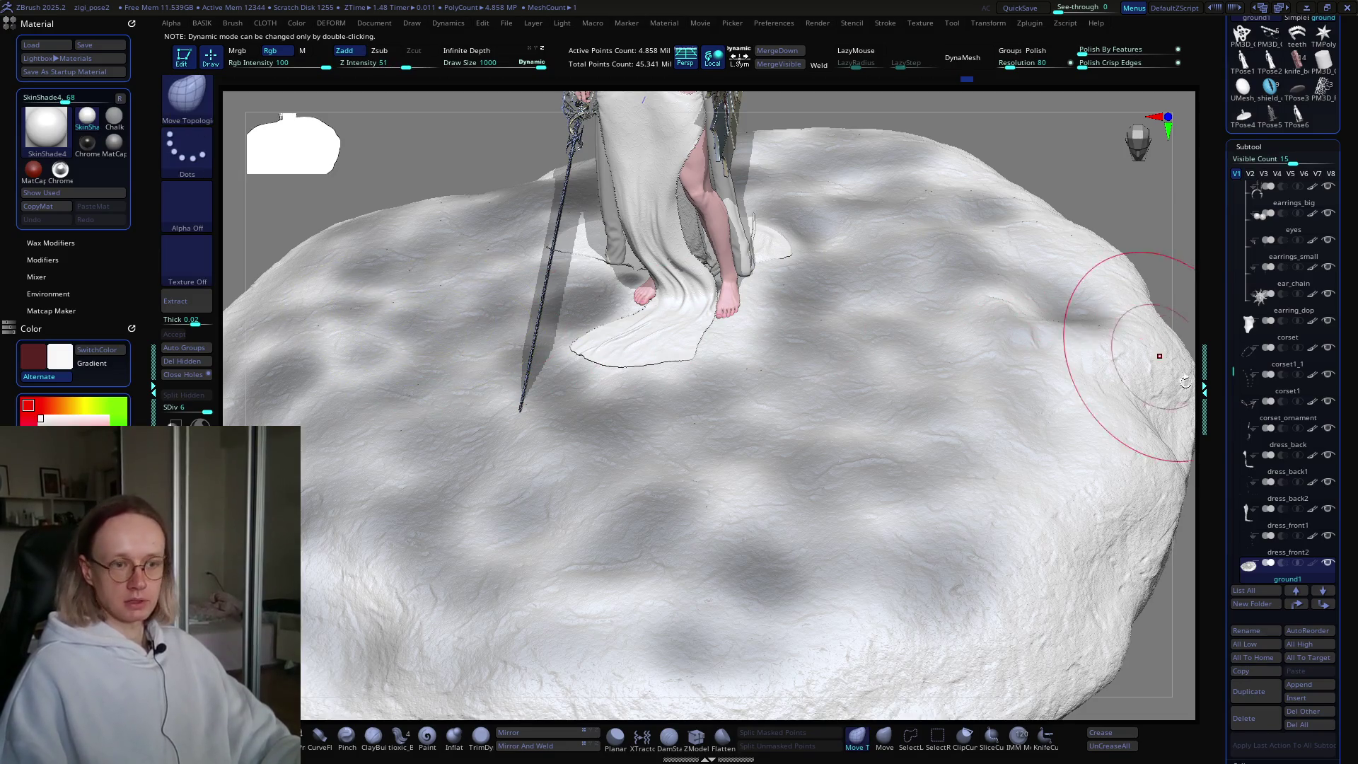
pyautogui.scroll(-4, 1231, 407)
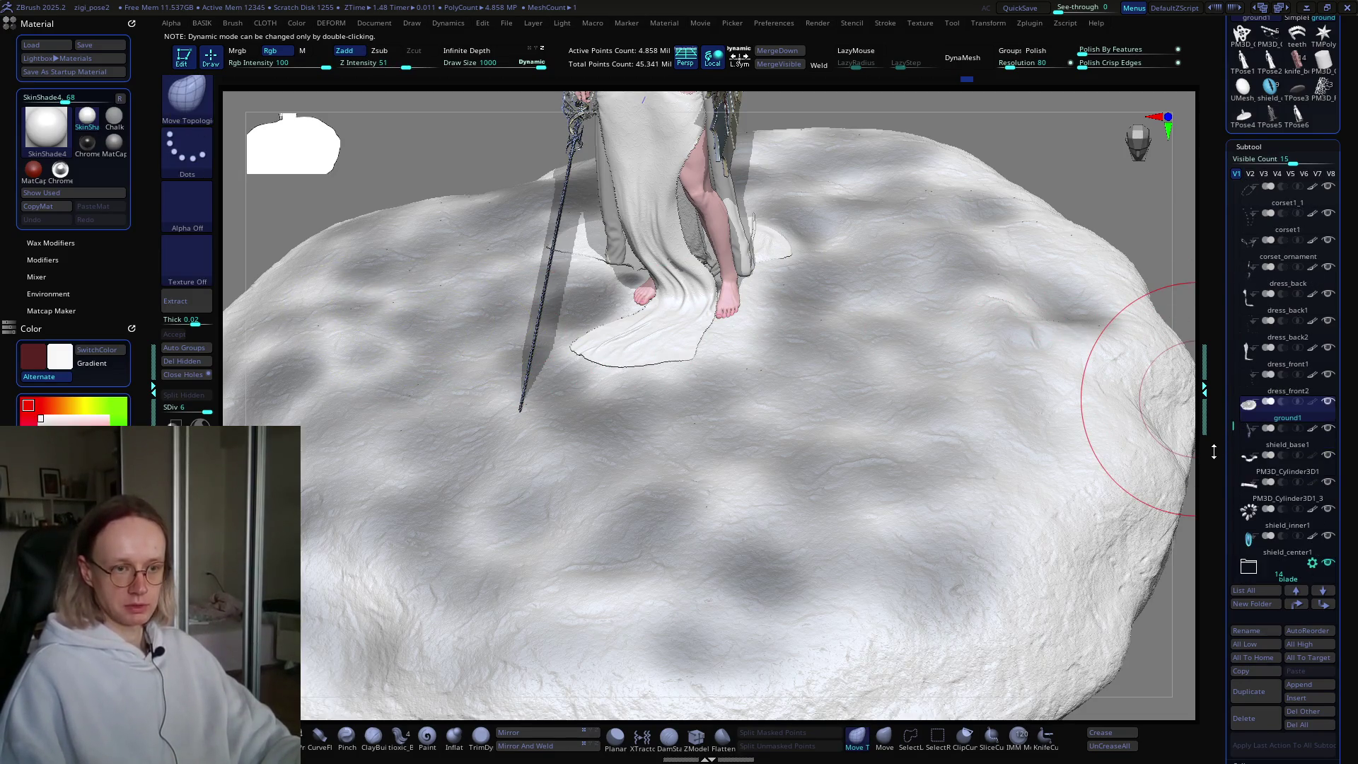
pyautogui.scroll(-10, 1220, 351)
pyautogui.scroll(-1, 1210, 299)
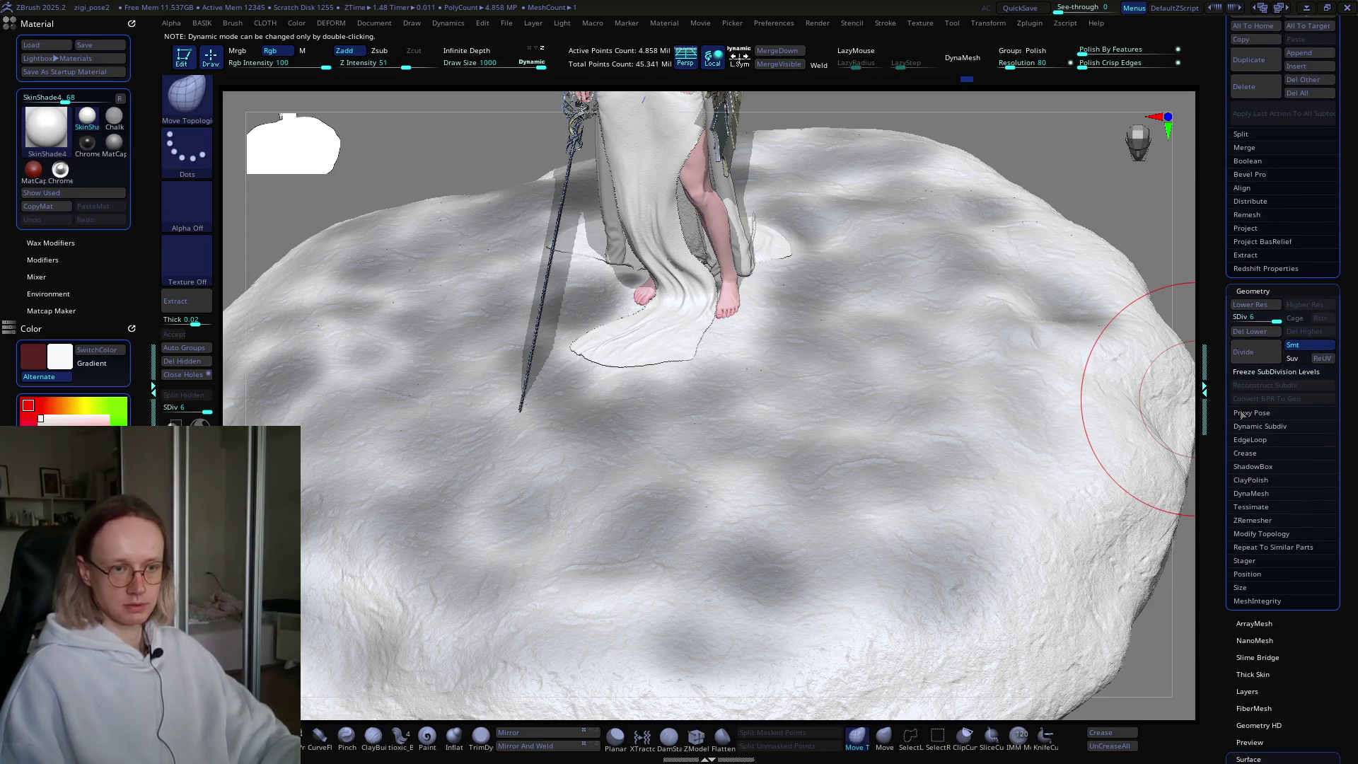
pyautogui.scroll(-3, 1209, 297)
pyautogui.scroll(-3, 1211, 290)
pyautogui.scroll(-3, 1211, 290)
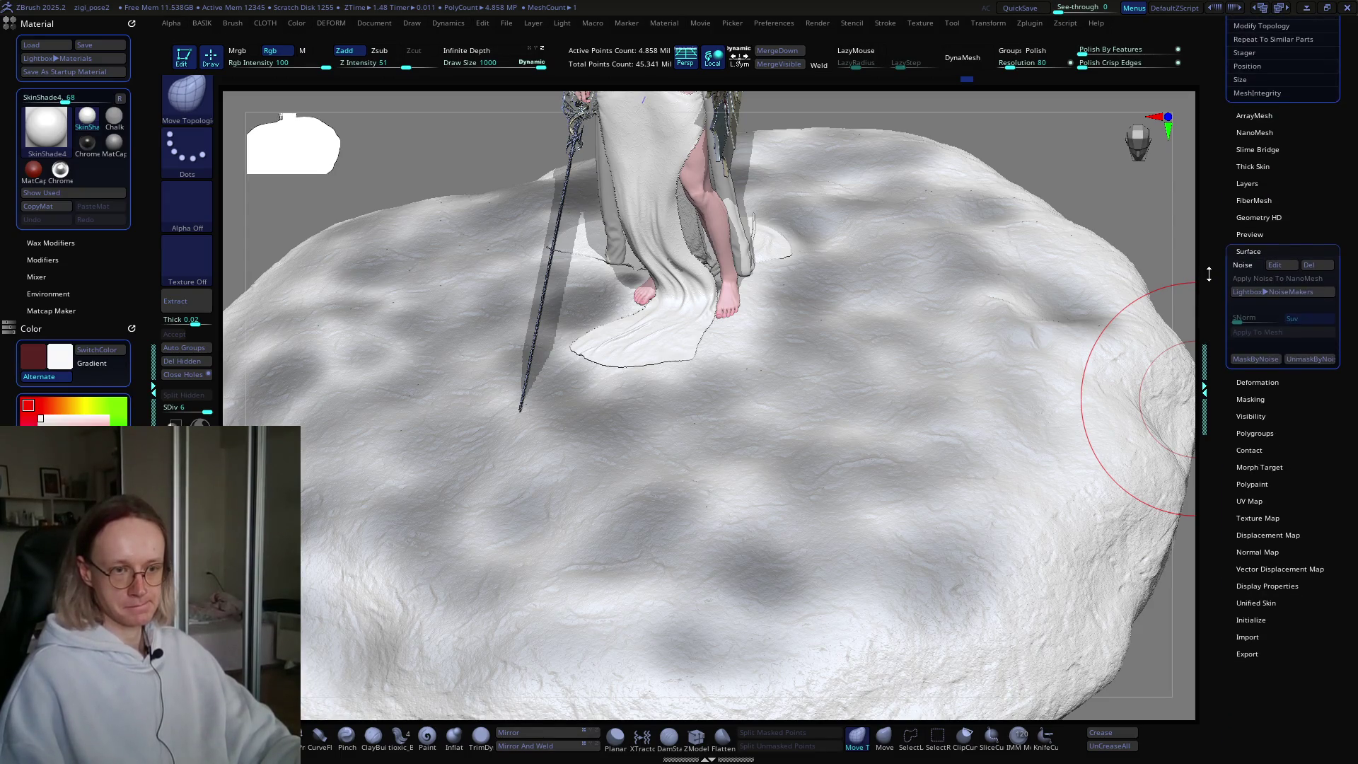
# Step: Generate a FiberMesh grass preview on ground1 and view it from the side
pyautogui.press('shift')
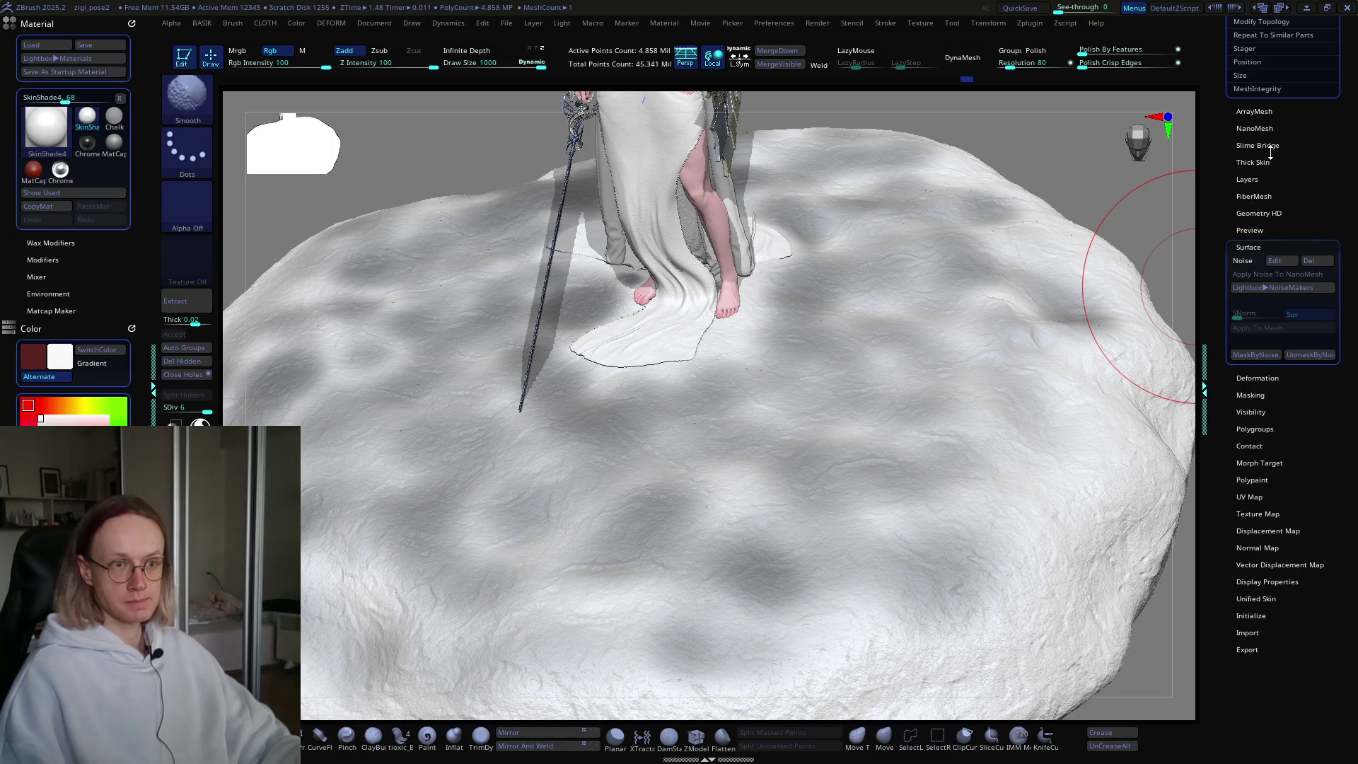
pyautogui.click(1268, 195)
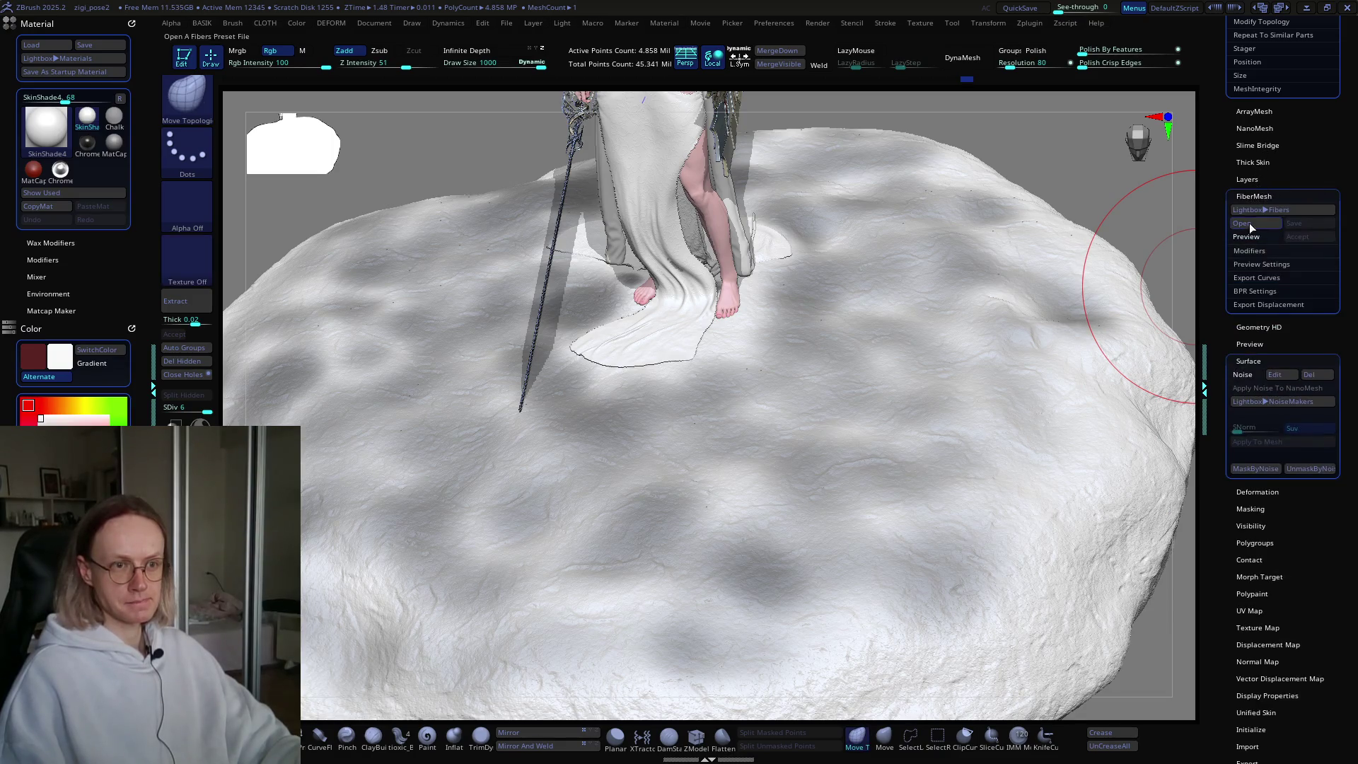
pyautogui.click(1246, 235)
pyautogui.moveTo(892, 353)
pyautogui.mouseDown(button='right')
pyautogui.moveTo(804, 460)
pyautogui.moveTo(825, 434)
pyautogui.mouseUp(button='right')
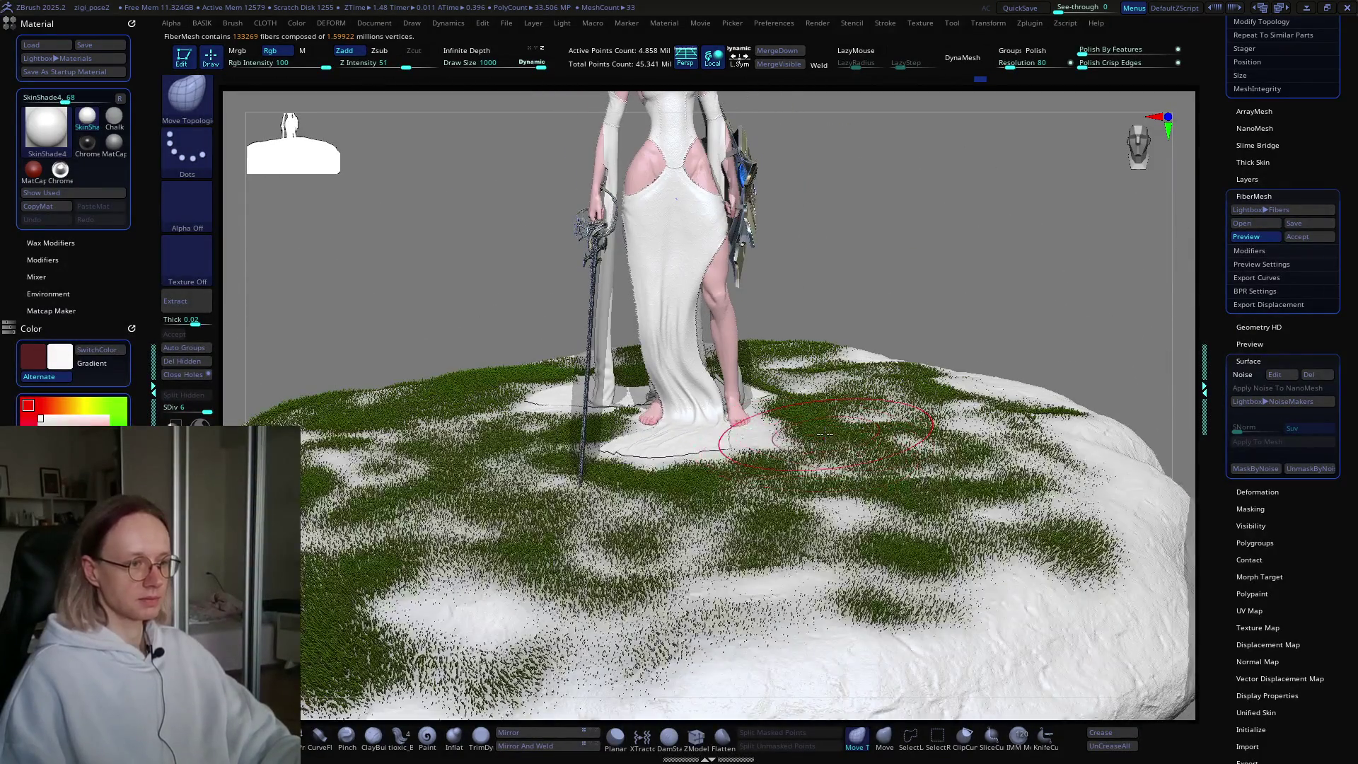
pyautogui.scroll(10, 1193, 340)
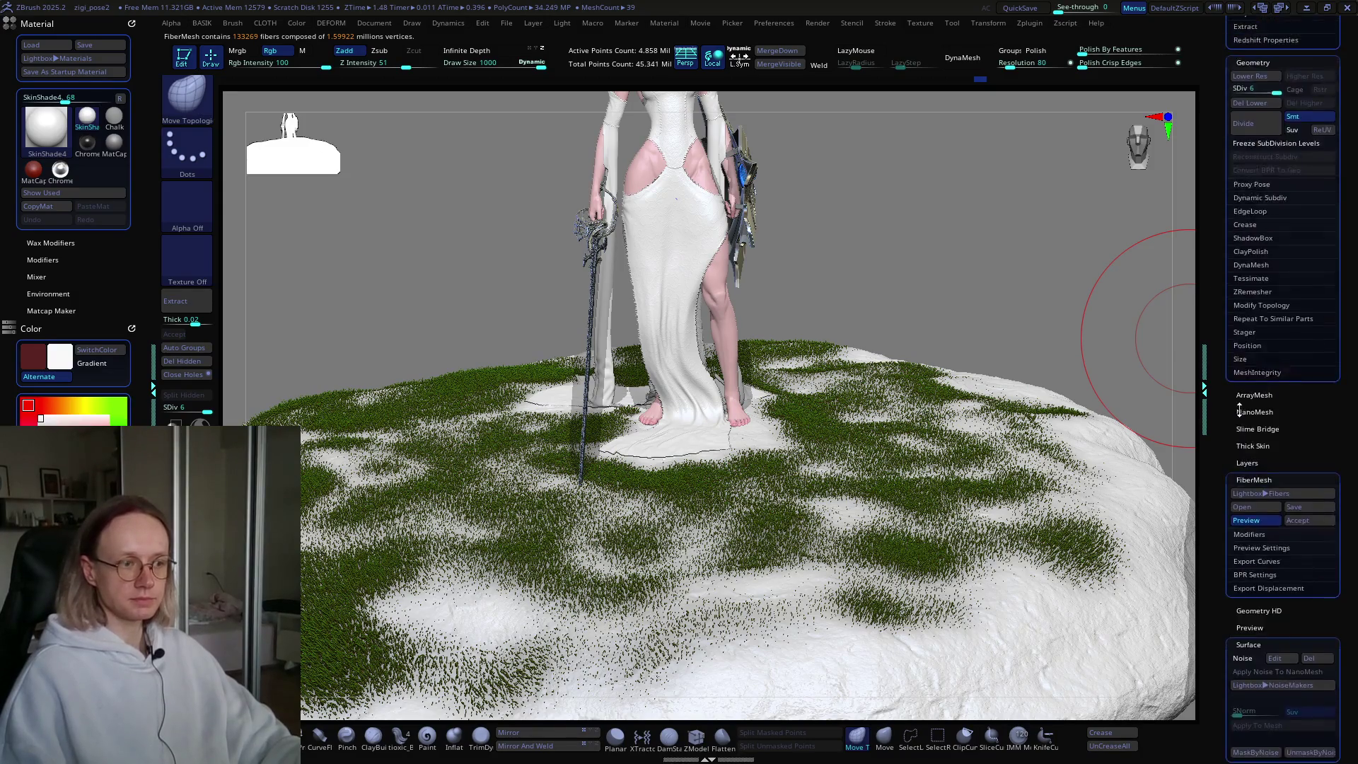
pyautogui.scroll(1, 1252, 462)
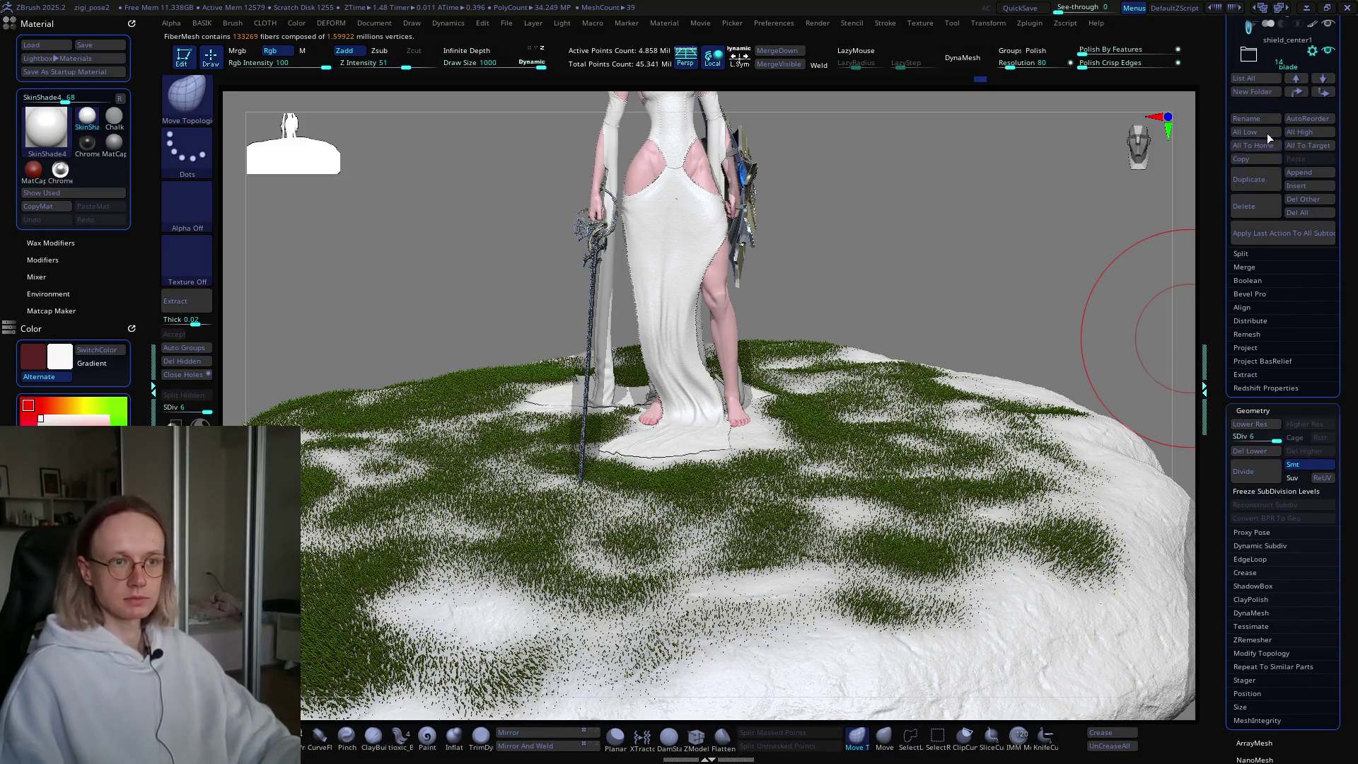
pyautogui.scroll(5, 1273, 191)
pyautogui.scroll(5, 1315, 245)
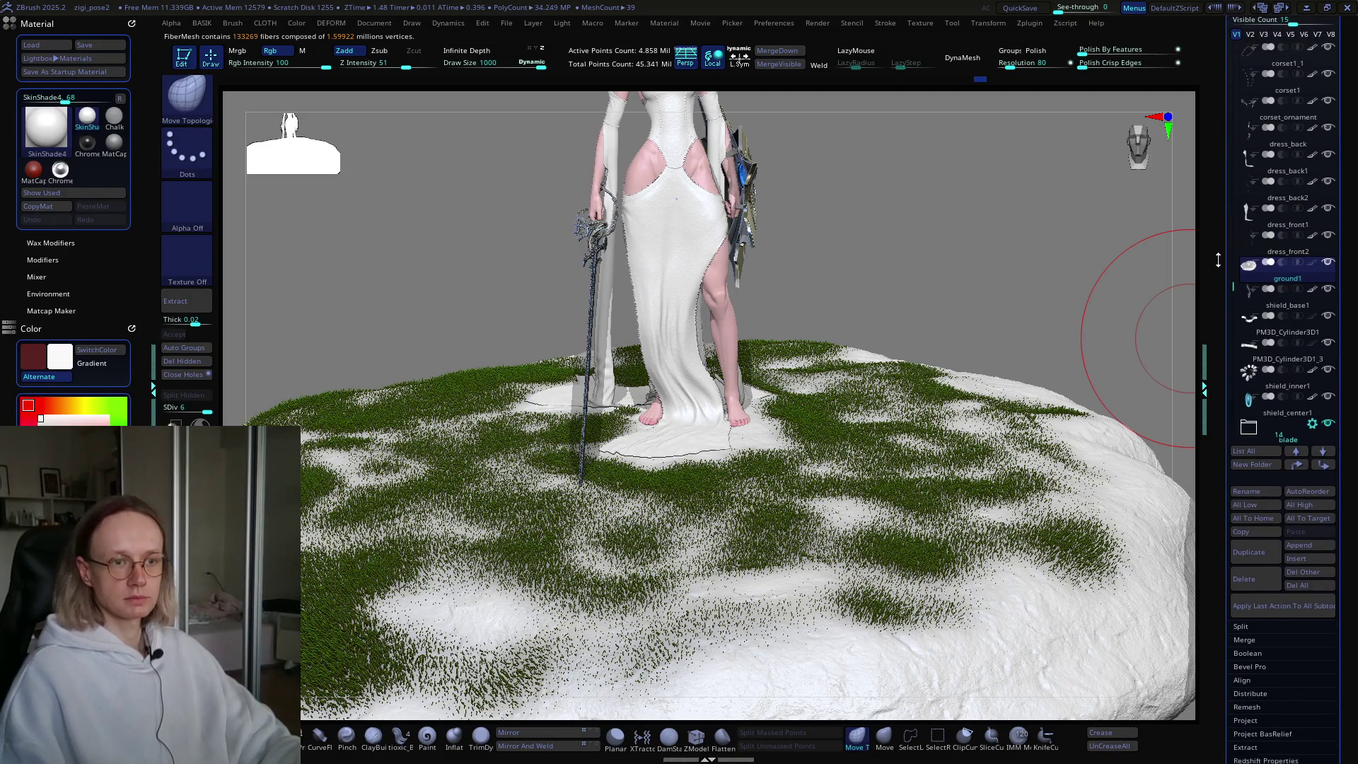
# Step: Fill ground1 with the dark red soil colour via Color > FillObject and look down at the feet
pyautogui.click(1312, 241)
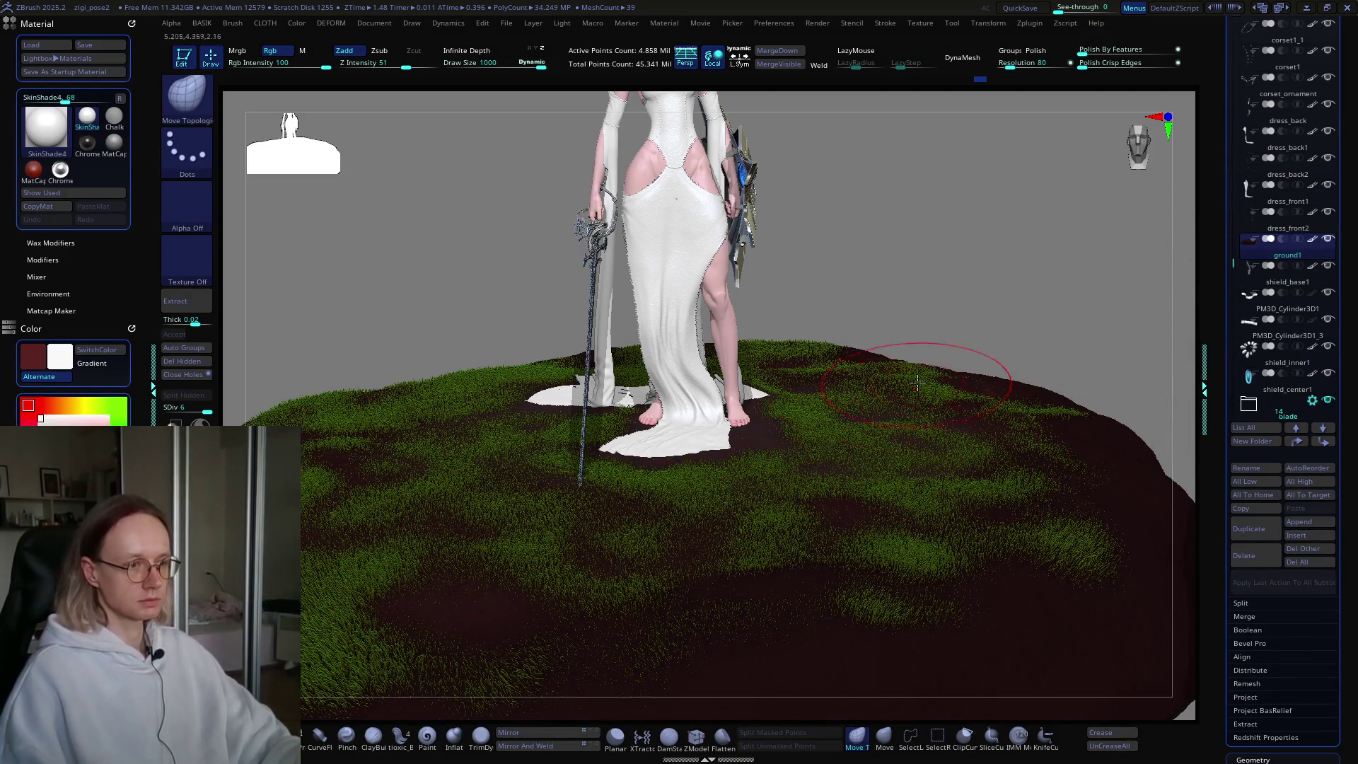
pyautogui.moveTo(932, 386); pyautogui.dragTo(937, 390, button='right')
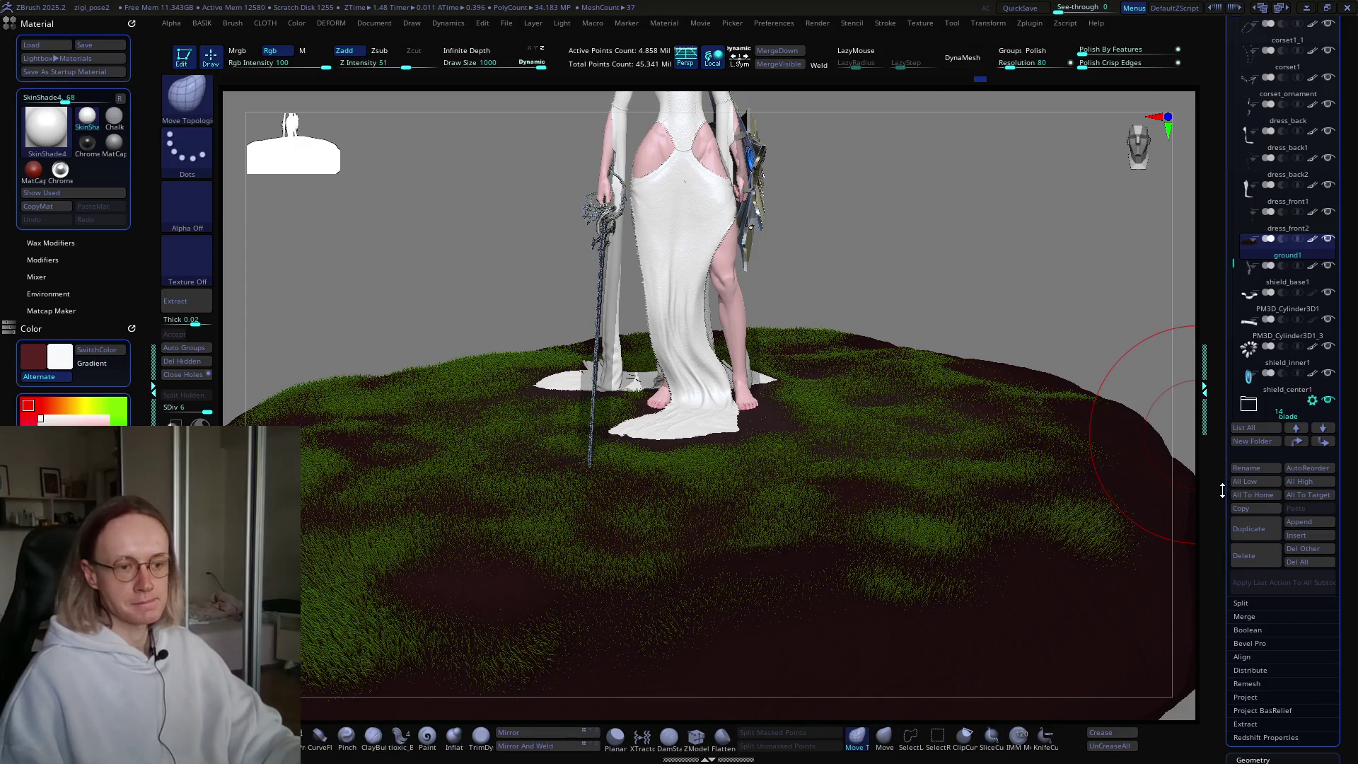
pyautogui.scroll(-3, 1220, 446)
pyautogui.scroll(-3, 1208, 351)
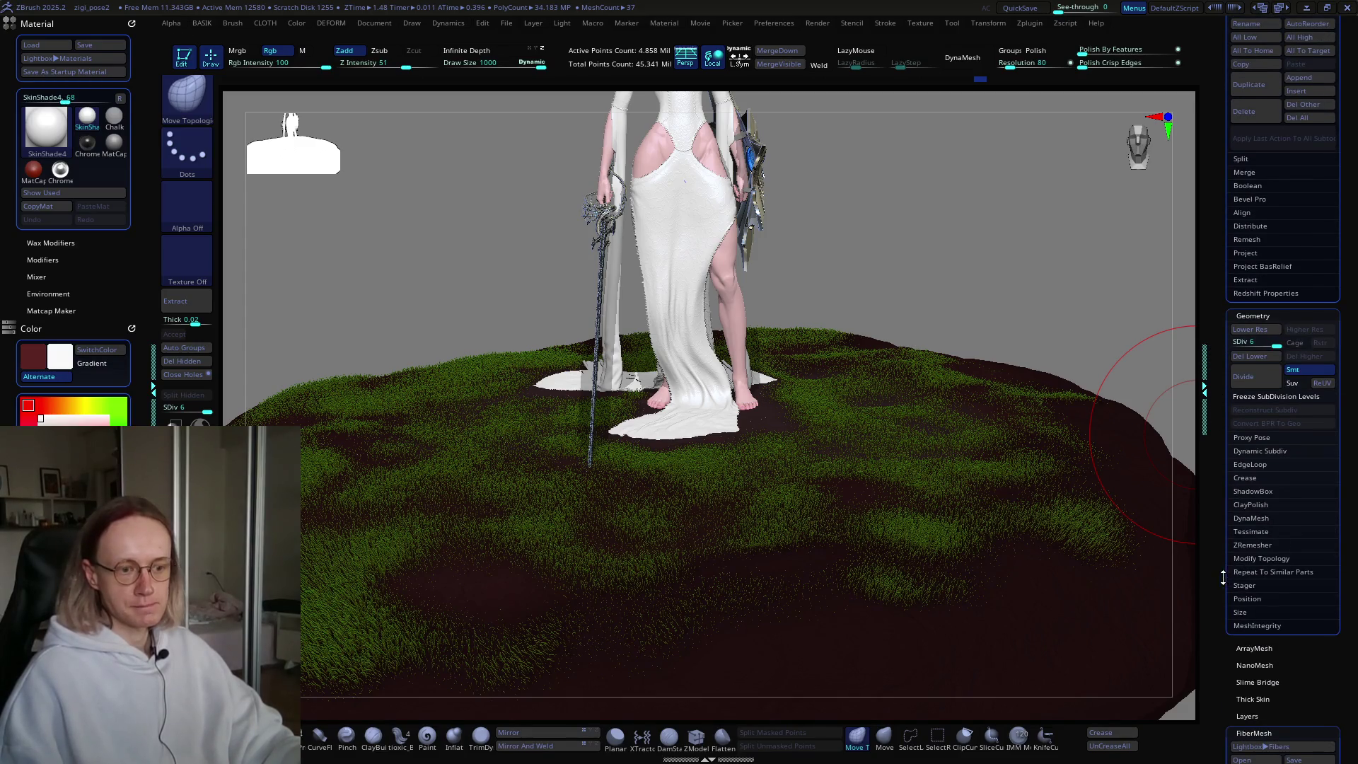
pyautogui.scroll(-2, 1232, 594)
pyautogui.press('shift')
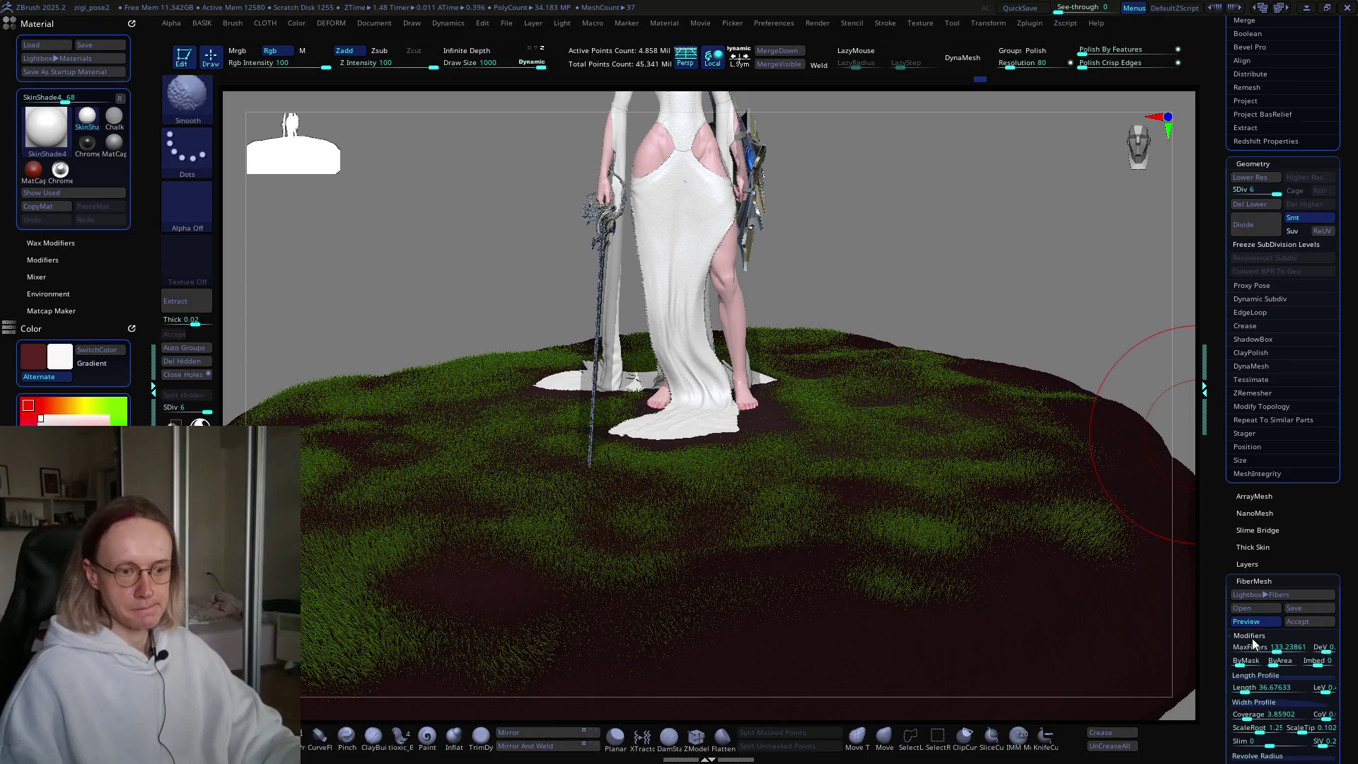
pyautogui.scroll(-1, 1221, 632)
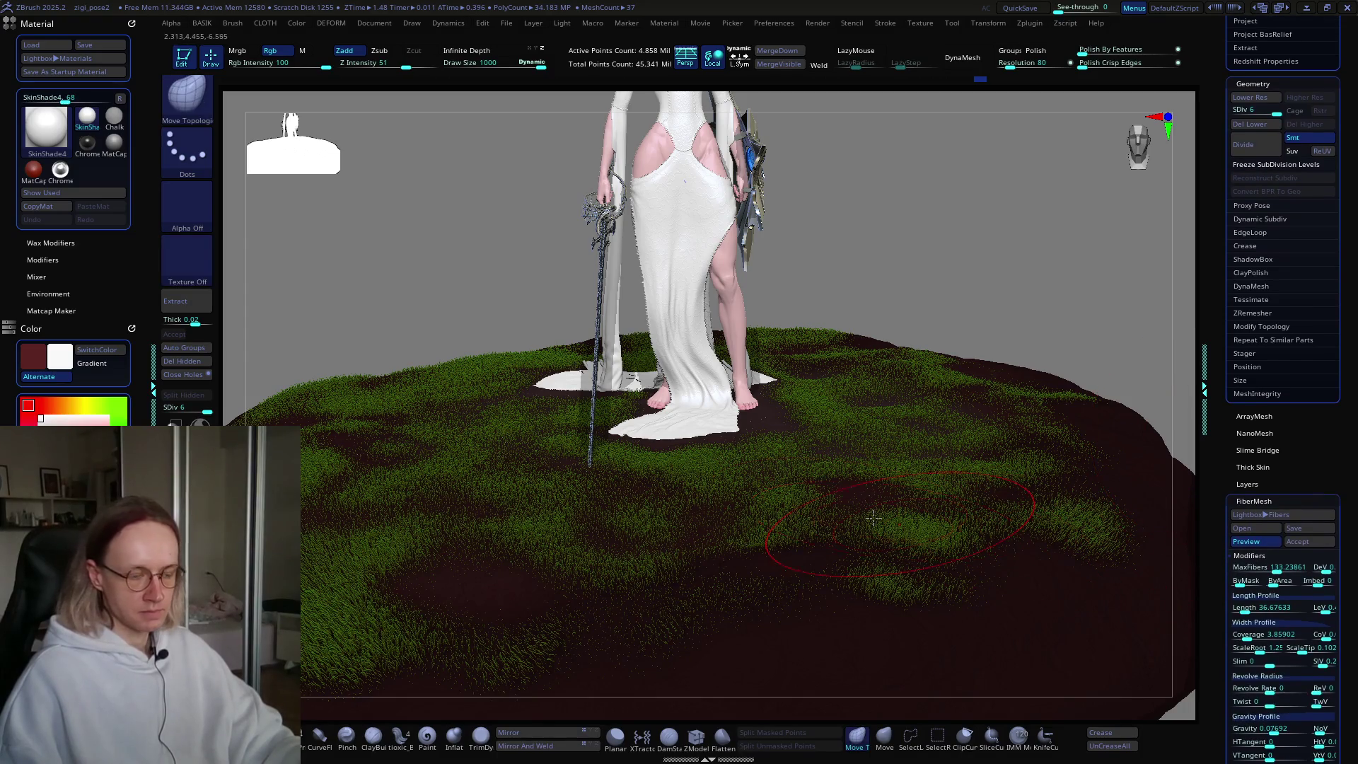
pyautogui.press('ctrl')
pyautogui.keyDown('ctrl'); pyautogui.moveTo(901, 578); pyautogui.dragTo(889, 514, button='right'); pyautogui.keyUp('ctrl')
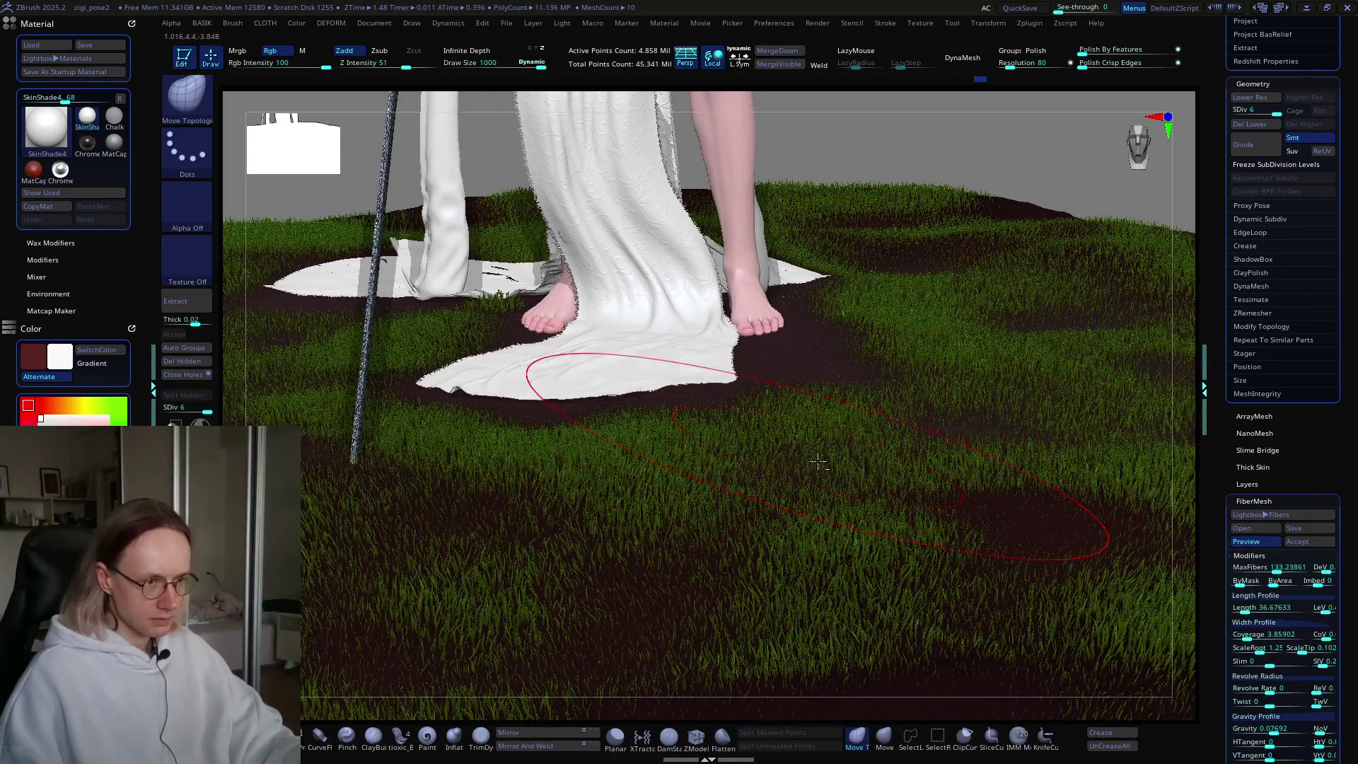
pyautogui.moveTo(818, 459); pyautogui.dragTo(779, 524, button='right')
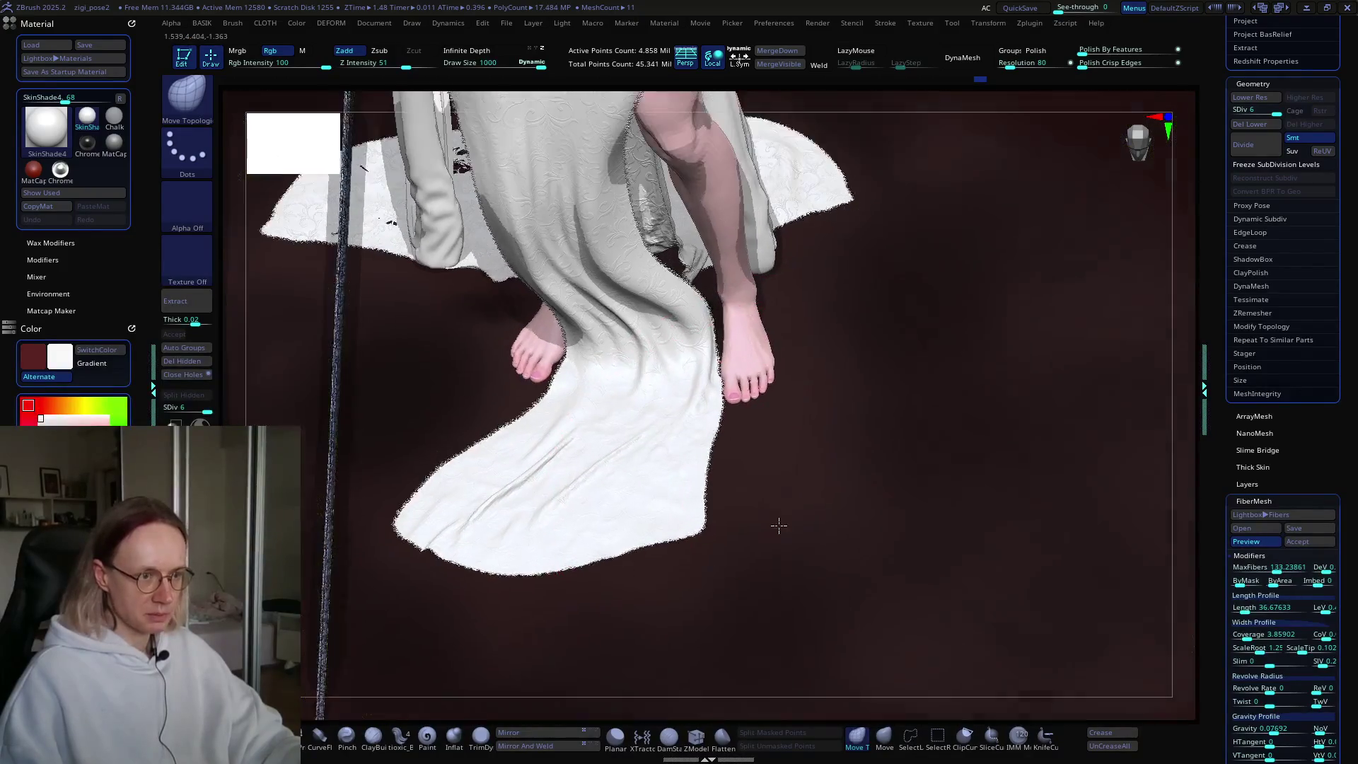
# Step: Select ground1 for editing again and turn its grass preview off
pyautogui.moveTo(798, 479); pyautogui.dragTo(919, 313, button='right')
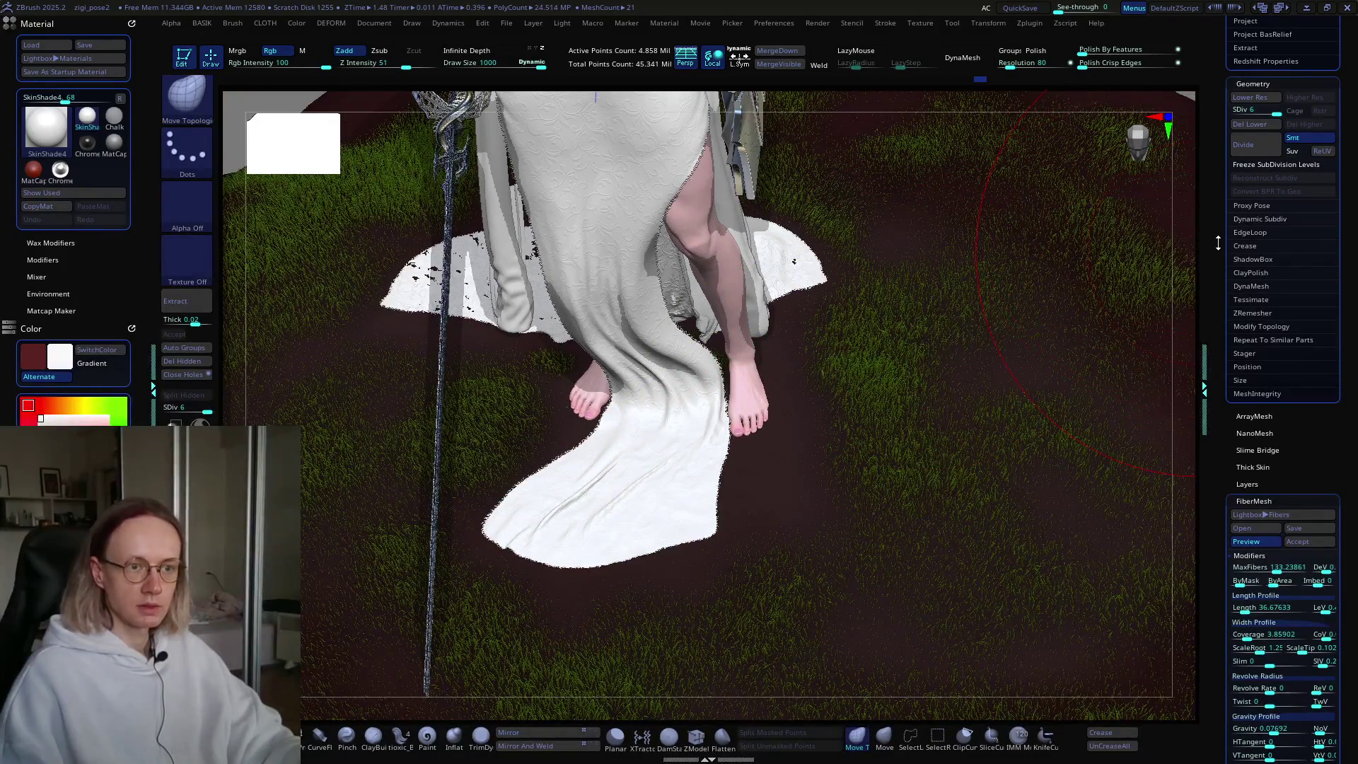
pyautogui.scroll(10, 1216, 243)
pyautogui.click(1314, 414)
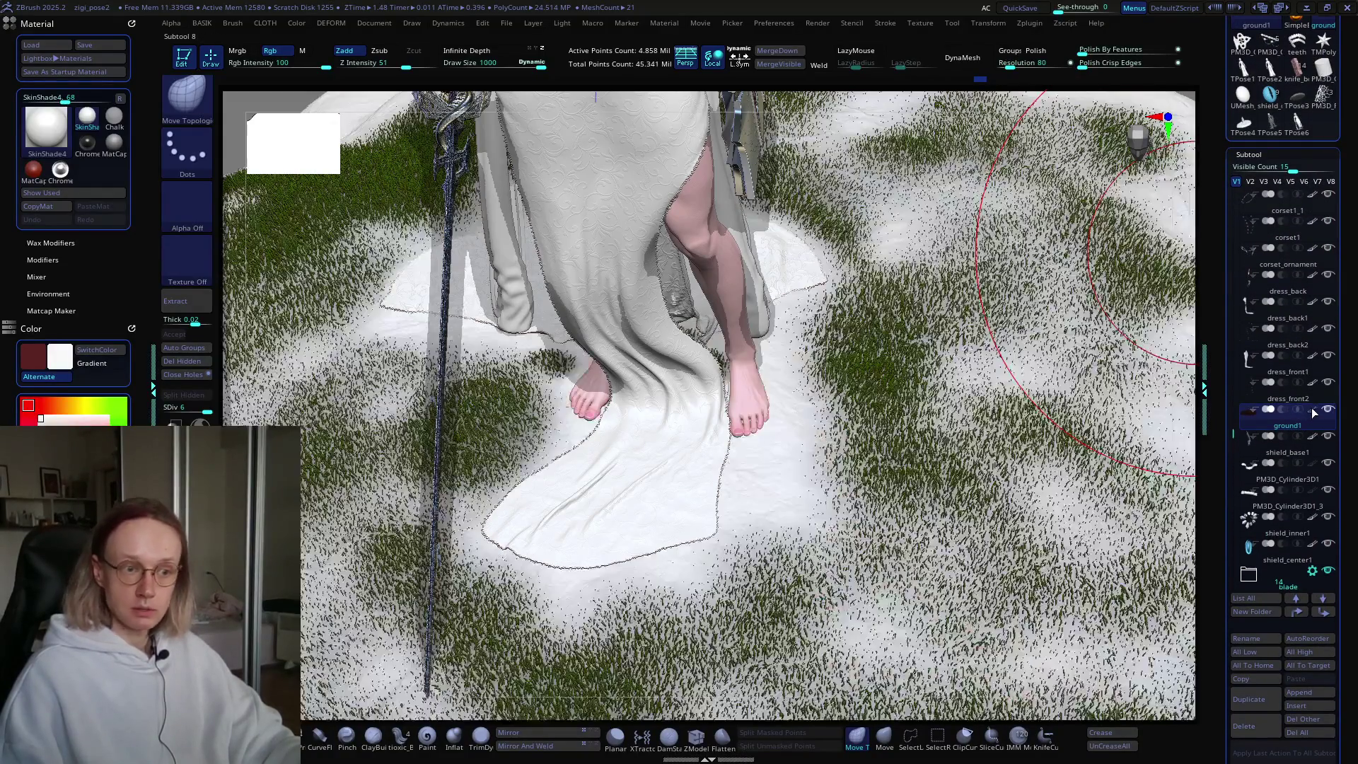
pyautogui.press('ctrl')
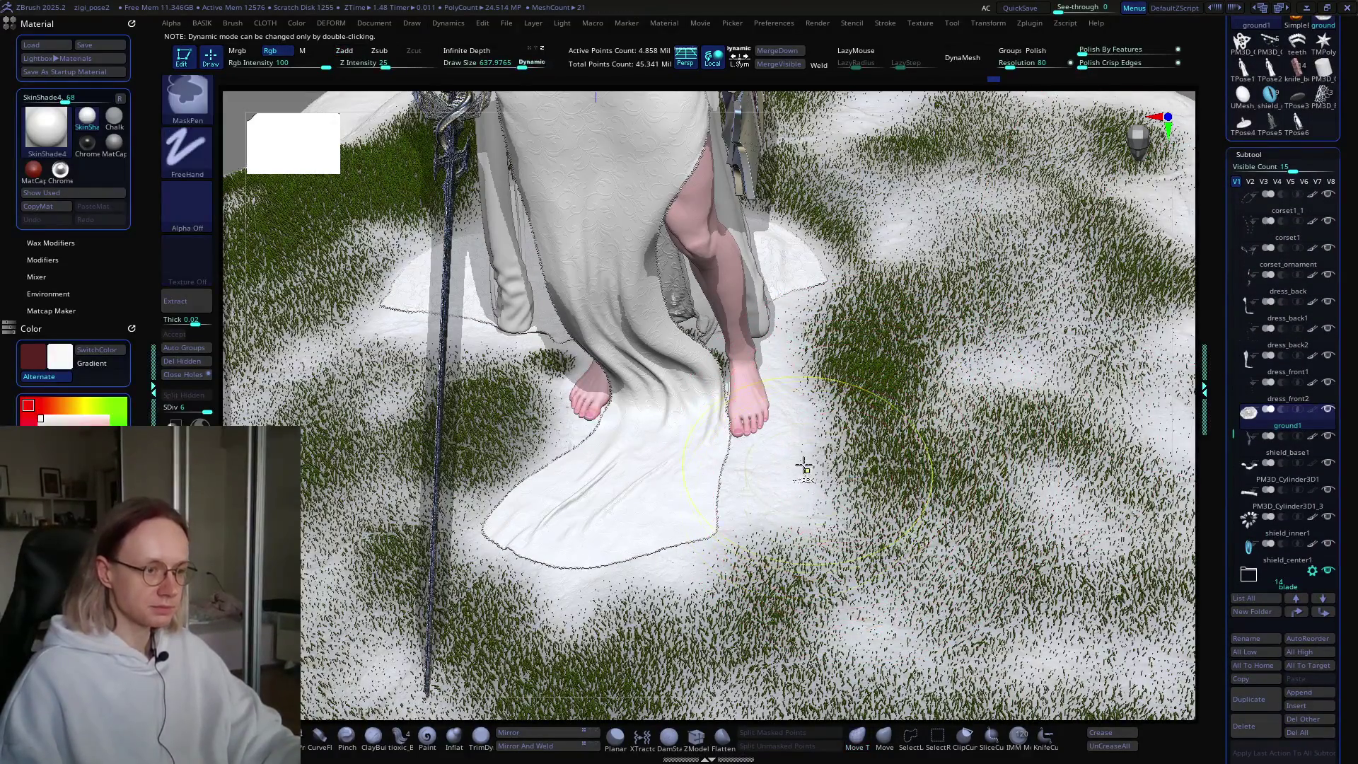
pyautogui.press('ctrl')
pyautogui.press('ctrl')
# Step: Shrink the masking brush to about half size, then enlarge it somewhat near the feet
pyautogui.press('s')
pyautogui.moveTo(812, 467); pyautogui.dragTo(788, 470)
pyautogui.press('ctrl')
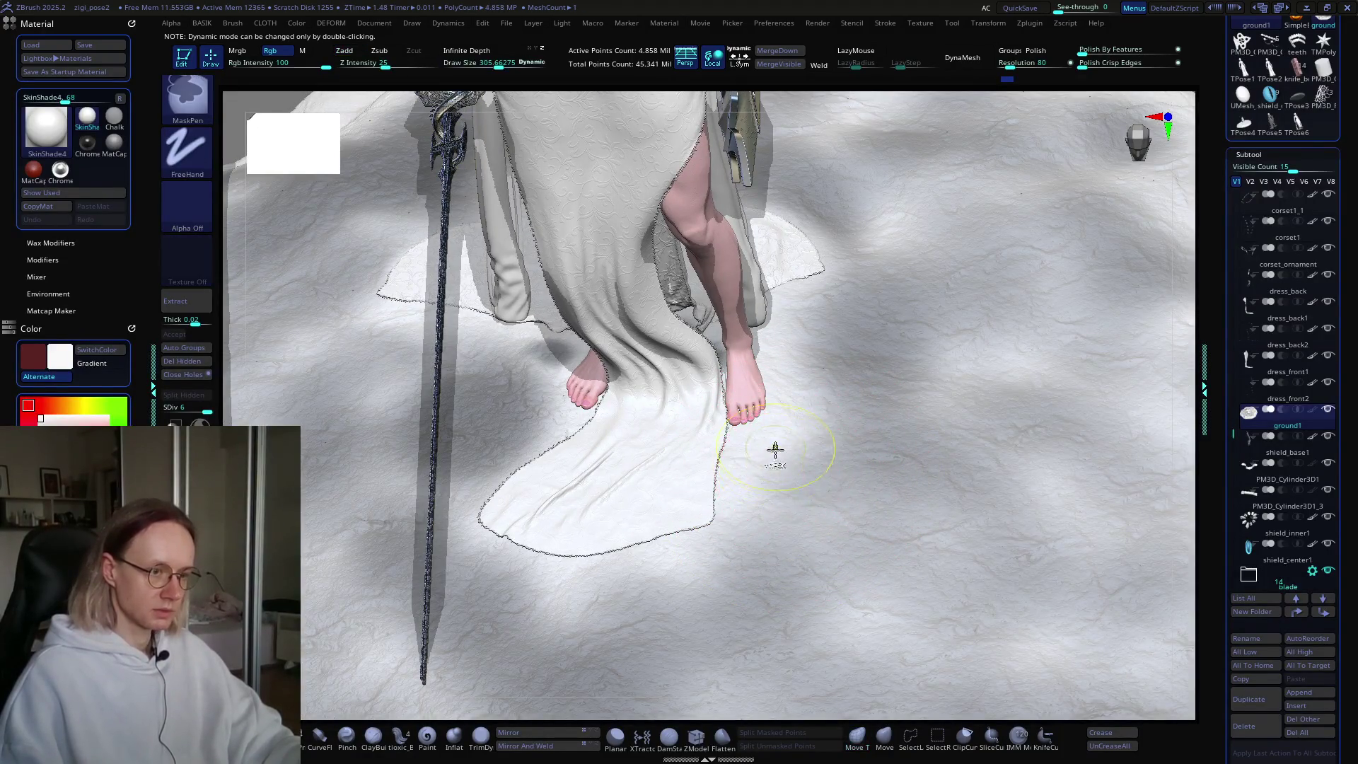
pyautogui.scroll(3, 775, 447)
pyautogui.press('ctrl')
pyautogui.press('s')
pyautogui.click(776, 469)
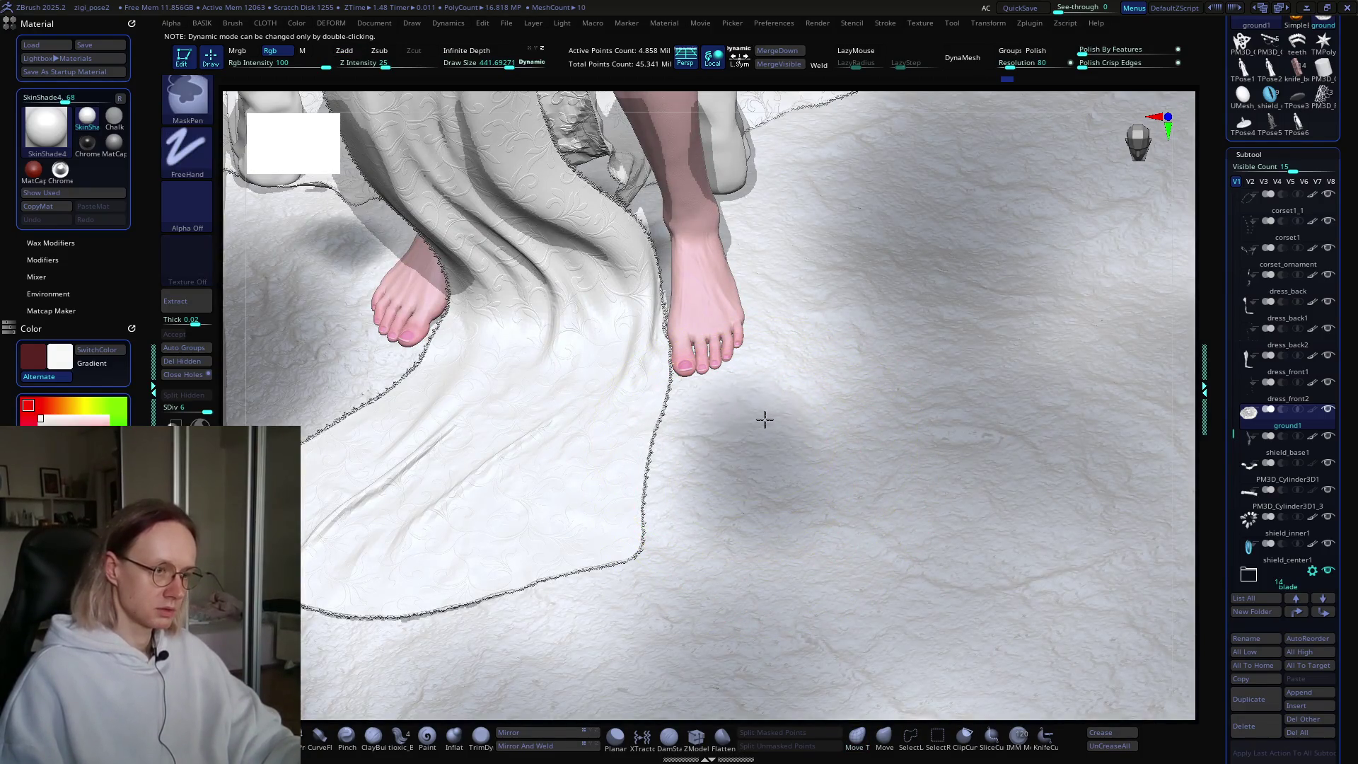
# Step: Use a smaller masking brush near the feet while viewing the leg from lower angles
pyautogui.press('ctrl')
pyautogui.press('s')
pyautogui.moveTo(773, 490); pyautogui.dragTo(749, 500)
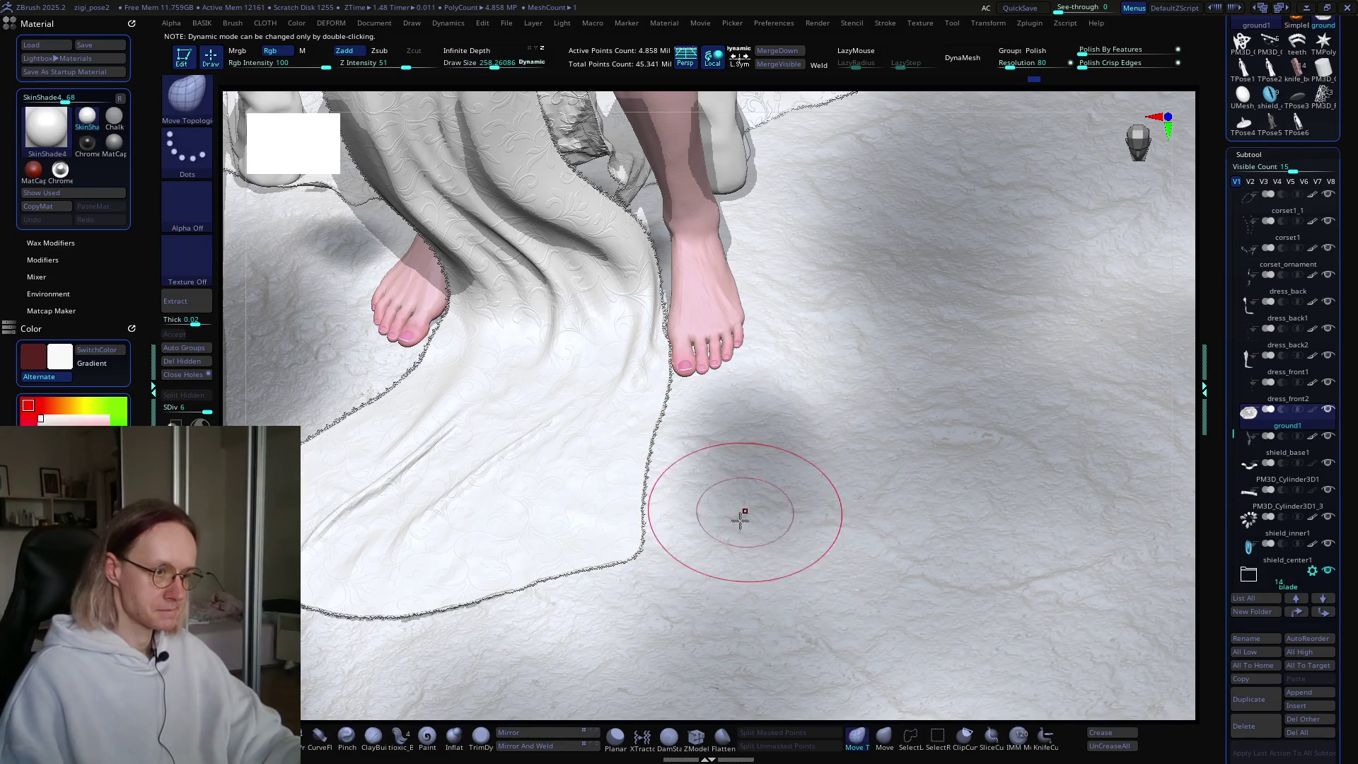
pyautogui.press('ctrl')
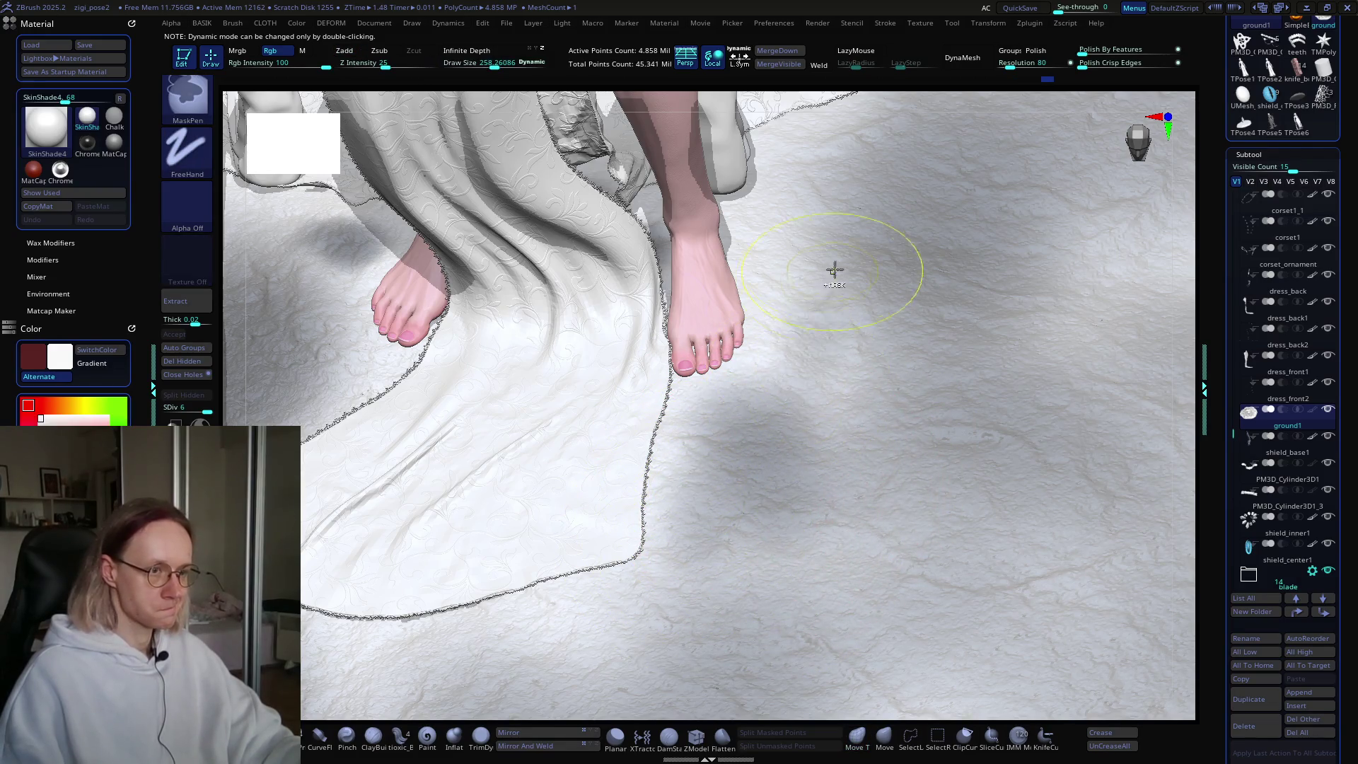
pyautogui.moveTo(834, 272); pyautogui.dragTo(774, 426, button='right')
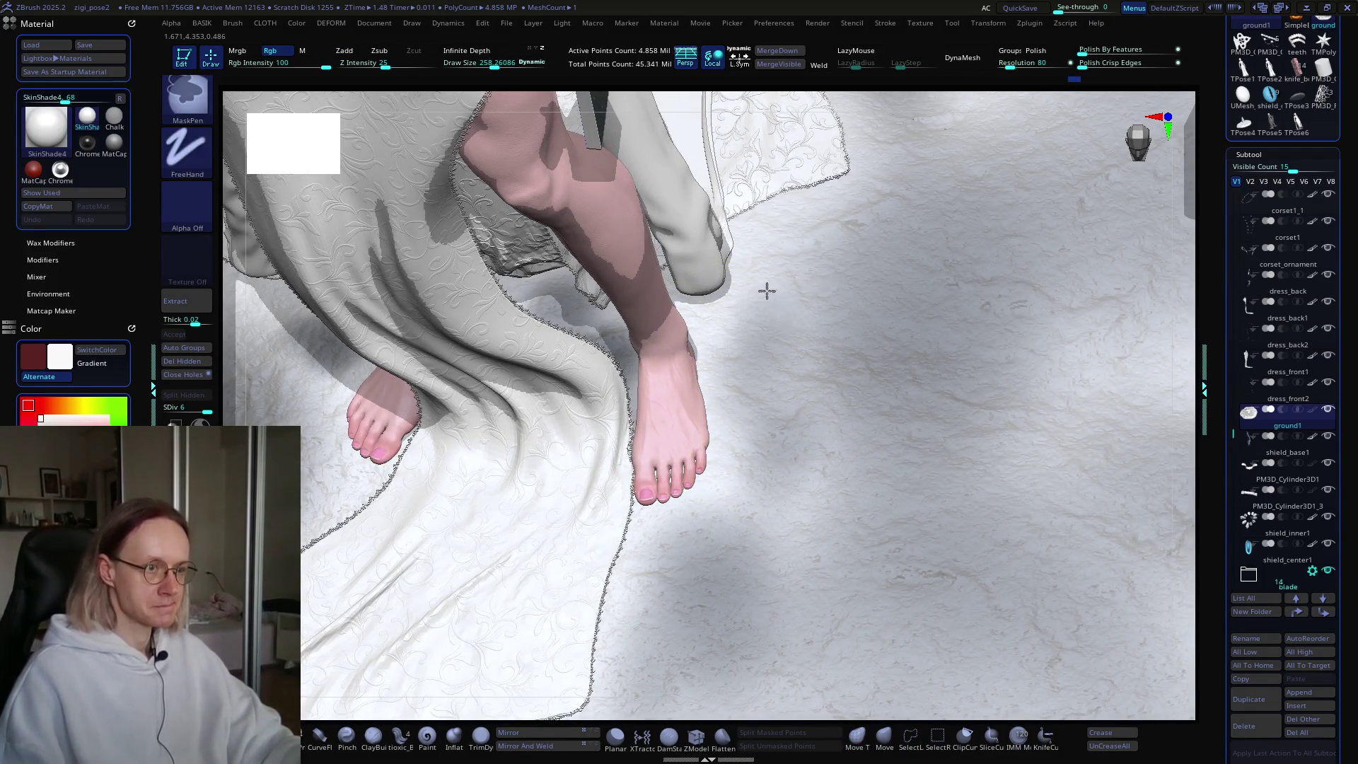
pyautogui.press('b')
pyautogui.press('m')
pyautogui.press('t')
pyautogui.moveTo(858, 222)
pyautogui.mouseDown(button='right')
pyautogui.moveTo(788, 382)
pyautogui.moveTo(721, 448)
pyautogui.moveTo(677, 432)
pyautogui.mouseUp(button='right')
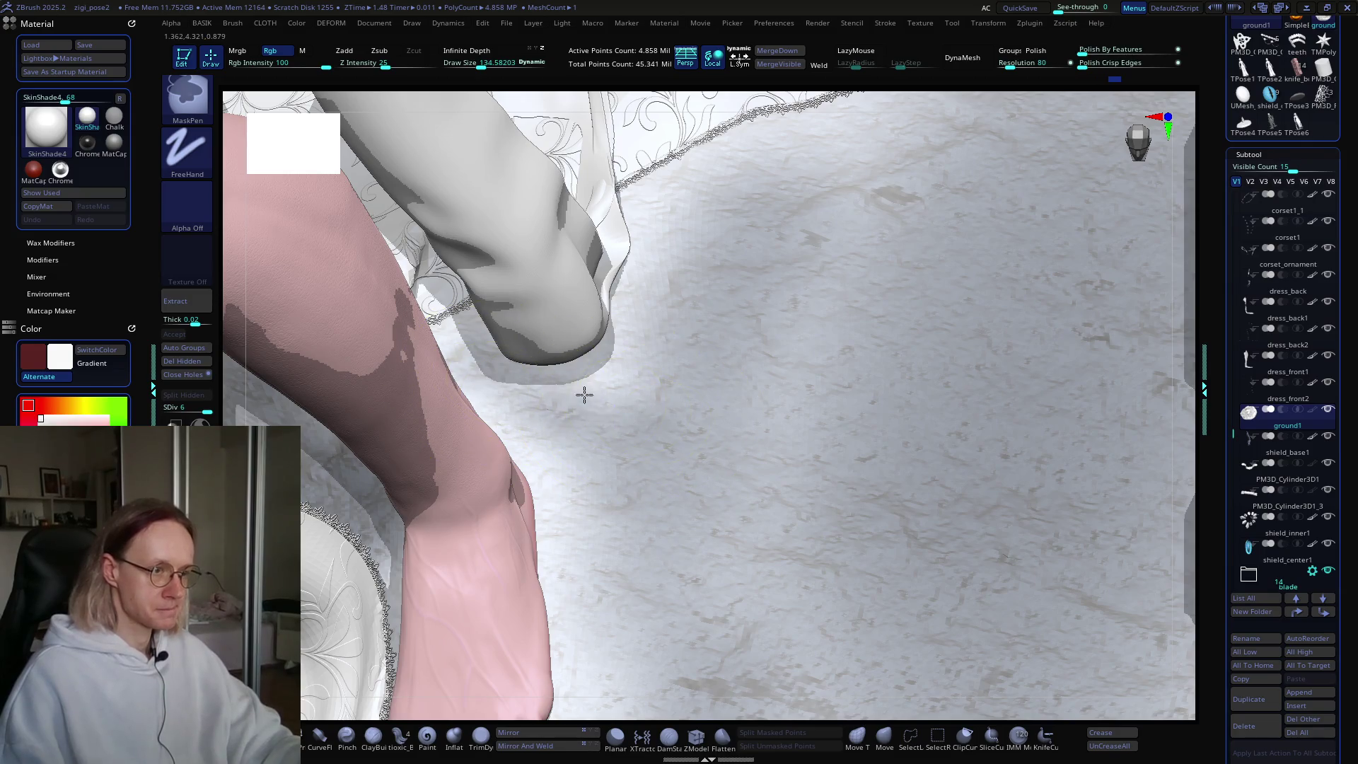
# Step: Enlarge the masking brush in two stages and pull out to see the whole ground base
pyautogui.moveTo(722, 377)
pyautogui.mouseDown(button='right')
pyautogui.moveTo(728, 425)
pyautogui.moveTo(691, 389)
pyautogui.mouseUp(button='right')
pyautogui.press('s')
pyautogui.press('ctrl')
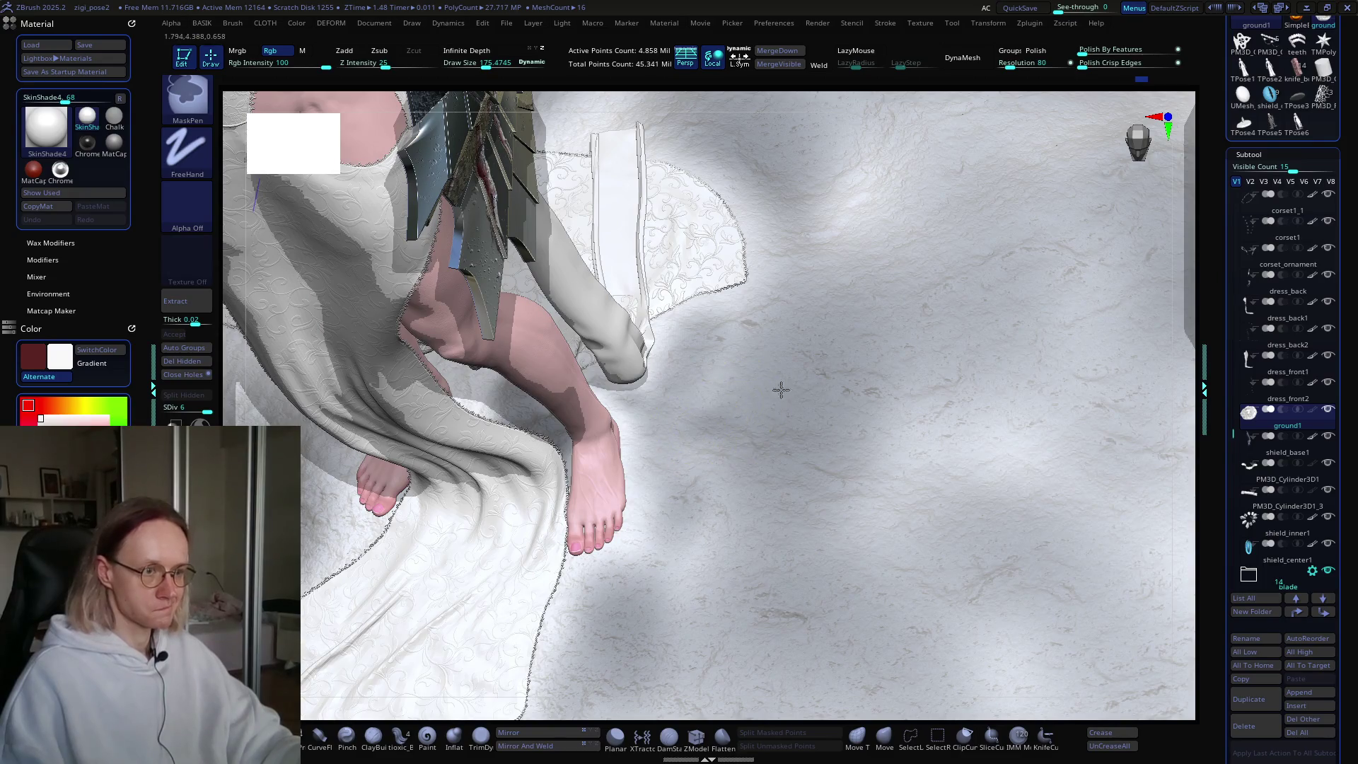
pyautogui.moveTo(810, 391); pyautogui.dragTo(852, 399, button='right')
pyautogui.press('s')
pyautogui.press('ctrl')
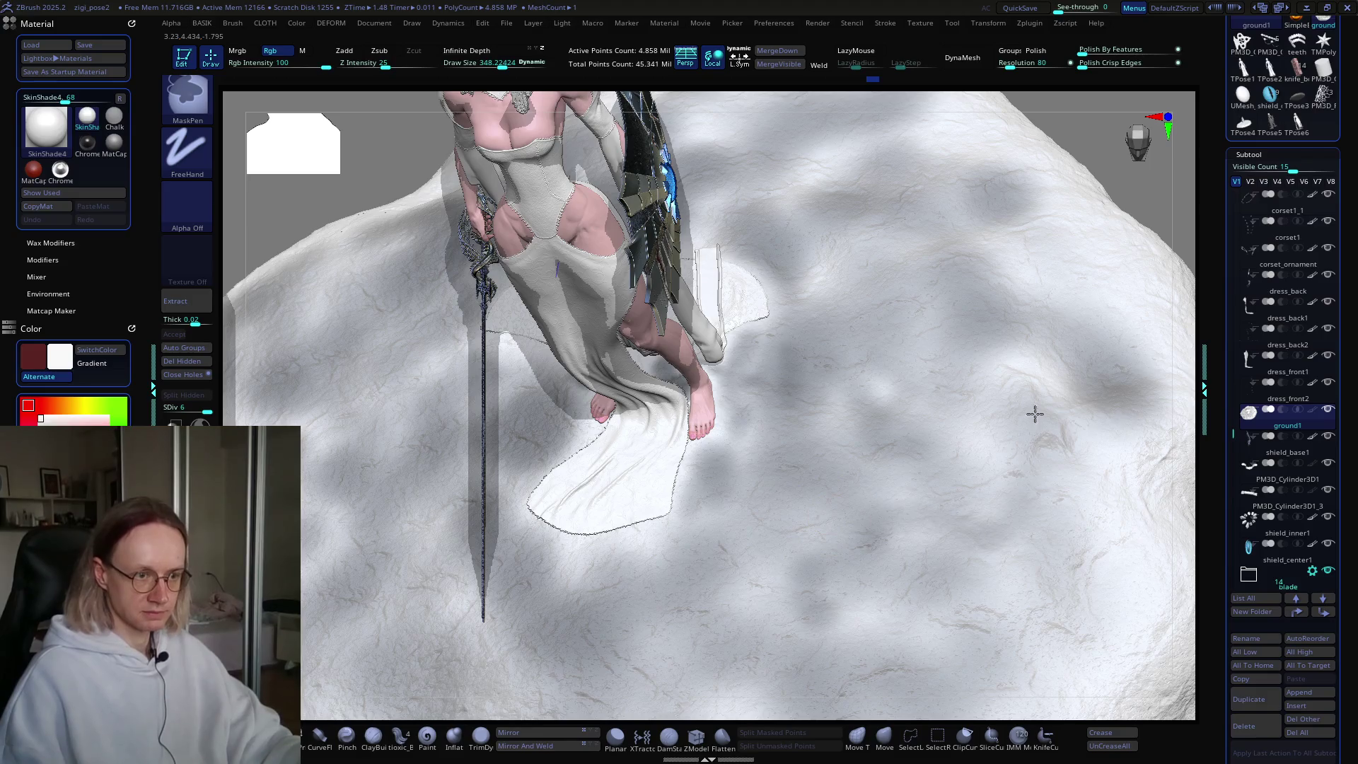
pyautogui.moveTo(1104, 540)
pyautogui.mouseDown(button='right')
pyautogui.moveTo(958, 354)
pyautogui.moveTo(829, 541)
pyautogui.mouseUp(button='right')
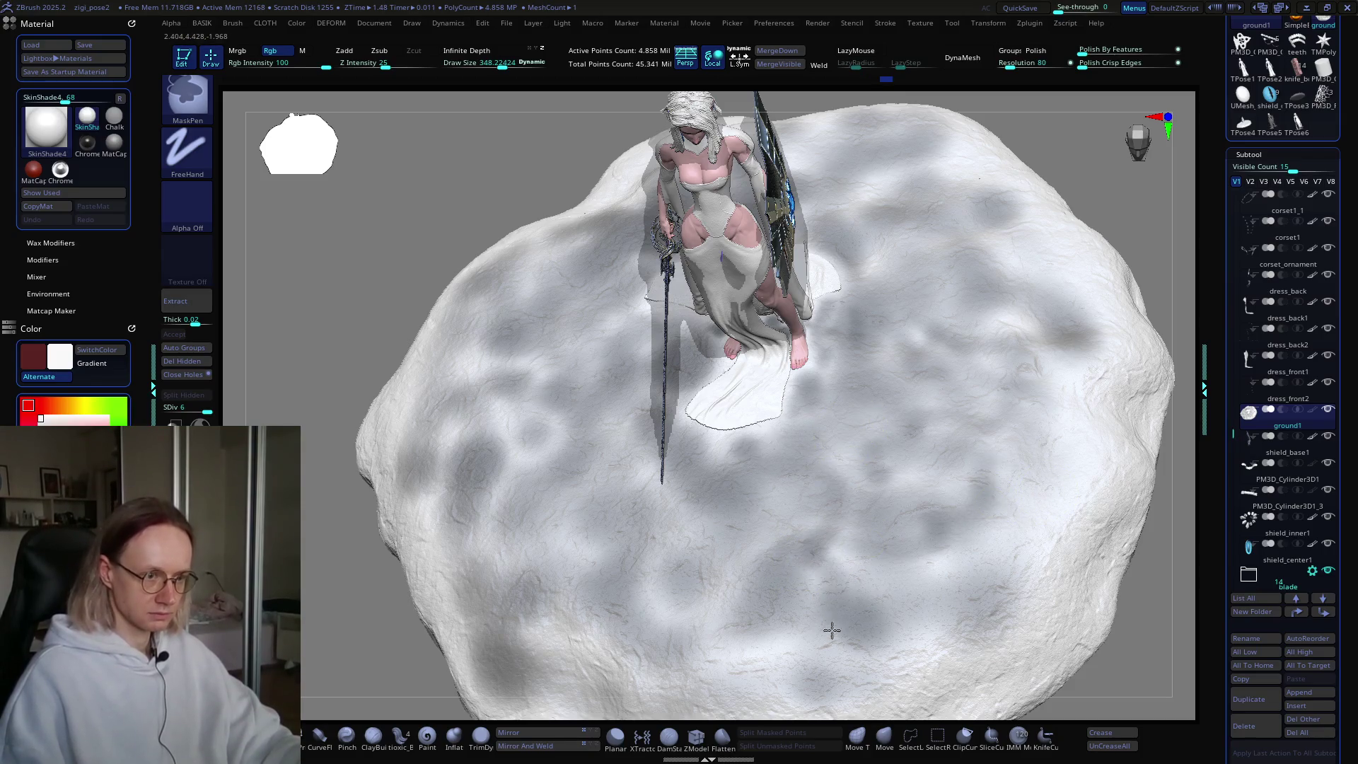
# Step: Paint mask patches on the ground beside, above and to the right of the character
pyautogui.moveTo(661, 540)
pyautogui.mouseDown(button='right')
pyautogui.moveTo(743, 498)
pyautogui.moveTo(727, 518)
pyautogui.mouseUp(button='right')
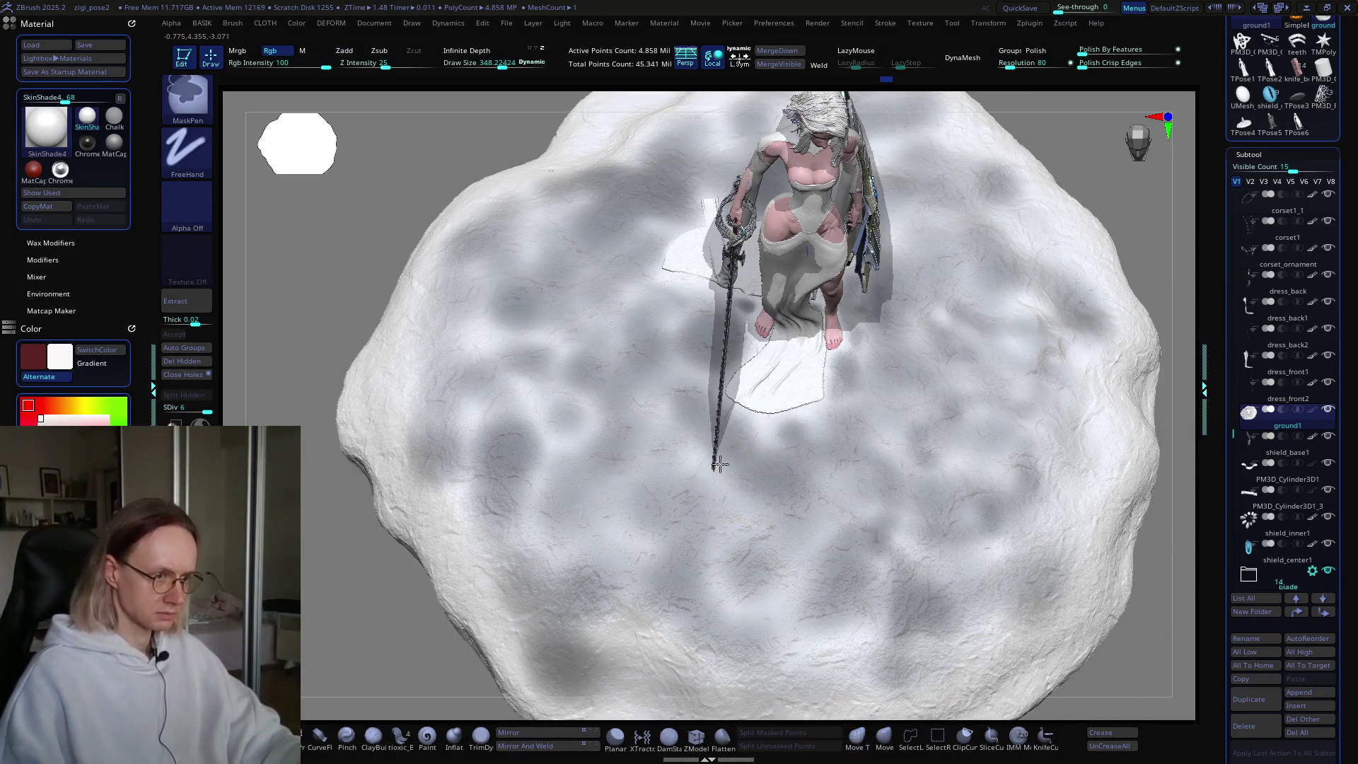
pyautogui.keyDown('alt'); pyautogui.moveTo(643, 568); pyautogui.dragTo(595, 546); pyautogui.keyUp('alt')
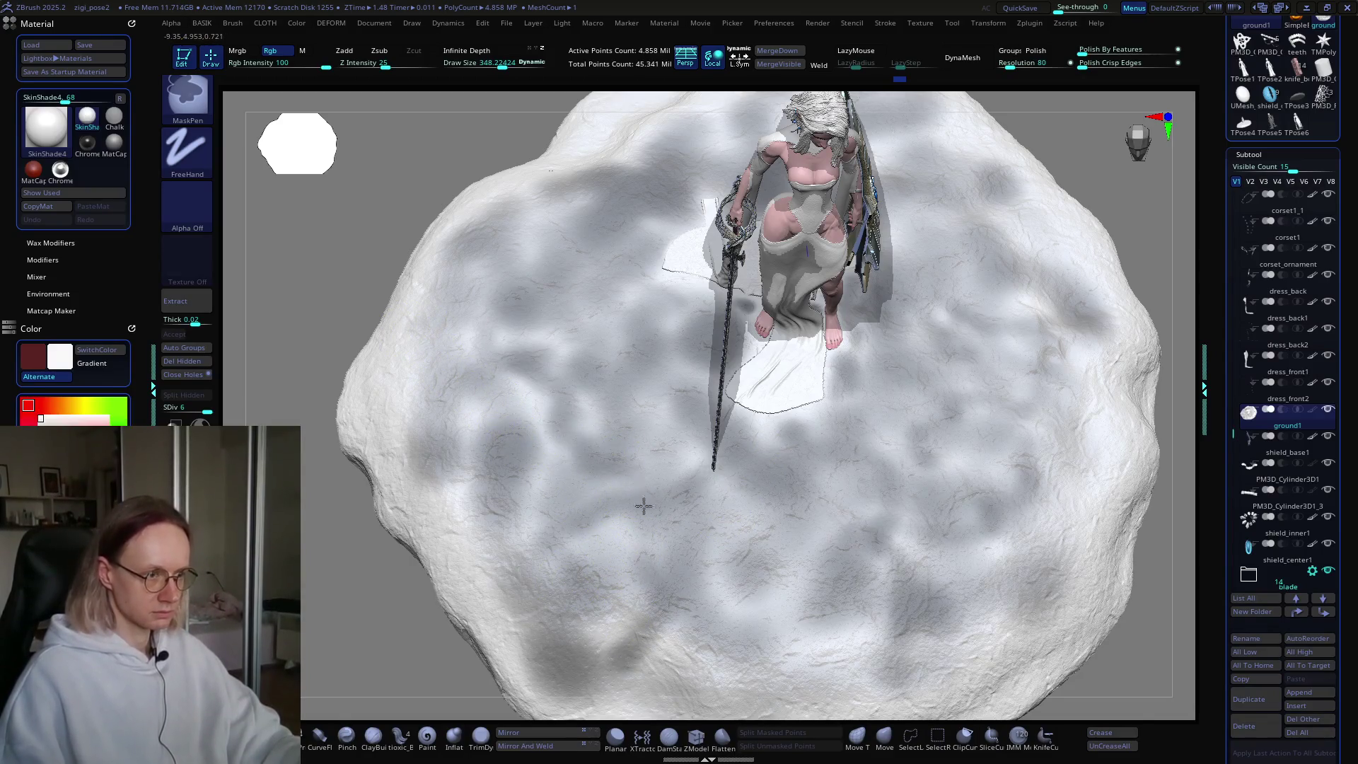
pyautogui.moveTo(606, 327); pyautogui.dragTo(635, 467, button='right')
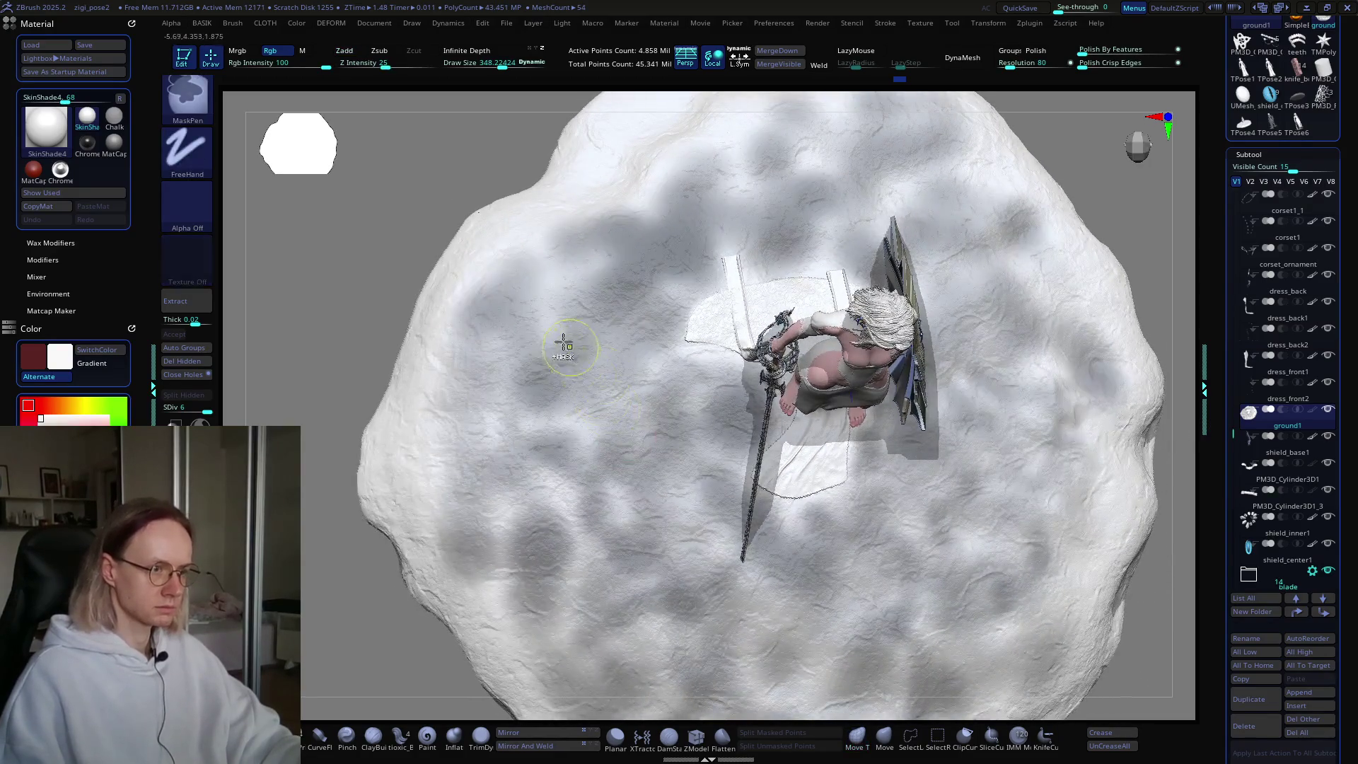
pyautogui.moveTo(640, 297)
pyautogui.keyDown('alt'); pyautogui.mouseDown(button='right')
pyautogui.moveTo(639, 402)
pyautogui.moveTo(580, 341)
pyautogui.mouseUp(button='right'); pyautogui.keyUp('alt')
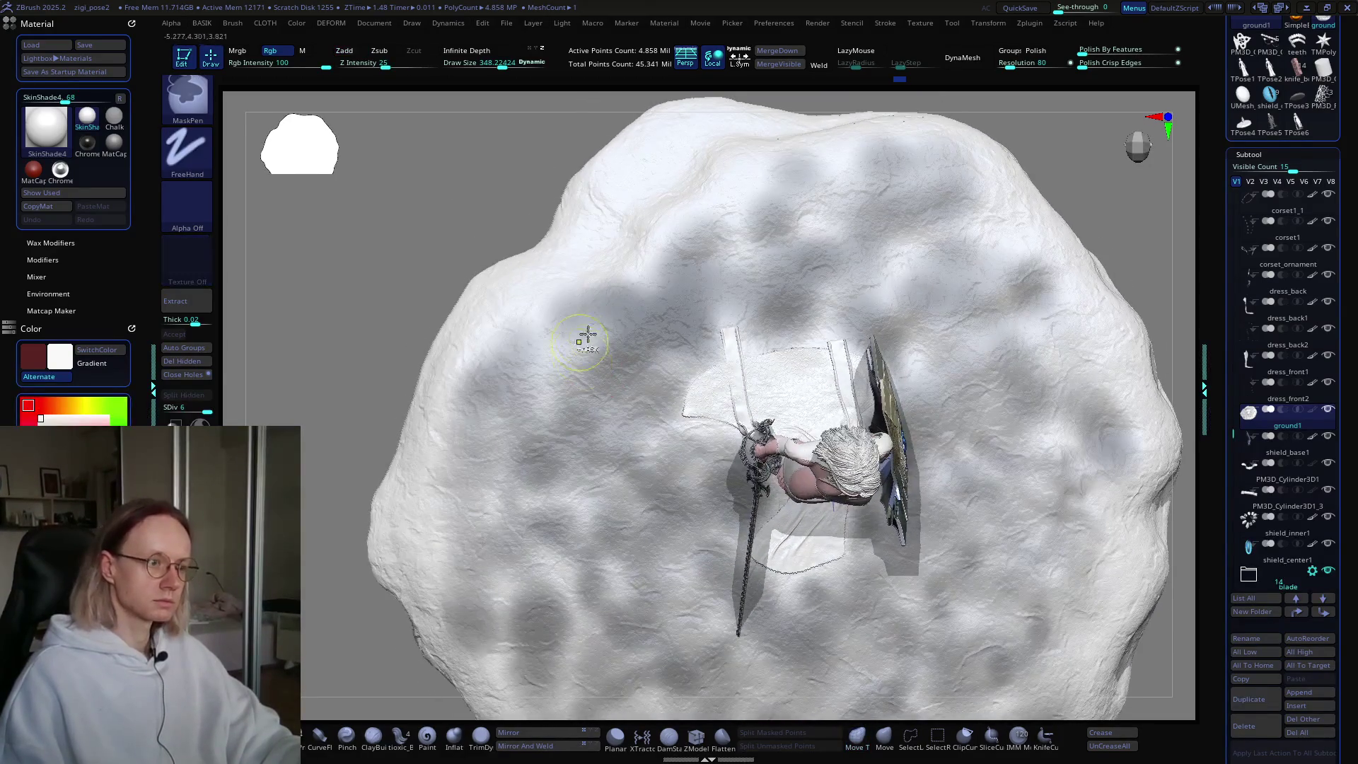
pyautogui.keyDown('ctrl'); pyautogui.moveTo(608, 237); pyautogui.dragTo(684, 276); pyautogui.keyUp('ctrl')
pyautogui.moveTo(717, 180)
pyautogui.keyDown('ctrl'); pyautogui.mouseDown()
pyautogui.moveTo(833, 226)
pyautogui.moveTo(680, 274)
pyautogui.mouseUp(); pyautogui.keyUp('ctrl')
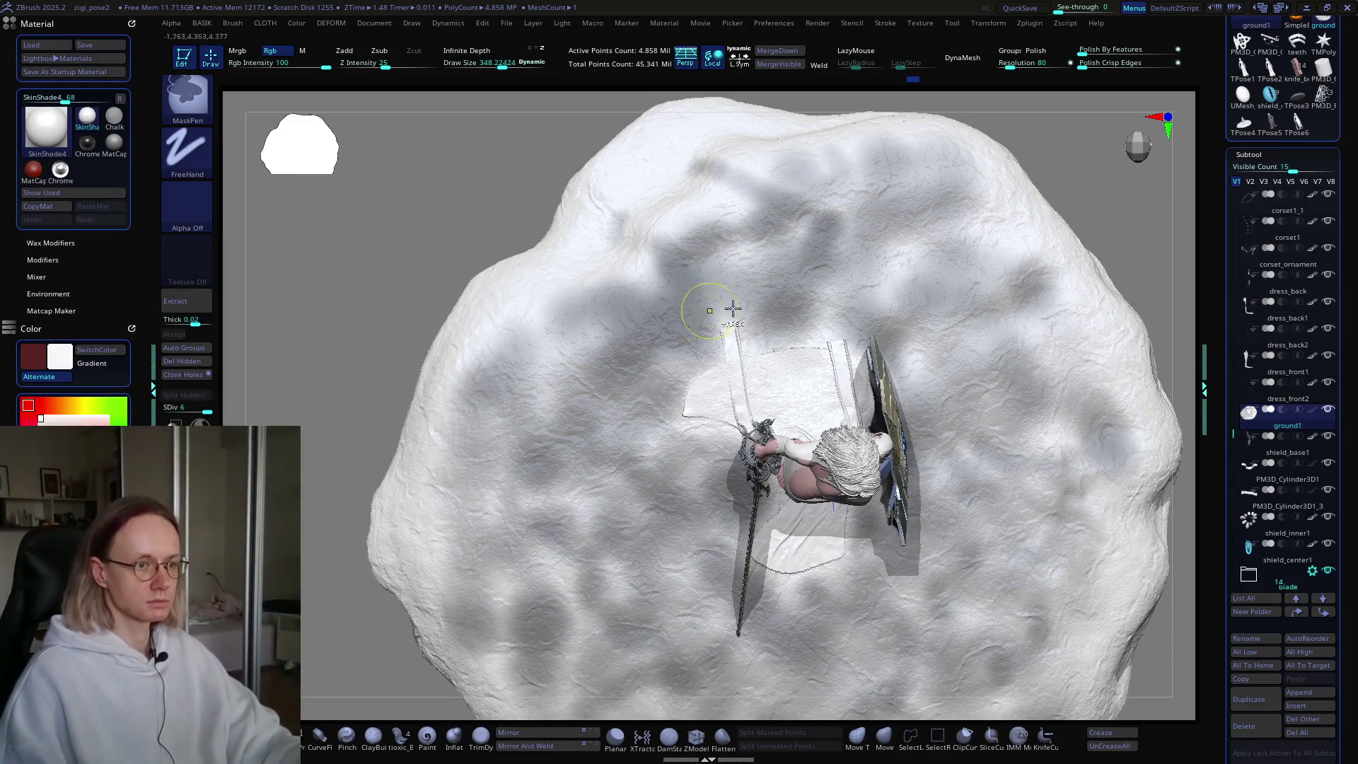
pyautogui.keyDown('ctrl'); pyautogui.moveTo(903, 260); pyautogui.dragTo(887, 159); pyautogui.keyUp('ctrl')
pyautogui.moveTo(997, 212)
pyautogui.keyDown('ctrl'); pyautogui.mouseDown()
pyautogui.moveTo(1082, 319)
pyautogui.moveTo(903, 318)
pyautogui.moveTo(974, 377)
pyautogui.mouseUp(); pyautogui.keyUp('ctrl')
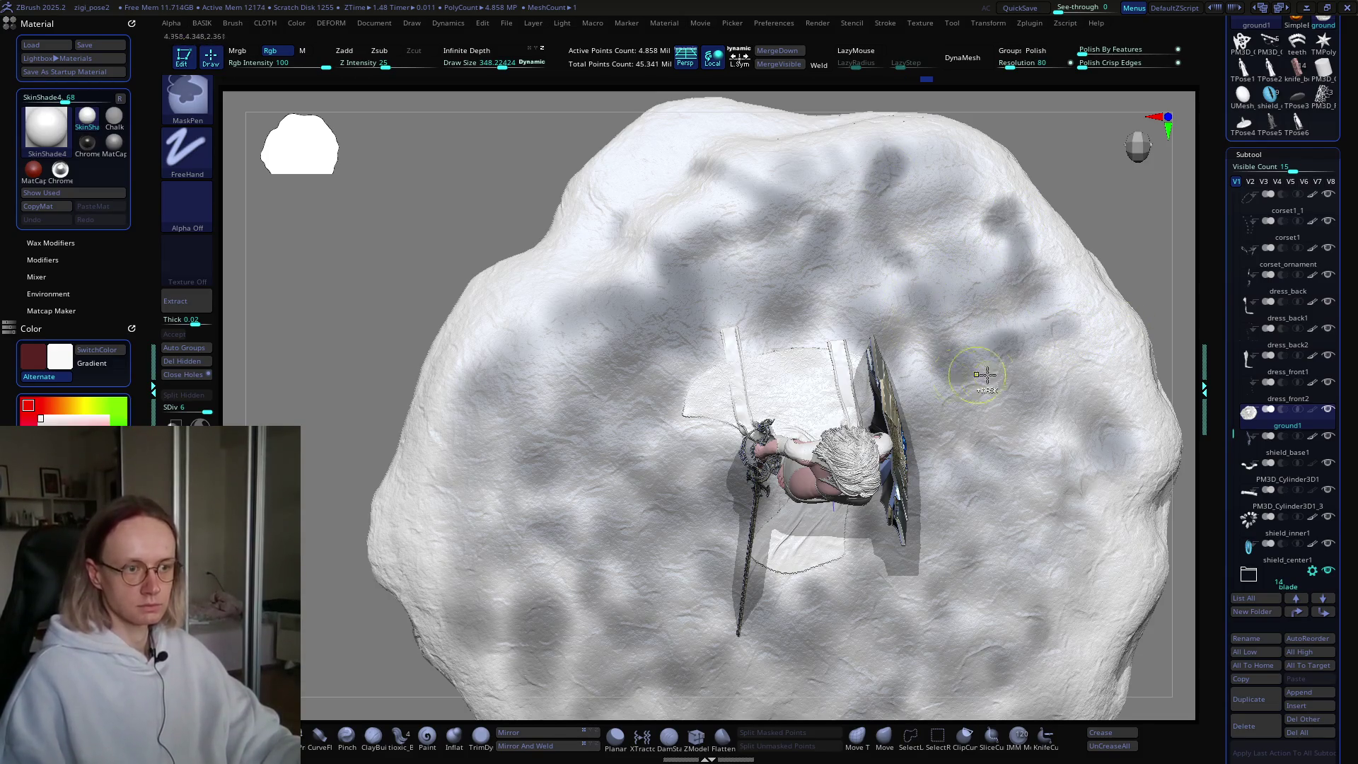
# Step: Turn the ground through several angles to check the mottled mask coverage
pyautogui.moveTo(1085, 397)
pyautogui.mouseDown(button='right')
pyautogui.moveTo(933, 352)
pyautogui.moveTo(865, 426)
pyautogui.mouseUp(button='right')
pyautogui.moveTo(949, 509)
pyautogui.mouseDown(button='right')
pyautogui.moveTo(945, 372)
pyautogui.moveTo(903, 374)
pyautogui.mouseUp(button='right')
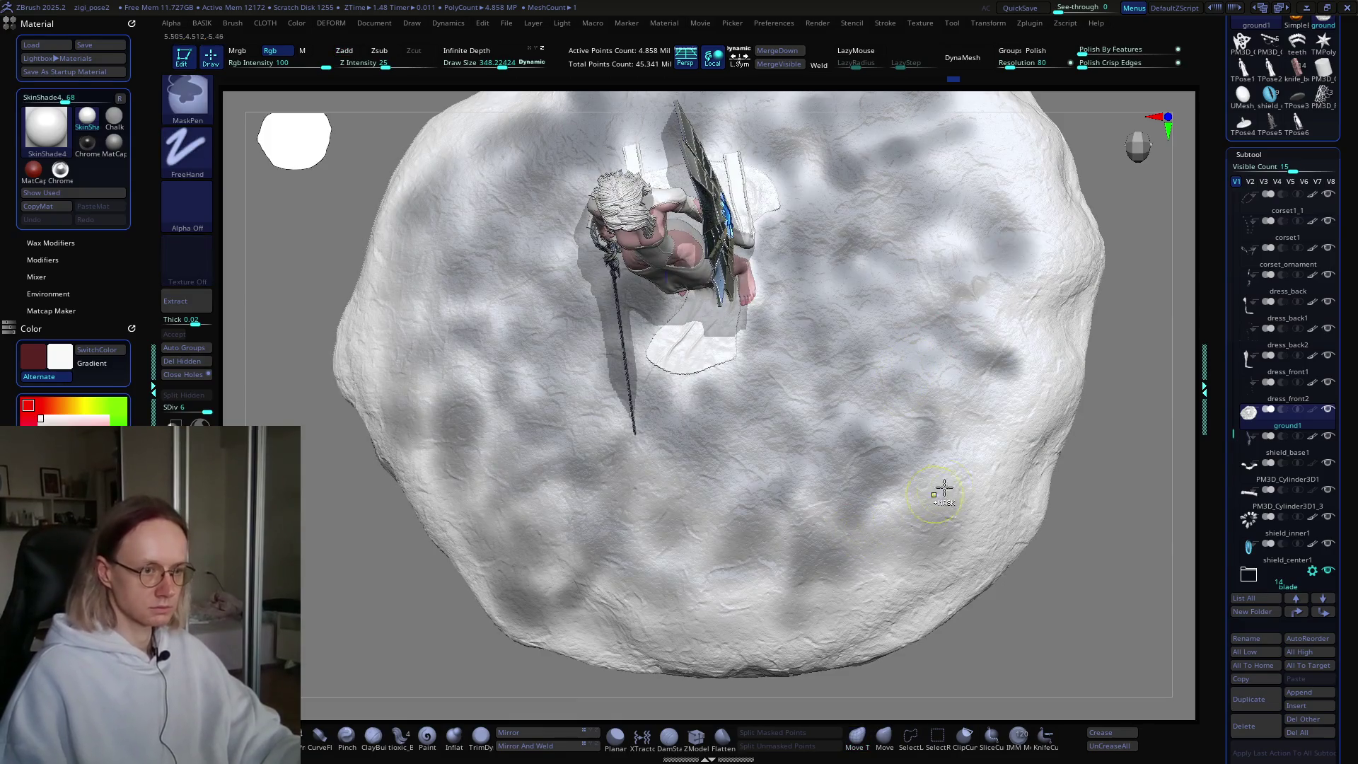
pyautogui.press('ctrl')
pyautogui.moveTo(946, 415); pyautogui.dragTo(909, 388, button='right')
pyautogui.press('ctrl')
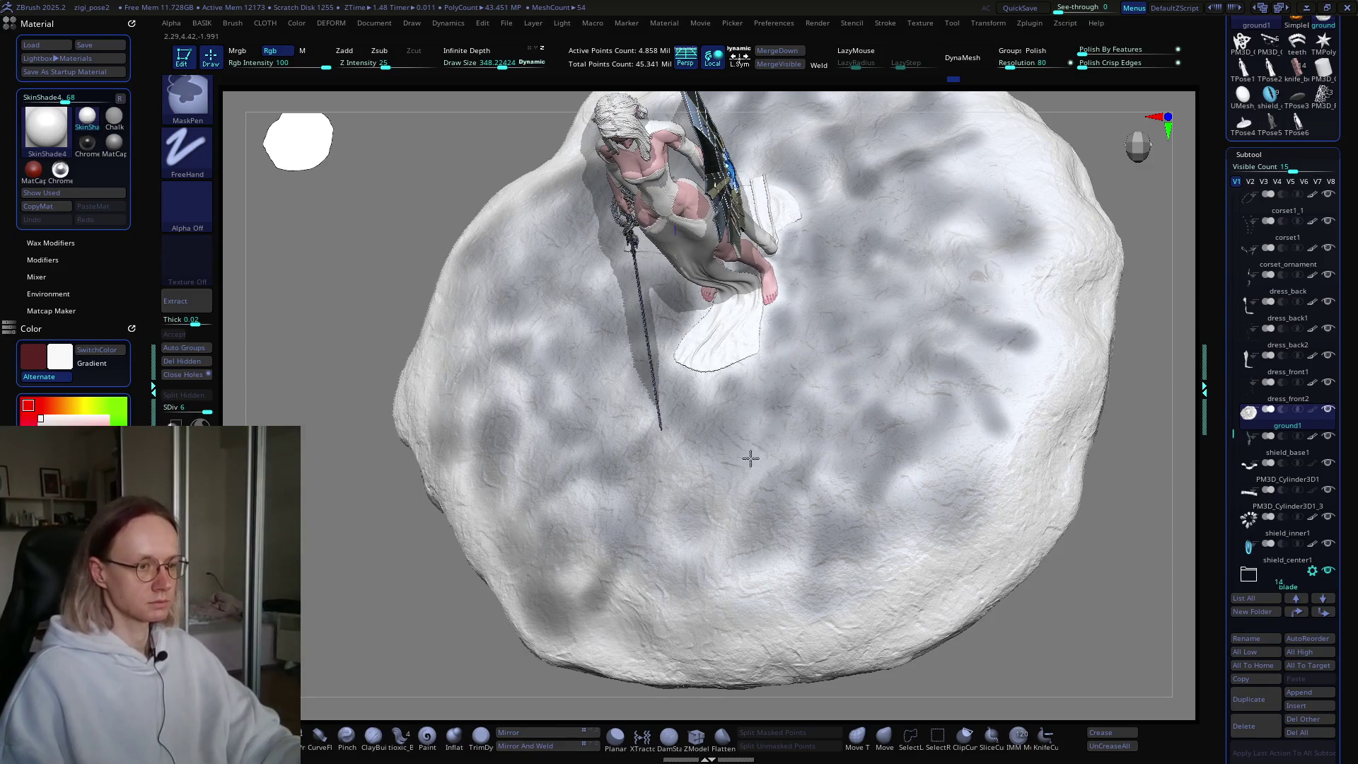
pyautogui.moveTo(736, 485)
pyautogui.mouseDown(button='right')
pyautogui.moveTo(771, 546)
pyautogui.moveTo(797, 447)
pyautogui.moveTo(804, 461)
pyautogui.moveTo(888, 358)
pyautogui.mouseUp(button='right')
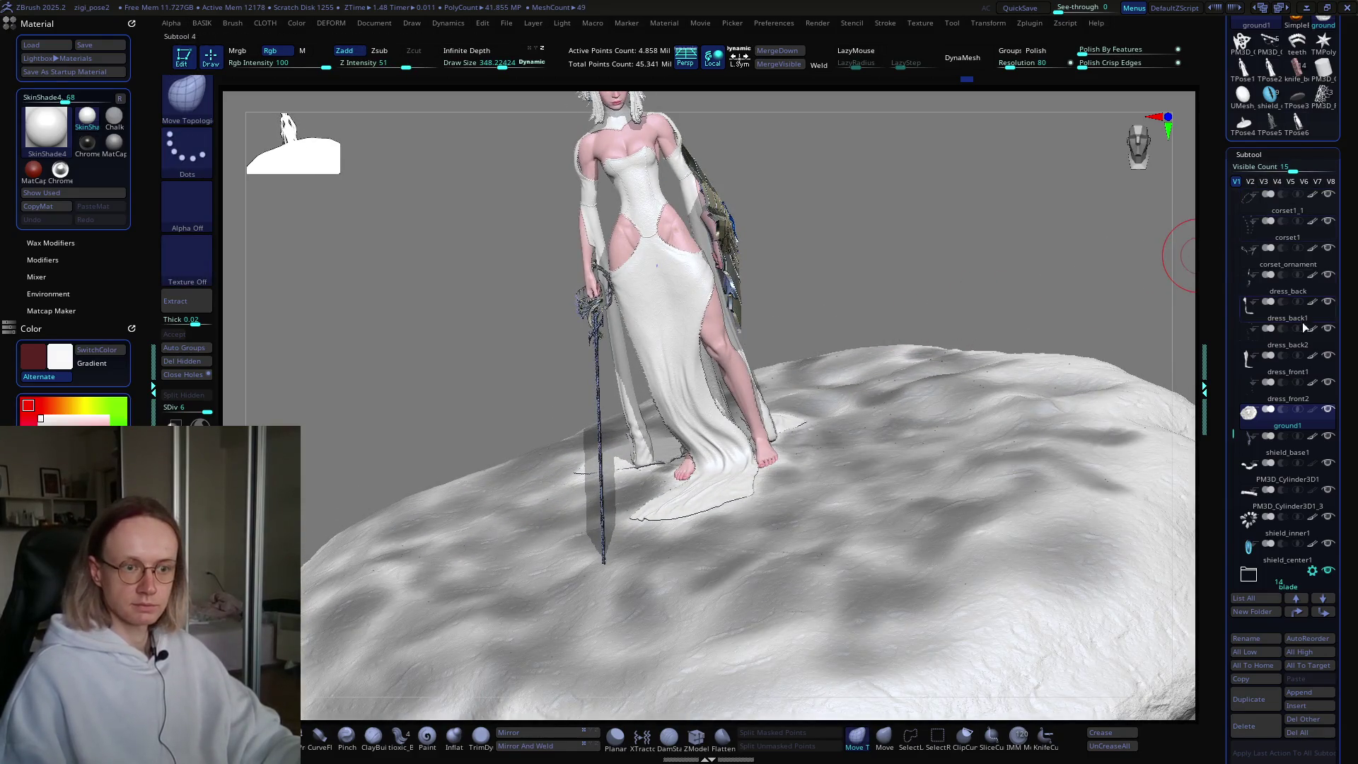
# Step: Fill the ground with dark soil colour and preview FiberMesh grass on the unmasked areas
pyautogui.hotkey('ctrl', 'a')
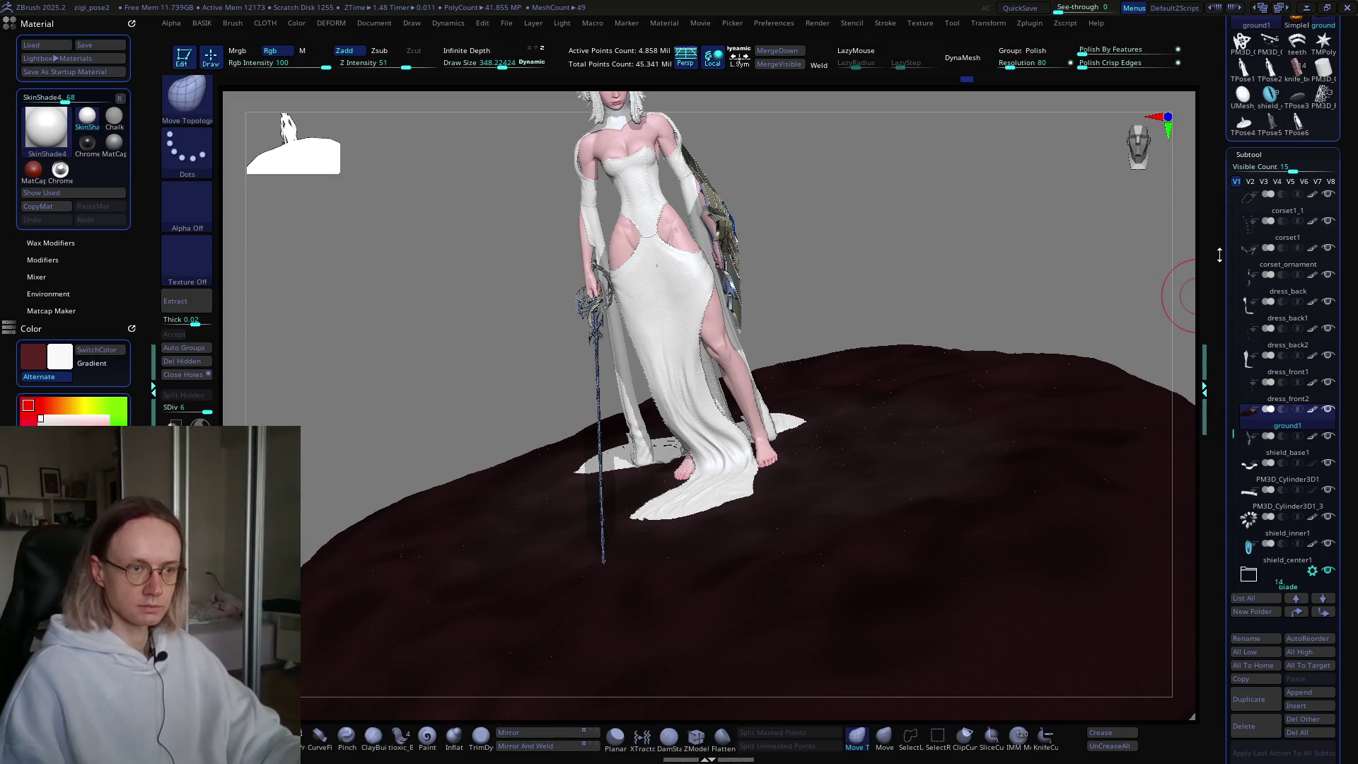
pyautogui.scroll(-3, 1218, 253)
pyautogui.scroll(-3, 1219, 213)
pyautogui.scroll(-3, 1215, 170)
pyautogui.scroll(-3, 1206, 90)
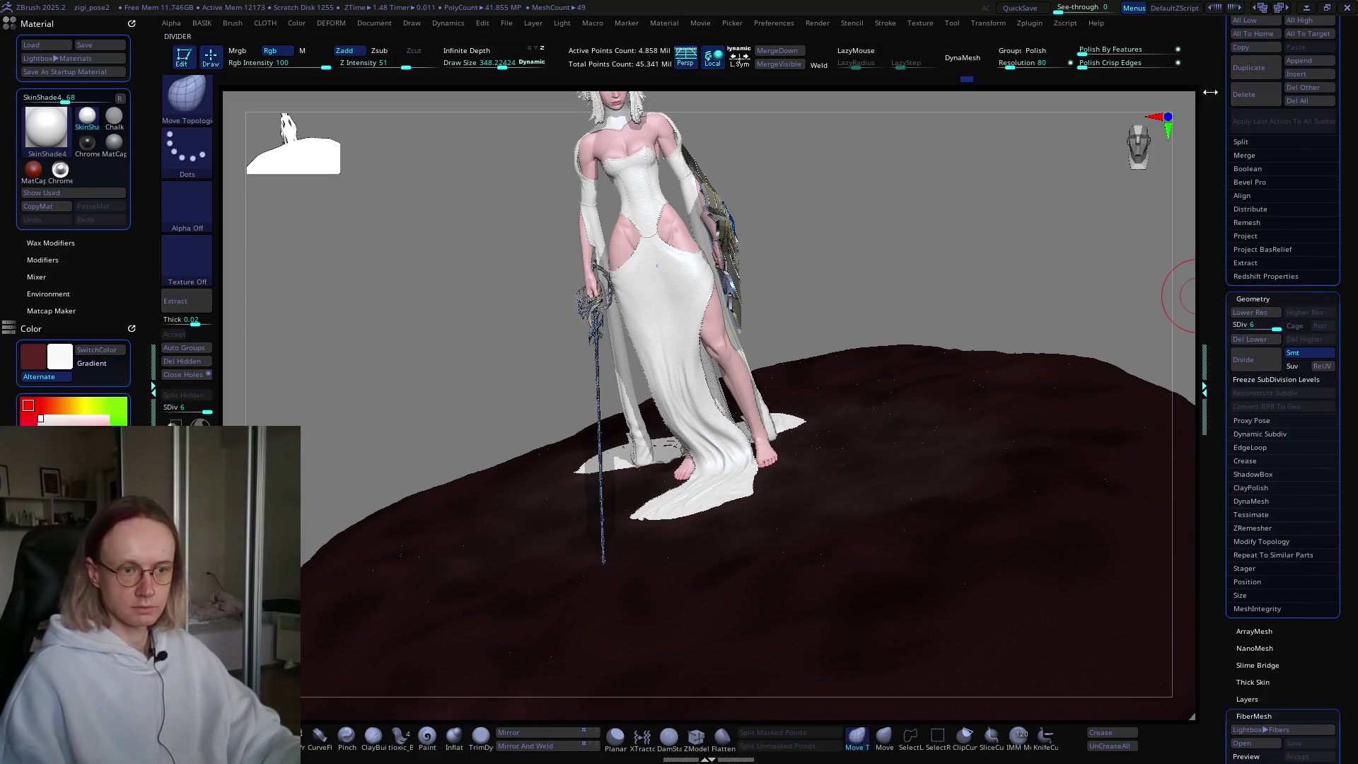
pyautogui.click(1252, 716)
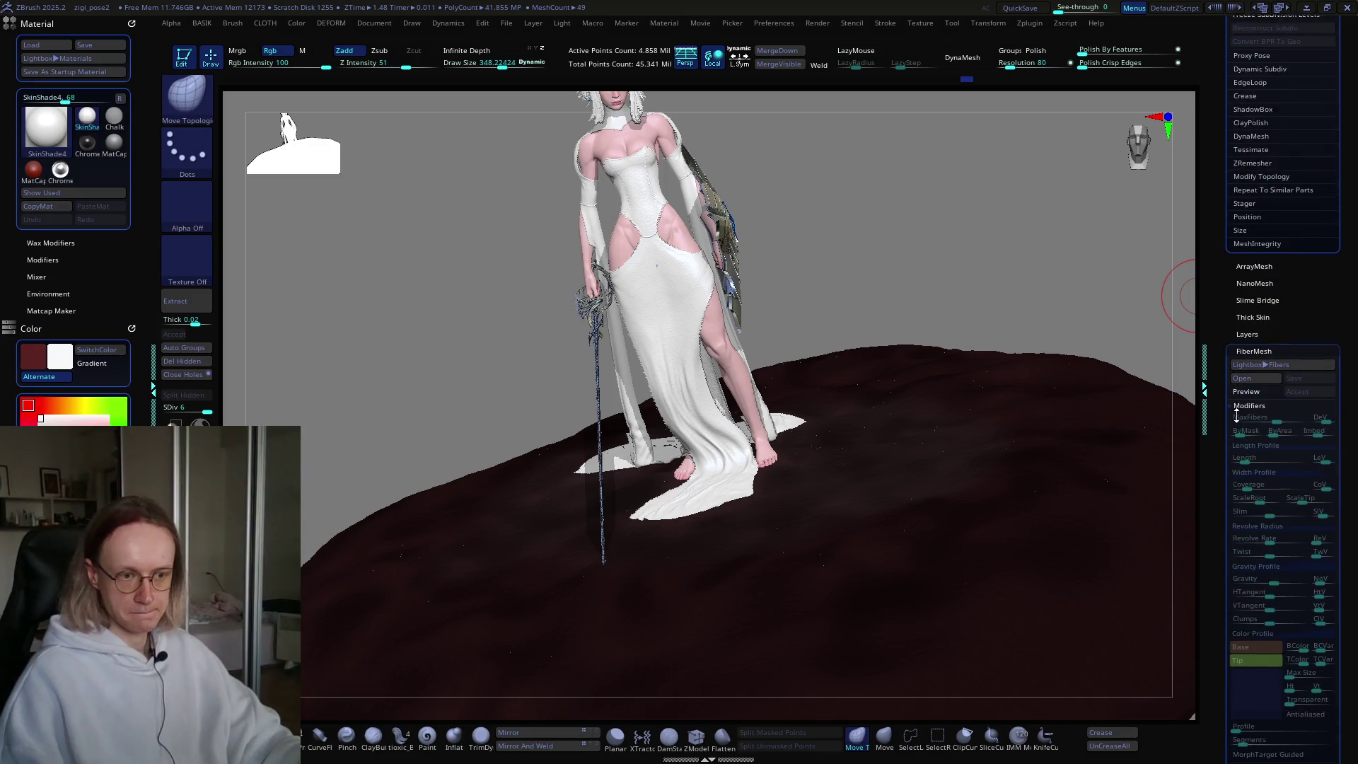
pyautogui.scroll(-5, 1236, 405)
pyautogui.click(1244, 326)
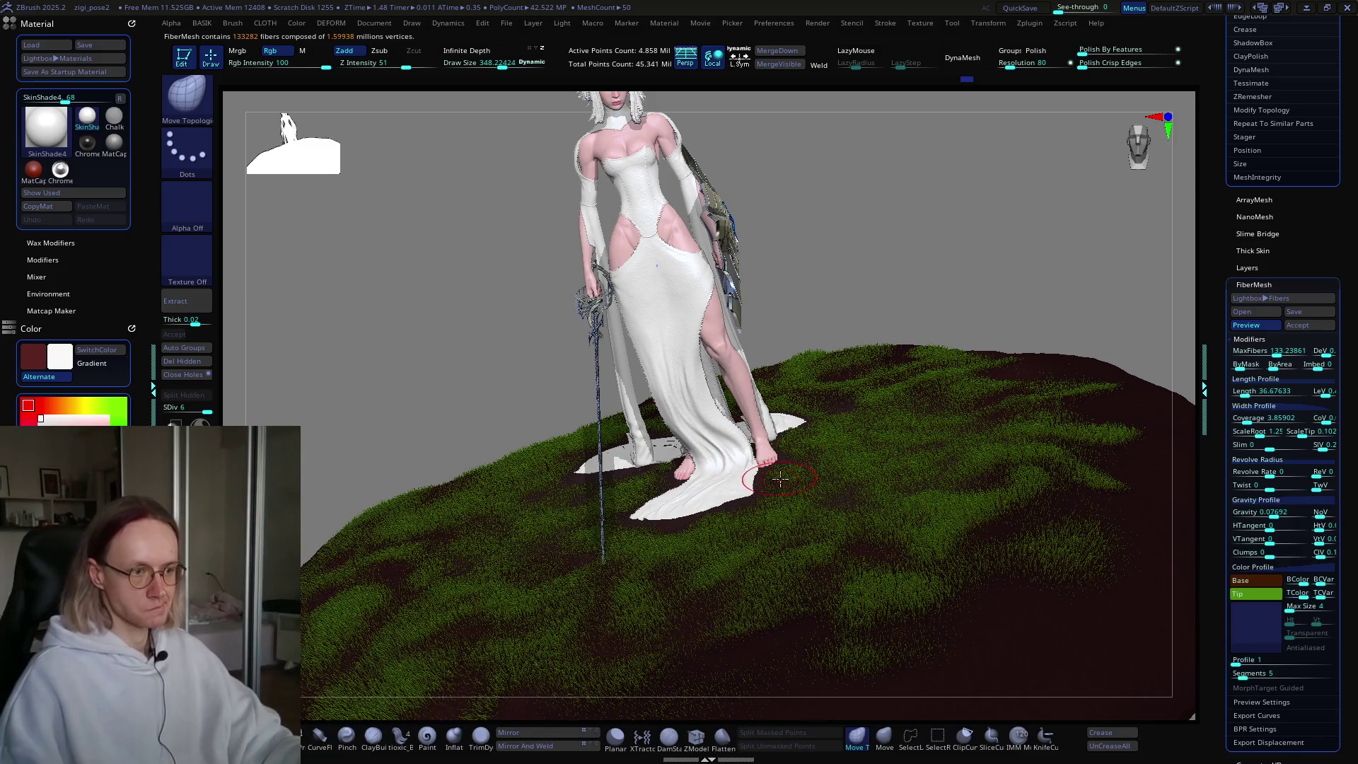
pyautogui.moveTo(775, 501); pyautogui.dragTo(874, 555, button='right')
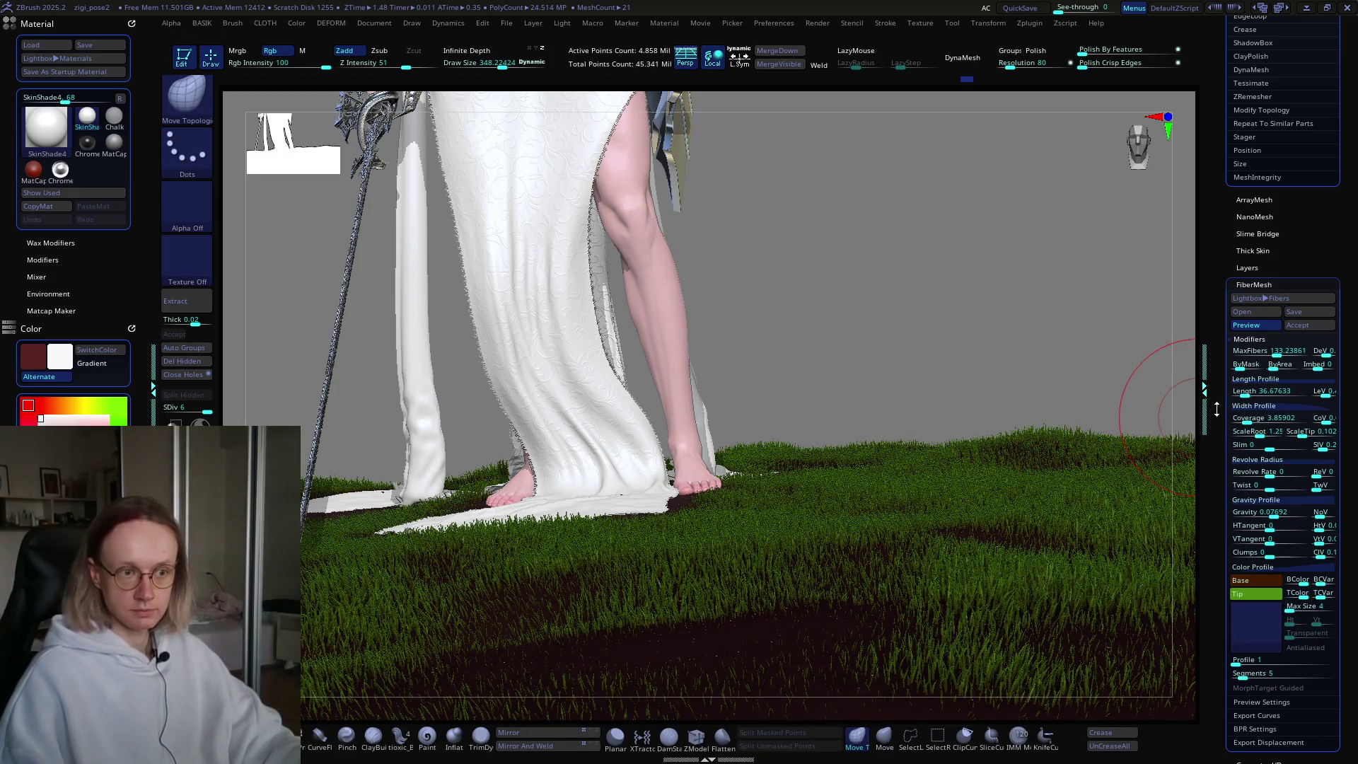
# Step: Raise the FiberMesh Length slider for longer grass and inspect the clumps around the mound
pyautogui.moveTo(1240, 398); pyautogui.dragTo(1248, 394)
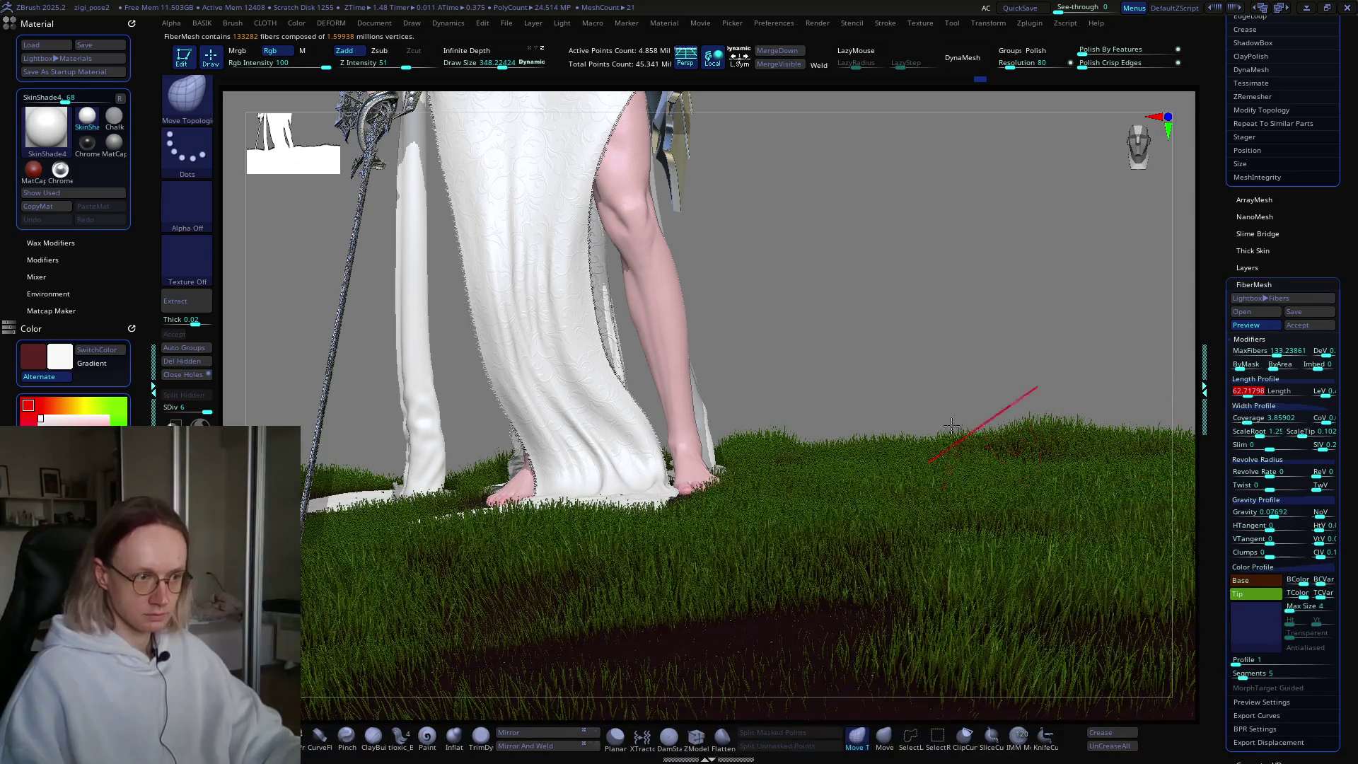
pyautogui.moveTo(887, 477)
pyautogui.mouseDown(button='right')
pyautogui.moveTo(910, 483)
pyautogui.moveTo(852, 479)
pyautogui.moveTo(849, 456)
pyautogui.mouseUp(button='right')
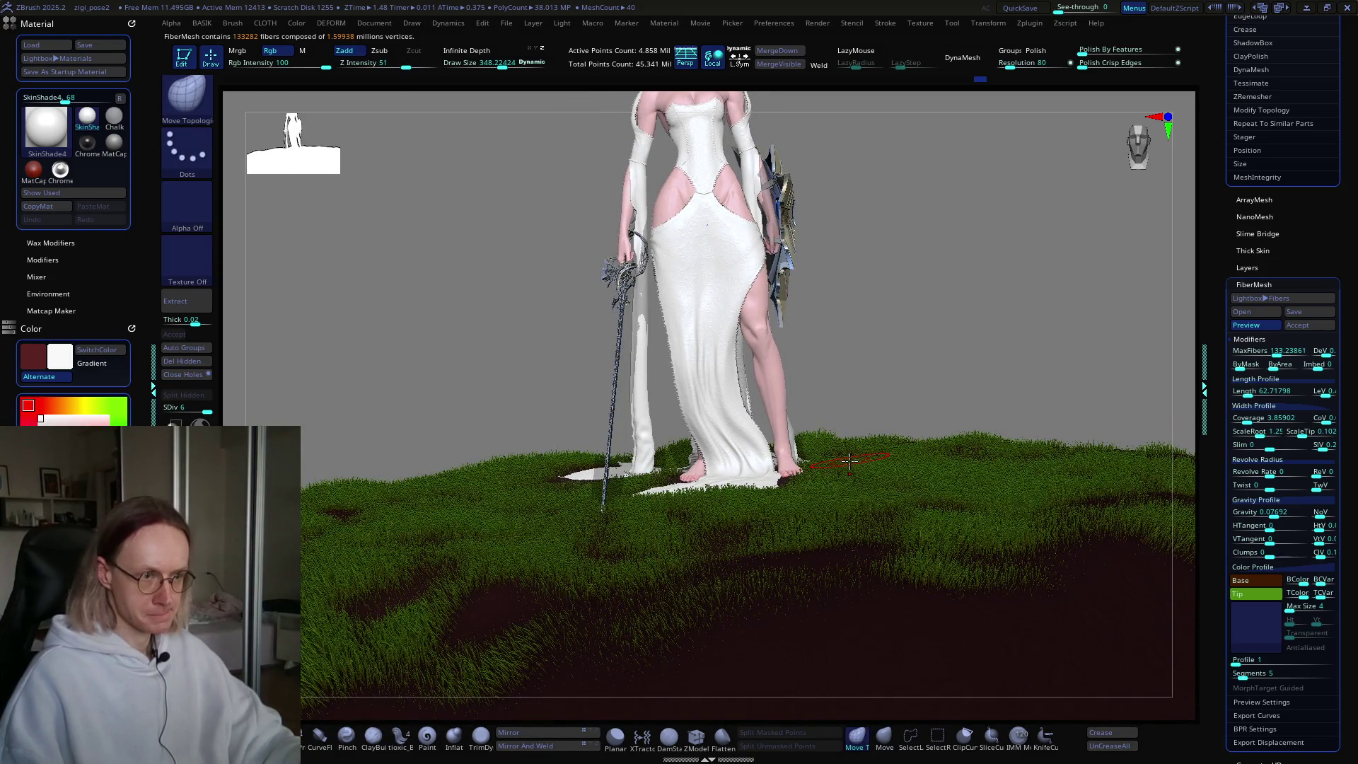
pyautogui.moveTo(835, 470)
pyautogui.mouseDown(button='right')
pyautogui.moveTo(884, 453)
pyautogui.moveTo(895, 488)
pyautogui.moveTo(910, 479)
pyautogui.moveTo(882, 485)
pyautogui.moveTo(889, 534)
pyautogui.moveTo(911, 561)
pyautogui.moveTo(894, 551)
pyautogui.mouseUp(button='right')
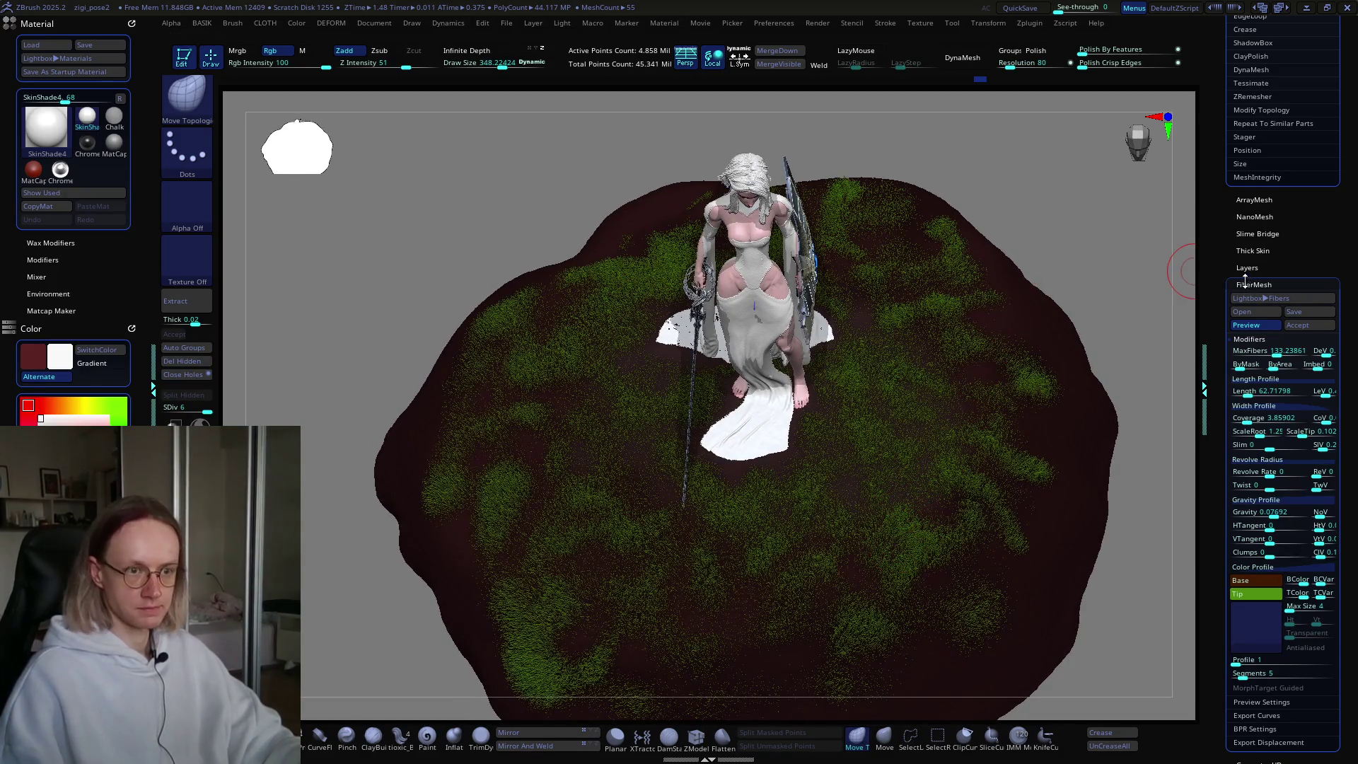
pyautogui.moveTo(1223, 273); pyautogui.dragTo(1234, 392)
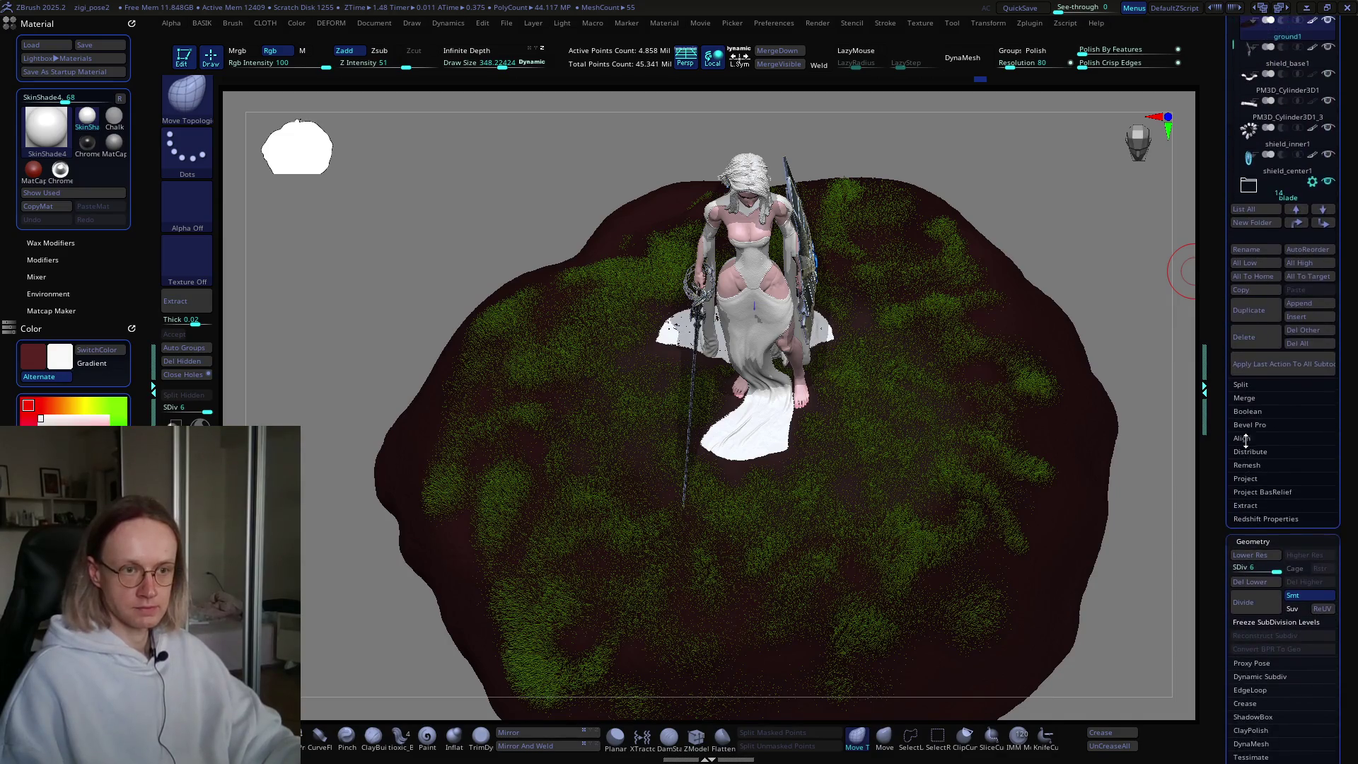
# Step: Hide ground1's soil polypaint and enlarge the masking brush
pyautogui.click(1311, 155)
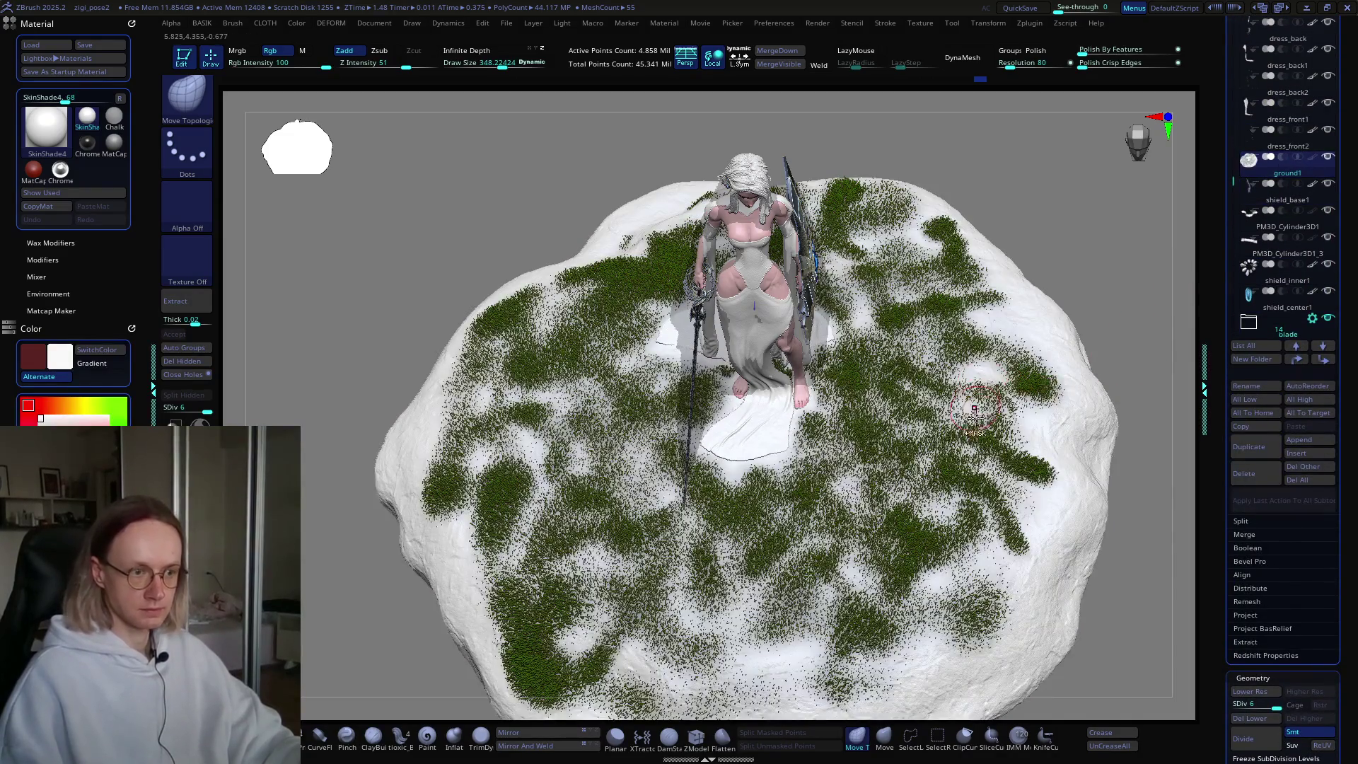
pyautogui.keyDown('alt'); pyautogui.moveTo(1040, 425); pyautogui.dragTo(1053, 456, button='right'); pyautogui.keyUp('alt')
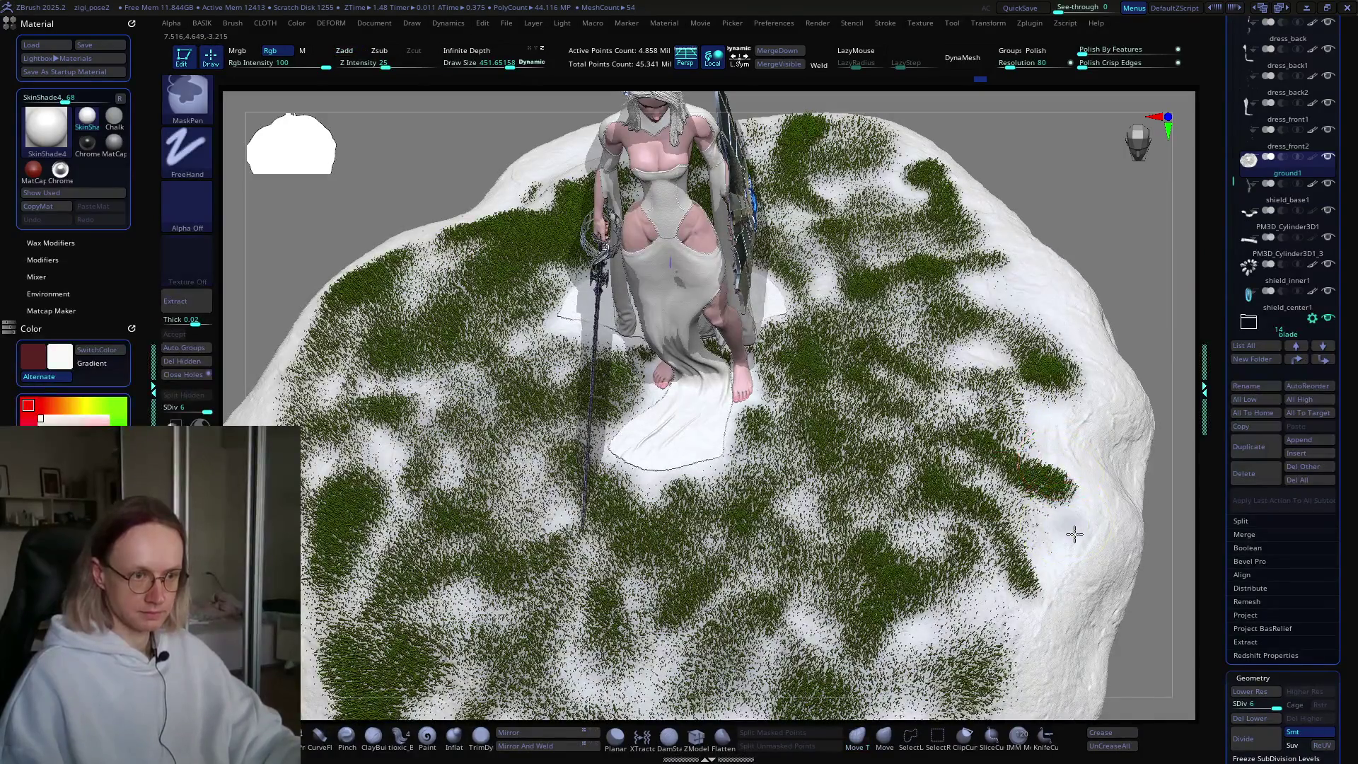
pyautogui.press('s')
pyautogui.moveTo(1065, 516); pyautogui.dragTo(1077, 520)
pyautogui.press('ctrl')
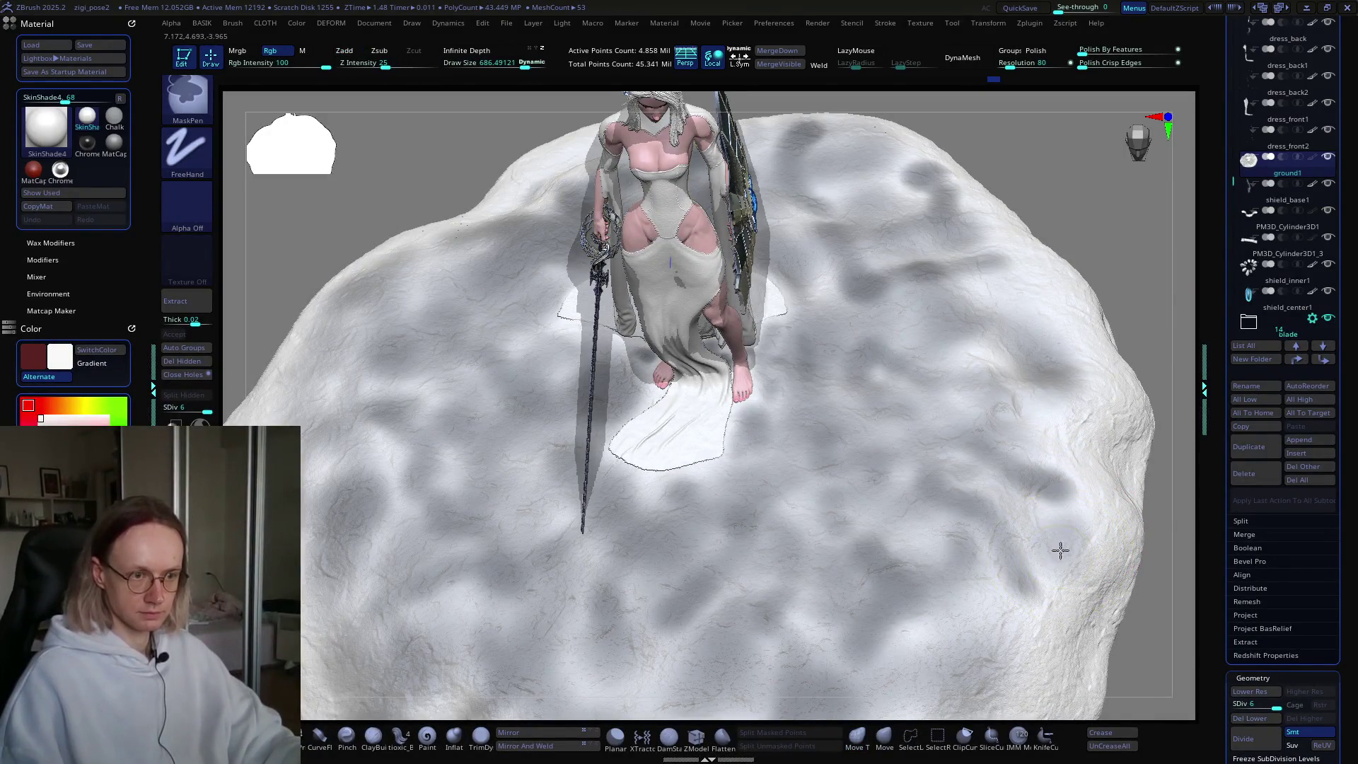
# Step: Mask a strip along the ground's right side and patches across its lower edge
pyautogui.keyDown('ctrl'); pyautogui.moveTo(1044, 433); pyautogui.dragTo(1068, 274); pyautogui.keyUp('ctrl')
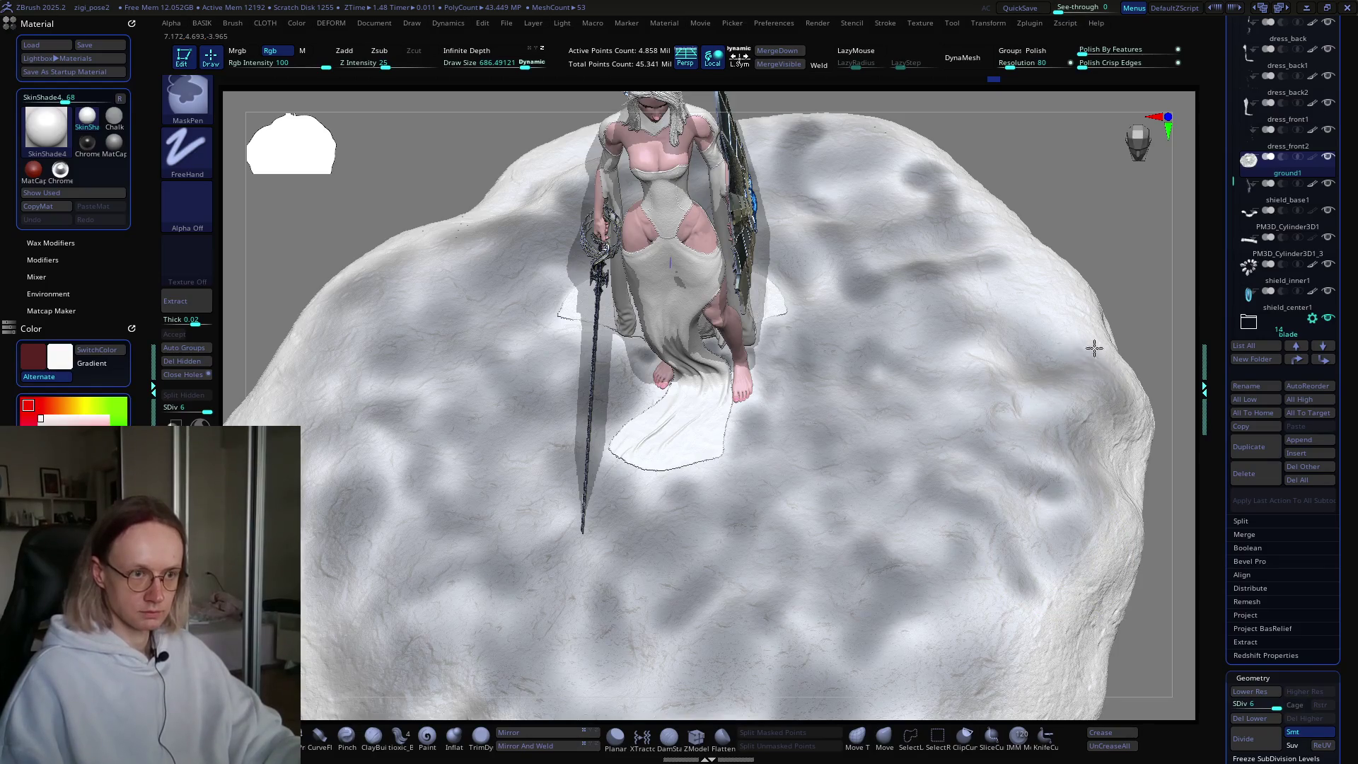
pyautogui.moveTo(1046, 243)
pyautogui.mouseDown(button='right')
pyautogui.moveTo(977, 252)
pyautogui.moveTo(980, 348)
pyautogui.mouseUp(button='right')
pyautogui.moveTo(1058, 450)
pyautogui.keyDown('ctrl'); pyautogui.mouseDown()
pyautogui.moveTo(1009, 539)
pyautogui.moveTo(1008, 473)
pyautogui.moveTo(997, 519)
pyautogui.mouseUp(); pyautogui.keyUp('ctrl')
pyautogui.keyDown('ctrl'); pyautogui.moveTo(906, 583); pyautogui.dragTo(952, 536); pyautogui.keyUp('ctrl')
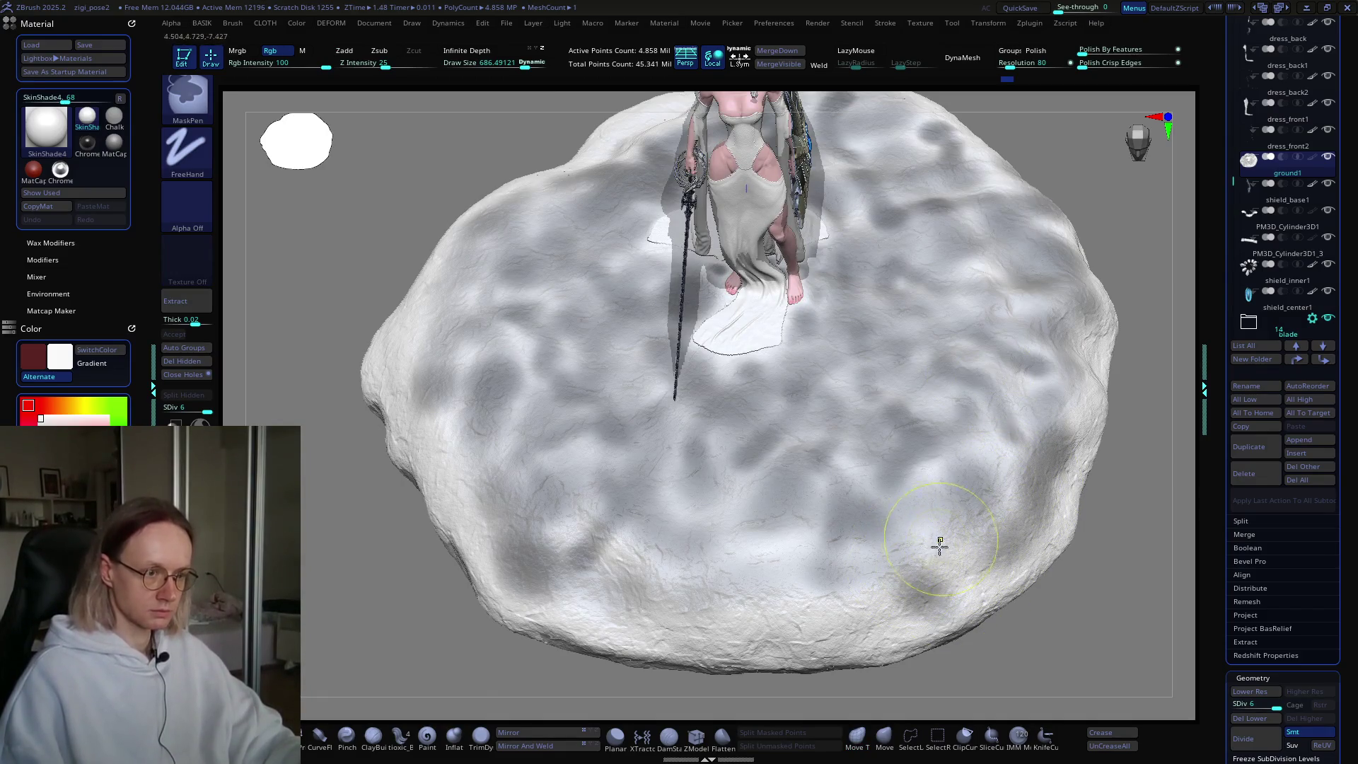
pyautogui.moveTo(749, 587)
pyautogui.keyDown('ctrl'); pyautogui.mouseDown()
pyautogui.moveTo(806, 561)
pyautogui.moveTo(686, 627)
pyautogui.moveTo(623, 579)
pyautogui.mouseUp(); pyautogui.keyUp('ctrl')
pyautogui.moveTo(655, 564)
pyautogui.mouseDown(button='right')
pyautogui.moveTo(879, 351)
pyautogui.moveTo(880, 418)
pyautogui.moveTo(939, 403)
pyautogui.mouseUp(button='right')
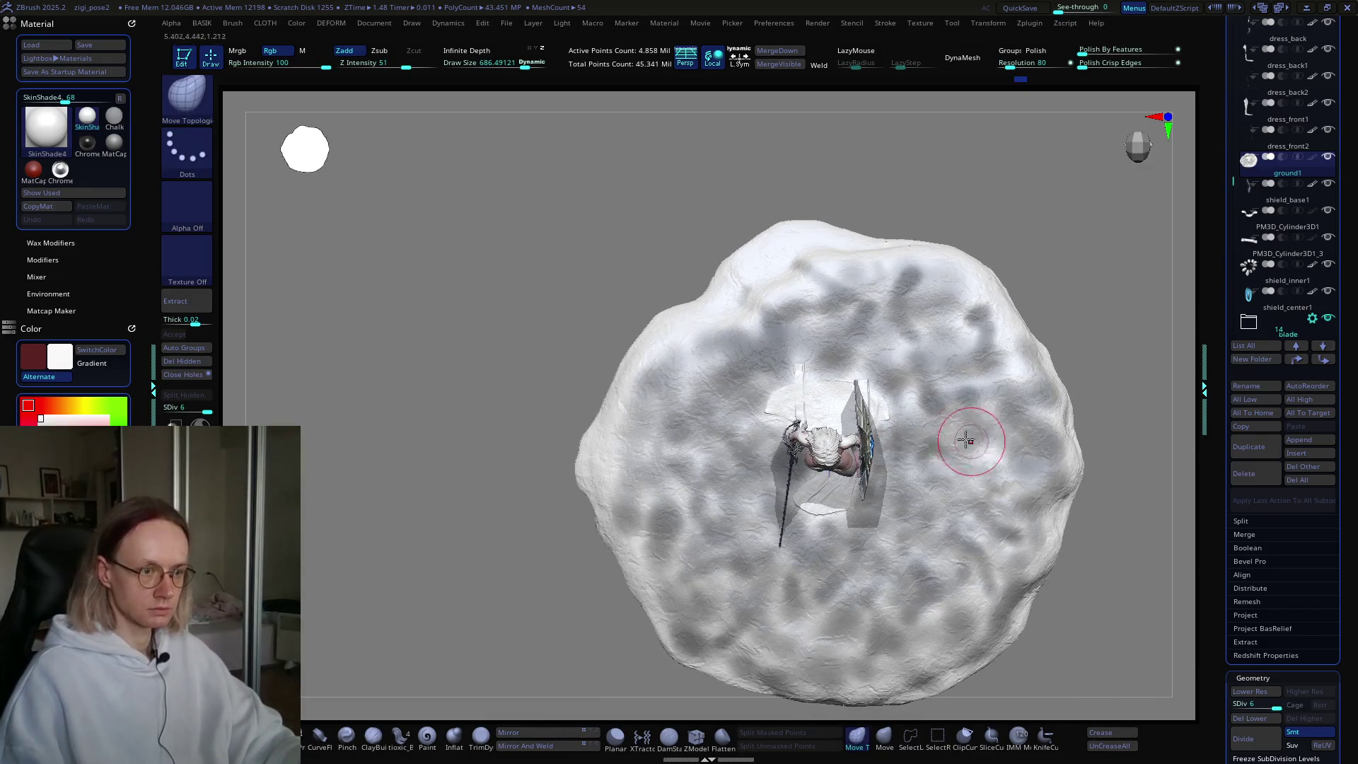
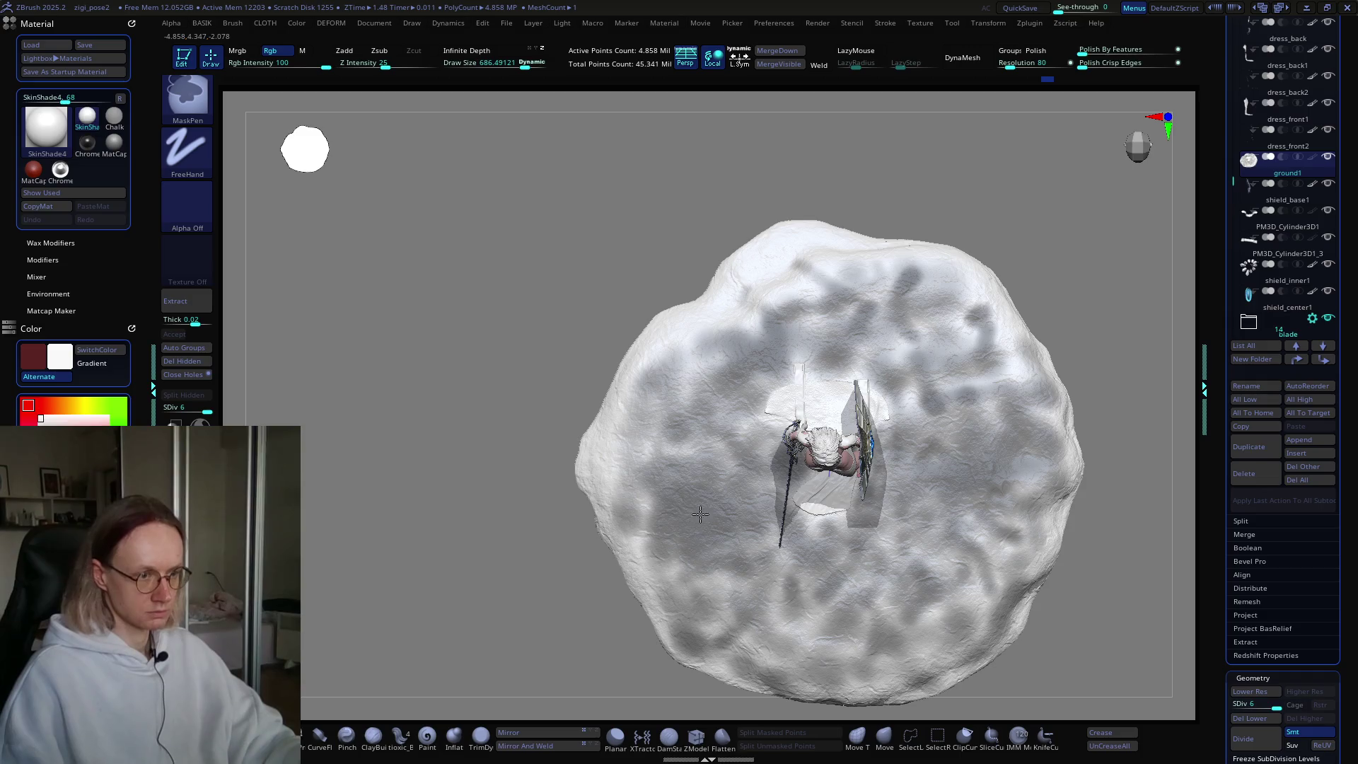
# Step: Paint dark mask patches across the soil ground around the figure with Ctrl held
pyautogui.moveTo(817, 403); pyautogui.dragTo(888, 362, button='right')
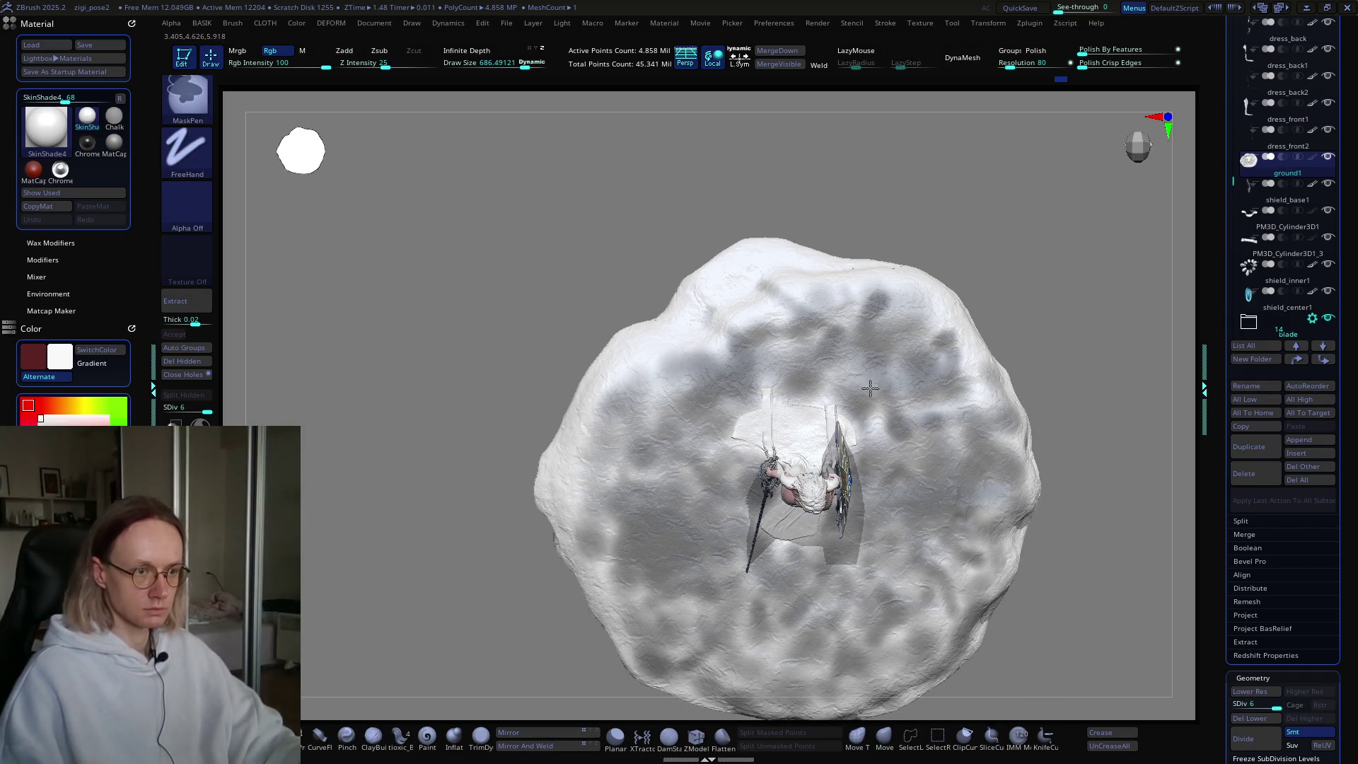
pyautogui.moveTo(919, 389); pyautogui.dragTo(880, 455, button='right')
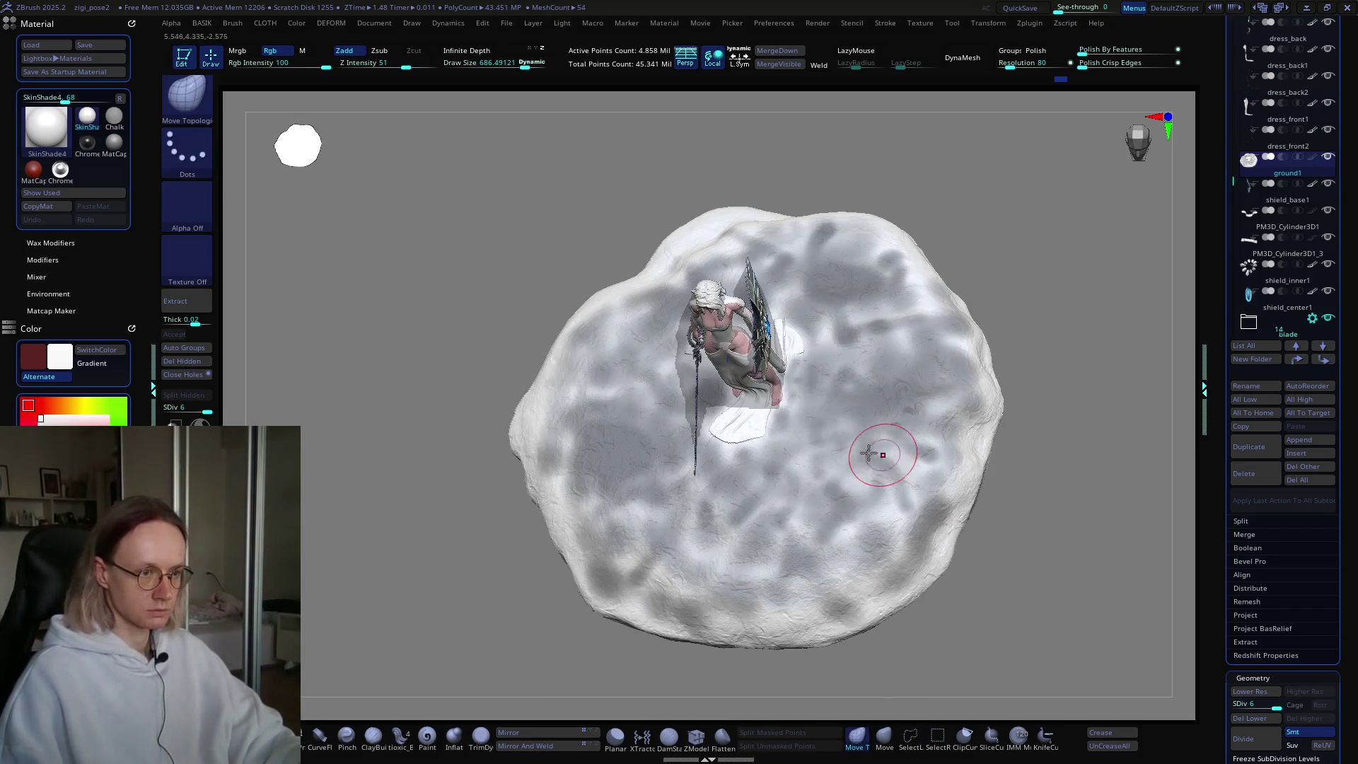
pyautogui.press('ctrl')
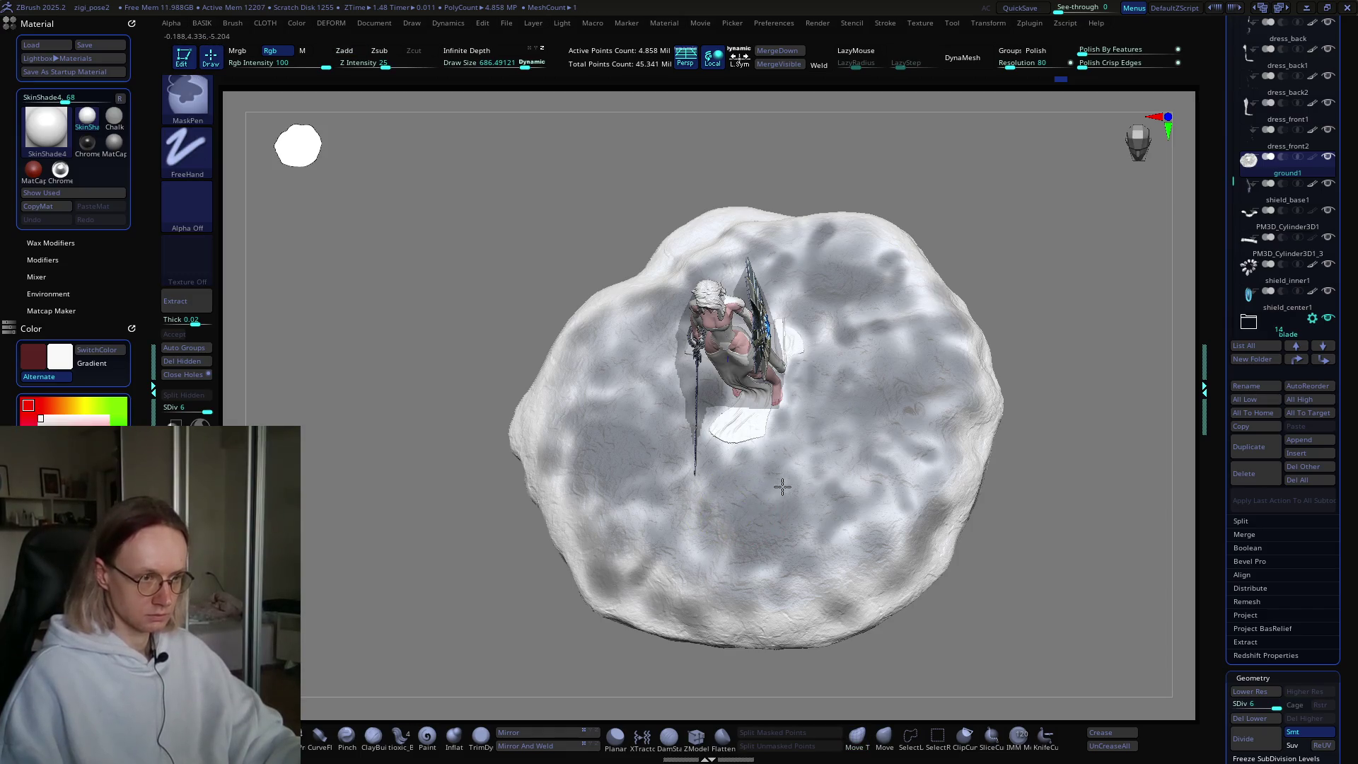
pyautogui.moveTo(773, 485)
pyautogui.mouseDown(button='right')
pyautogui.moveTo(830, 461)
pyautogui.moveTo(836, 439)
pyautogui.mouseUp(button='right')
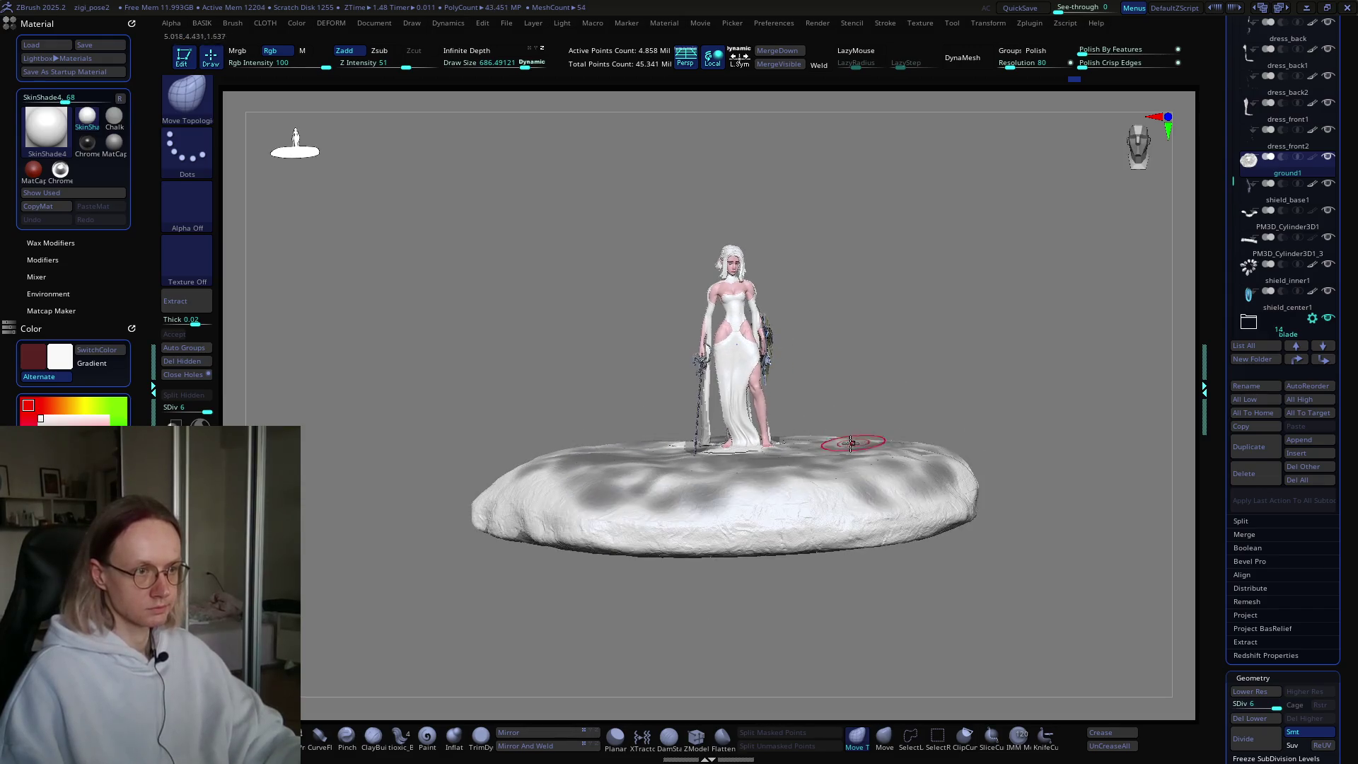
pyautogui.keyDown('ctrl'); pyautogui.moveTo(836, 438); pyautogui.dragTo(724, 533, button='right'); pyautogui.keyUp('ctrl')
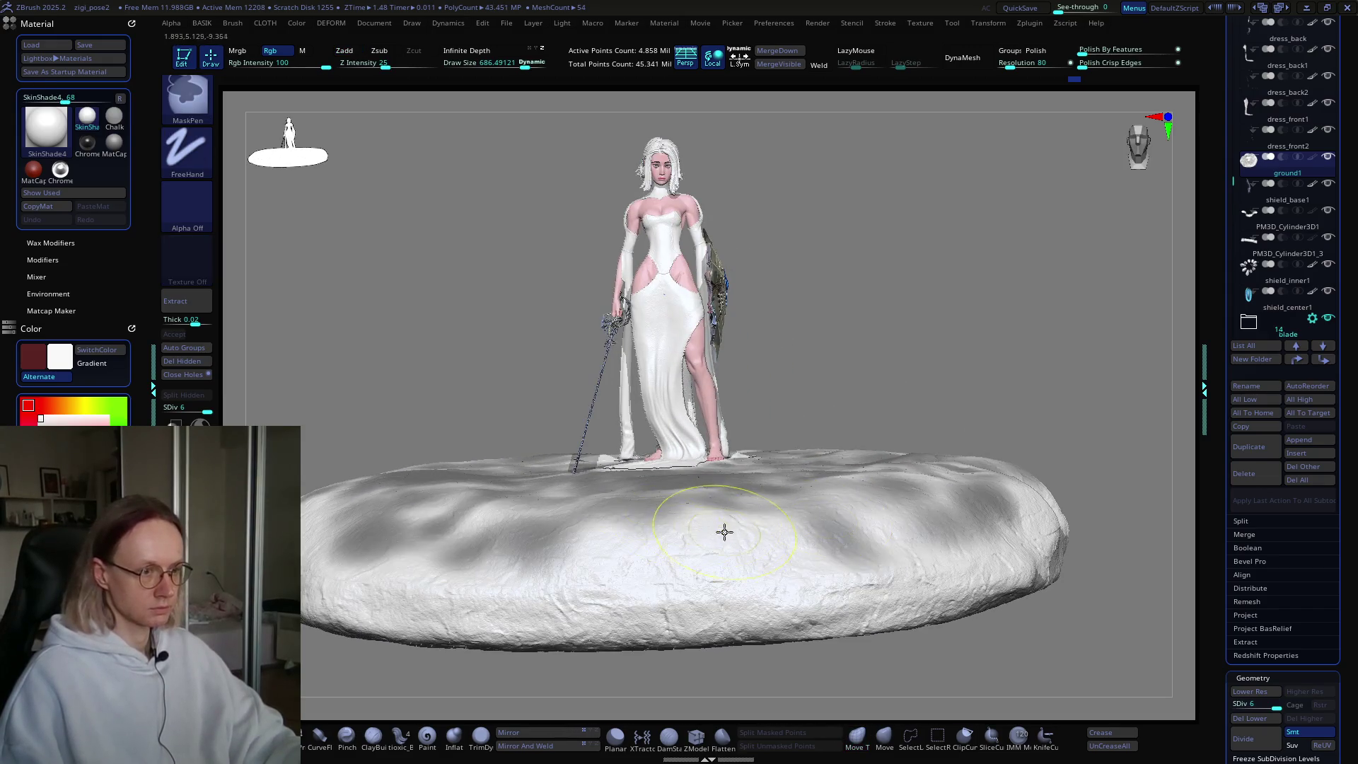
pyautogui.keyDown('ctrl'); pyautogui.moveTo(753, 565); pyautogui.dragTo(878, 505); pyautogui.keyUp('ctrl')
pyautogui.moveTo(878, 506)
pyautogui.mouseDown(button='right')
pyautogui.moveTo(790, 522)
pyautogui.moveTo(499, 520)
pyautogui.mouseUp(button='right')
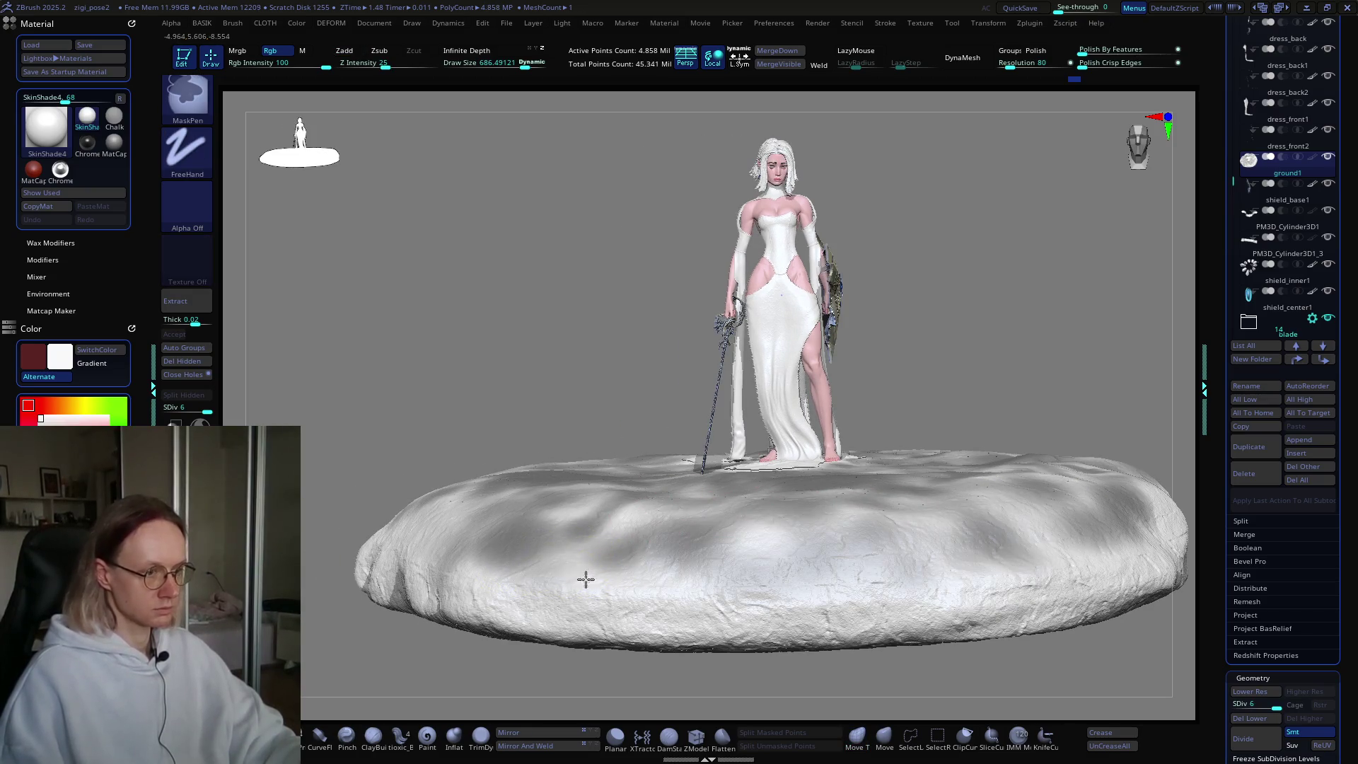
# Step: Add further mask strokes on the ground while looking down on the figure
pyautogui.moveTo(709, 520); pyautogui.dragTo(531, 637, button='right')
pyautogui.press('ctrl')
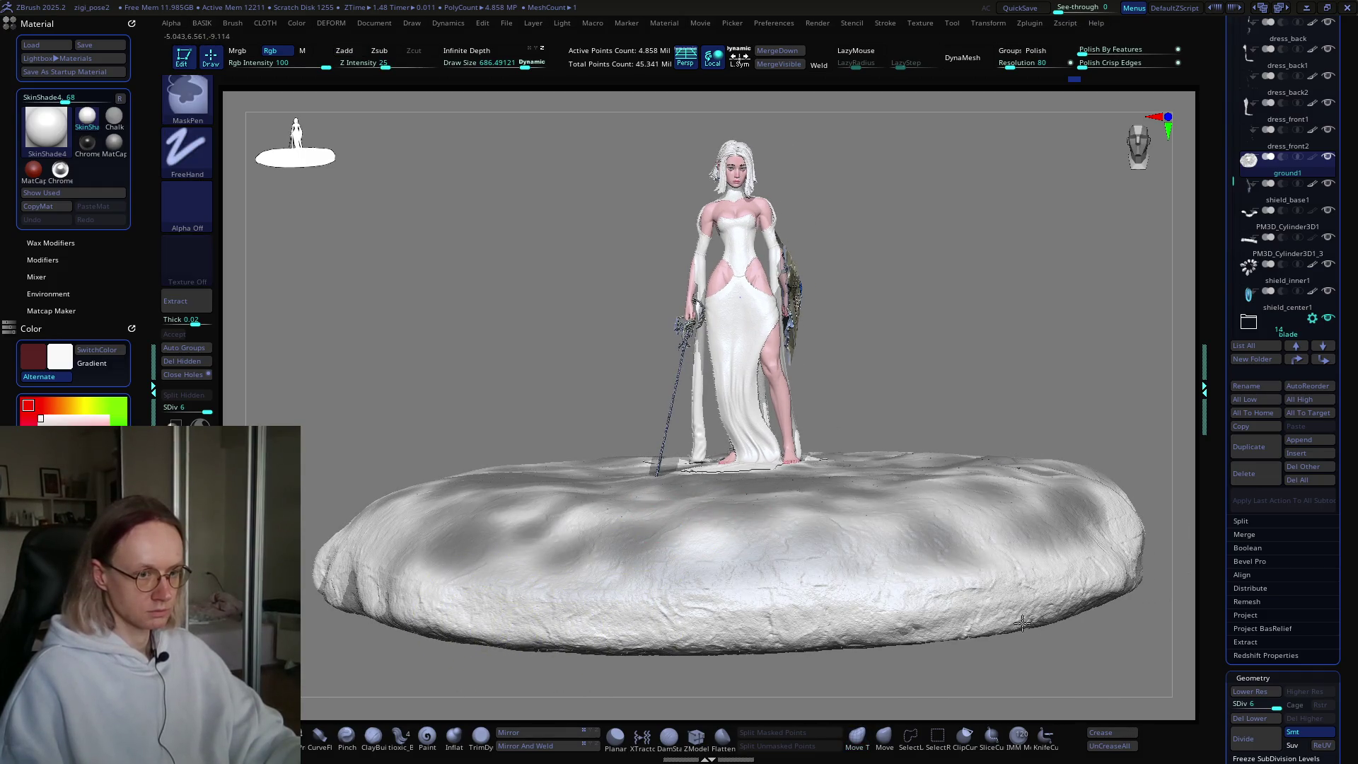
pyautogui.moveTo(898, 516)
pyautogui.mouseDown(button='right')
pyautogui.moveTo(764, 515)
pyautogui.moveTo(761, 613)
pyautogui.mouseUp(button='right')
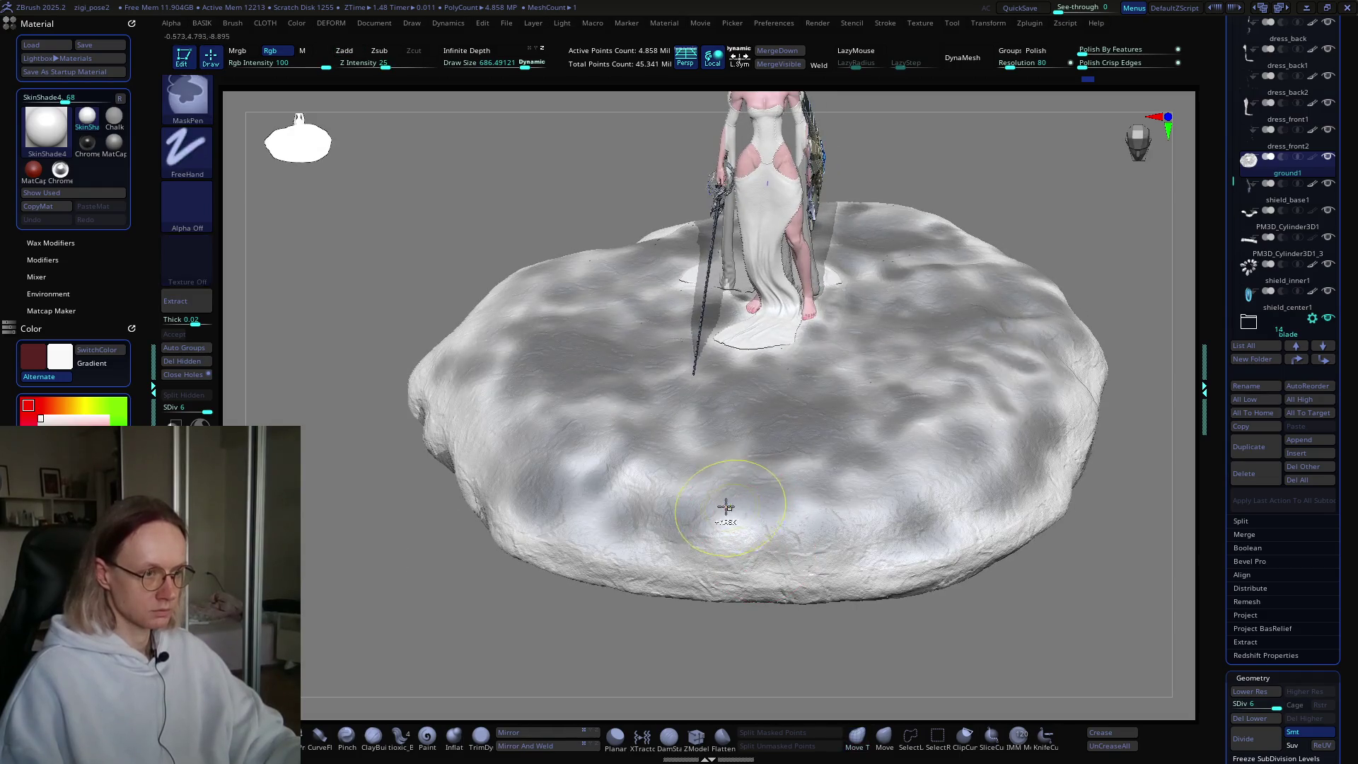
pyautogui.moveTo(691, 449); pyautogui.dragTo(697, 518, button='right')
pyautogui.press('ctrl')
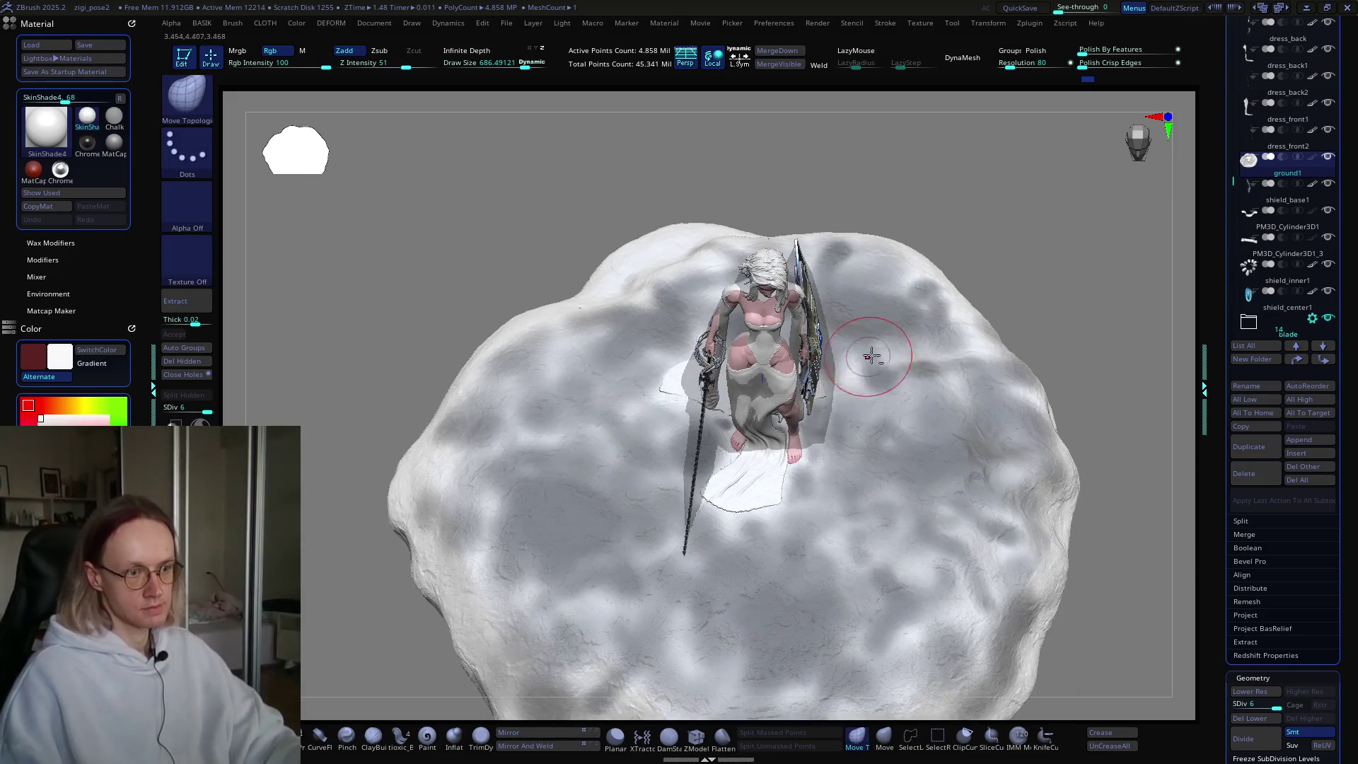
pyautogui.moveTo(806, 329); pyautogui.dragTo(659, 219, button='right')
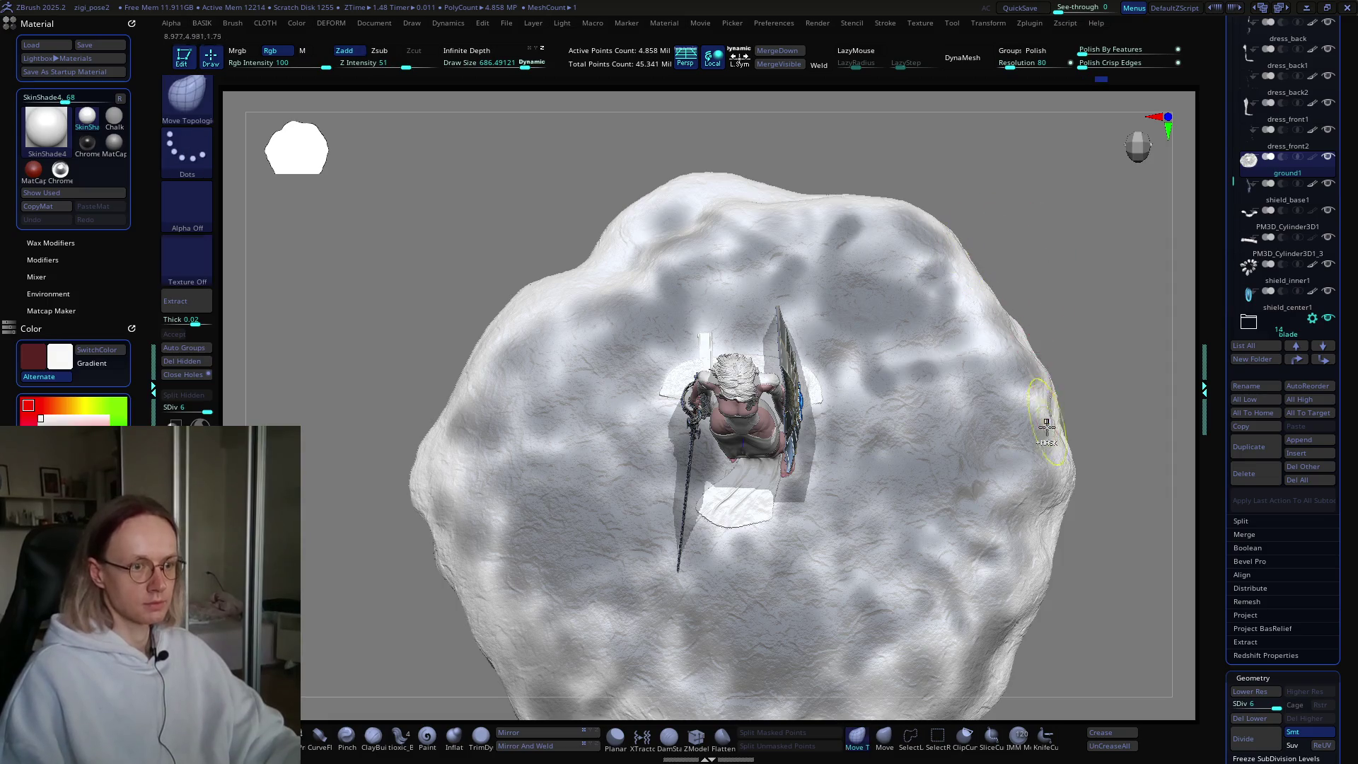
# Step: Mask the whole ground mesh and preview FiberMesh grass across it
pyautogui.keyDown('ctrl'); pyautogui.click(1106, 291); pyautogui.keyUp('ctrl')
pyautogui.moveTo(1049, 314); pyautogui.dragTo(873, 372, button='right')
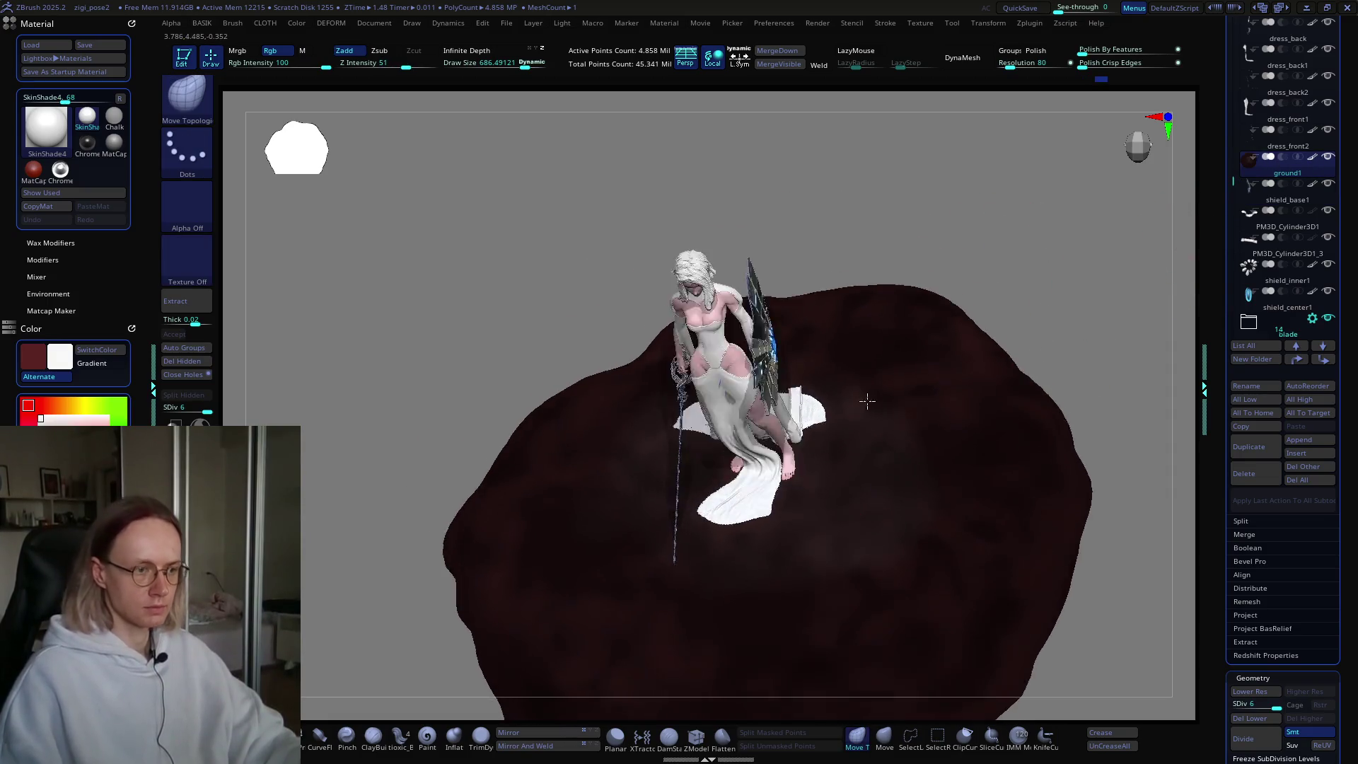
pyautogui.keyDown('ctrl'); pyautogui.moveTo(824, 486); pyautogui.dragTo(870, 526, button='right'); pyautogui.keyUp('ctrl')
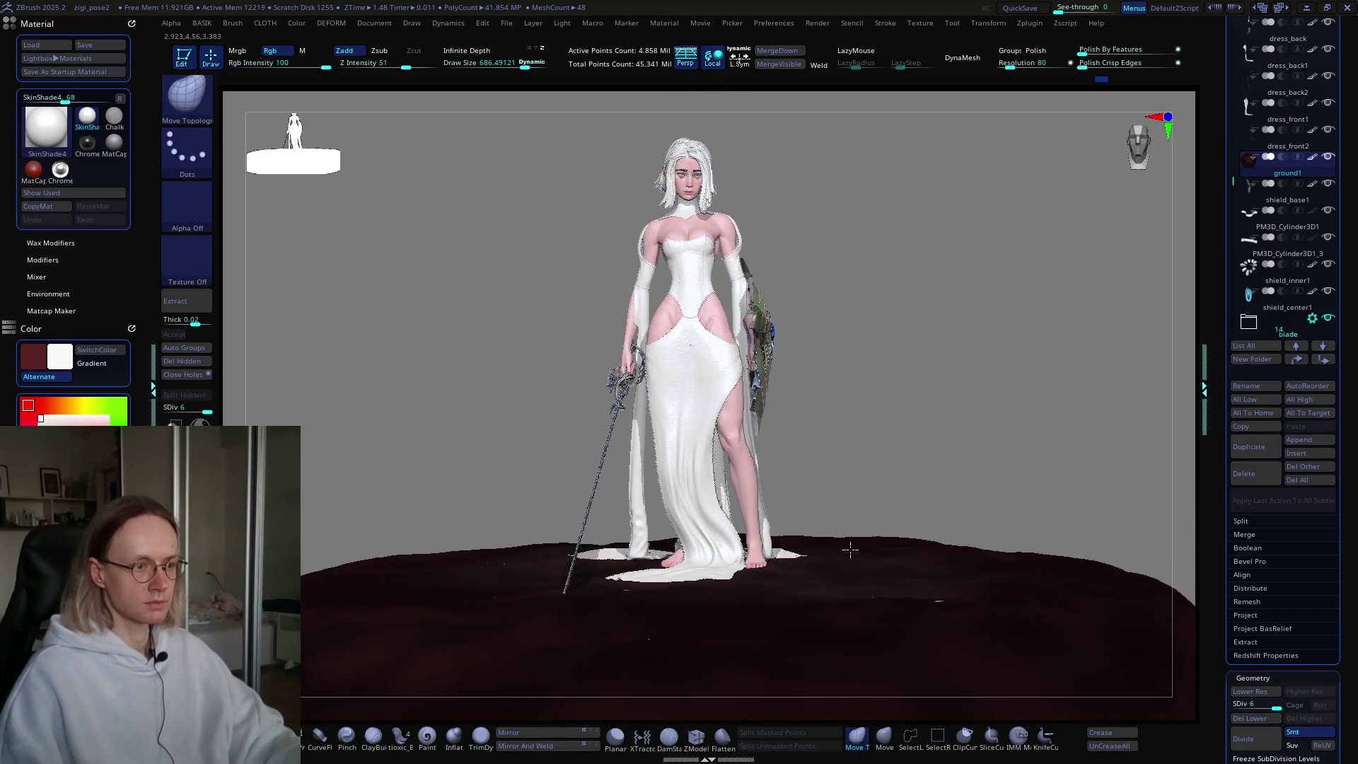
pyautogui.moveTo(870, 526); pyautogui.dragTo(1043, 476, button='right')
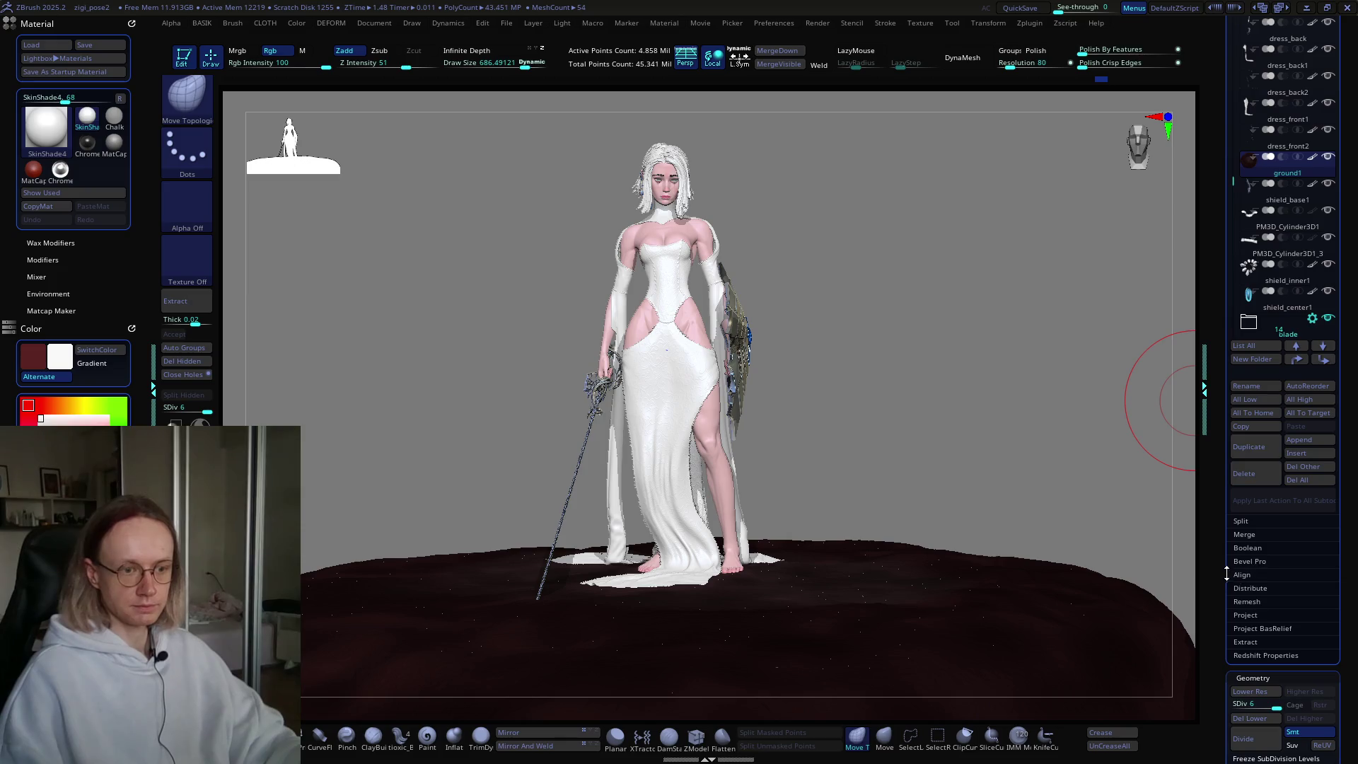
pyautogui.scroll(-3, 1270, 426)
pyautogui.scroll(-3, 1263, 424)
pyautogui.scroll(-3, 1246, 421)
pyautogui.click(1247, 412)
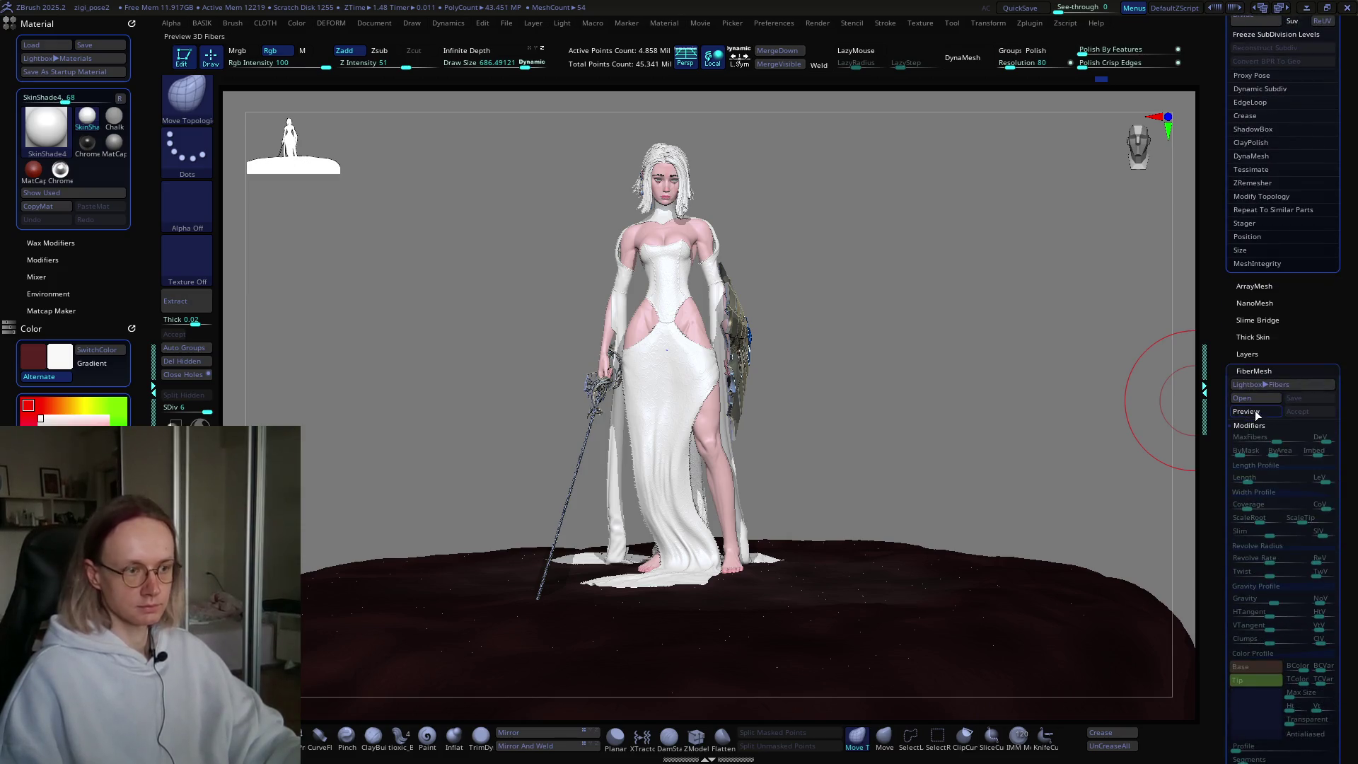
pyautogui.moveTo(1033, 379)
pyautogui.mouseDown(button='right')
pyautogui.moveTo(1000, 393)
pyautogui.moveTo(1031, 407)
pyautogui.moveTo(1006, 418)
pyautogui.mouseUp(button='right')
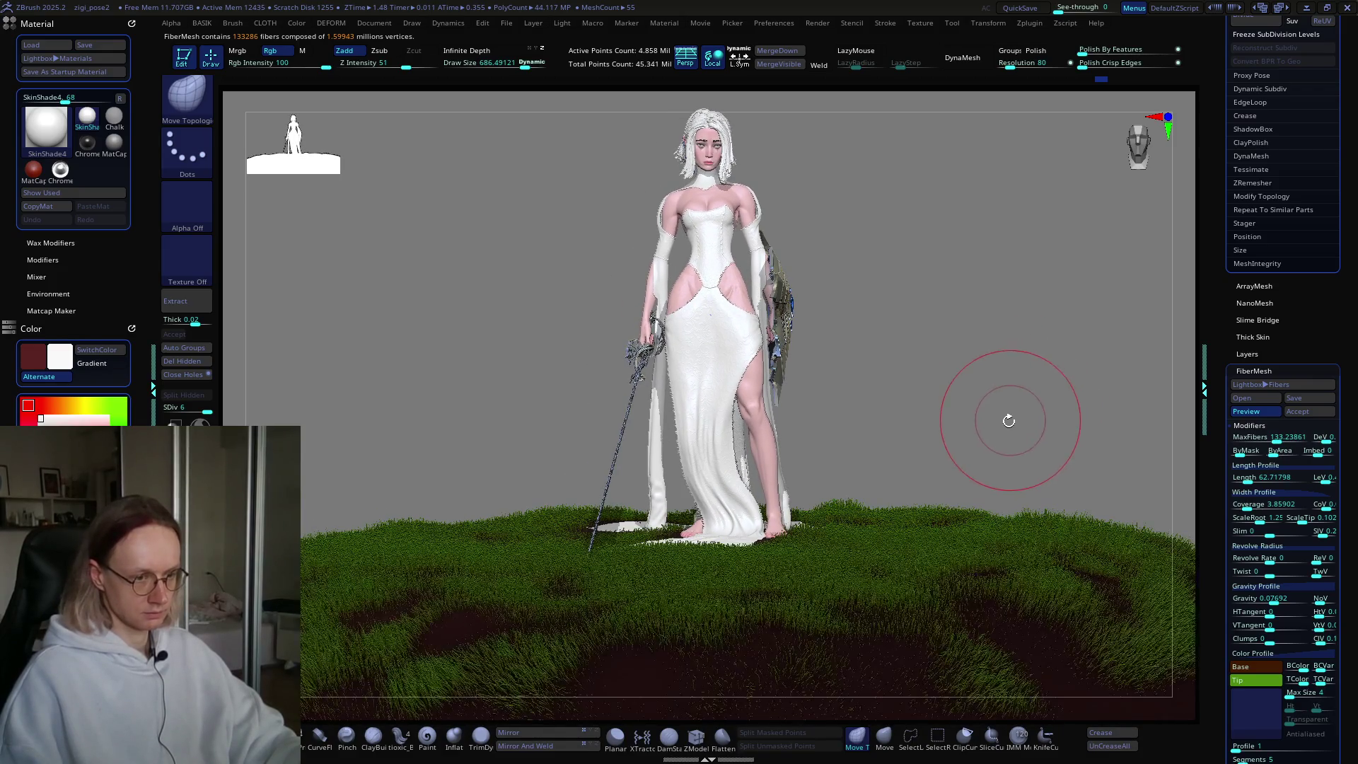
pyautogui.moveTo(956, 461)
pyautogui.mouseDown(button='right')
pyautogui.moveTo(955, 449)
pyautogui.moveTo(913, 502)
pyautogui.mouseUp(button='right')
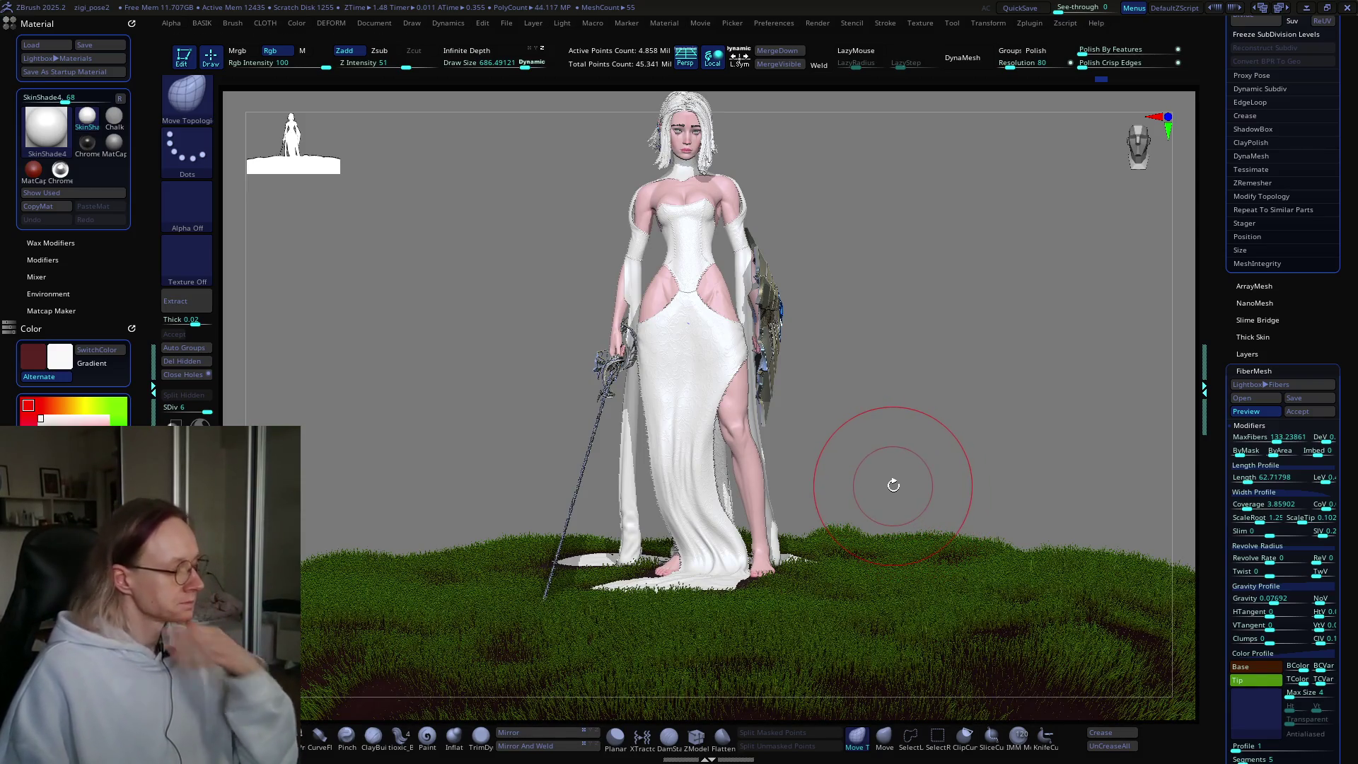
# Step: Save the project, confirming the overwrite of its existing file
pyautogui.hotkey('ctrl', 's')
pyautogui.press('Return')
pyautogui.click(721, 371)
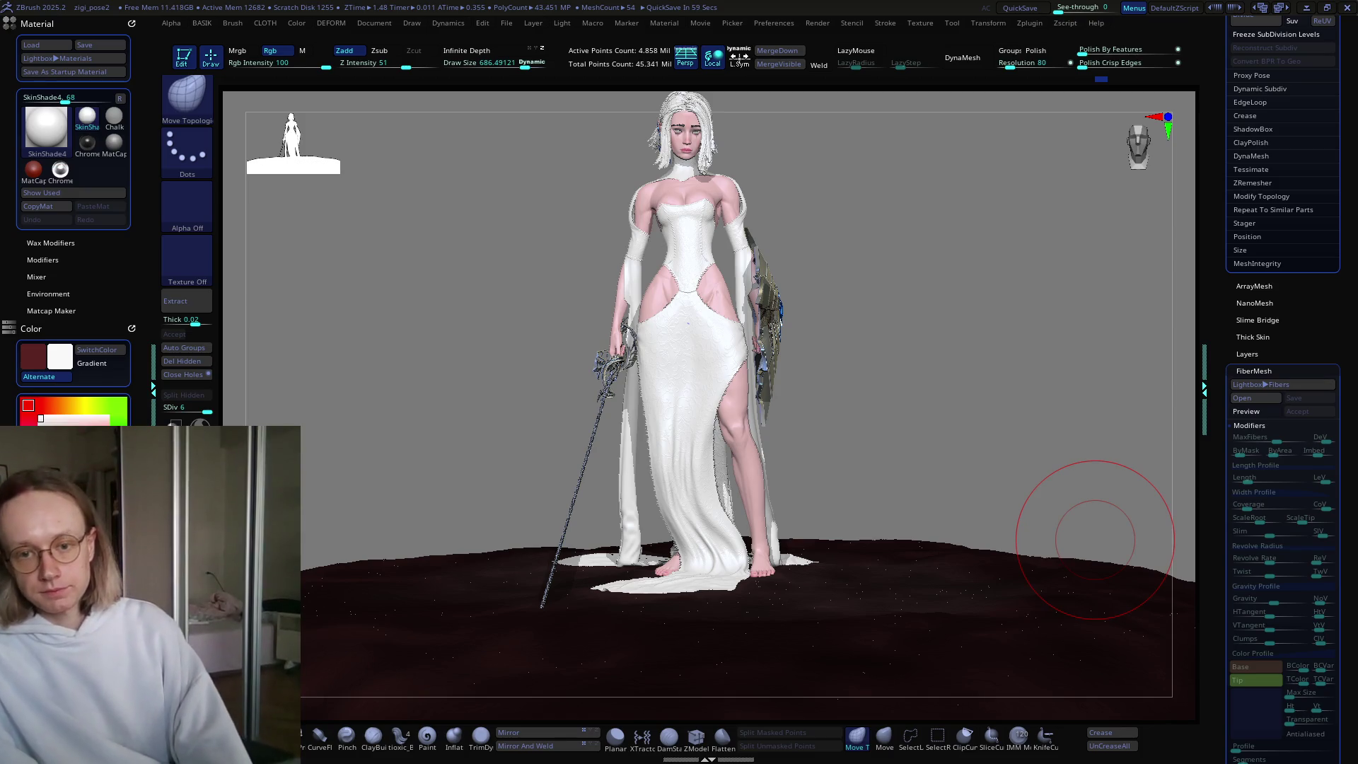
# Step: Minimise ZBrush to show the Windows desktop after the save finishes
pyautogui.press('super+d')
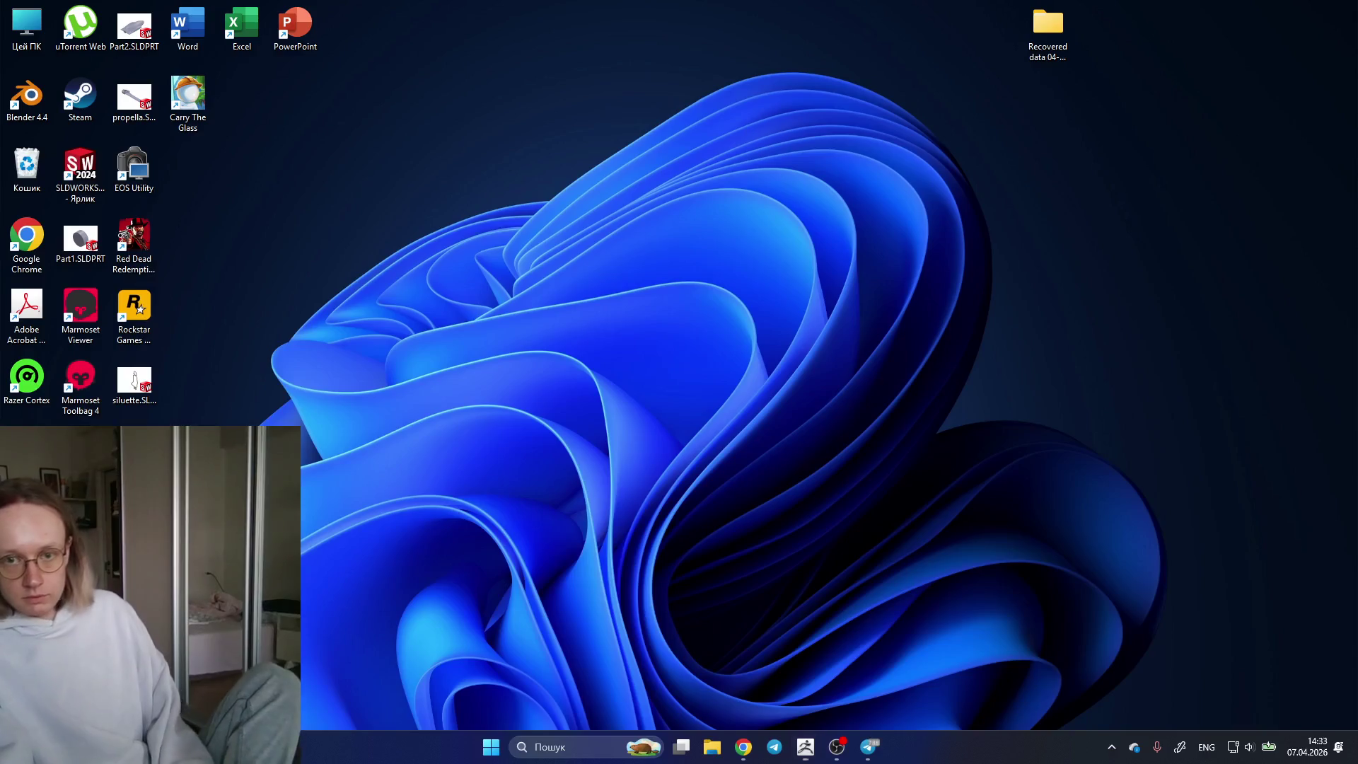
# Step: Restore the ZBrush window showing the figure on the masked ground
pyautogui.press('super+d')
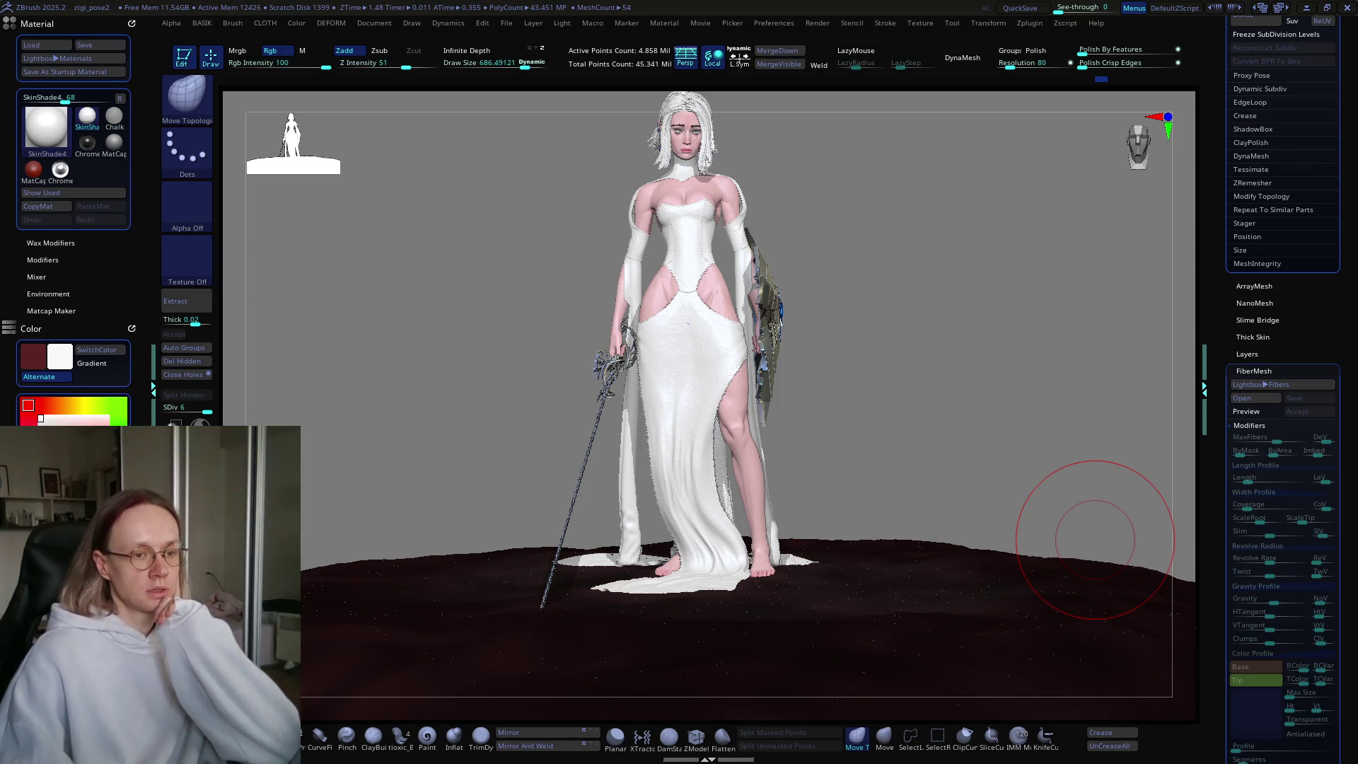
# Step: Turn the FiberMesh grass preview back on across the ground
pyautogui.click(1243, 412)
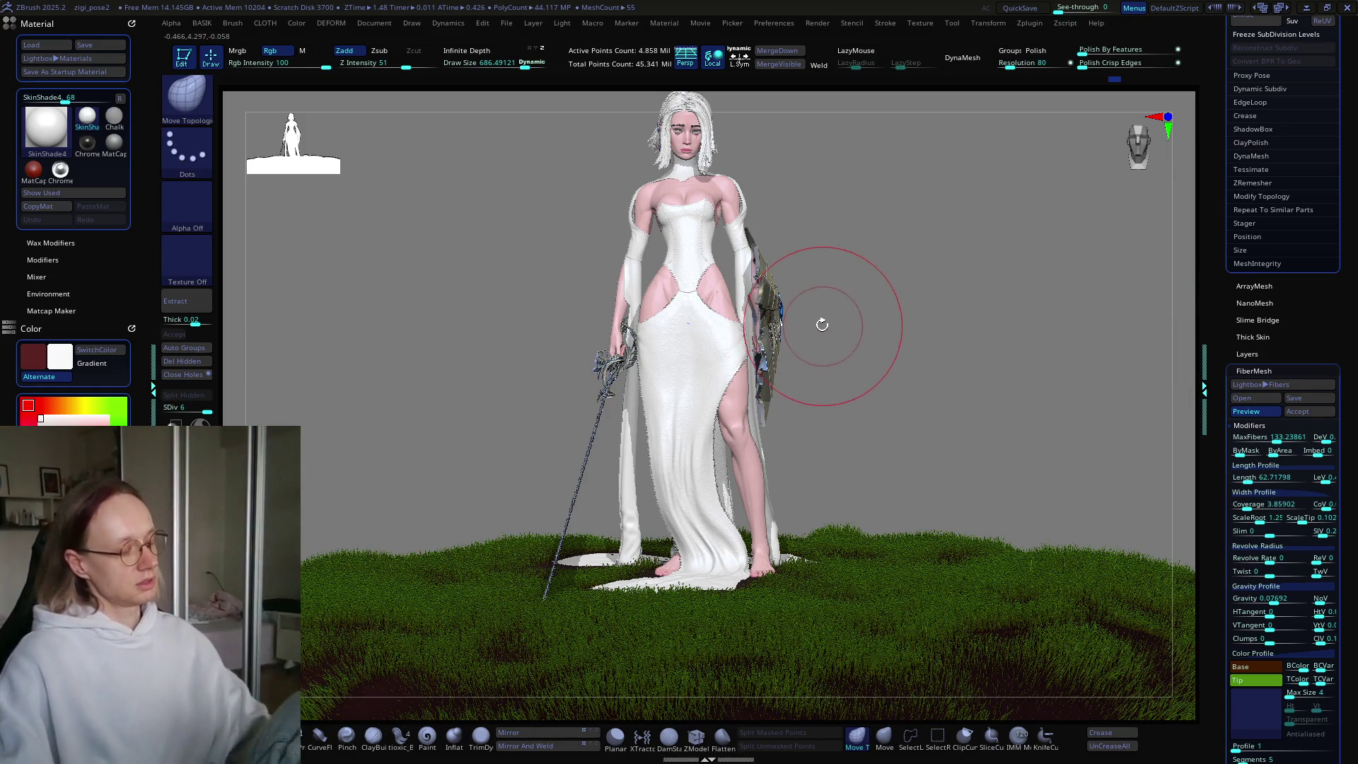
pyautogui.keyDown('alt'); pyautogui.moveTo(891, 328); pyautogui.dragTo(901, 334); pyautogui.keyUp('alt')
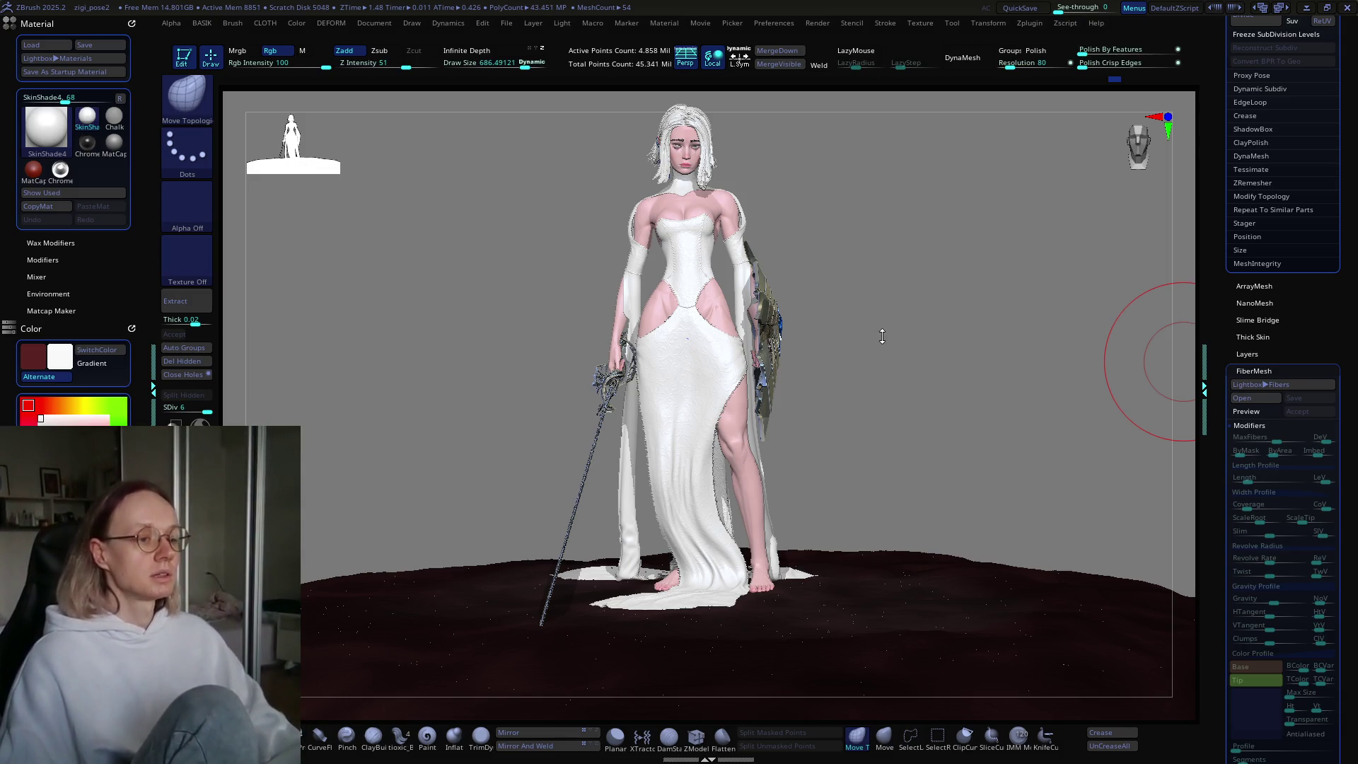
pyautogui.moveTo(901, 348); pyautogui.dragTo(849, 333)
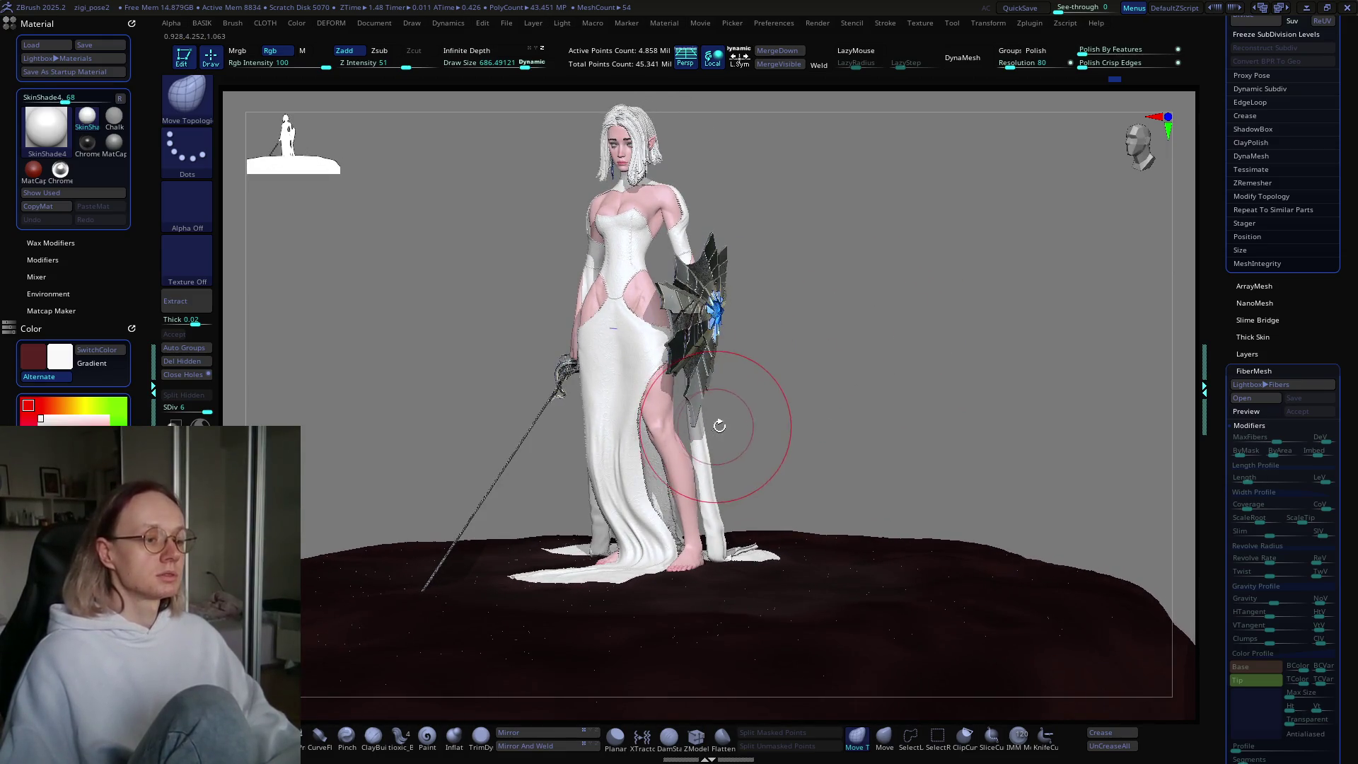
pyautogui.moveTo(716, 424); pyautogui.dragTo(789, 425)
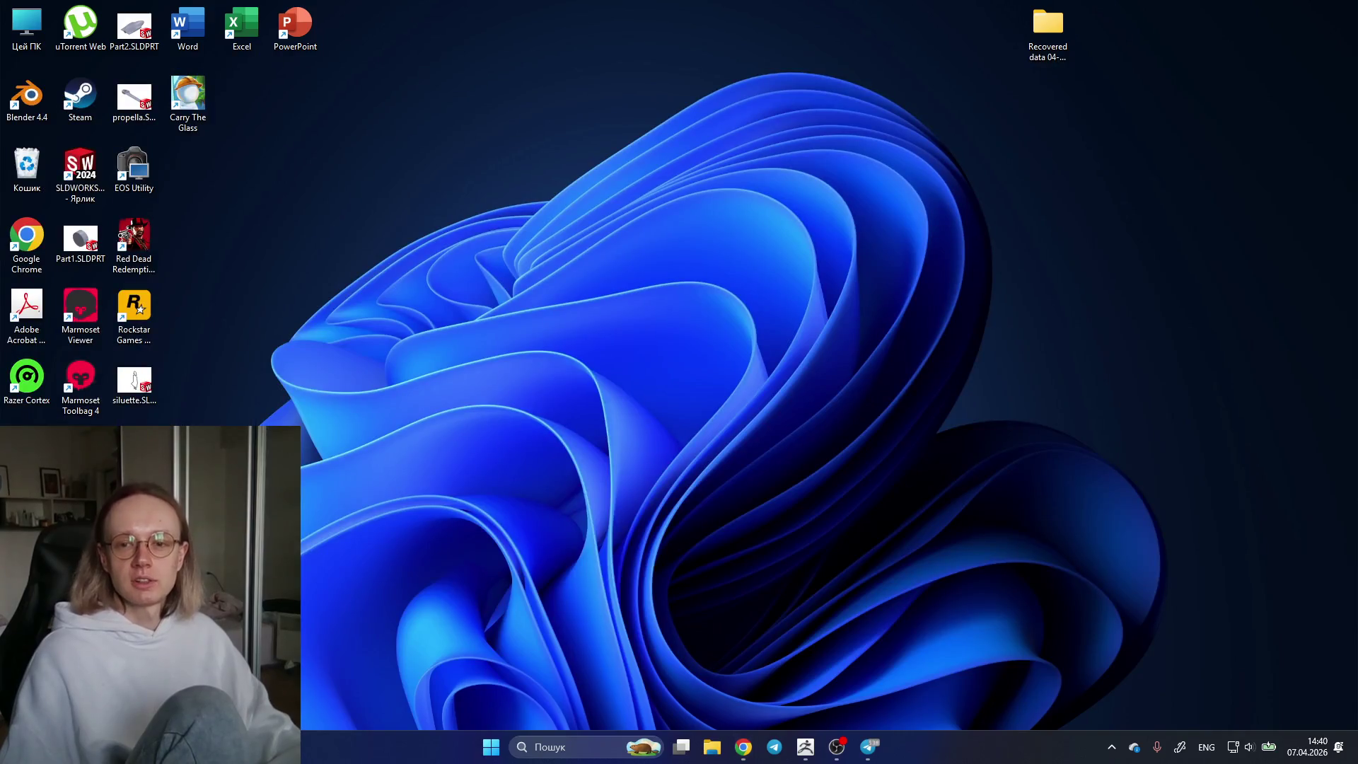
pyautogui.click(837, 746)
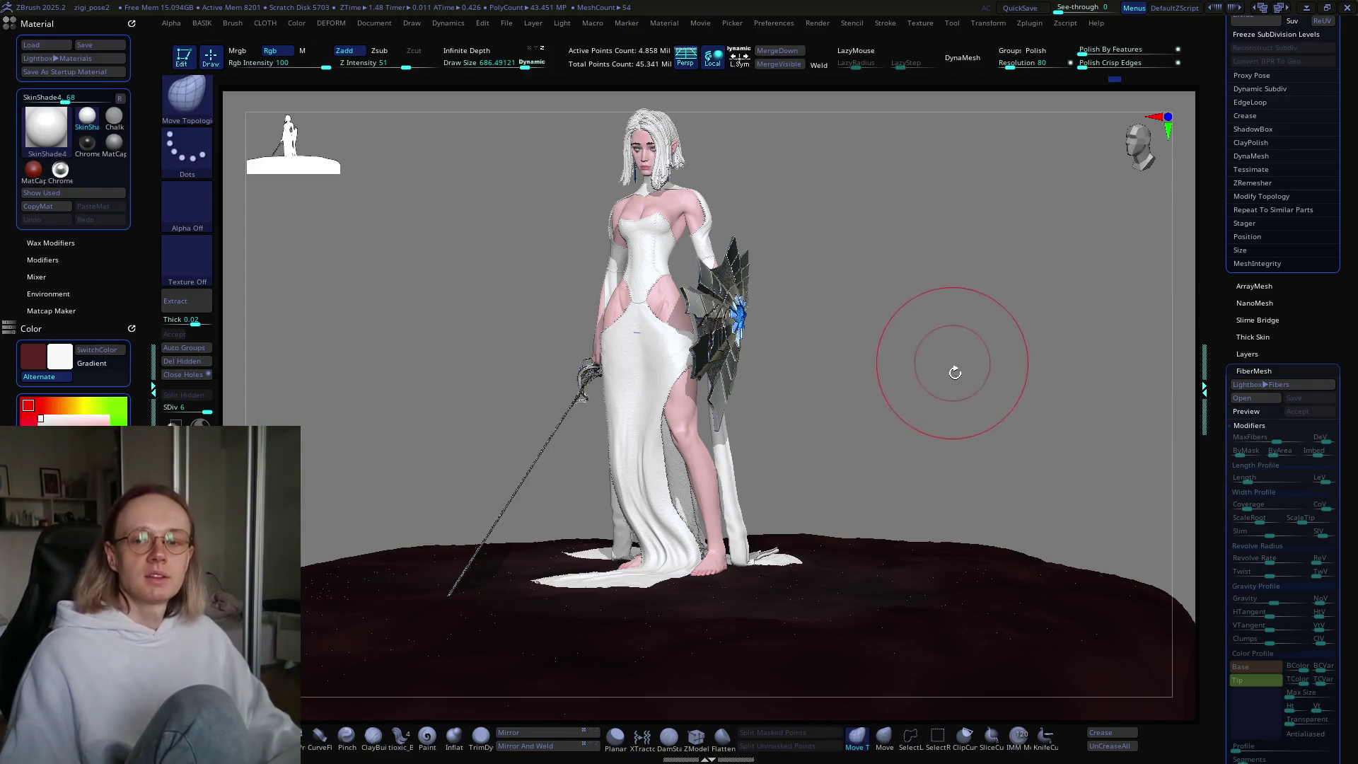
pyautogui.moveTo(936, 413)
pyautogui.mouseDown()
pyautogui.moveTo(914, 394)
pyautogui.moveTo(1018, 383)
pyautogui.mouseUp()
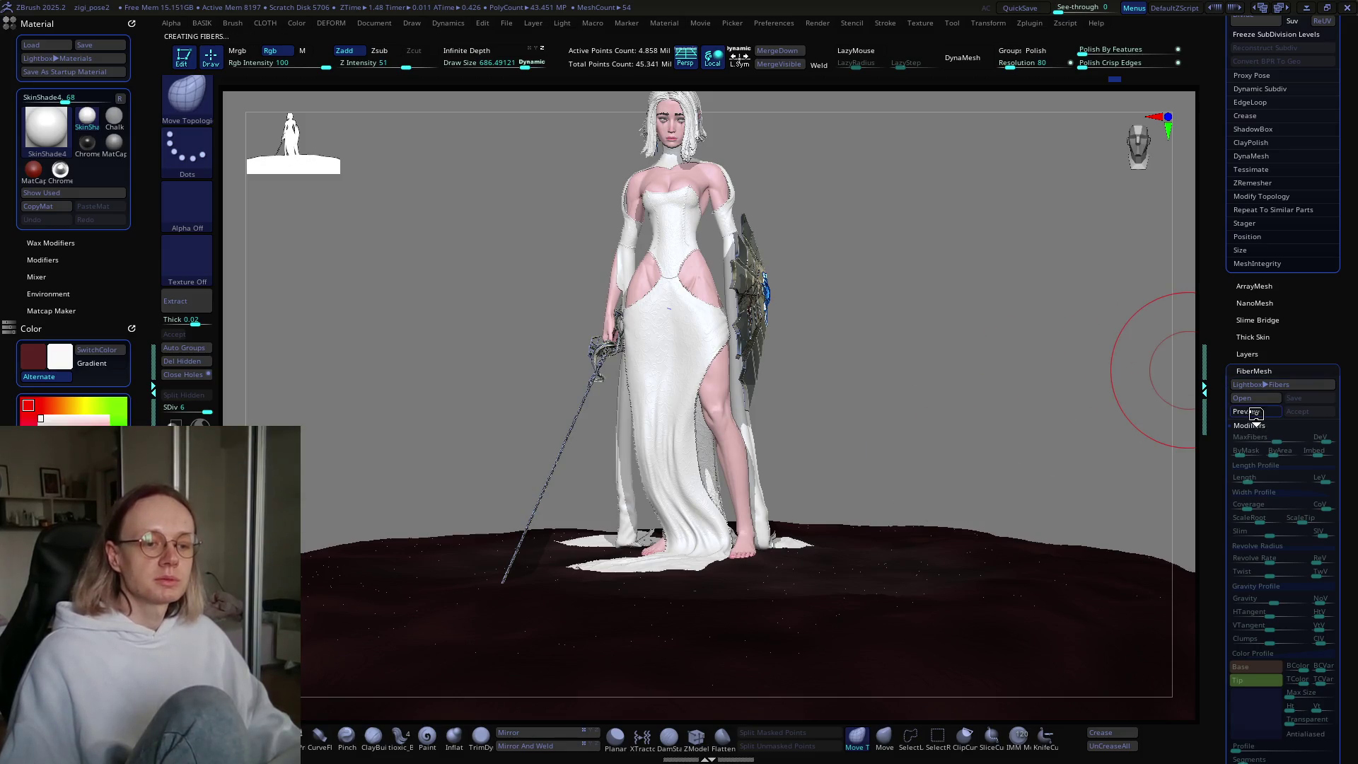
# Step: Preview the grass fibers on the base and move in closer to the figure
pyautogui.click(1252, 412)
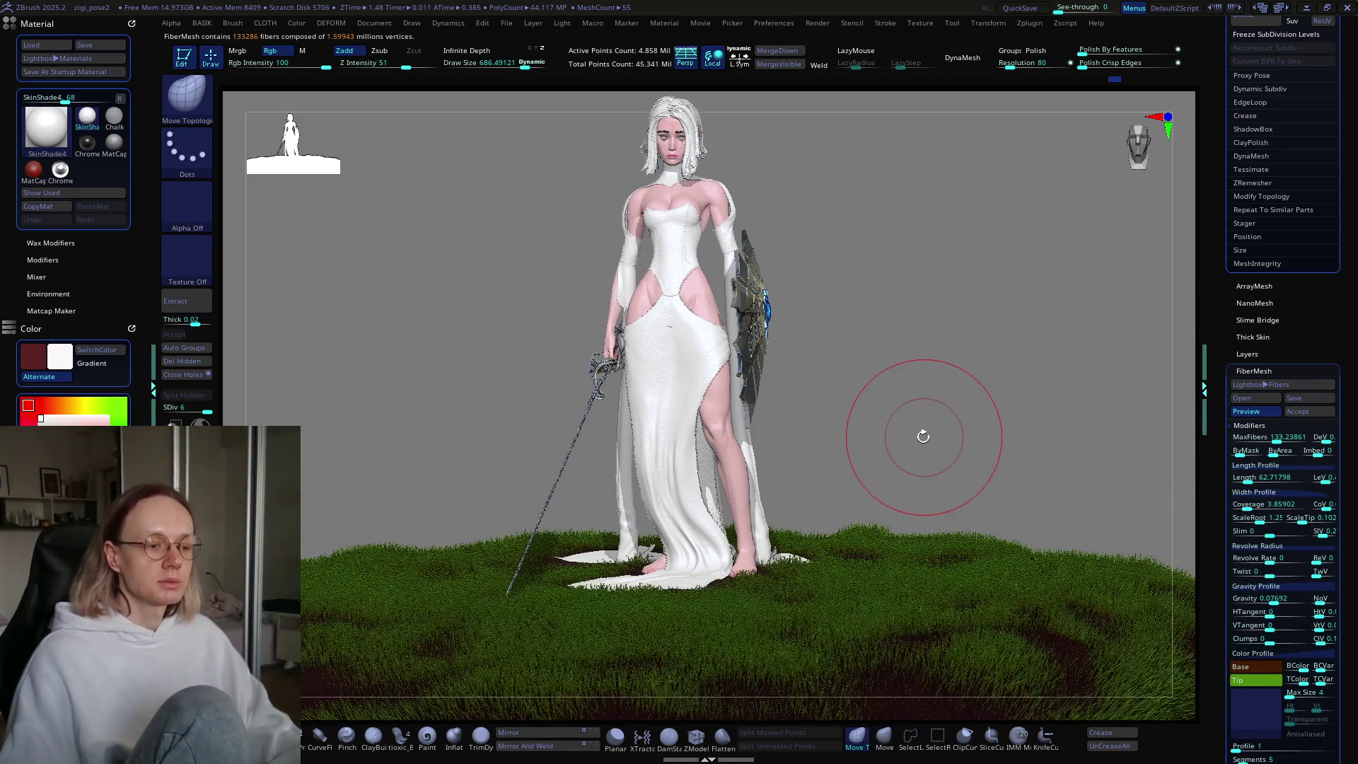
pyautogui.moveTo(924, 435)
pyautogui.mouseDown()
pyautogui.moveTo(910, 464)
pyautogui.moveTo(786, 520)
pyautogui.moveTo(837, 567)
pyautogui.moveTo(804, 485)
pyautogui.mouseUp()
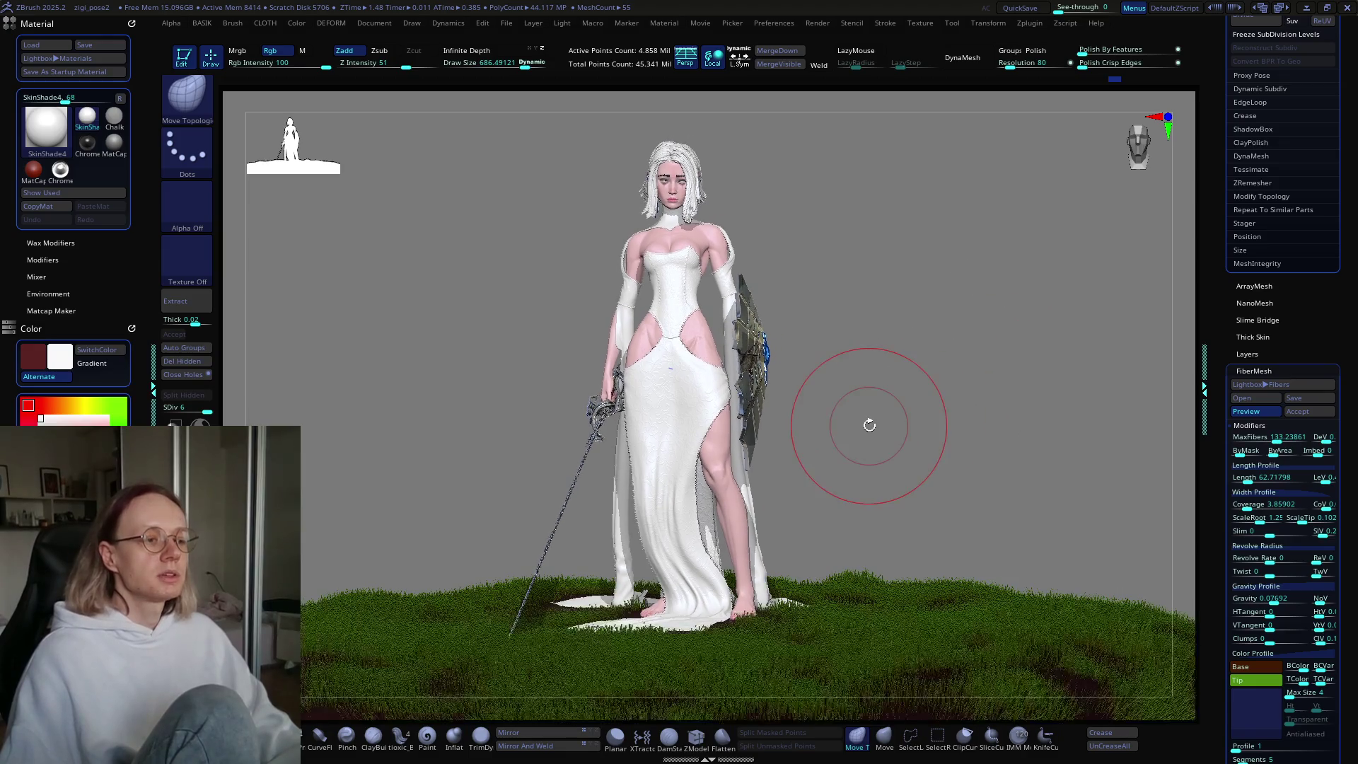
pyautogui.moveTo(865, 445)
pyautogui.keyDown('alt'); pyautogui.mouseDown()
pyautogui.moveTo(909, 483)
pyautogui.moveTo(823, 478)
pyautogui.mouseUp(); pyautogui.keyUp('alt')
pyautogui.moveTo(906, 493); pyautogui.dragTo(903, 497)
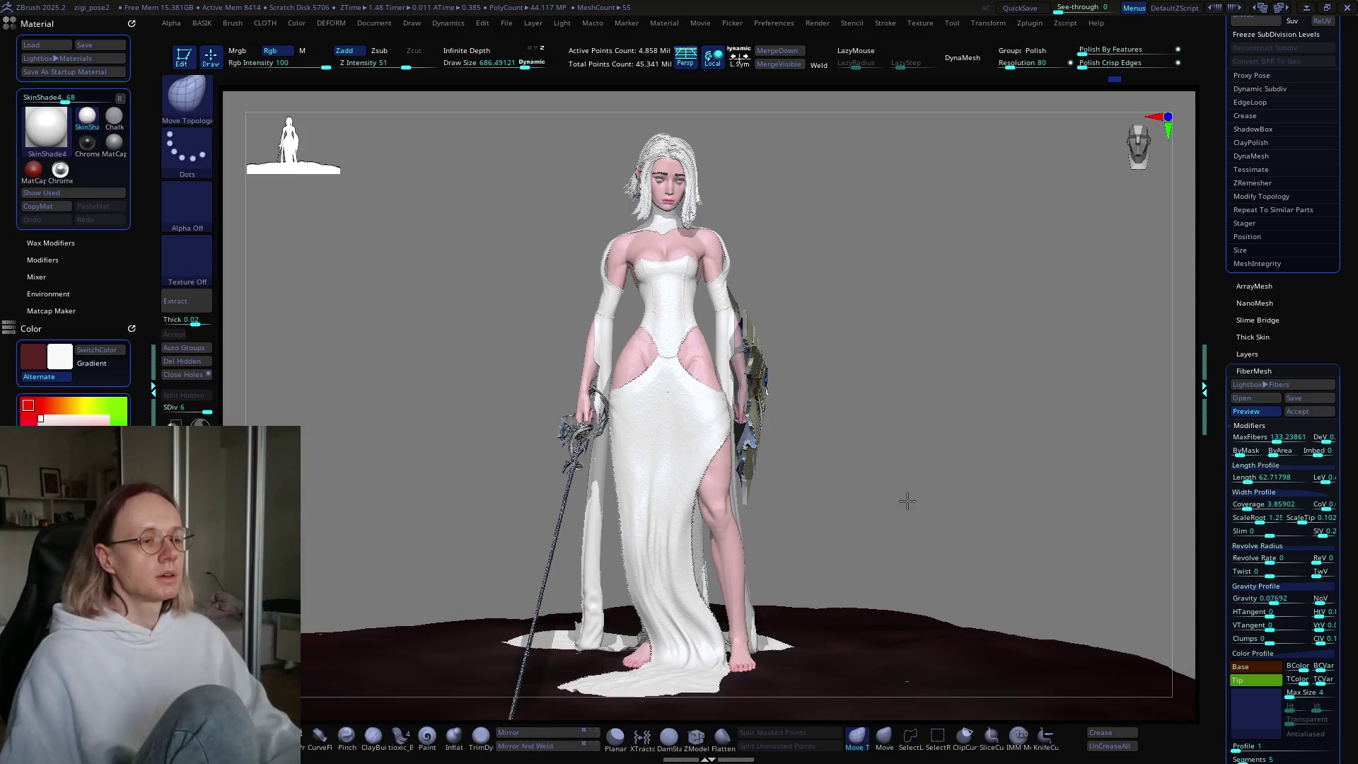
# Step: Reduce the brush Draw Size to about 403
pyautogui.press('s')
pyautogui.moveTo(978, 386); pyautogui.dragTo(940, 385)
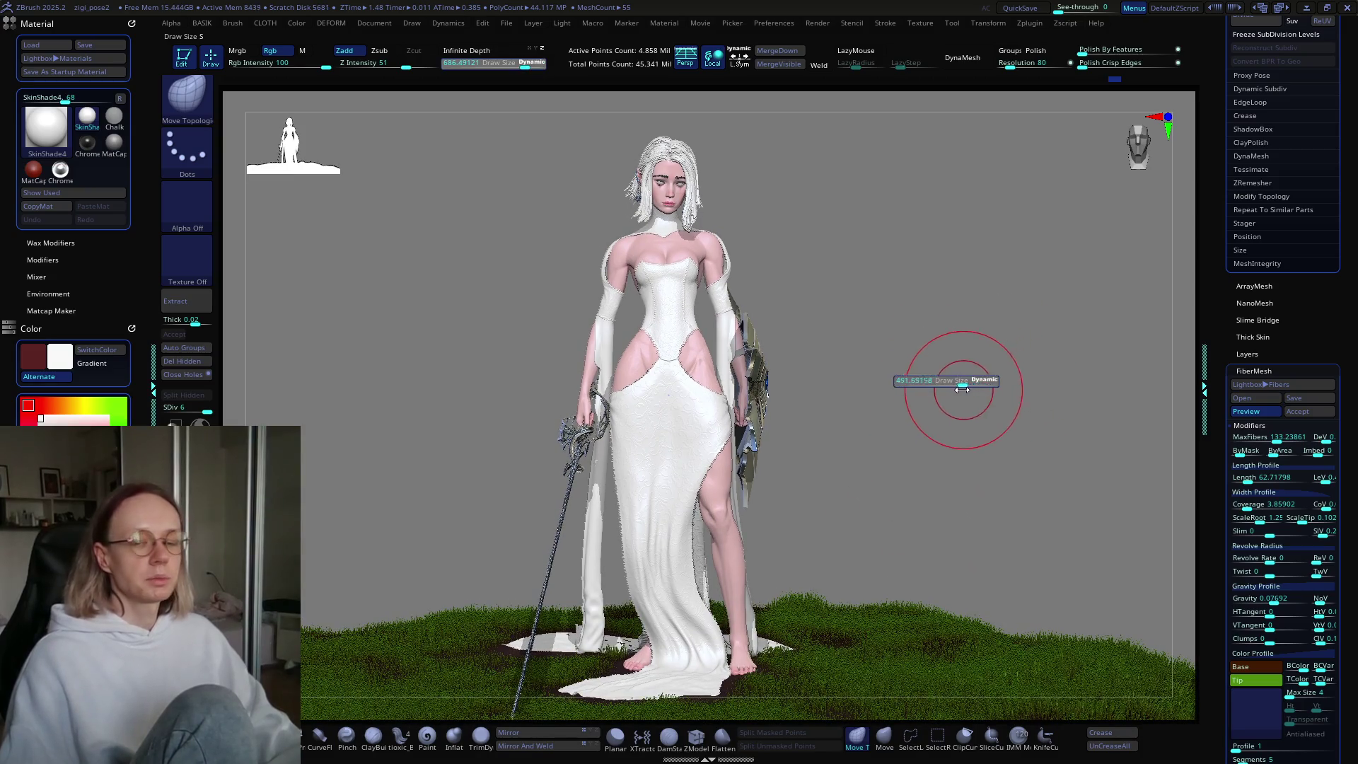
pyautogui.moveTo(845, 380); pyautogui.dragTo(871, 418)
pyautogui.keyDown('ctrl'); pyautogui.click(855, 409); pyautogui.keyUp('ctrl')
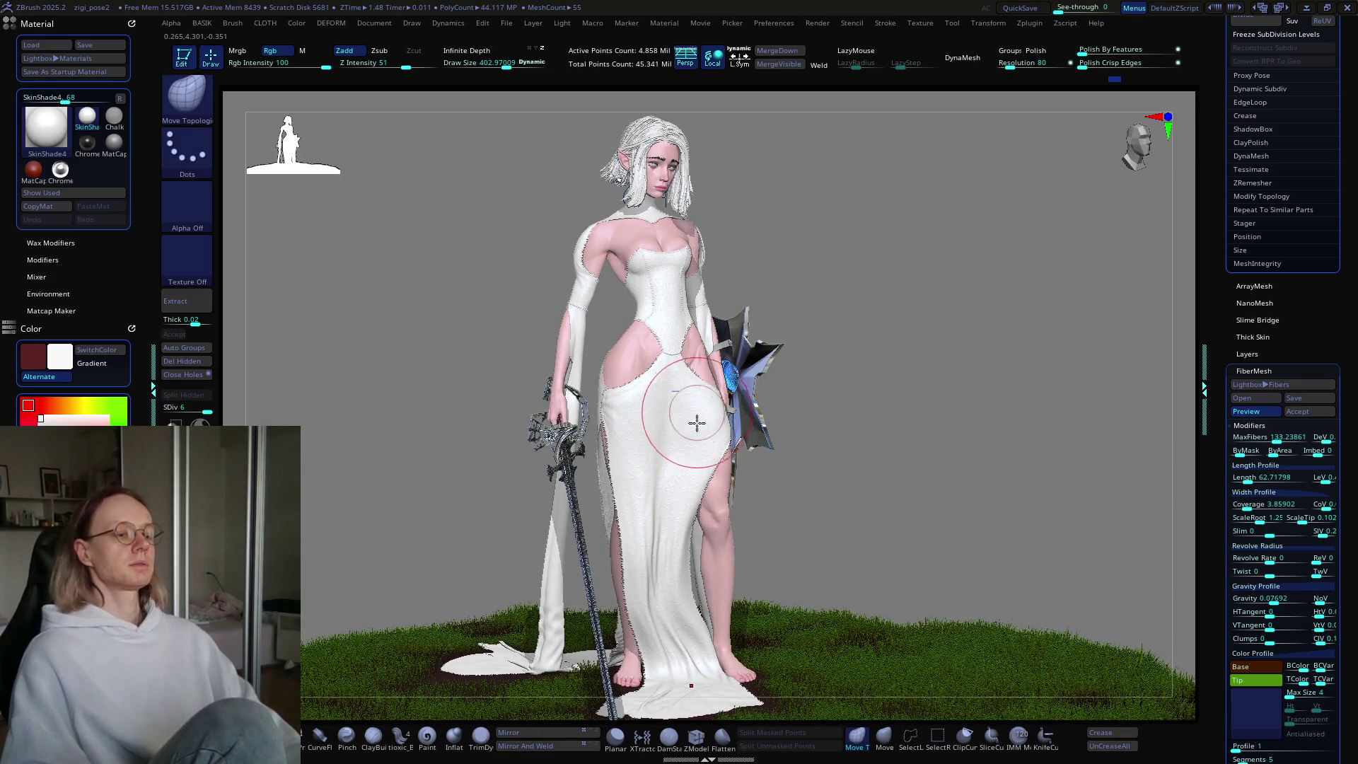
# Step: Select the legs SubTool and set the Document Back color to black
pyautogui.keyDown('alt'); pyautogui.click(704, 433); pyautogui.keyUp('alt')
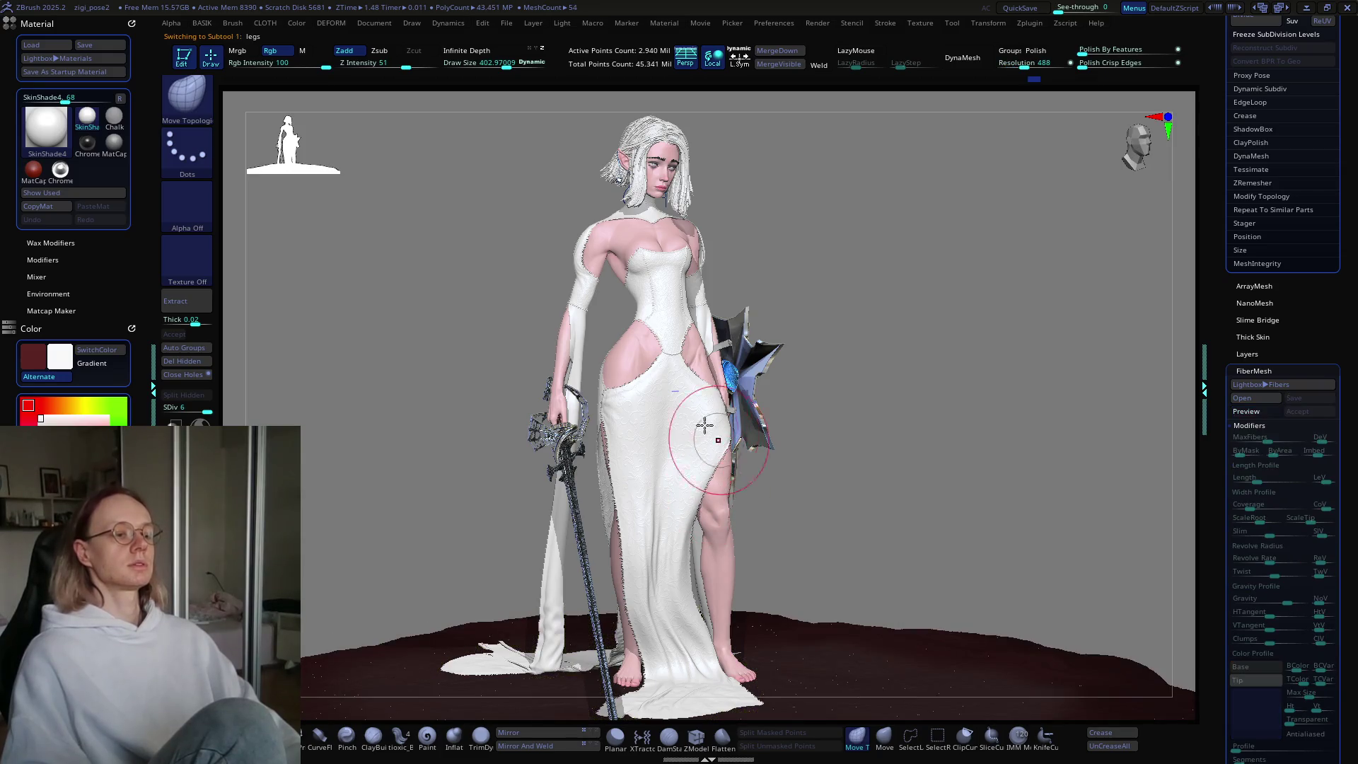
pyautogui.moveTo(704, 433)
pyautogui.mouseDown()
pyautogui.moveTo(753, 474)
pyautogui.moveTo(694, 456)
pyautogui.mouseUp()
pyautogui.click(512, 24)
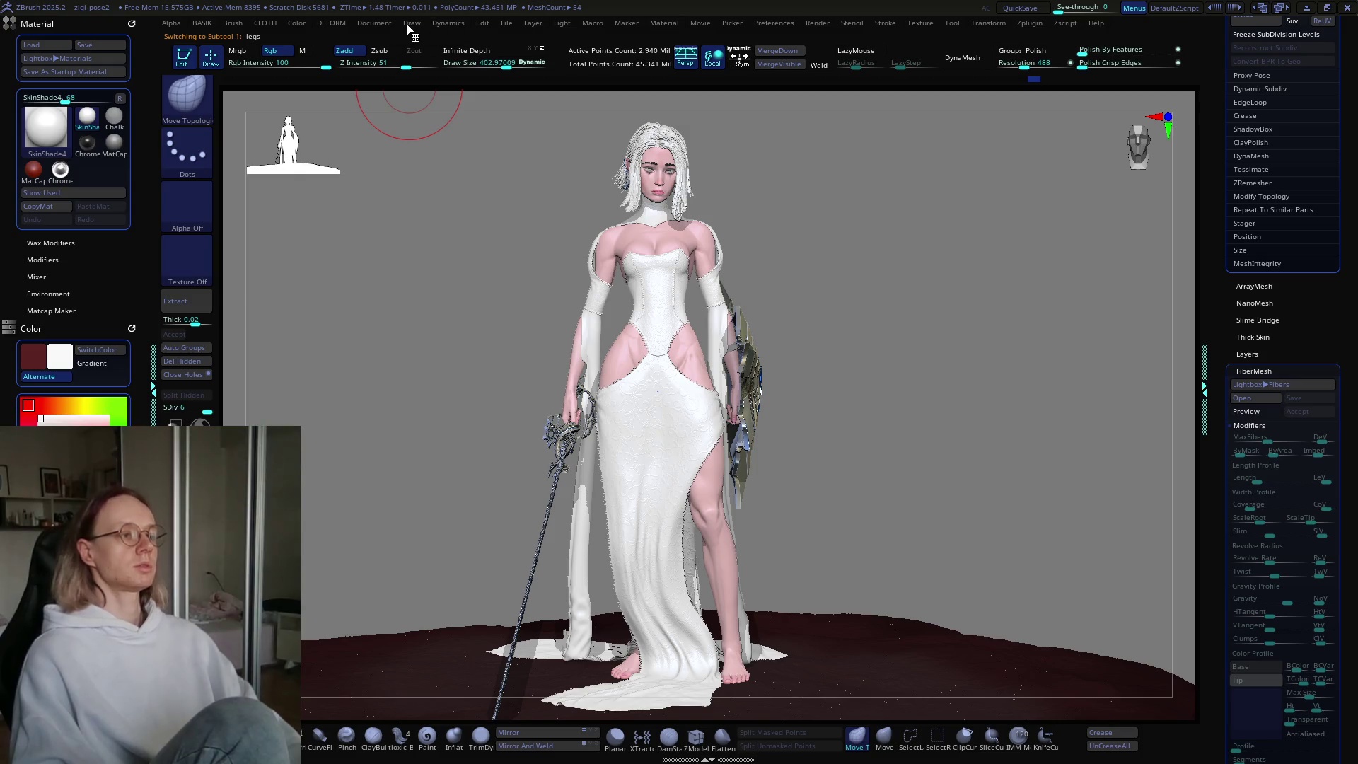
pyautogui.click(375, 22)
pyautogui.moveTo(392, 248)
pyautogui.mouseDown()
pyautogui.moveTo(404, 339)
pyautogui.moveTo(389, 309)
pyautogui.moveTo(372, 319)
pyautogui.mouseUp()
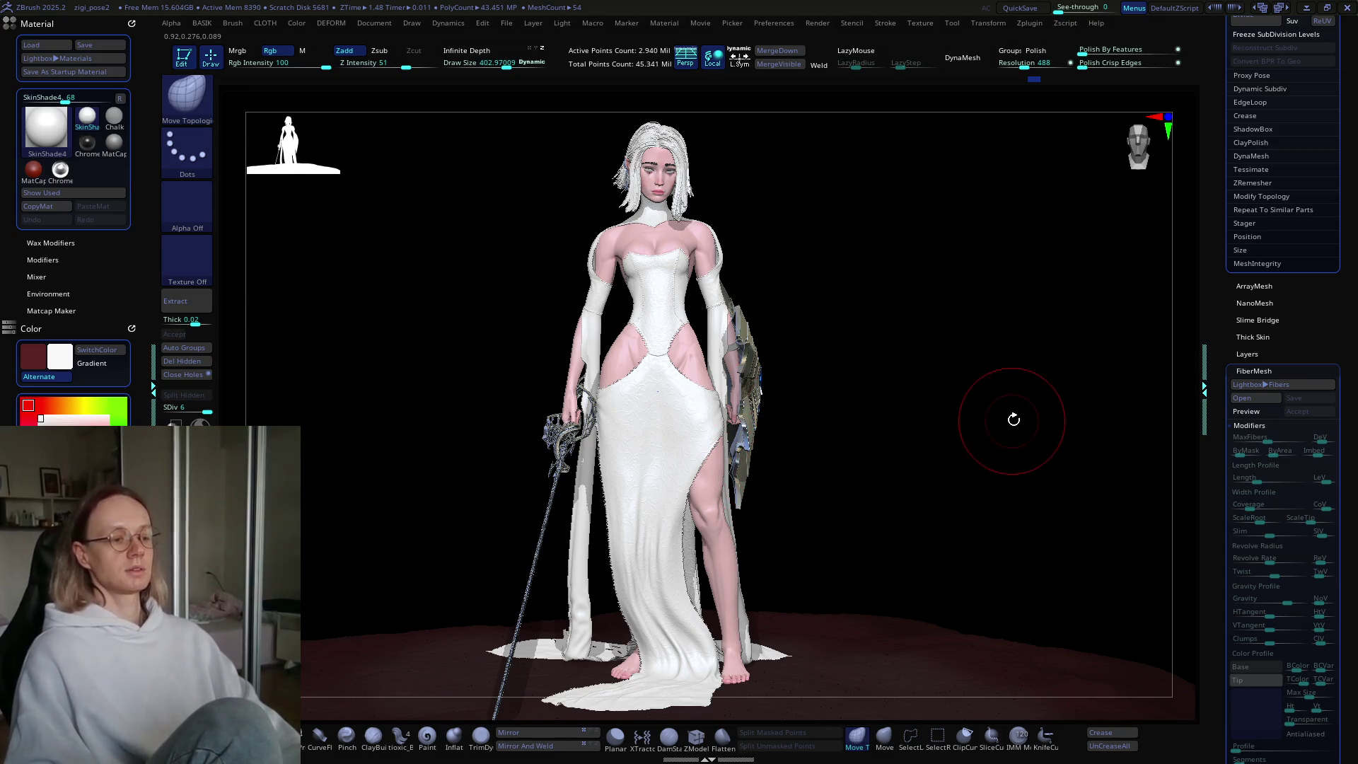
pyautogui.scroll(-5, 1216, 343)
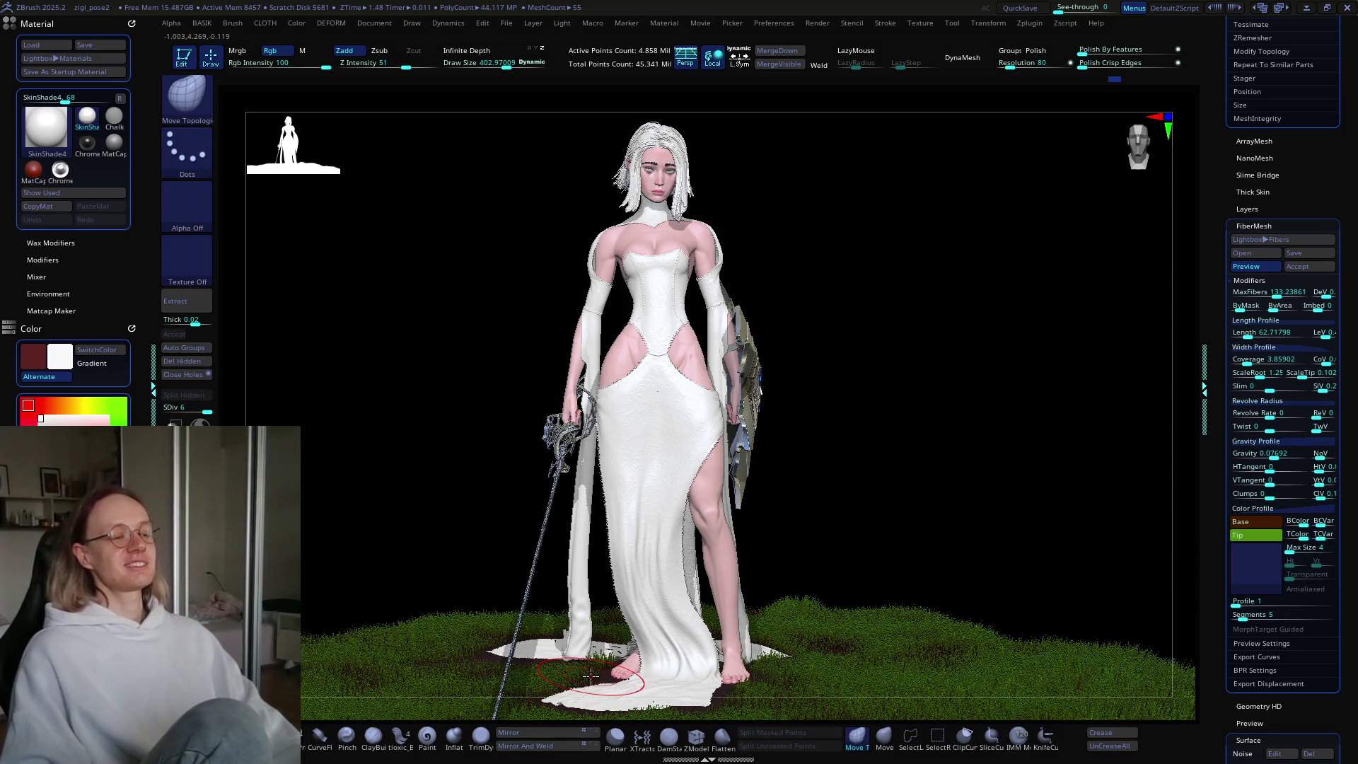
# Step: Lower the FiberMesh ByMask value to about 0.78, baring soil around the hem and feet
pyautogui.moveTo(661, 683)
pyautogui.mouseDown(button='right')
pyautogui.moveTo(759, 607)
pyautogui.moveTo(743, 640)
pyautogui.moveTo(764, 572)
pyautogui.moveTo(740, 606)
pyautogui.mouseUp(button='right')
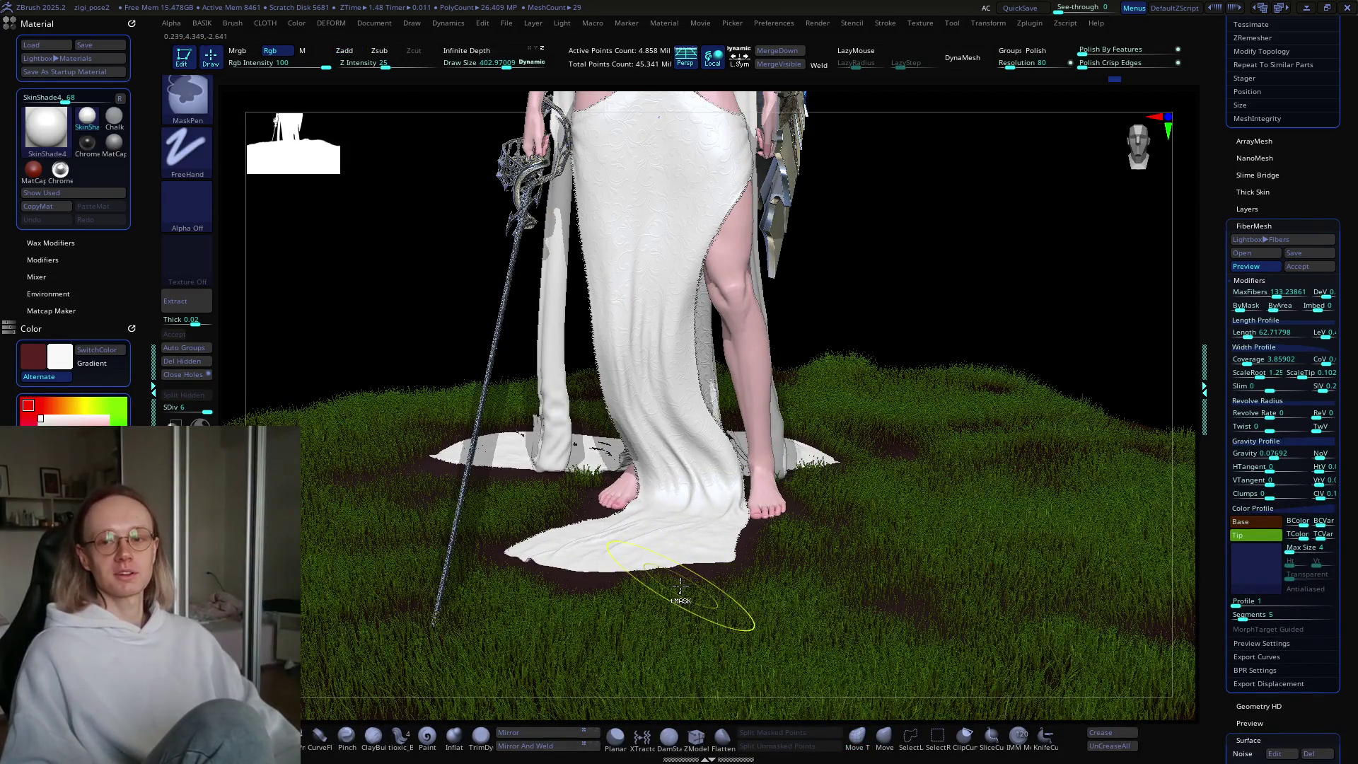
pyautogui.moveTo(718, 583); pyautogui.dragTo(716, 582, button='right')
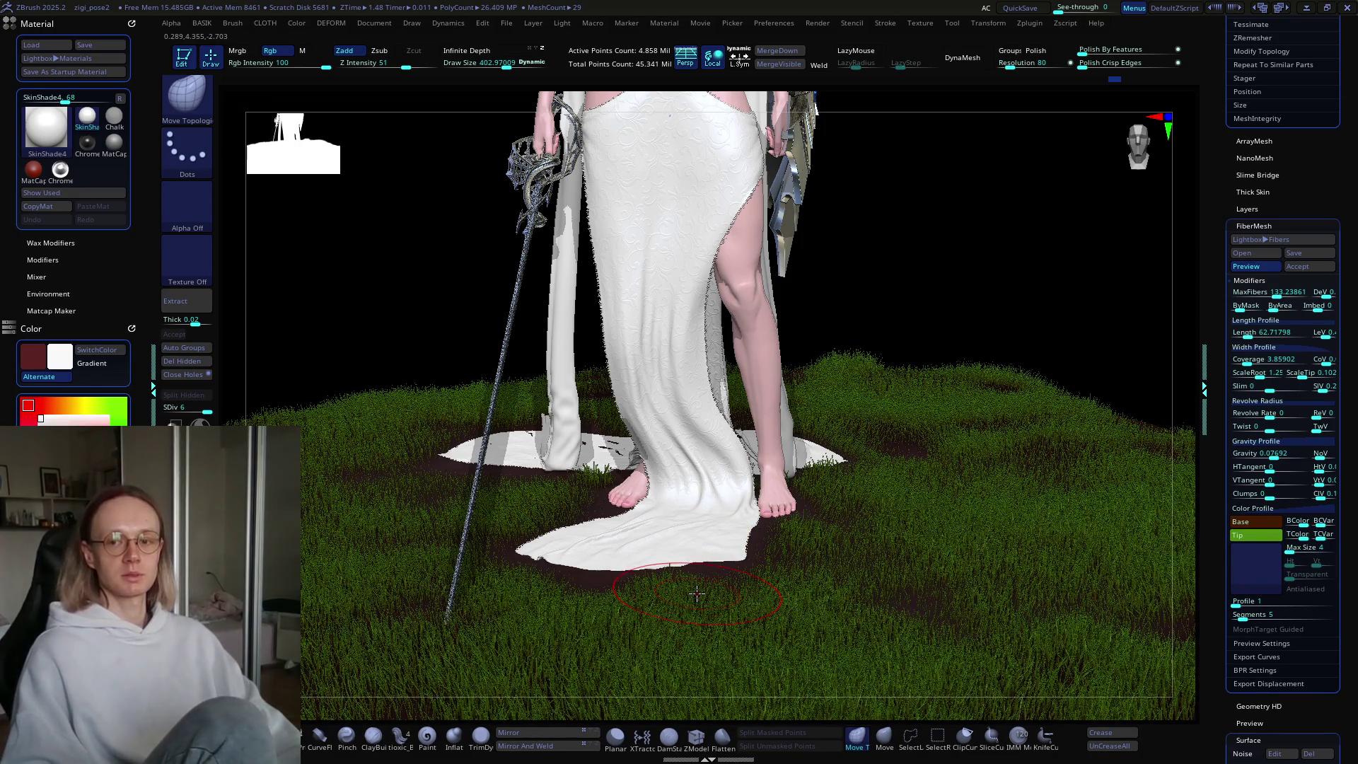
pyautogui.moveTo(636, 552); pyautogui.dragTo(680, 639, button='right')
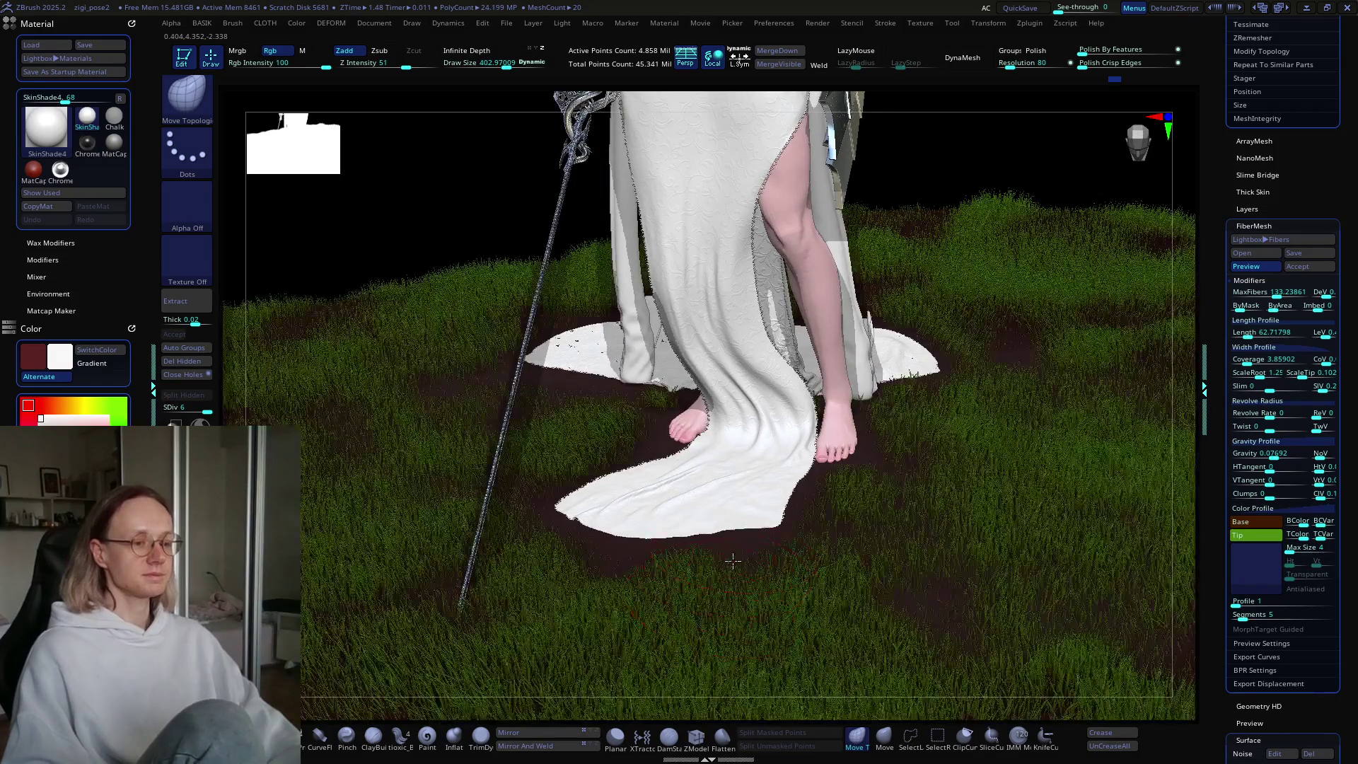
pyautogui.scroll(1, 728, 591)
pyautogui.scroll(3, 813, 622)
pyautogui.scroll(2, 786, 531)
pyautogui.moveTo(786, 531)
pyautogui.mouseDown(button='right')
pyautogui.moveTo(770, 558)
pyautogui.moveTo(812, 594)
pyautogui.mouseUp(button='right')
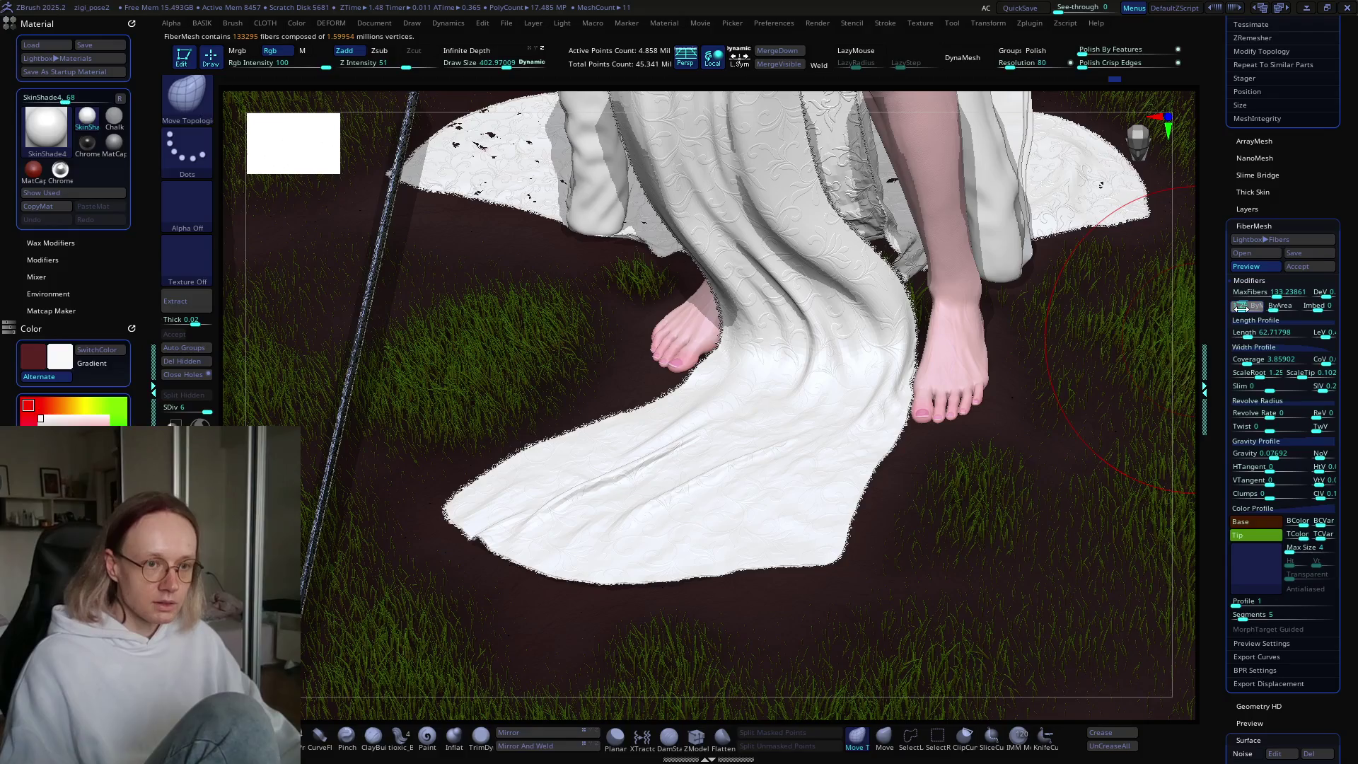
pyautogui.moveTo(1246, 311); pyautogui.dragTo(1239, 309)
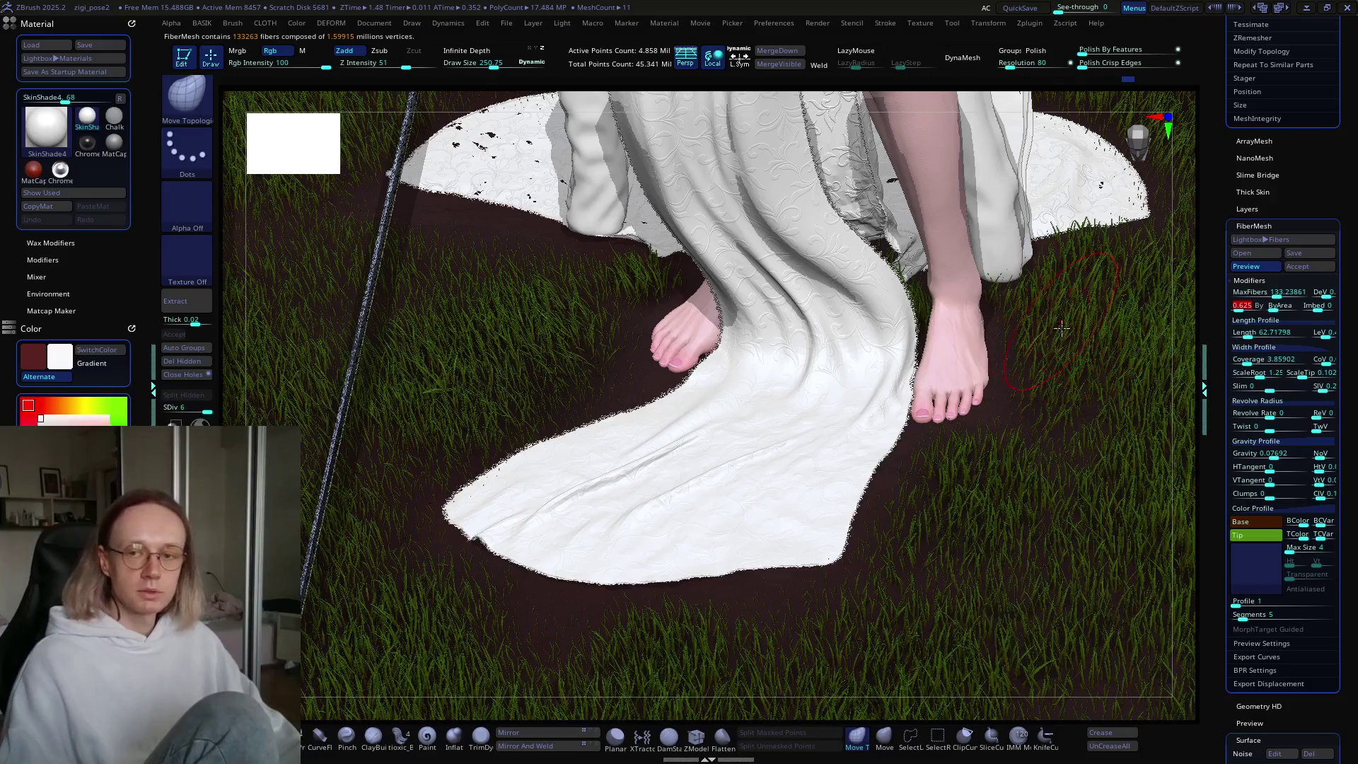
# Step: Orbit around the hem, feet and sword hilt to inspect the regenerated grass
pyautogui.moveTo(1064, 395); pyautogui.dragTo(1051, 449, button='right')
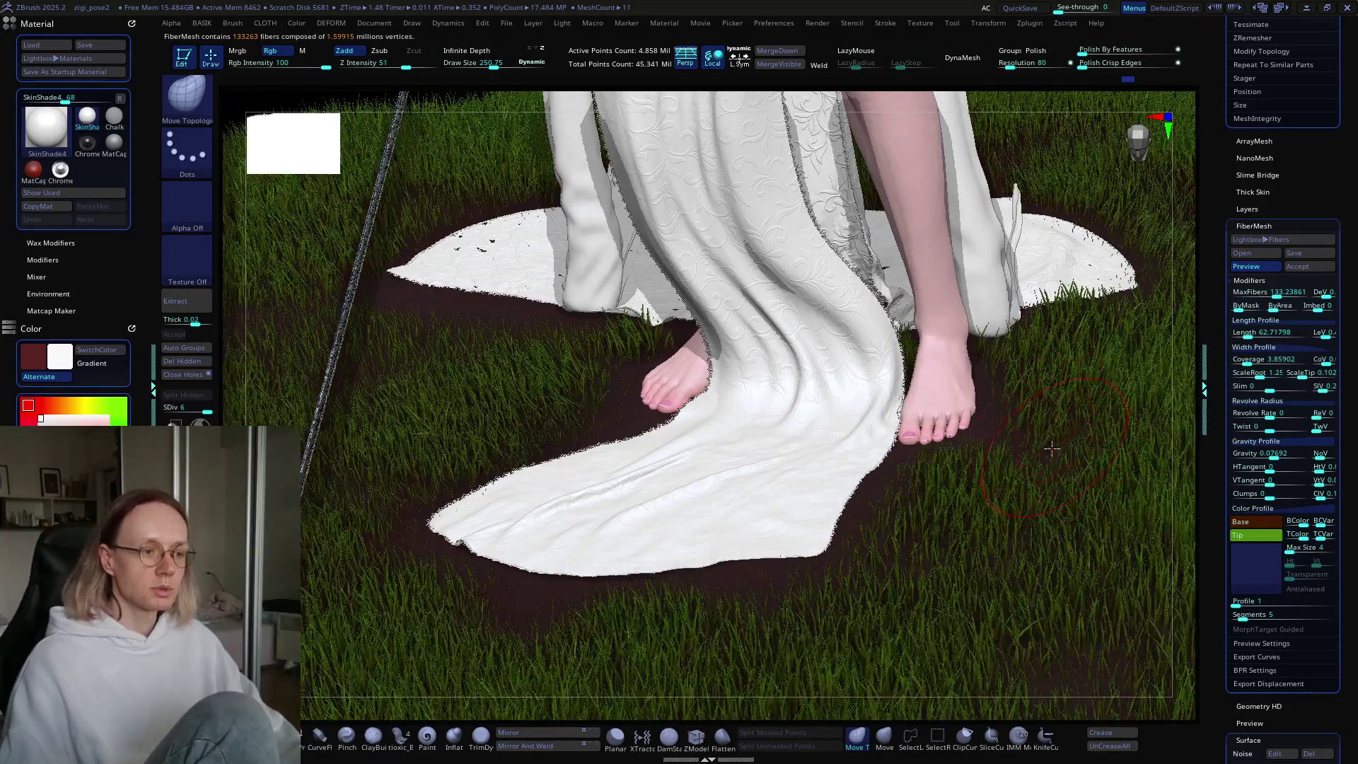
pyautogui.moveTo(778, 591); pyautogui.dragTo(818, 530, button='right')
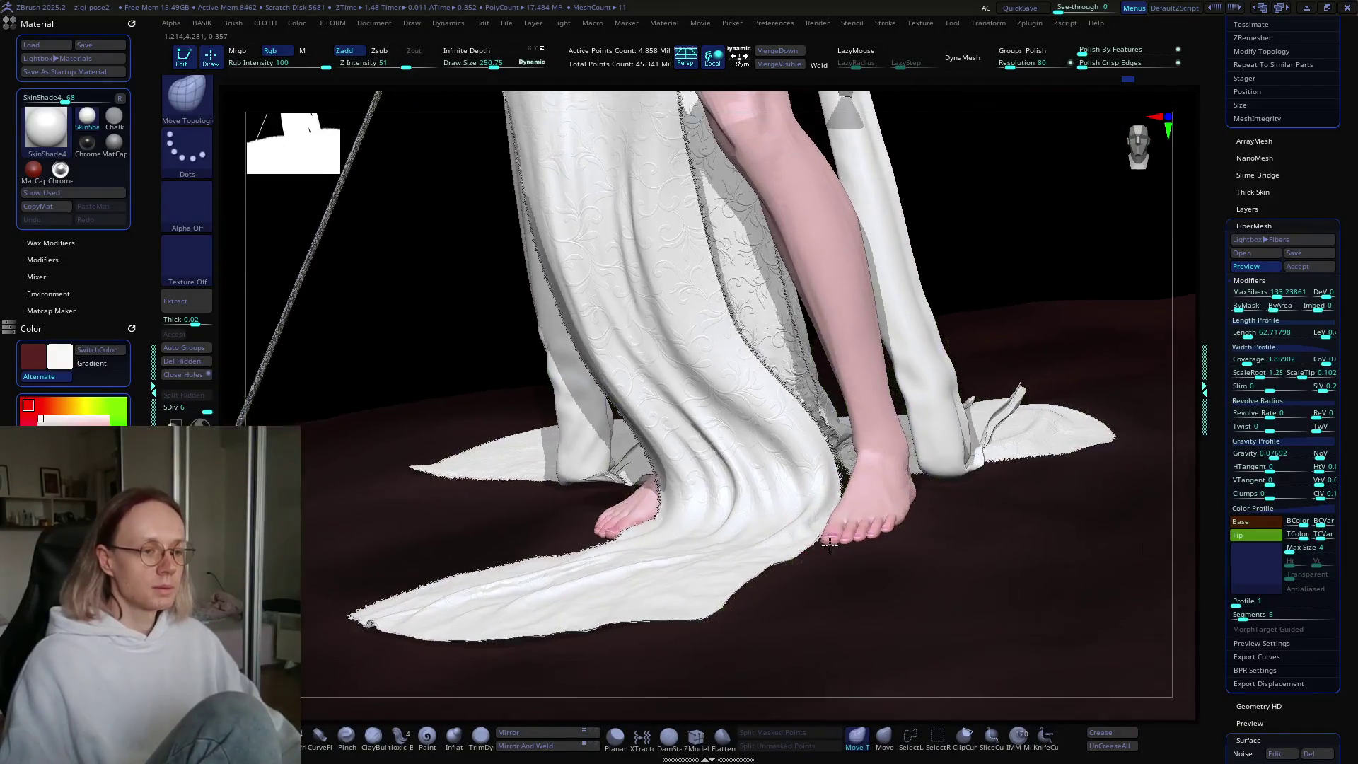
pyautogui.moveTo(1000, 451)
pyautogui.mouseDown(button='right')
pyautogui.moveTo(828, 541)
pyautogui.moveTo(782, 540)
pyautogui.moveTo(820, 551)
pyautogui.moveTo(794, 556)
pyautogui.moveTo(793, 527)
pyautogui.moveTo(813, 533)
pyautogui.moveTo(794, 546)
pyautogui.mouseUp(button='right')
pyautogui.press('ctrl')
pyautogui.moveTo(898, 545)
pyautogui.mouseDown(button='right')
pyautogui.moveTo(899, 509)
pyautogui.moveTo(884, 533)
pyautogui.mouseUp(button='right')
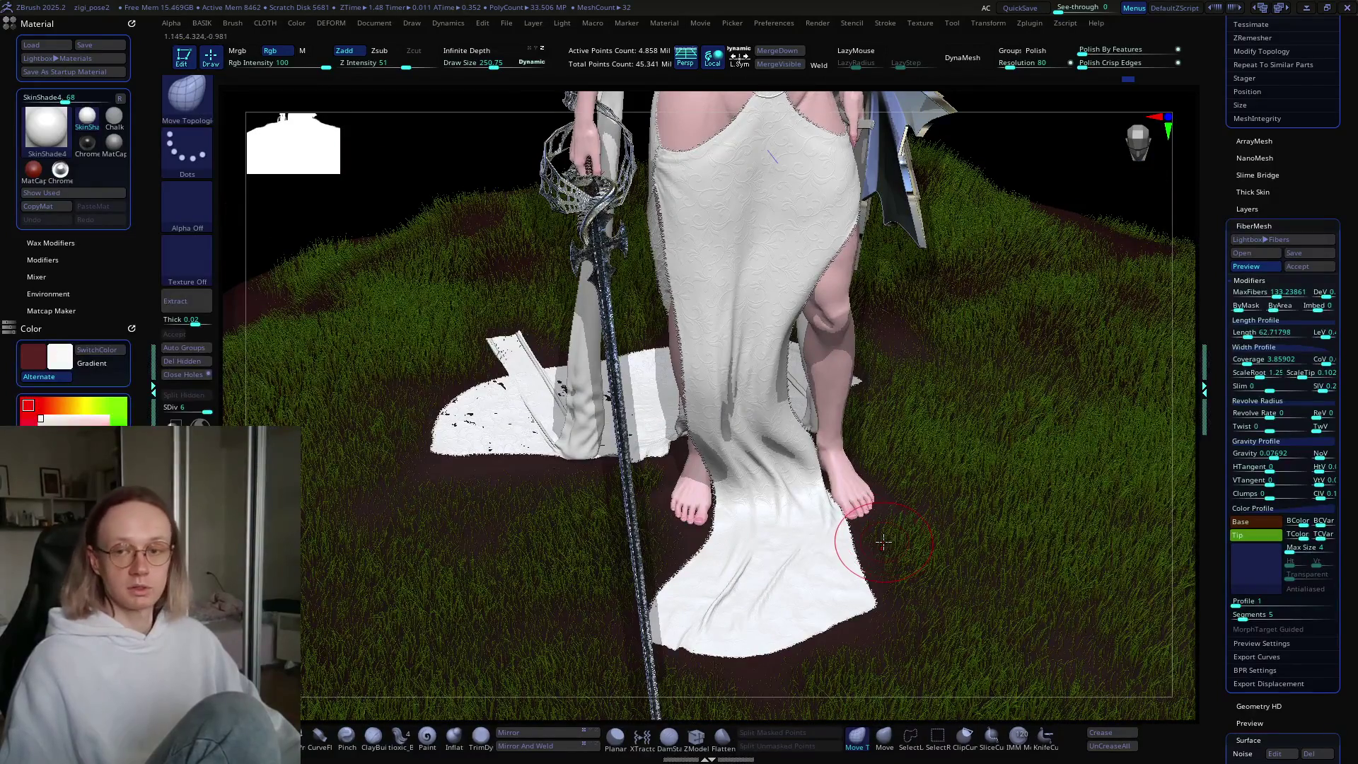
pyautogui.moveTo(889, 520); pyautogui.dragTo(869, 527, button='right')
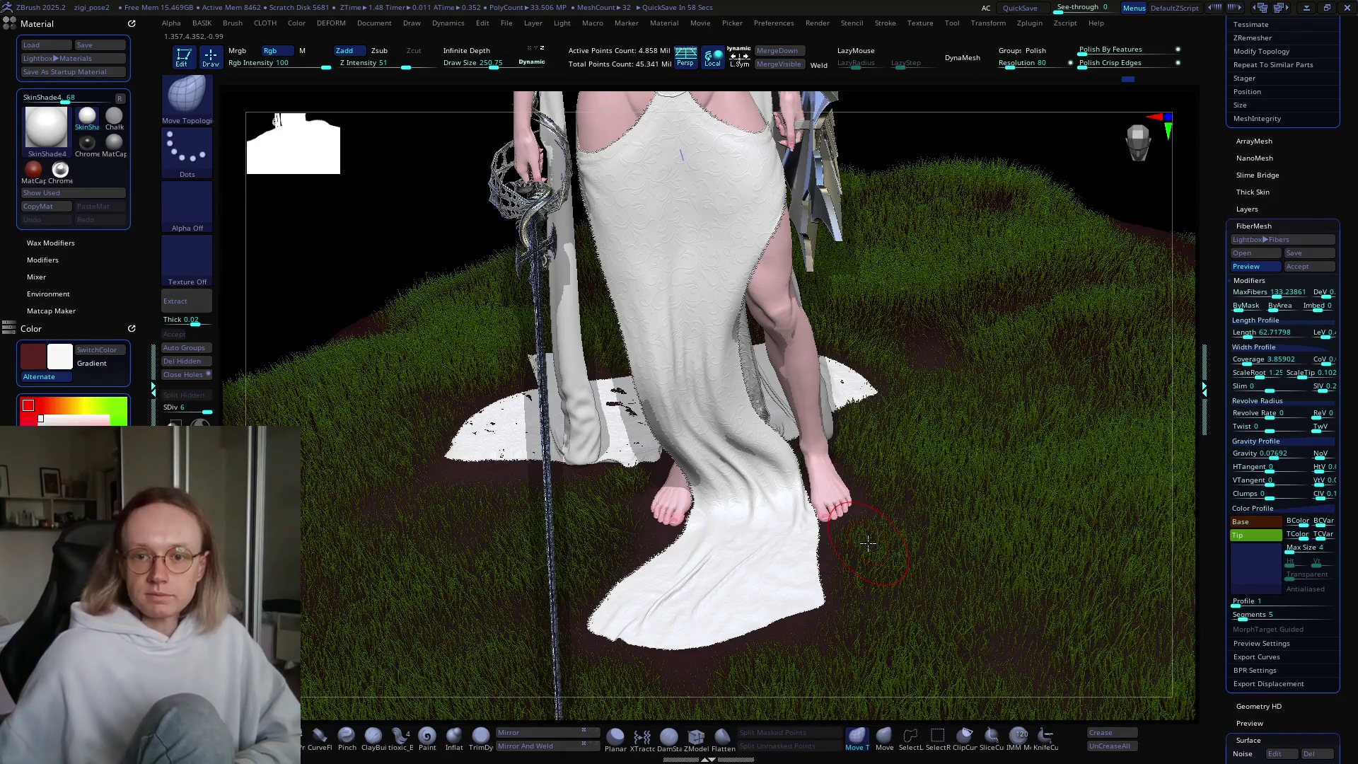
pyautogui.moveTo(867, 544); pyautogui.dragTo(868, 545, button='right')
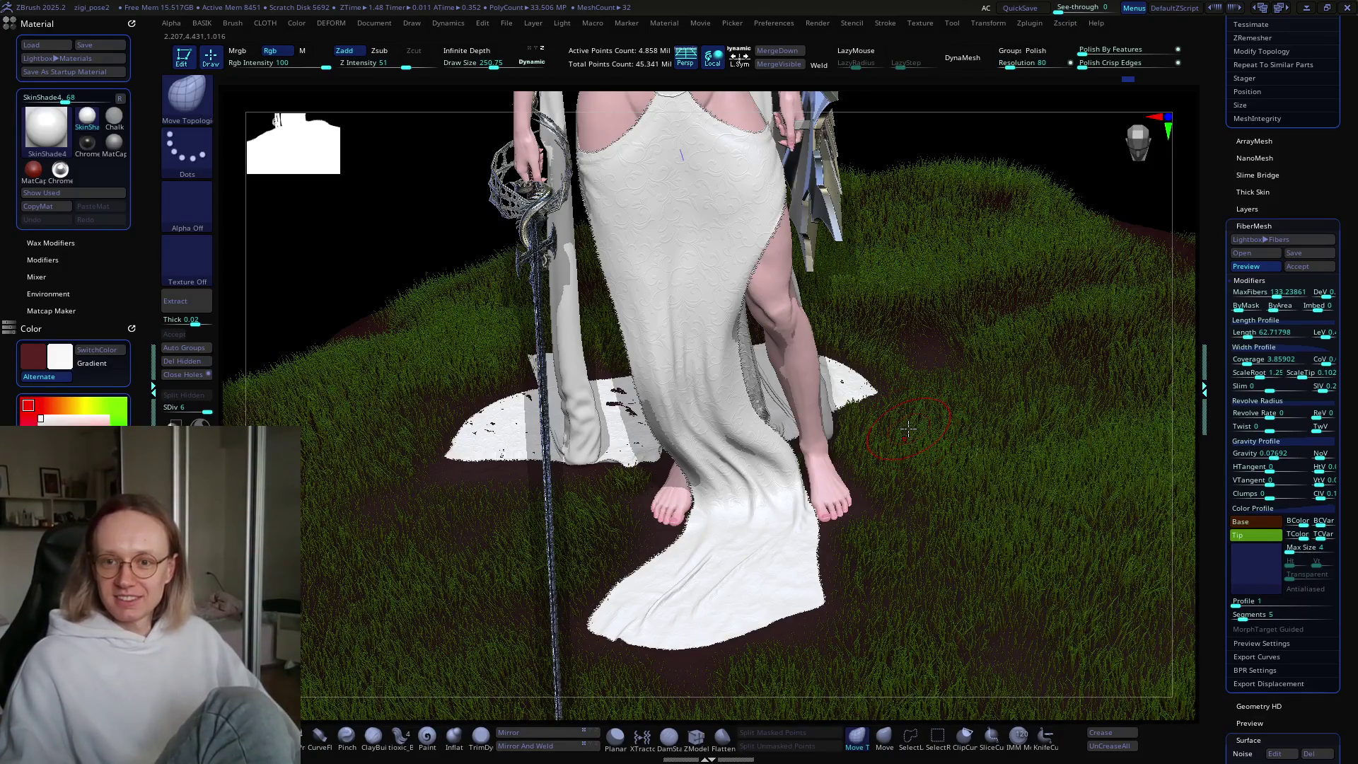
pyautogui.moveTo(910, 428)
pyautogui.mouseDown(button='right')
pyautogui.moveTo(881, 484)
pyautogui.moveTo(891, 541)
pyautogui.moveTo(862, 539)
pyautogui.moveTo(880, 615)
pyautogui.moveTo(782, 613)
pyautogui.moveTo(715, 510)
pyautogui.moveTo(764, 518)
pyautogui.moveTo(771, 500)
pyautogui.moveTo(747, 468)
pyautogui.moveTo(722, 540)
pyautogui.moveTo(736, 558)
pyautogui.moveTo(735, 514)
pyautogui.moveTo(749, 524)
pyautogui.moveTo(691, 515)
pyautogui.mouseUp(button='right')
# Step: Set Draw Size to about 412 and turn the grass fibre preview back on
pyautogui.press('s')
pyautogui.moveTo(690, 516); pyautogui.dragTo(708, 507)
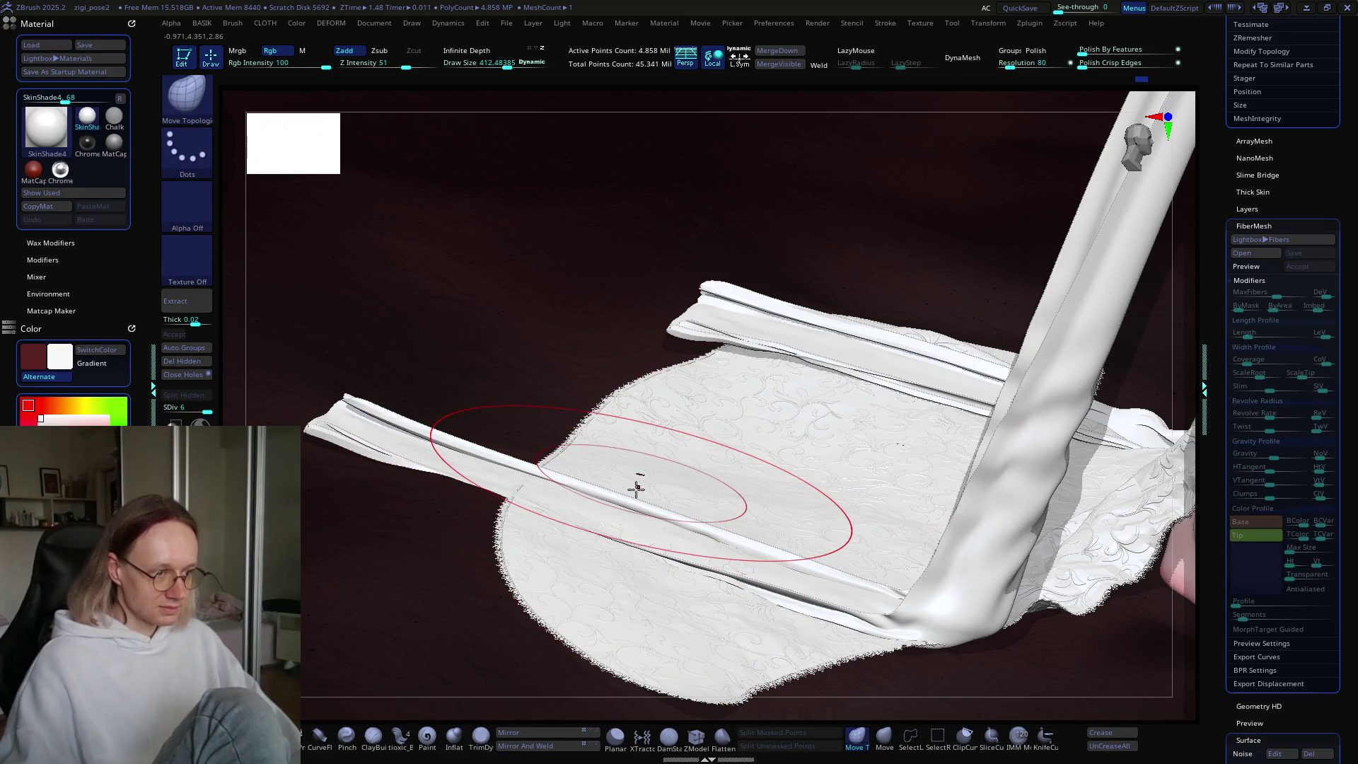
pyautogui.click(1256, 268)
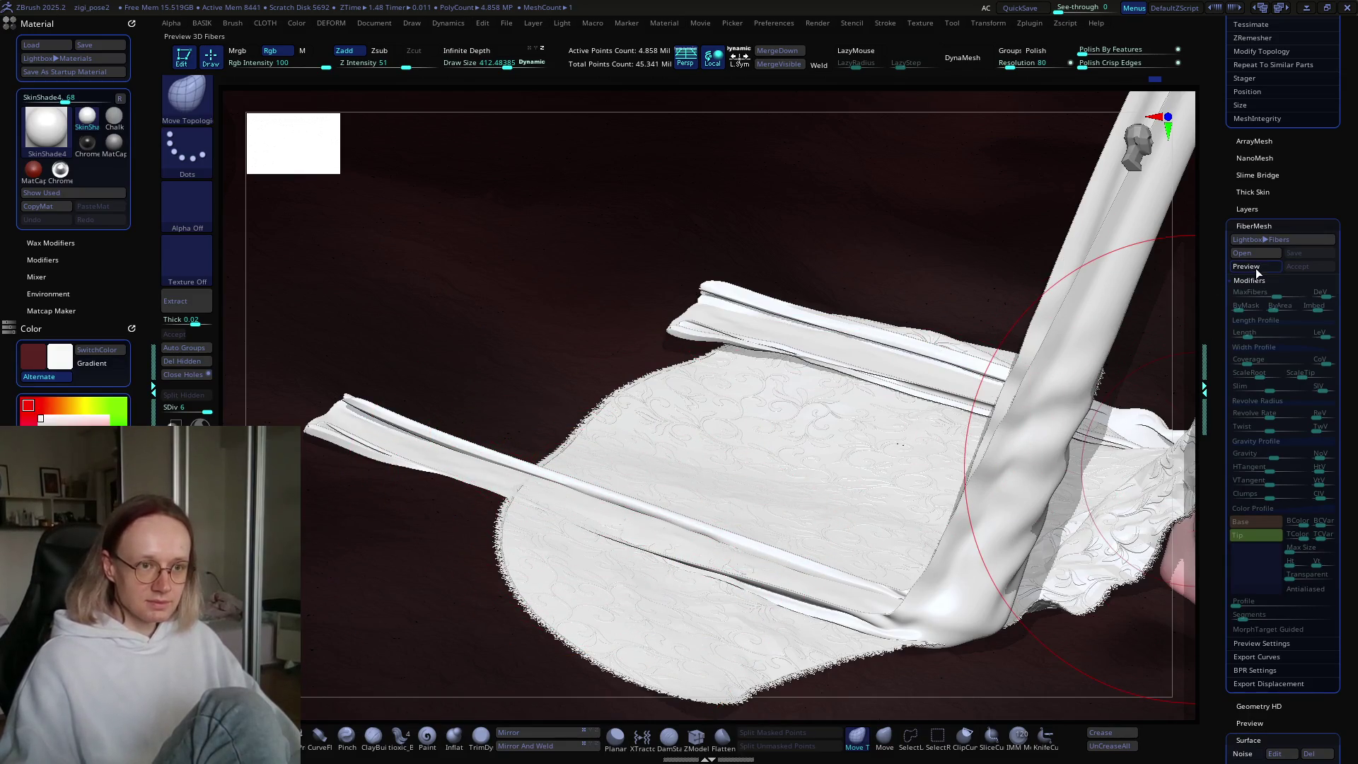
pyautogui.scroll(-3, 924, 415)
pyautogui.scroll(-2, 808, 487)
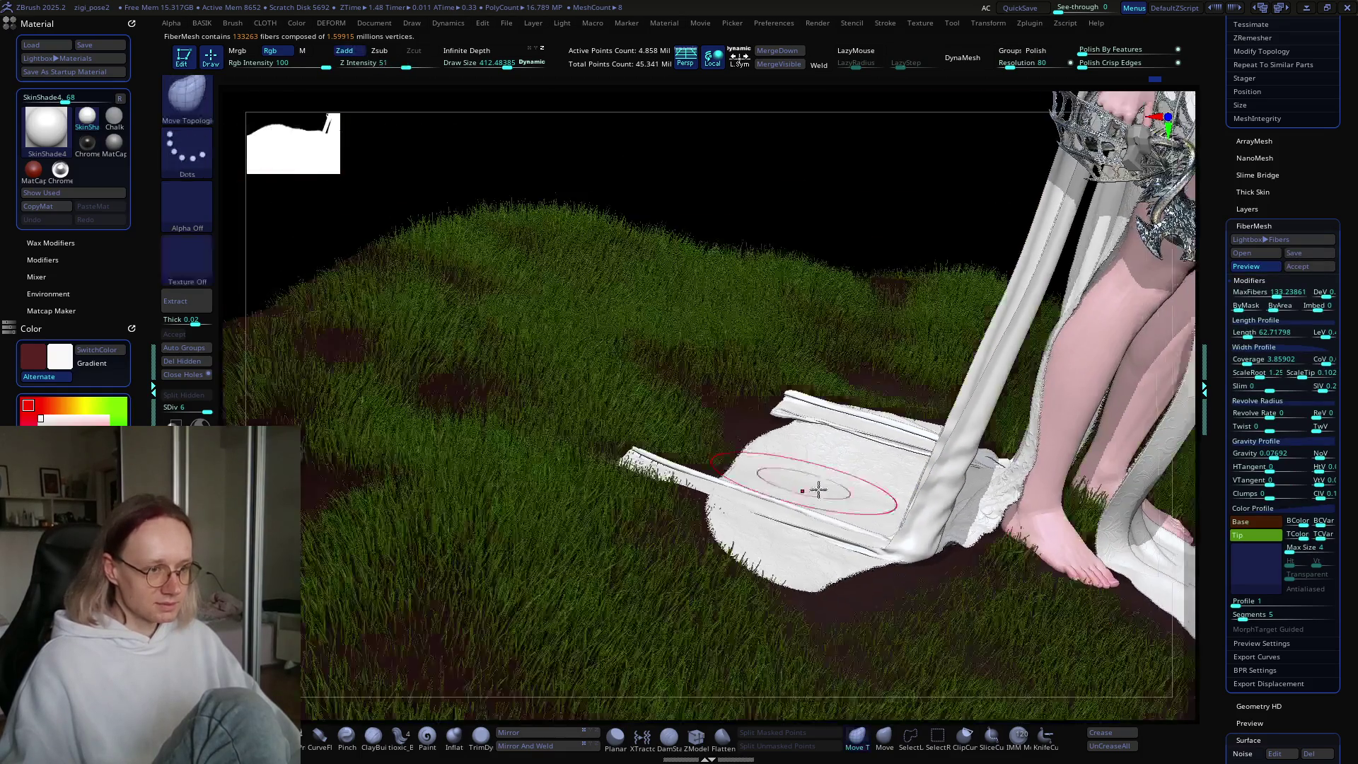
pyautogui.moveTo(787, 504)
pyautogui.mouseDown(button='right')
pyautogui.moveTo(781, 520)
pyautogui.moveTo(910, 484)
pyautogui.moveTo(764, 476)
pyautogui.moveTo(940, 431)
pyautogui.moveTo(888, 485)
pyautogui.moveTo(900, 408)
pyautogui.moveTo(949, 563)
pyautogui.moveTo(857, 428)
pyautogui.mouseUp(button='right')
pyautogui.scroll(2, 747, 483)
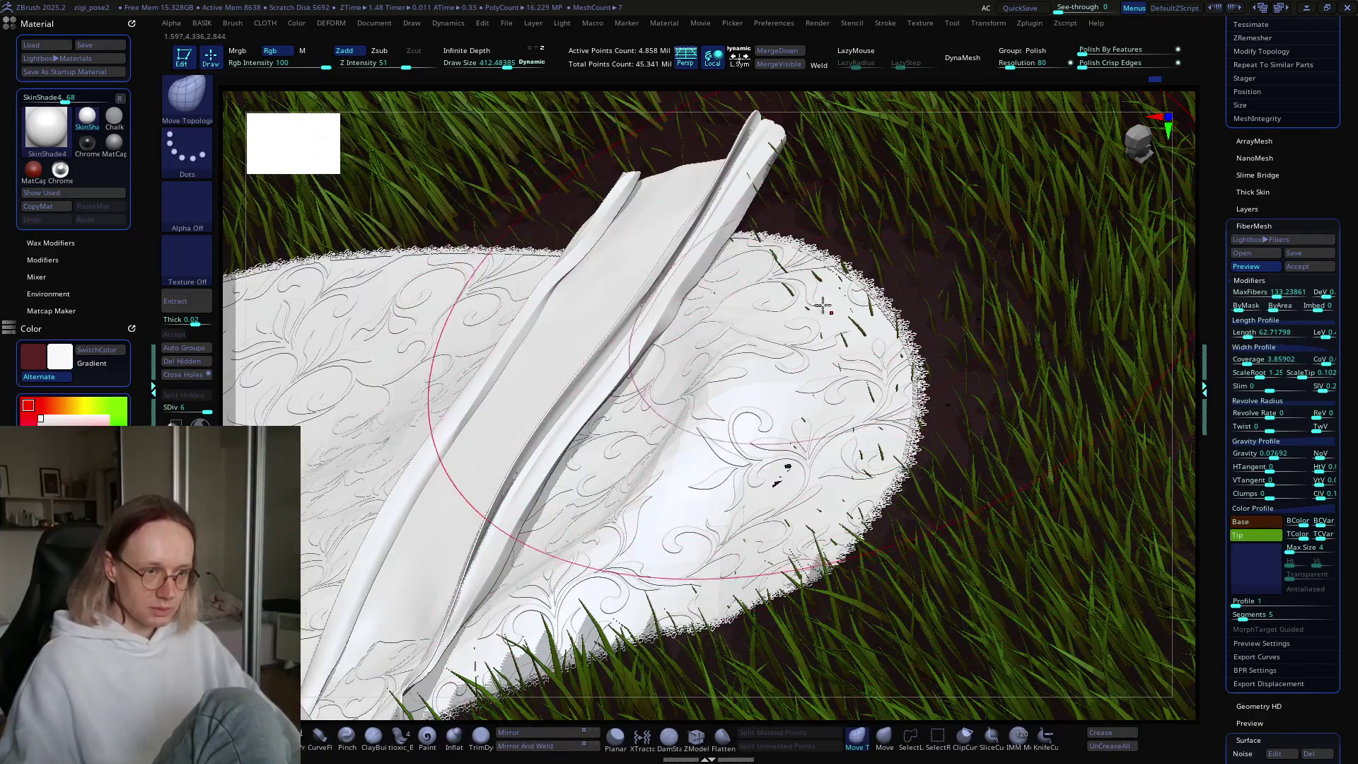
pyautogui.moveTo(887, 450)
pyautogui.mouseDown(button='right')
pyautogui.moveTo(794, 393)
pyautogui.moveTo(831, 461)
pyautogui.moveTo(859, 416)
pyautogui.mouseUp(button='right')
# Step: Shrink the brush Draw Size to about 157 and pull back to the whole figure
pyautogui.press('s')
pyautogui.moveTo(859, 409); pyautogui.dragTo(823, 410)
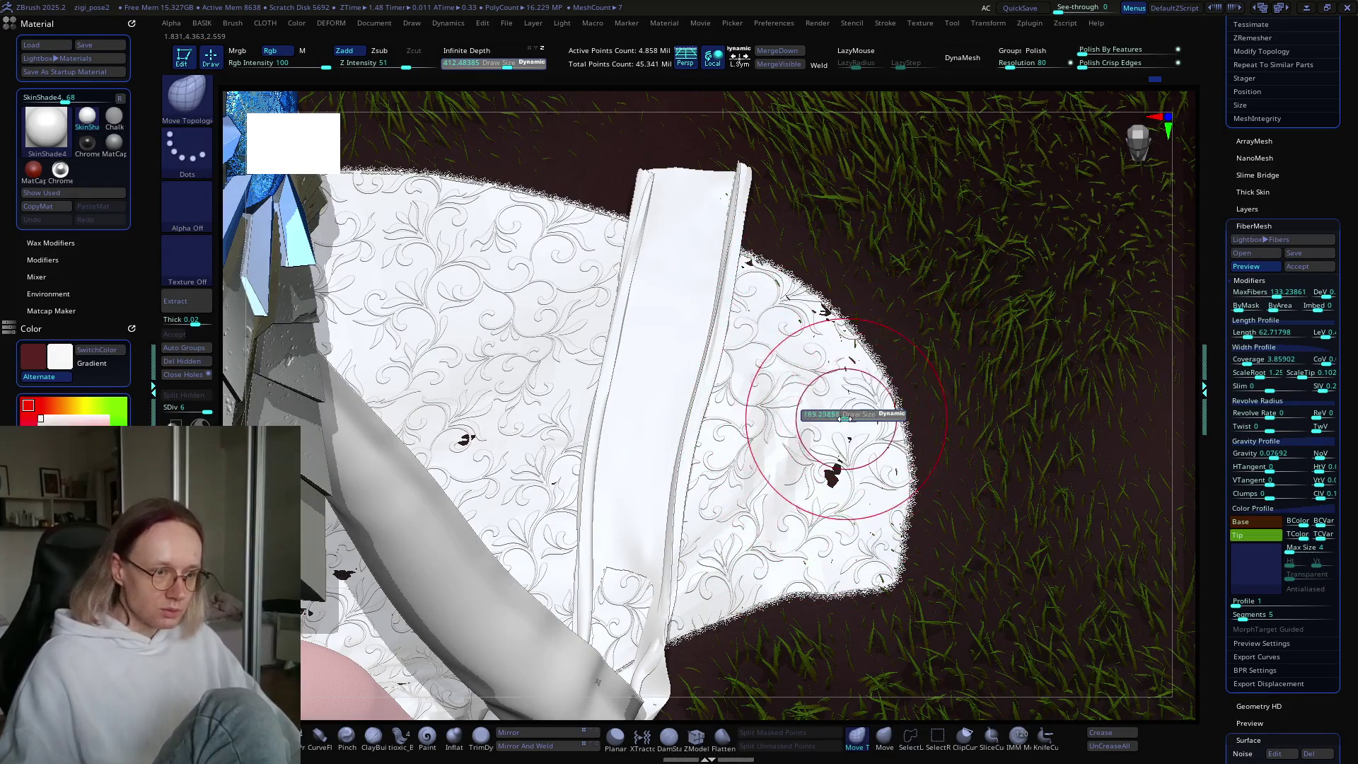
pyautogui.moveTo(900, 403)
pyautogui.mouseDown(button='right')
pyautogui.moveTo(813, 455)
pyautogui.moveTo(880, 521)
pyautogui.moveTo(878, 546)
pyautogui.mouseUp(button='right')
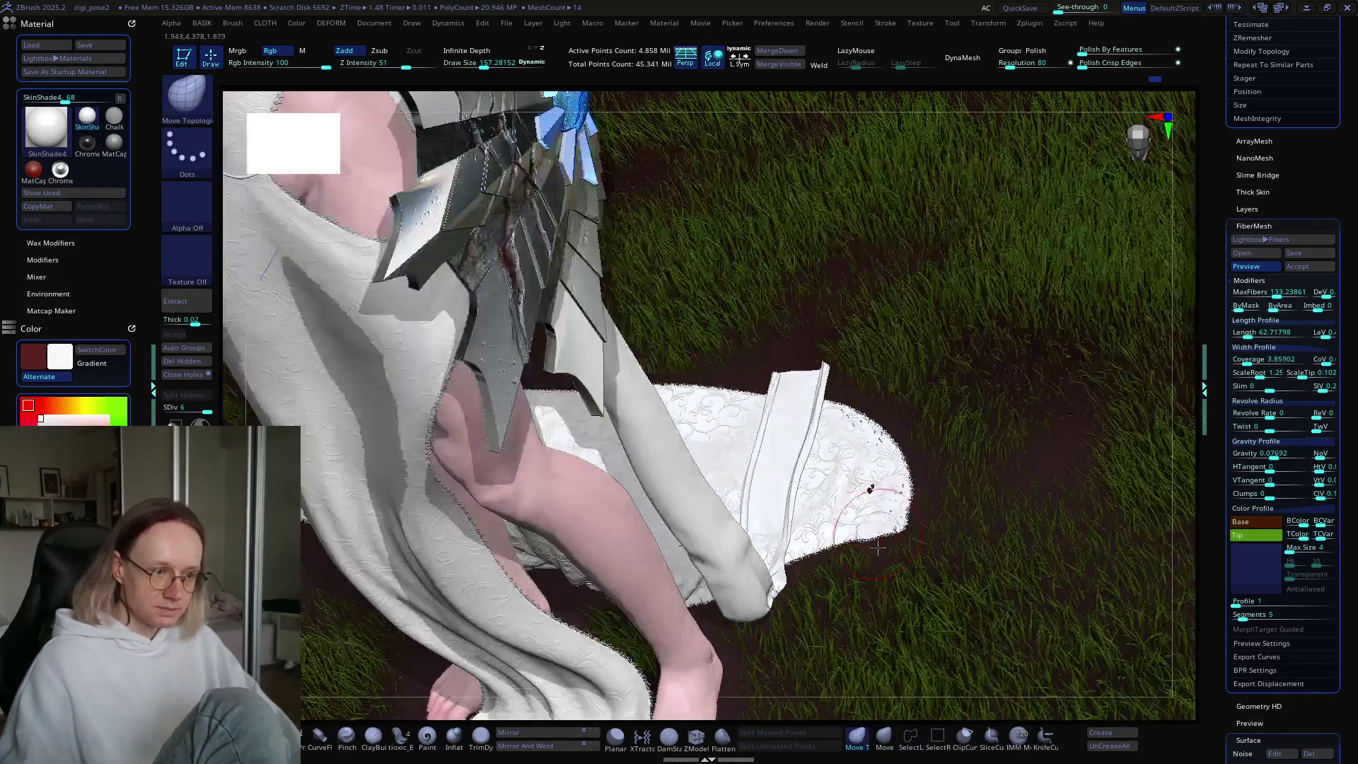
pyautogui.moveTo(881, 468)
pyautogui.mouseDown(button='right')
pyautogui.moveTo(894, 475)
pyautogui.moveTo(897, 450)
pyautogui.mouseUp(button='right')
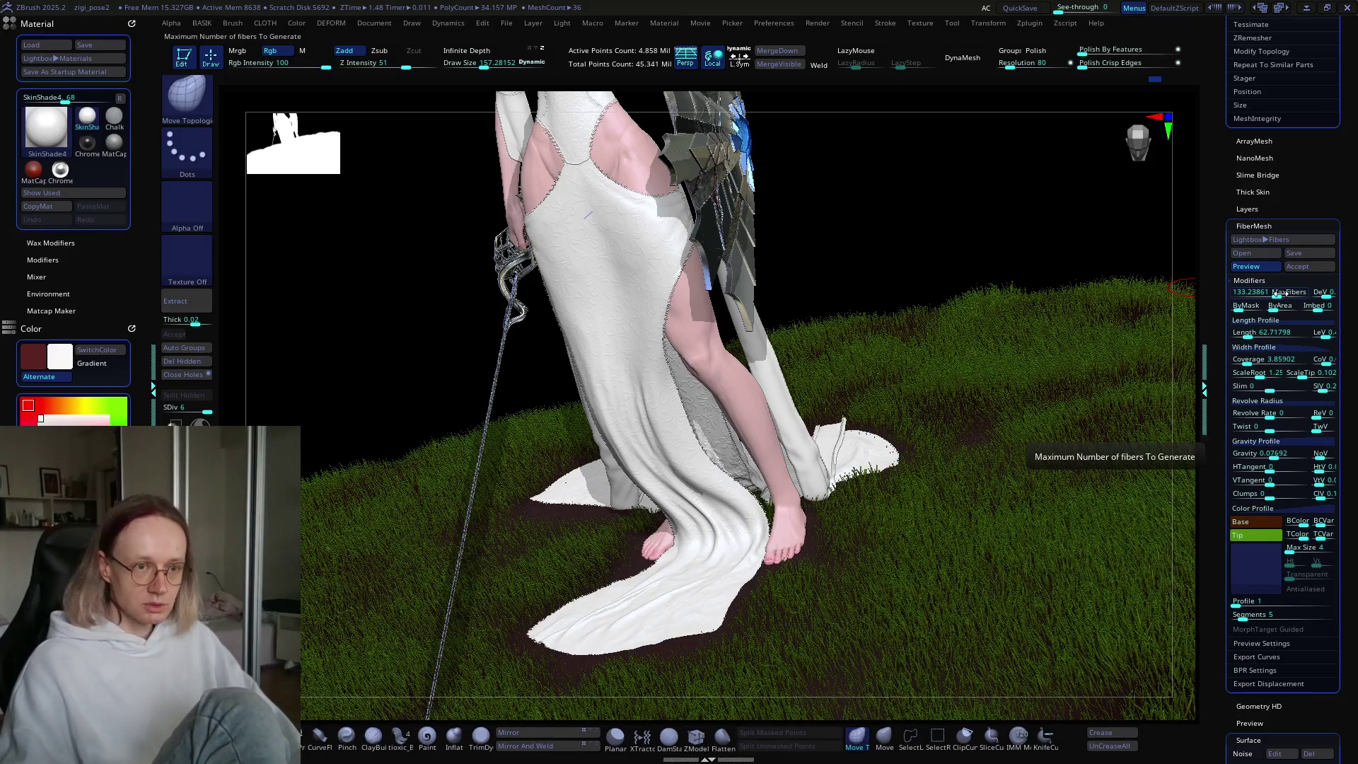
# Step: Lower FiberMesh MaxFibers and inspect the thinner grass around the gown
pyautogui.moveTo(1277, 294); pyautogui.dragTo(1274, 296)
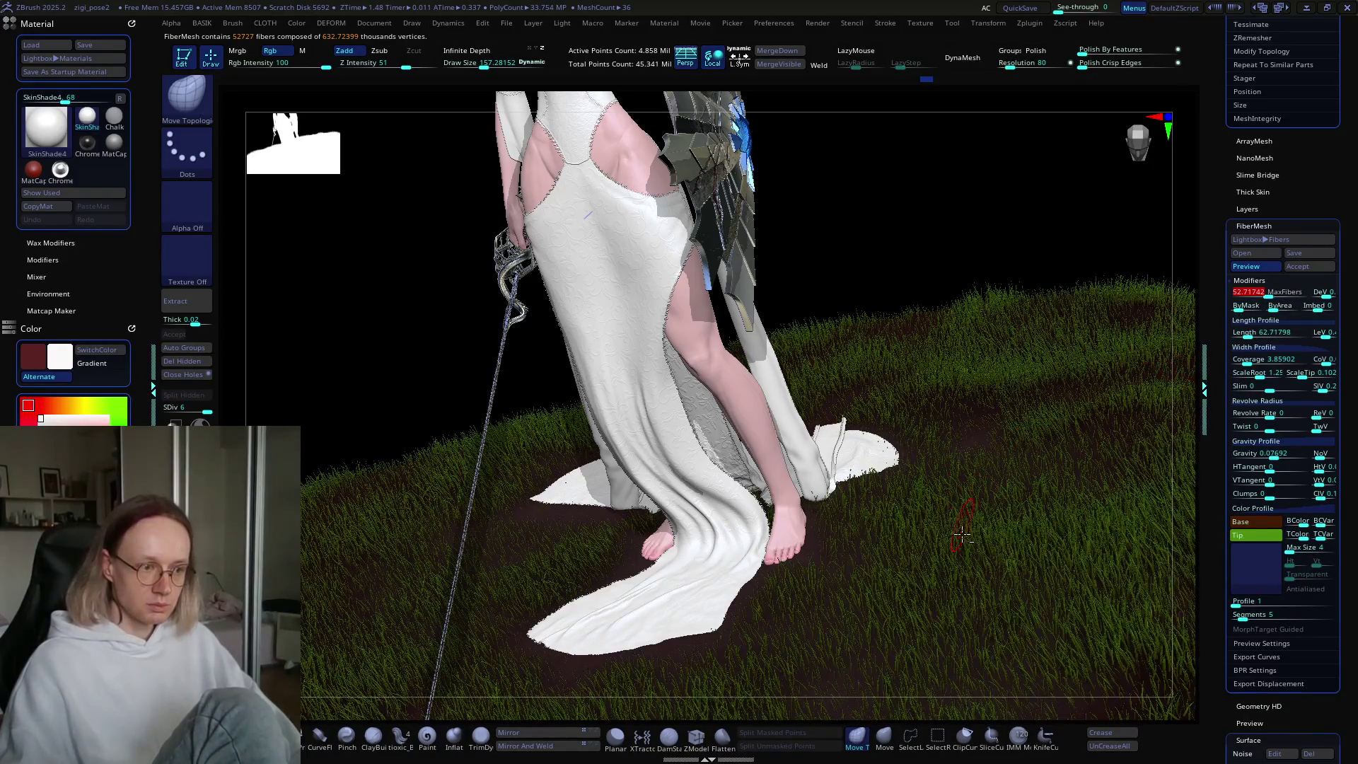
pyautogui.moveTo(960, 525); pyautogui.dragTo(758, 487, button='right')
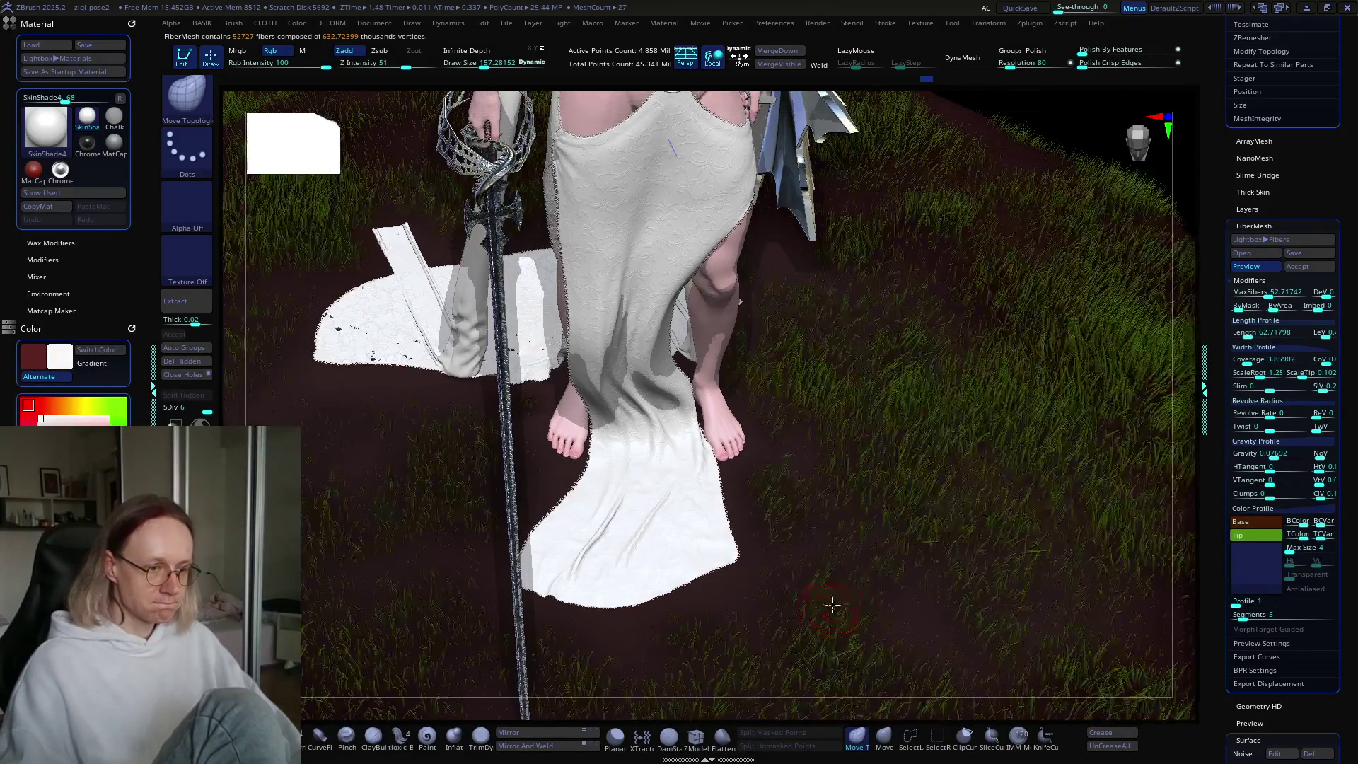
pyautogui.moveTo(759, 486)
pyautogui.mouseDown(button='right')
pyautogui.moveTo(808, 559)
pyautogui.moveTo(811, 522)
pyautogui.moveTo(816, 578)
pyautogui.moveTo(826, 438)
pyautogui.moveTo(840, 515)
pyautogui.moveTo(859, 524)
pyautogui.moveTo(859, 485)
pyautogui.moveTo(834, 516)
pyautogui.moveTo(836, 566)
pyautogui.moveTo(855, 554)
pyautogui.moveTo(885, 582)
pyautogui.moveTo(882, 625)
pyautogui.moveTo(830, 563)
pyautogui.mouseUp(button='right')
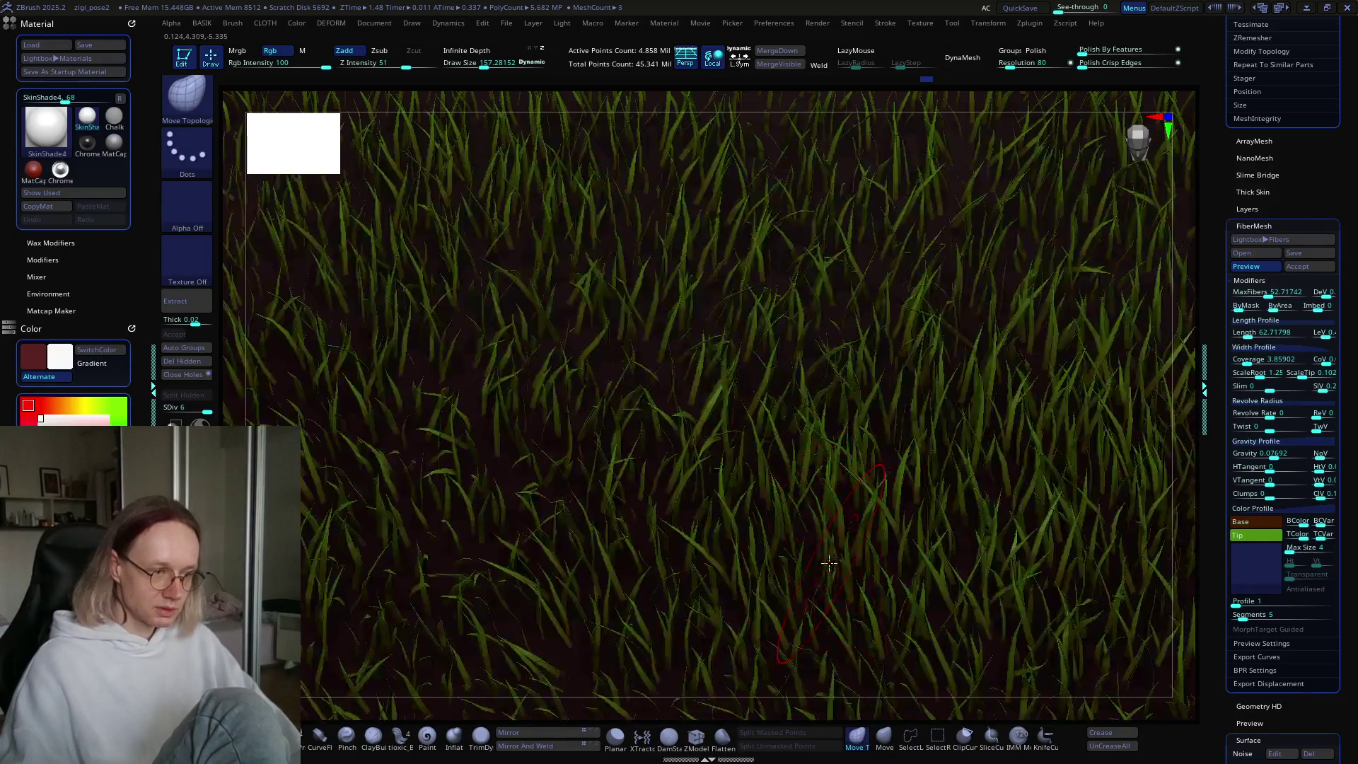
pyautogui.moveTo(774, 620)
pyautogui.mouseDown(button='right')
pyautogui.moveTo(776, 597)
pyautogui.moveTo(896, 464)
pyautogui.moveTo(973, 433)
pyautogui.moveTo(840, 514)
pyautogui.mouseUp(button='right')
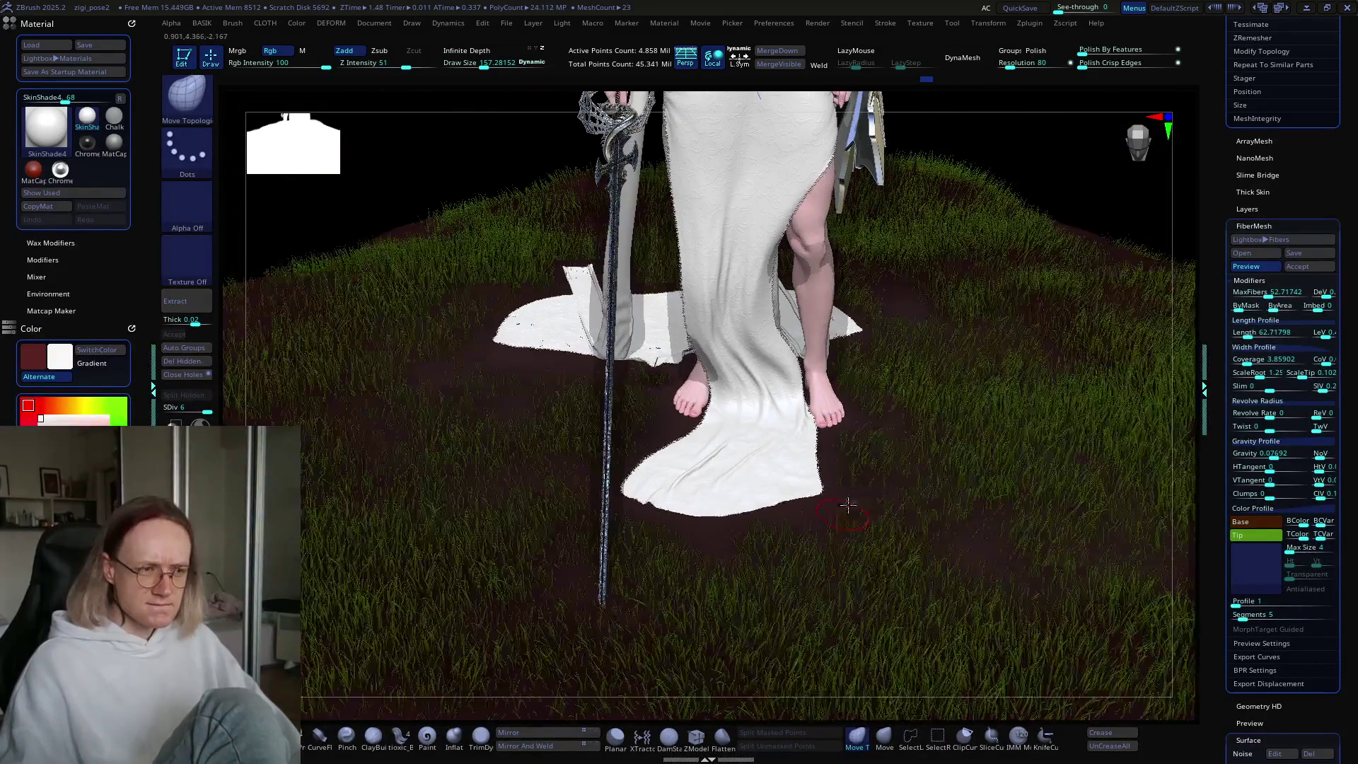
pyautogui.moveTo(856, 419)
pyautogui.mouseDown(button='right')
pyautogui.moveTo(856, 448)
pyautogui.moveTo(900, 520)
pyautogui.moveTo(814, 476)
pyautogui.moveTo(849, 483)
pyautogui.moveTo(908, 463)
pyautogui.mouseUp(button='right')
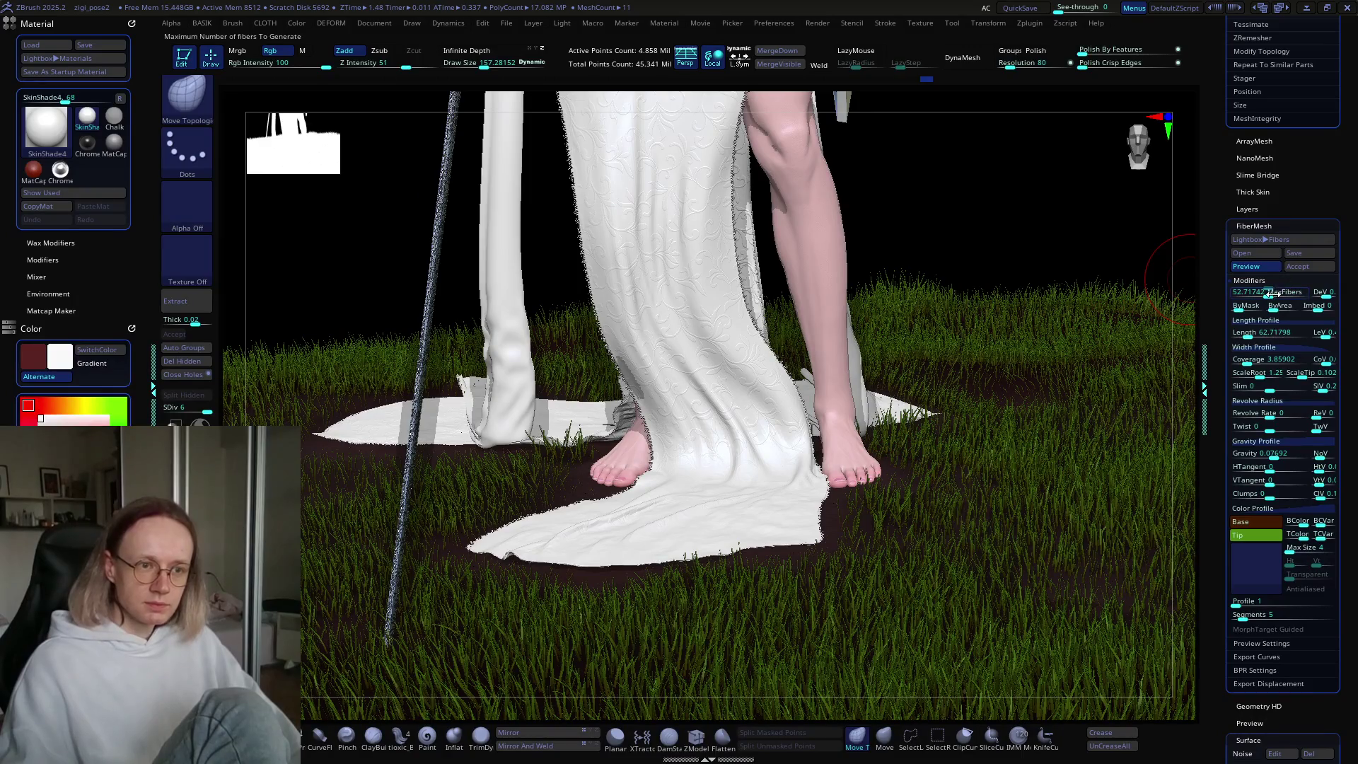
# Step: Raise MaxFibers so the preview regenerates to 79,668 fibers around the feet
pyautogui.moveTo(1269, 294); pyautogui.dragTo(1269, 296)
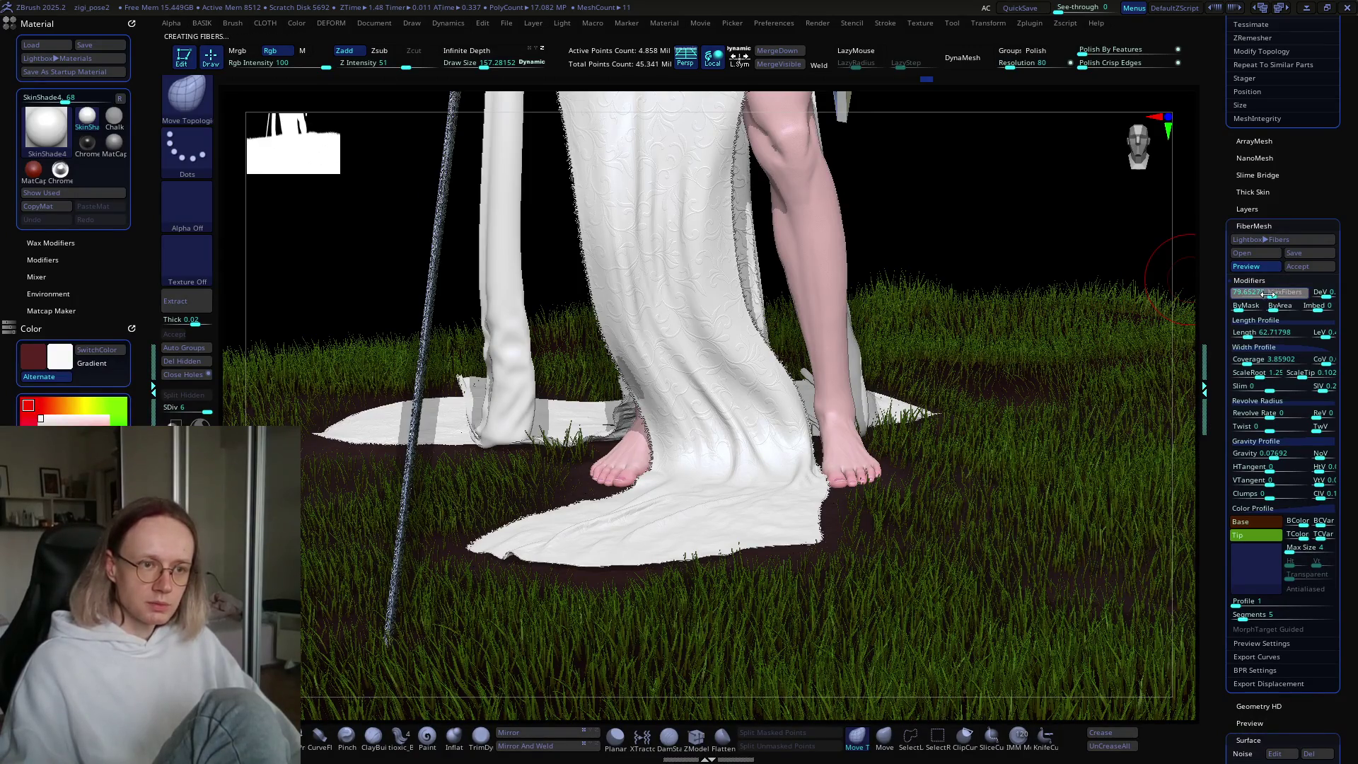
pyautogui.moveTo(1016, 467)
pyautogui.keyDown('ctrl'); pyautogui.mouseDown(button='right')
pyautogui.moveTo(870, 531)
pyautogui.moveTo(897, 472)
pyautogui.mouseUp(button='right'); pyautogui.keyUp('ctrl')
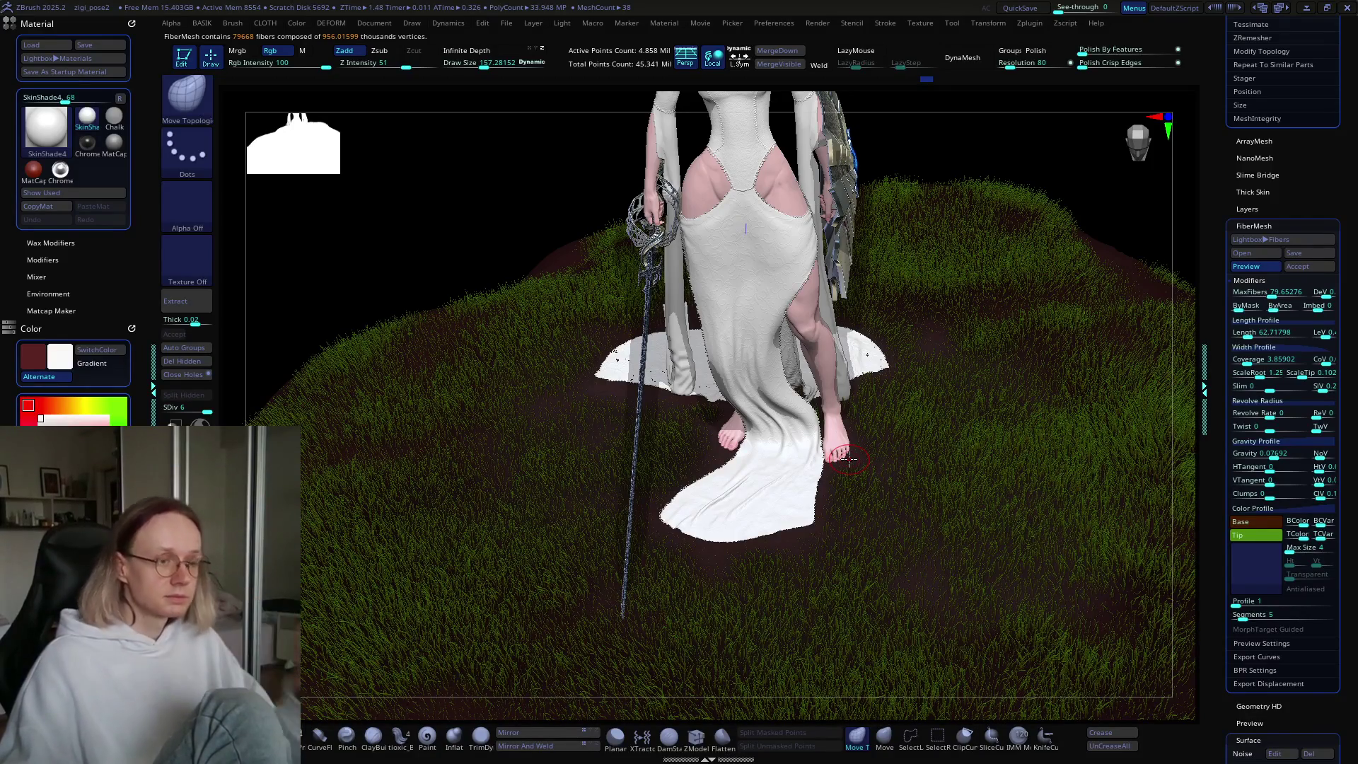
pyautogui.moveTo(850, 458)
pyautogui.mouseDown(button='right')
pyautogui.moveTo(872, 551)
pyautogui.moveTo(793, 549)
pyautogui.moveTo(846, 564)
pyautogui.moveTo(832, 602)
pyautogui.moveTo(849, 590)
pyautogui.moveTo(924, 594)
pyautogui.moveTo(925, 548)
pyautogui.moveTo(881, 558)
pyautogui.mouseUp(button='right')
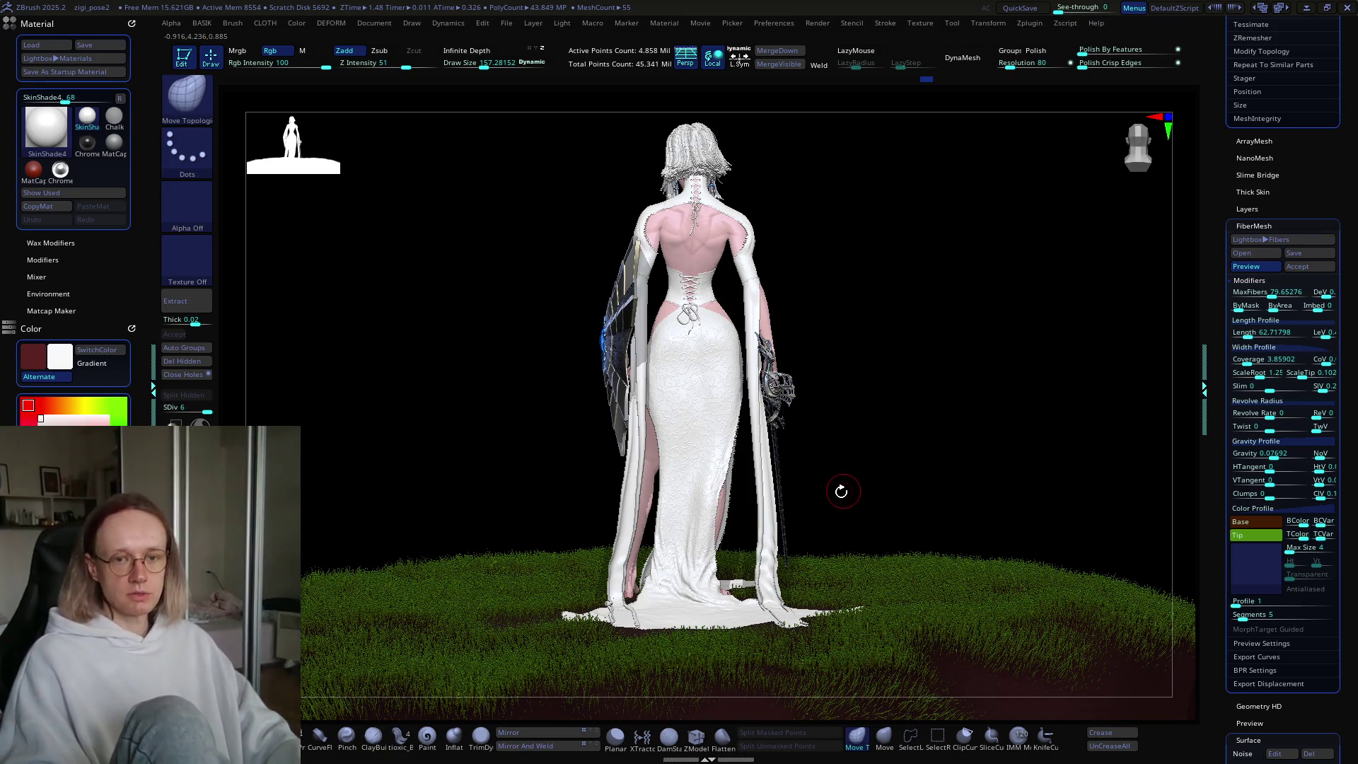
pyautogui.moveTo(930, 495)
pyautogui.keyDown('alt'); pyautogui.mouseDown()
pyautogui.moveTo(828, 461)
pyautogui.moveTo(786, 545)
pyautogui.mouseUp(); pyautogui.keyUp('alt')
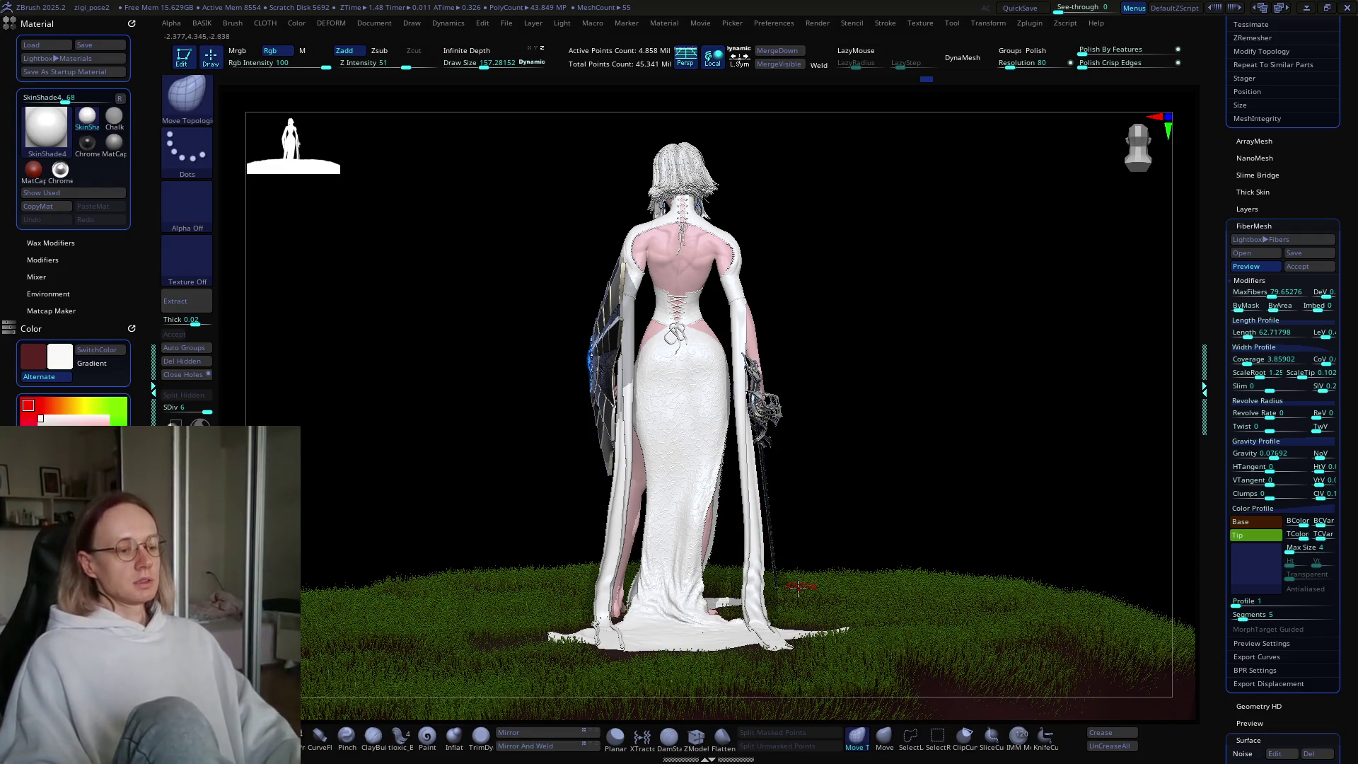
pyautogui.moveTo(819, 597)
pyautogui.mouseDown(button='right')
pyautogui.moveTo(792, 597)
pyautogui.moveTo(837, 598)
pyautogui.moveTo(825, 574)
pyautogui.mouseUp(button='right')
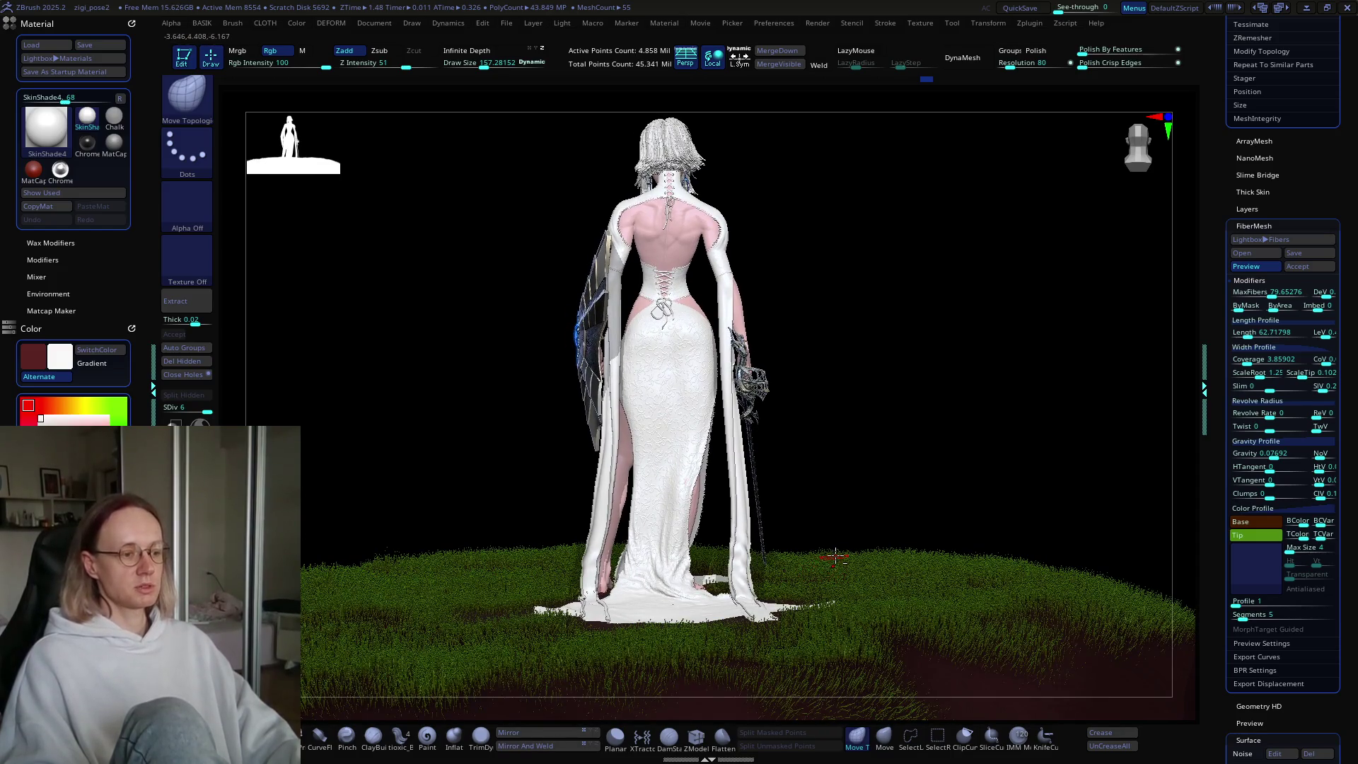
pyautogui.moveTo(834, 556); pyautogui.dragTo(807, 564, button='right')
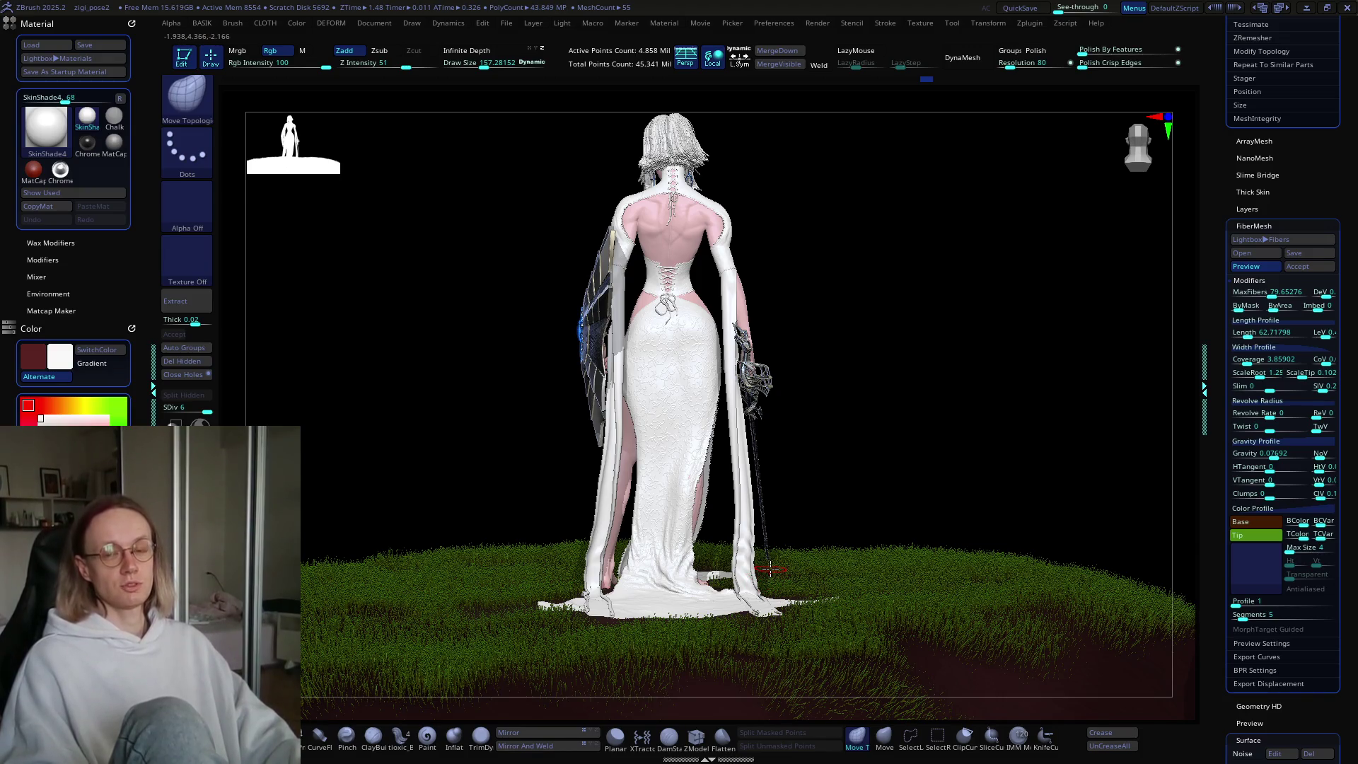
pyautogui.moveTo(773, 572)
pyautogui.mouseDown(button='right')
pyautogui.moveTo(793, 552)
pyautogui.moveTo(793, 573)
pyautogui.mouseUp(button='right')
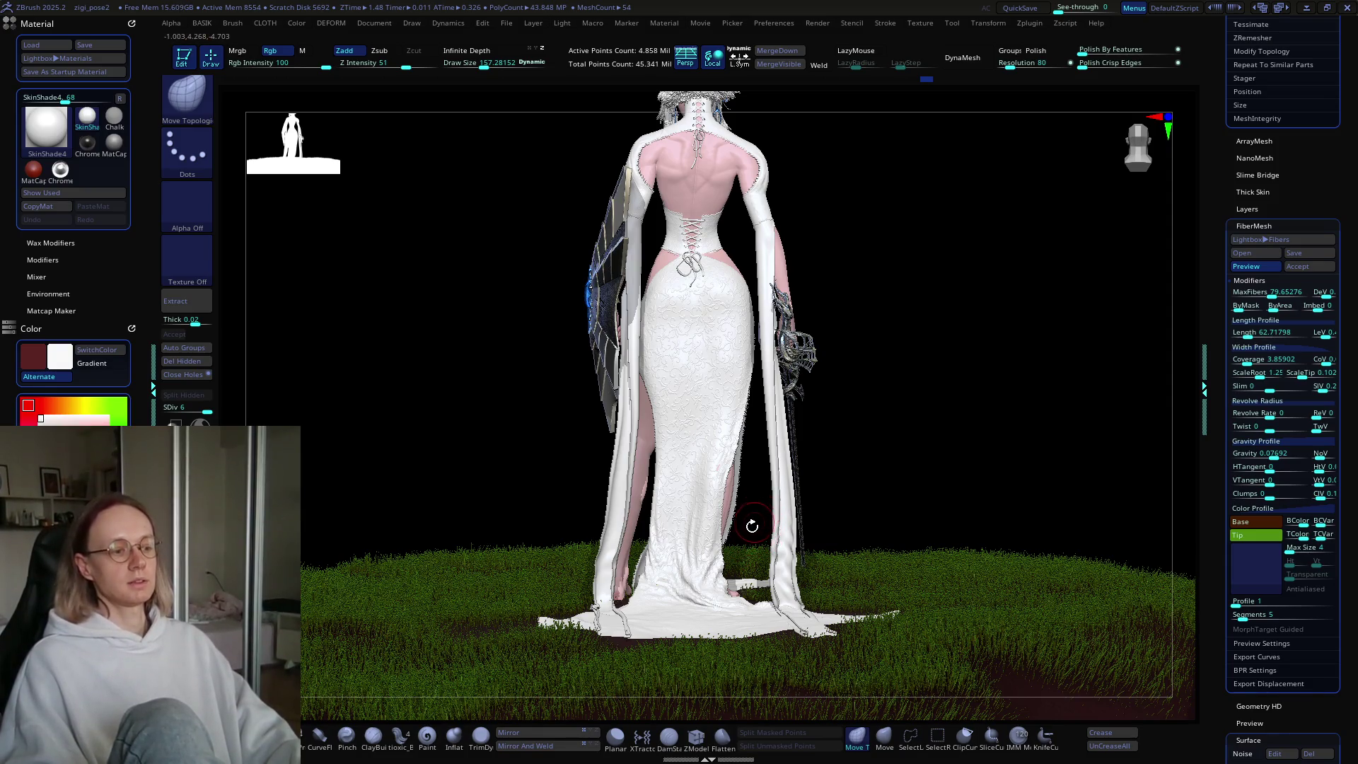
pyautogui.moveTo(681, 546)
pyautogui.mouseDown(button='right')
pyautogui.moveTo(813, 569)
pyautogui.moveTo(939, 536)
pyautogui.moveTo(714, 585)
pyautogui.moveTo(722, 611)
pyautogui.moveTo(752, 615)
pyautogui.mouseUp(button='right')
pyautogui.moveTo(824, 570)
pyautogui.mouseDown(button='right')
pyautogui.moveTo(836, 574)
pyautogui.moveTo(824, 581)
pyautogui.mouseUp(button='right')
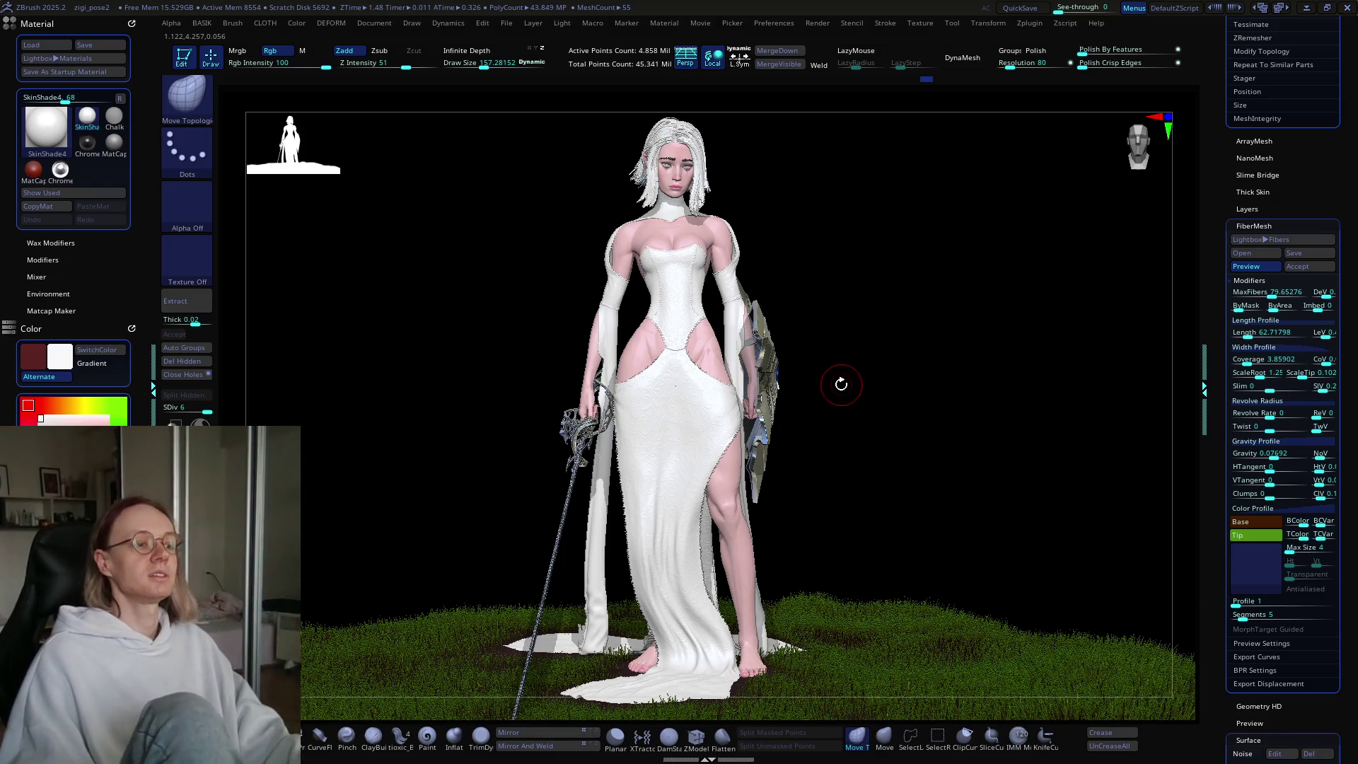
pyautogui.moveTo(882, 367)
pyautogui.mouseDown()
pyautogui.moveTo(795, 403)
pyautogui.moveTo(733, 457)
pyautogui.mouseUp()
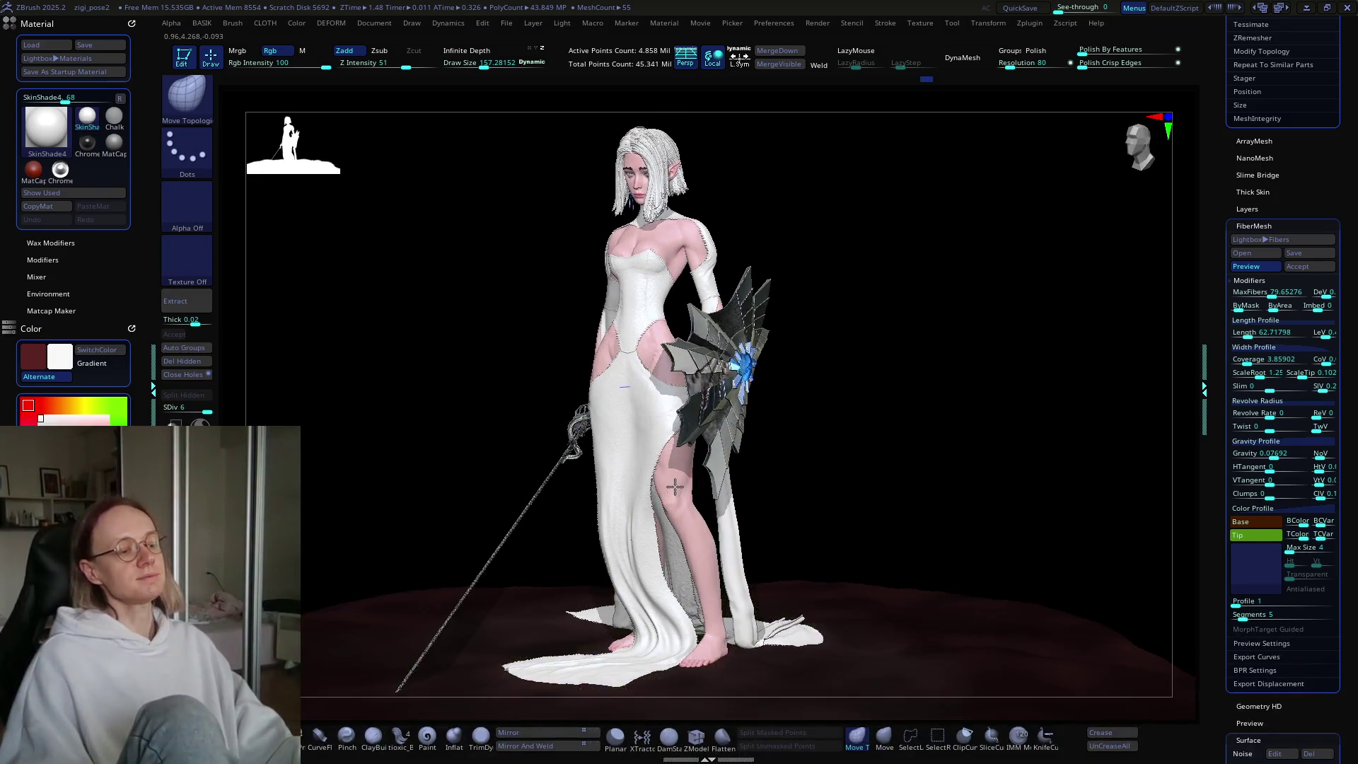
pyautogui.moveTo(679, 503)
pyautogui.mouseDown()
pyautogui.moveTo(699, 476)
pyautogui.moveTo(690, 483)
pyautogui.moveTo(812, 434)
pyautogui.moveTo(870, 460)
pyautogui.moveTo(862, 471)
pyautogui.moveTo(865, 446)
pyautogui.mouseUp()
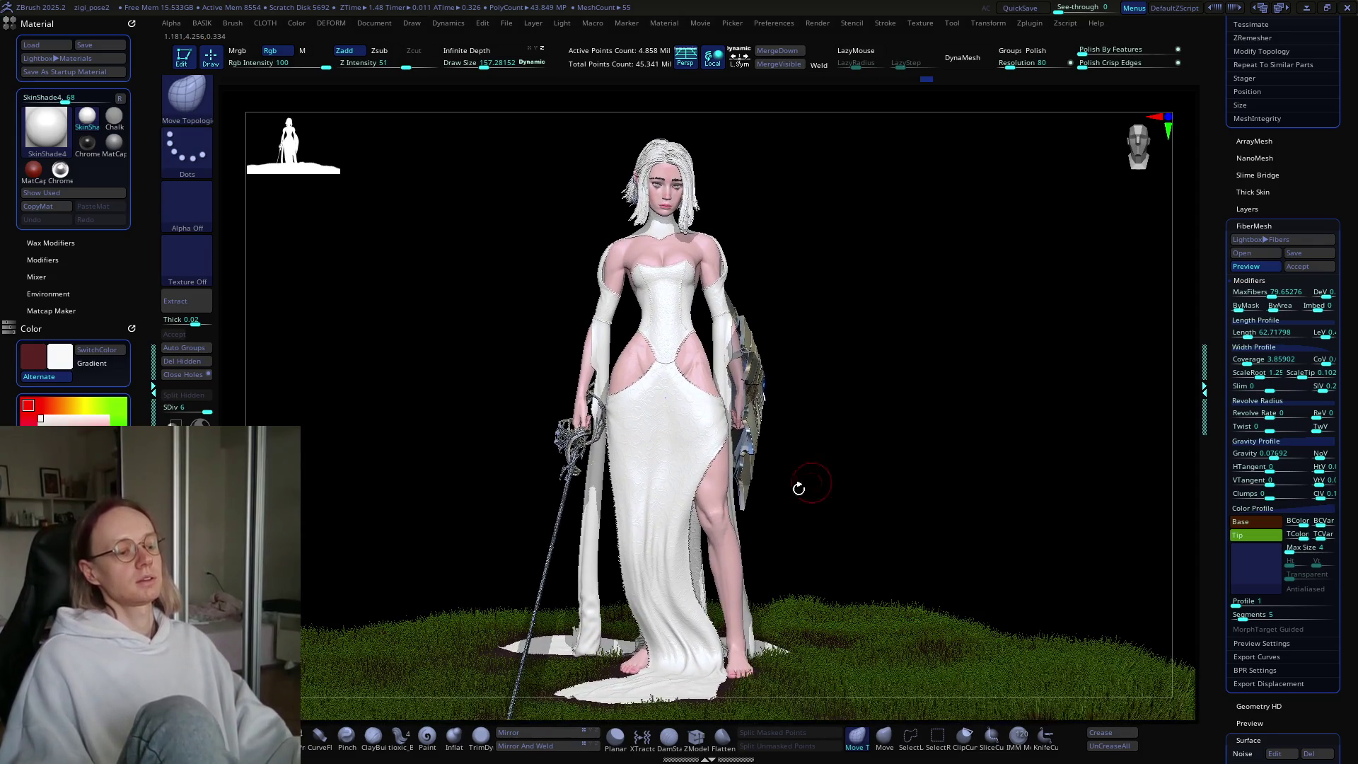
pyautogui.moveTo(803, 480)
pyautogui.mouseDown()
pyautogui.moveTo(828, 464)
pyautogui.moveTo(835, 475)
pyautogui.mouseUp()
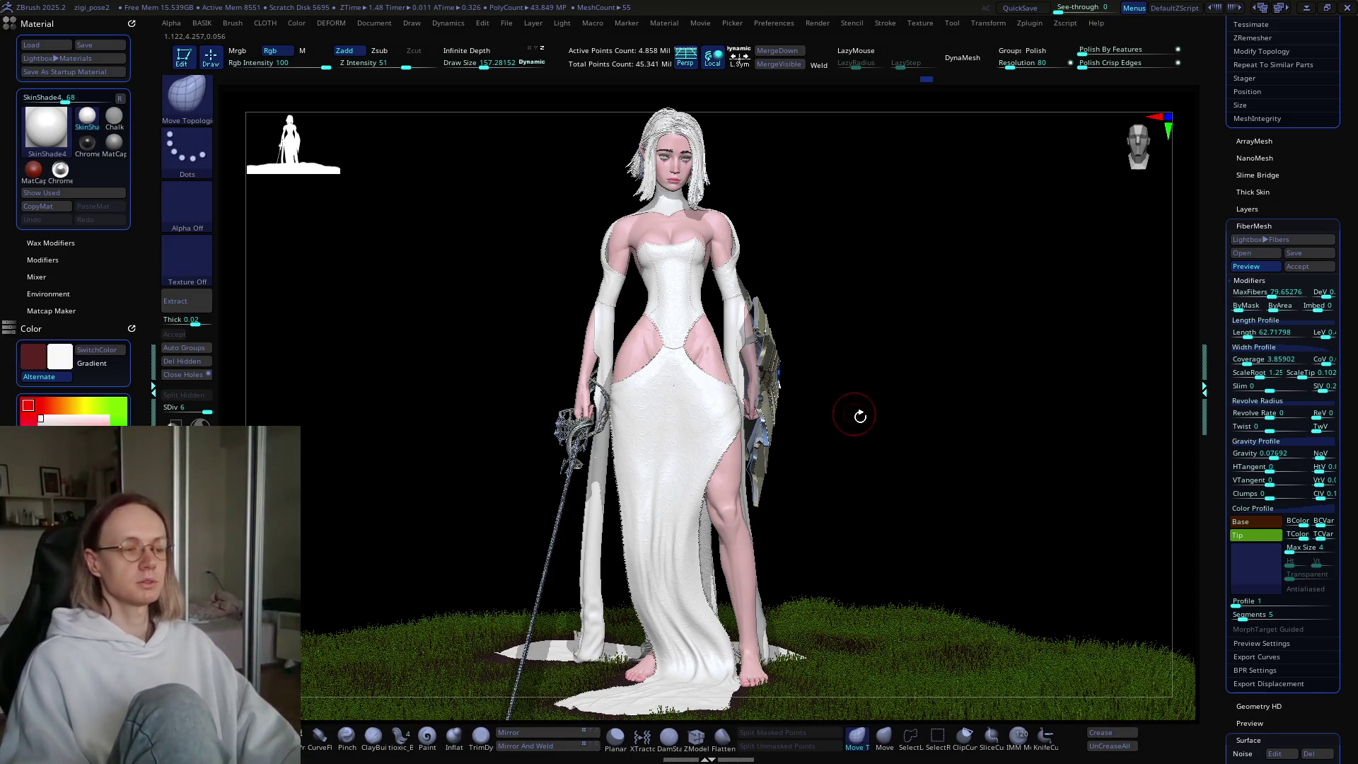
pyautogui.moveTo(819, 407)
pyautogui.mouseDown()
pyautogui.moveTo(654, 401)
pyautogui.moveTo(667, 403)
pyautogui.mouseUp()
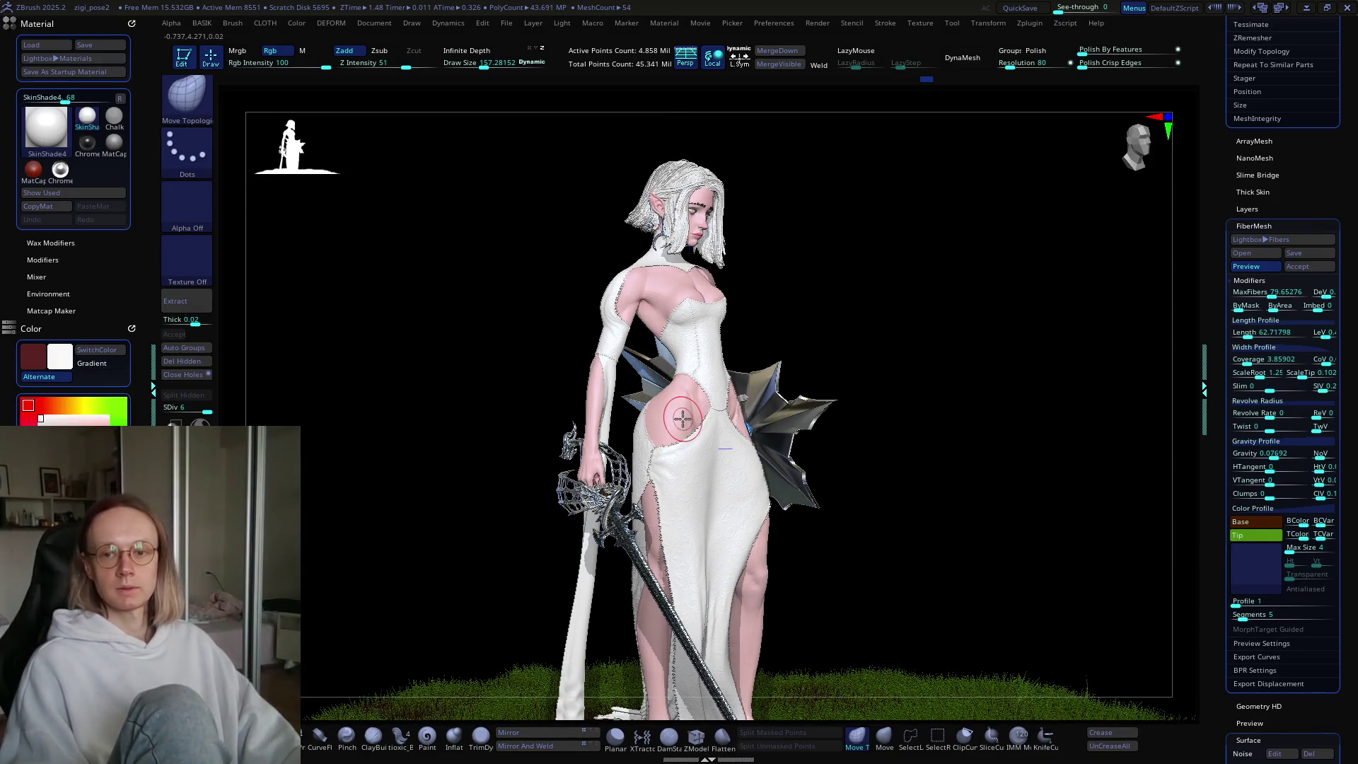
pyautogui.keyDown('alt'); pyautogui.click(675, 416); pyautogui.keyUp('alt')
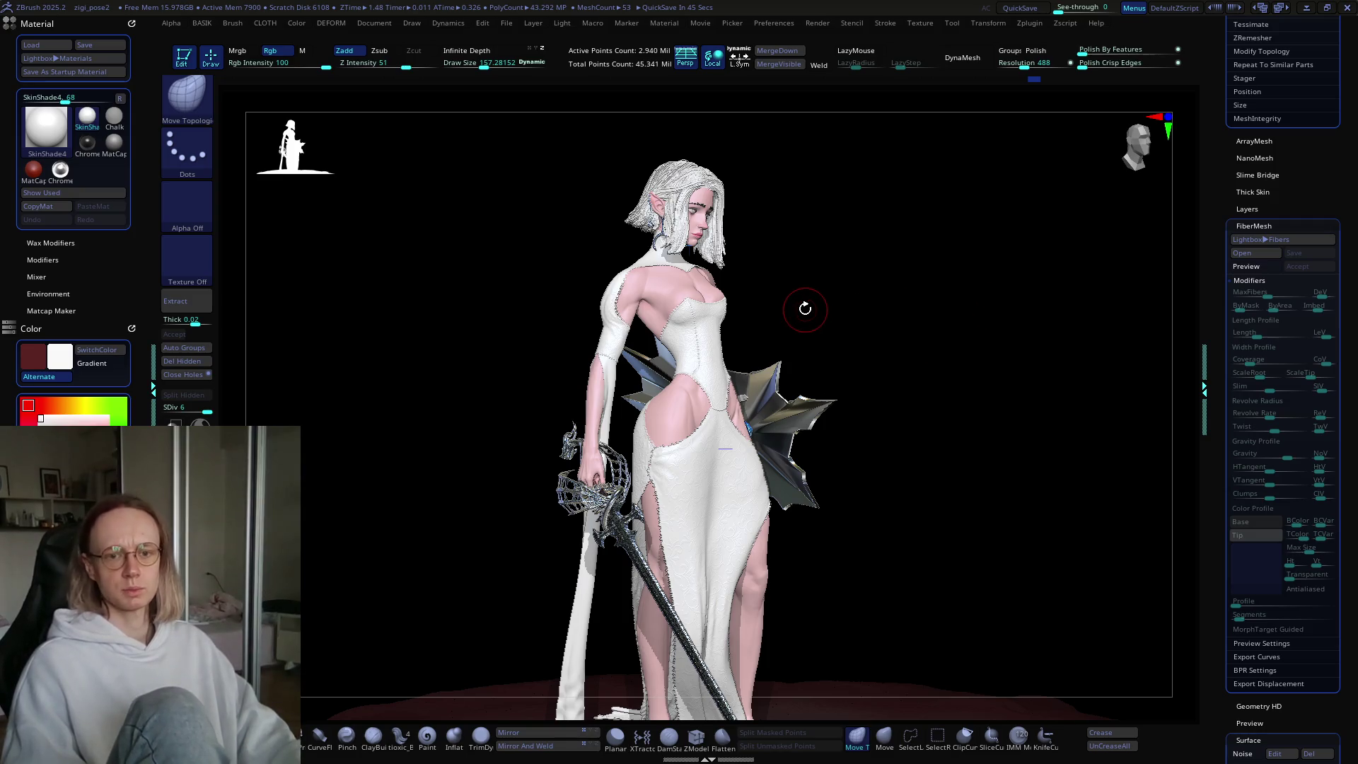
# Step: Orbit the figure over the soil base toward a more frontal view
pyautogui.moveTo(794, 361); pyautogui.dragTo(685, 362)
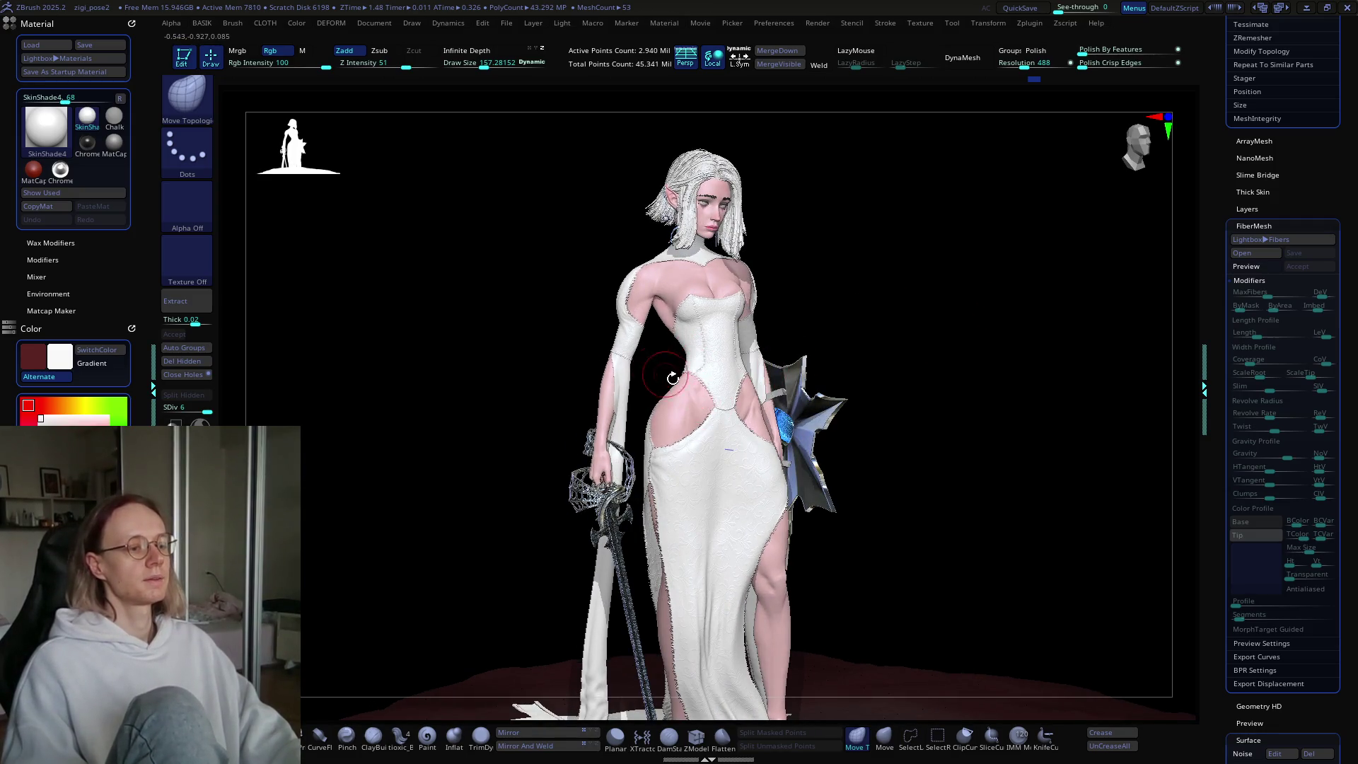
pyautogui.moveTo(671, 417); pyautogui.dragTo(677, 428)
pyautogui.scroll(-2, 713, 325)
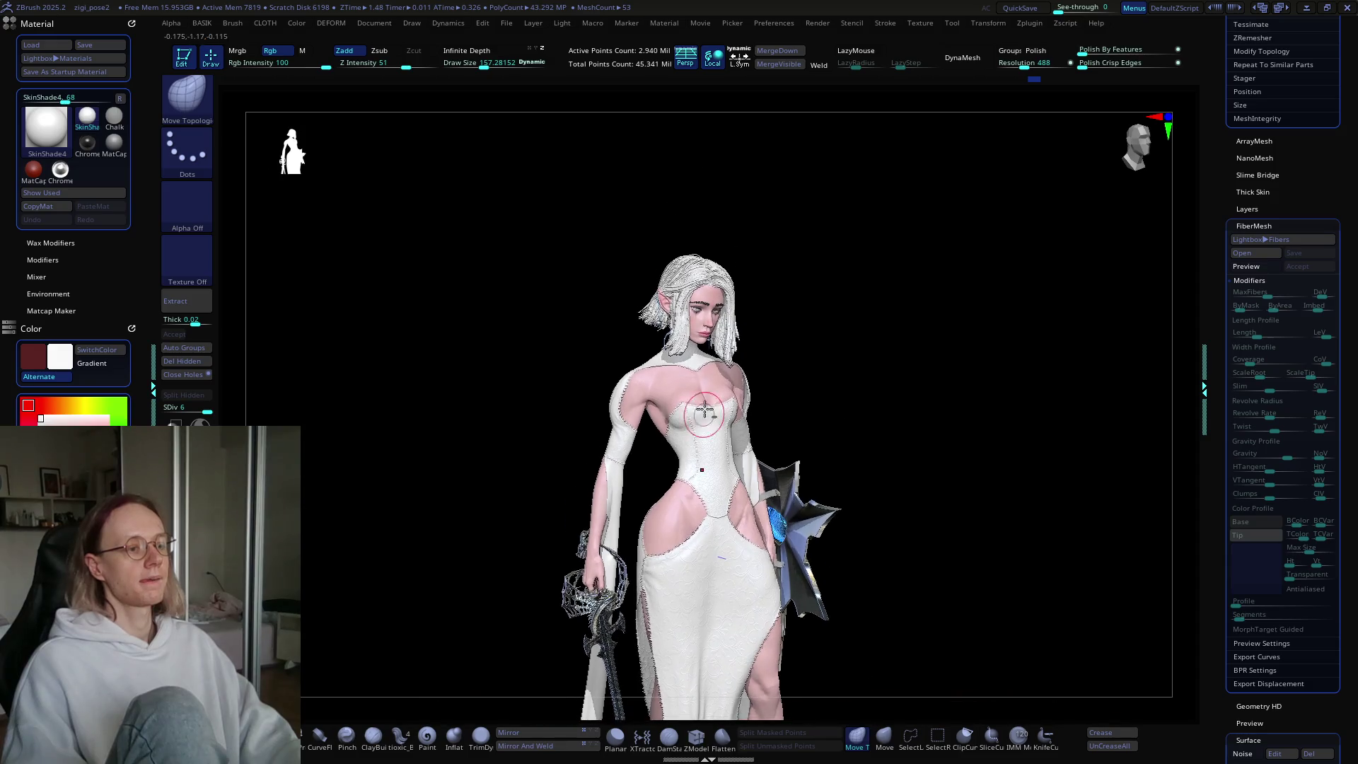
pyautogui.moveTo(701, 395)
pyautogui.mouseDown(button='right')
pyautogui.moveTo(720, 332)
pyautogui.moveTo(704, 366)
pyautogui.mouseUp(button='right')
pyautogui.press('ctrl')
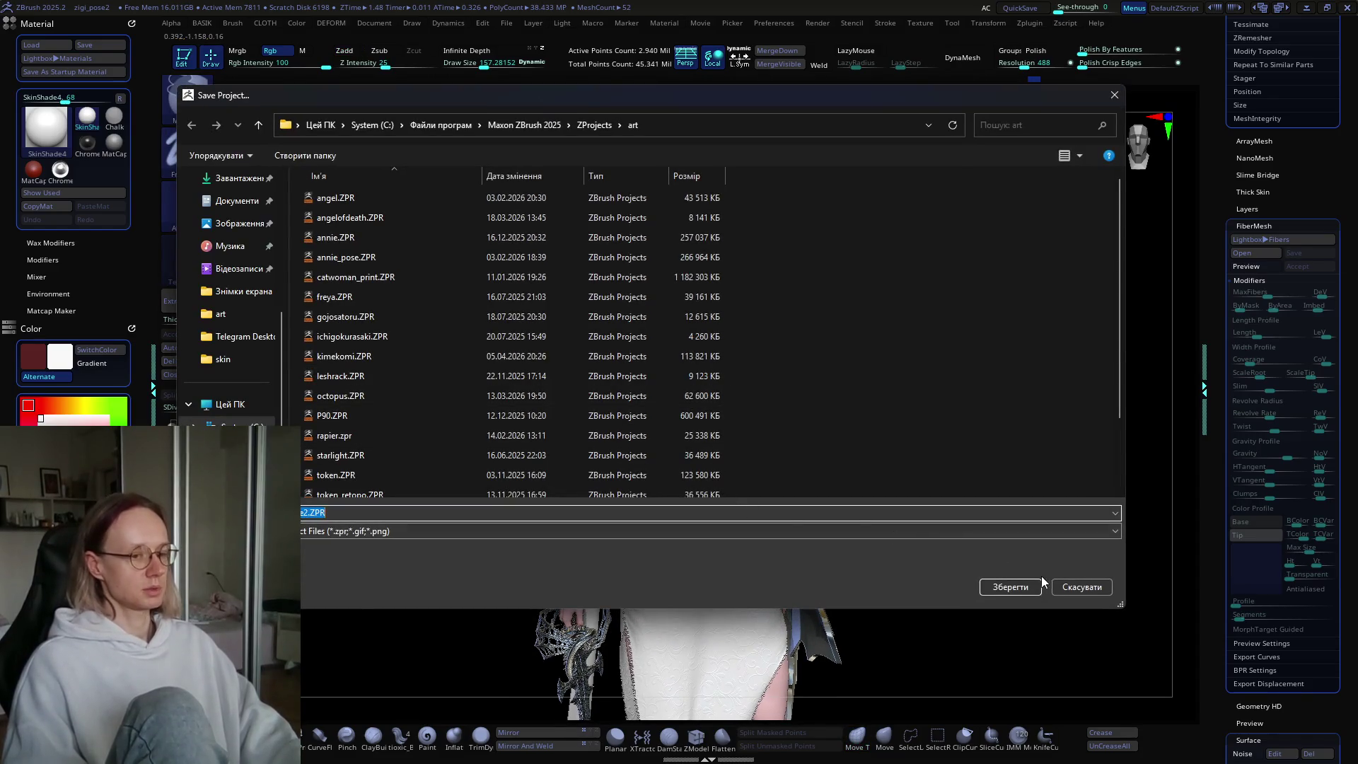
# Step: Save the project over the existing file, then make the head subtool active in a close-up view
pyautogui.click(1011, 587)
pyautogui.click(712, 372)
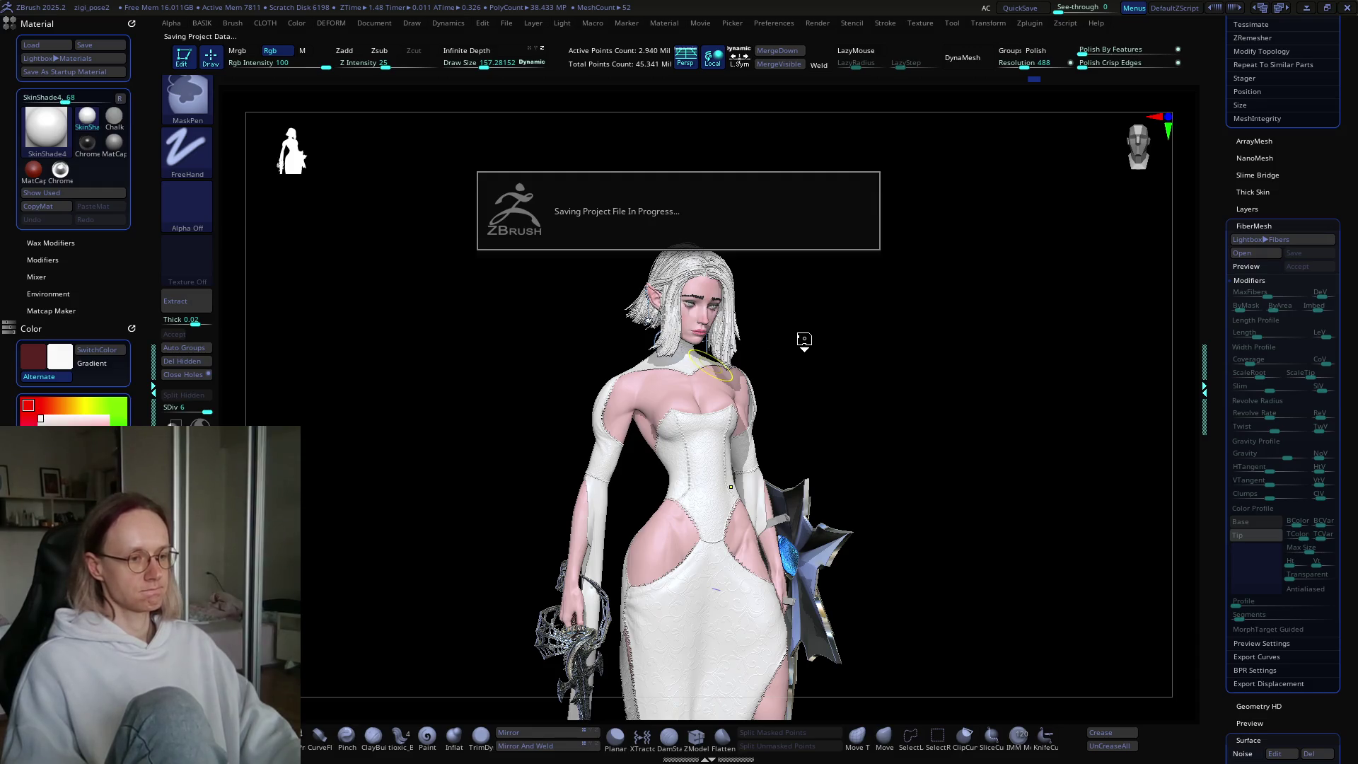
pyautogui.moveTo(812, 348)
pyautogui.mouseDown(button='right')
pyautogui.moveTo(784, 341)
pyautogui.moveTo(879, 304)
pyautogui.moveTo(697, 358)
pyautogui.moveTo(718, 486)
pyautogui.moveTo(743, 327)
pyautogui.moveTo(742, 379)
pyautogui.moveTo(719, 392)
pyautogui.moveTo(737, 509)
pyautogui.mouseUp(button='right')
pyautogui.keyDown('alt'); pyautogui.click(732, 350); pyautogui.keyUp('alt')
pyautogui.press('s')
# Step: Turn the head sideways and switch from ZBrush to the browser with Instagram
pyautogui.moveTo(992, 315)
pyautogui.mouseDown(button='right')
pyautogui.moveTo(1040, 307)
pyautogui.moveTo(701, 332)
pyautogui.moveTo(776, 438)
pyautogui.moveTo(794, 397)
pyautogui.moveTo(782, 394)
pyautogui.moveTo(785, 409)
pyautogui.mouseUp(button='right')
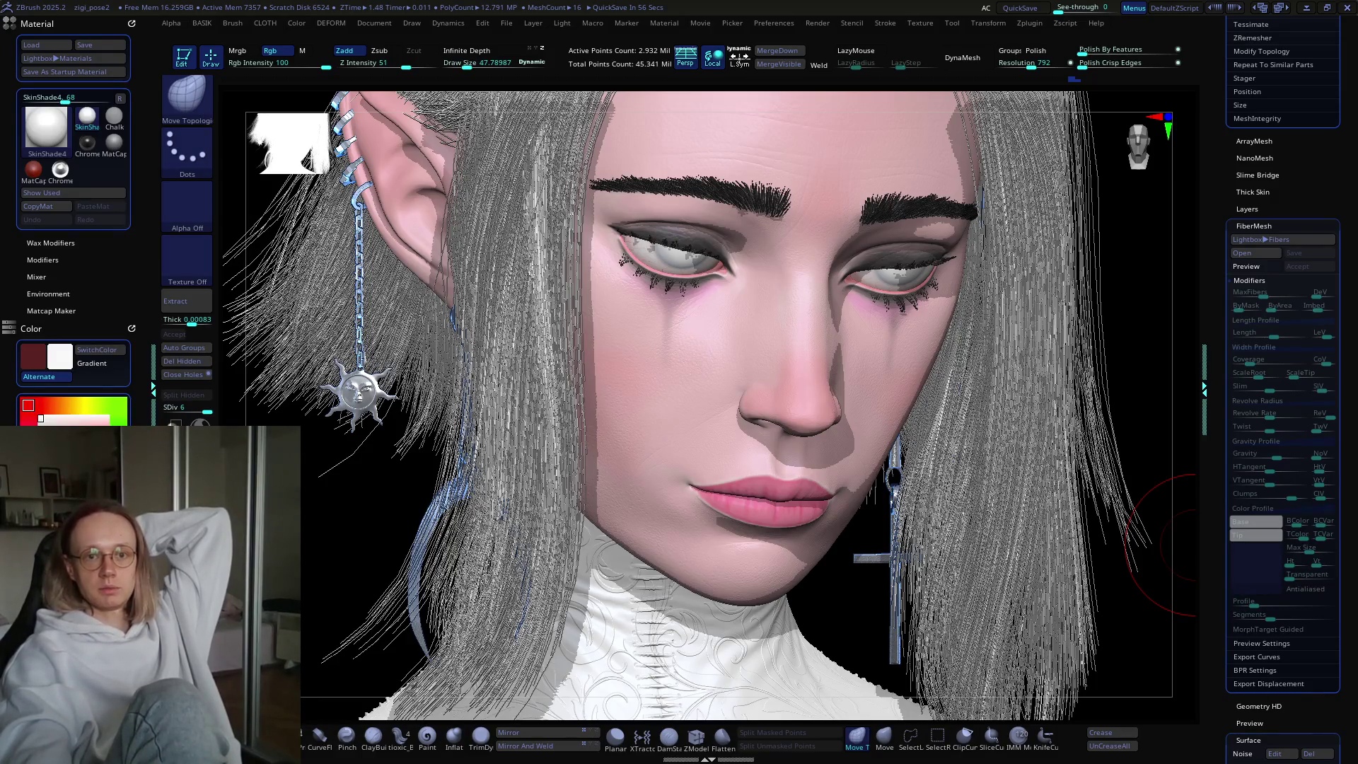
pyautogui.hotkey('alt', 'Tab')
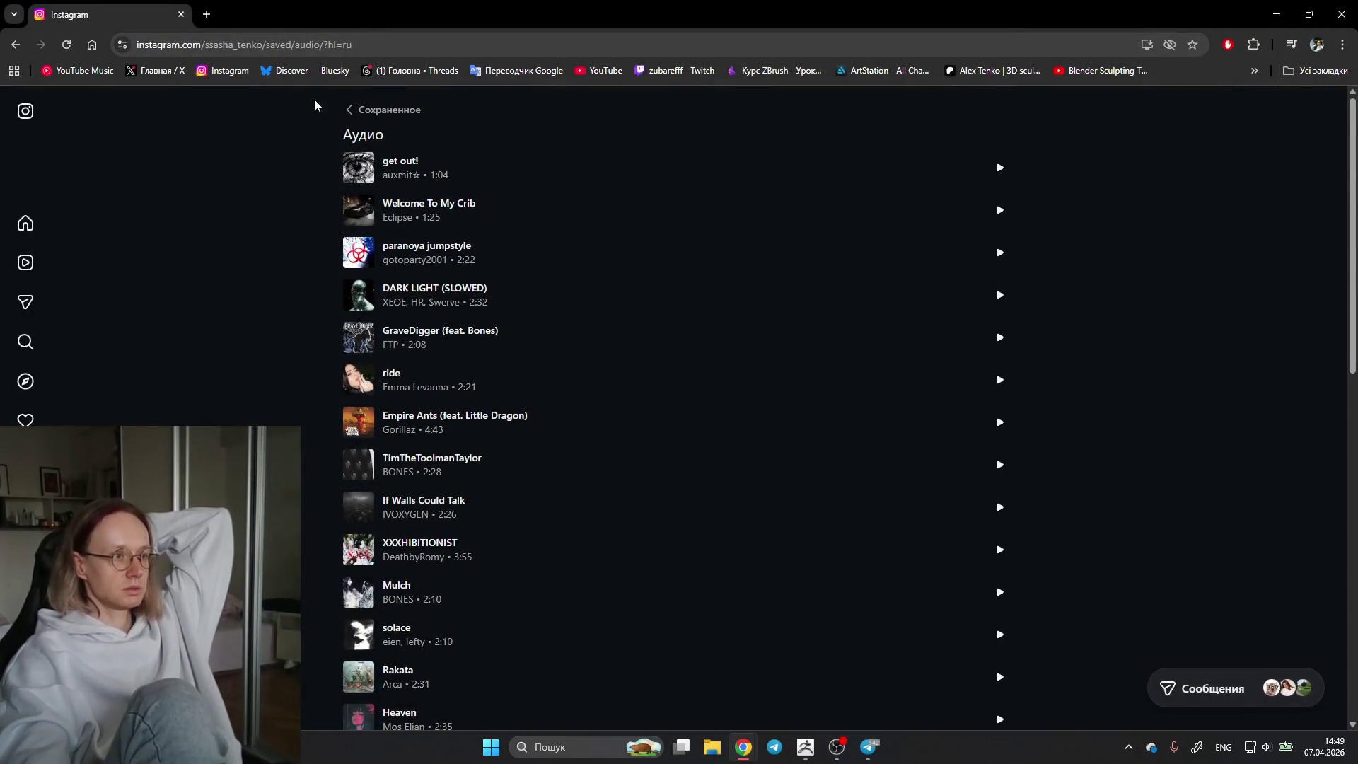
# Step: Show the profile's own posts grid, view the blue creature post and close it
pyautogui.click(384, 110)
pyautogui.scroll(-3, 693, 428)
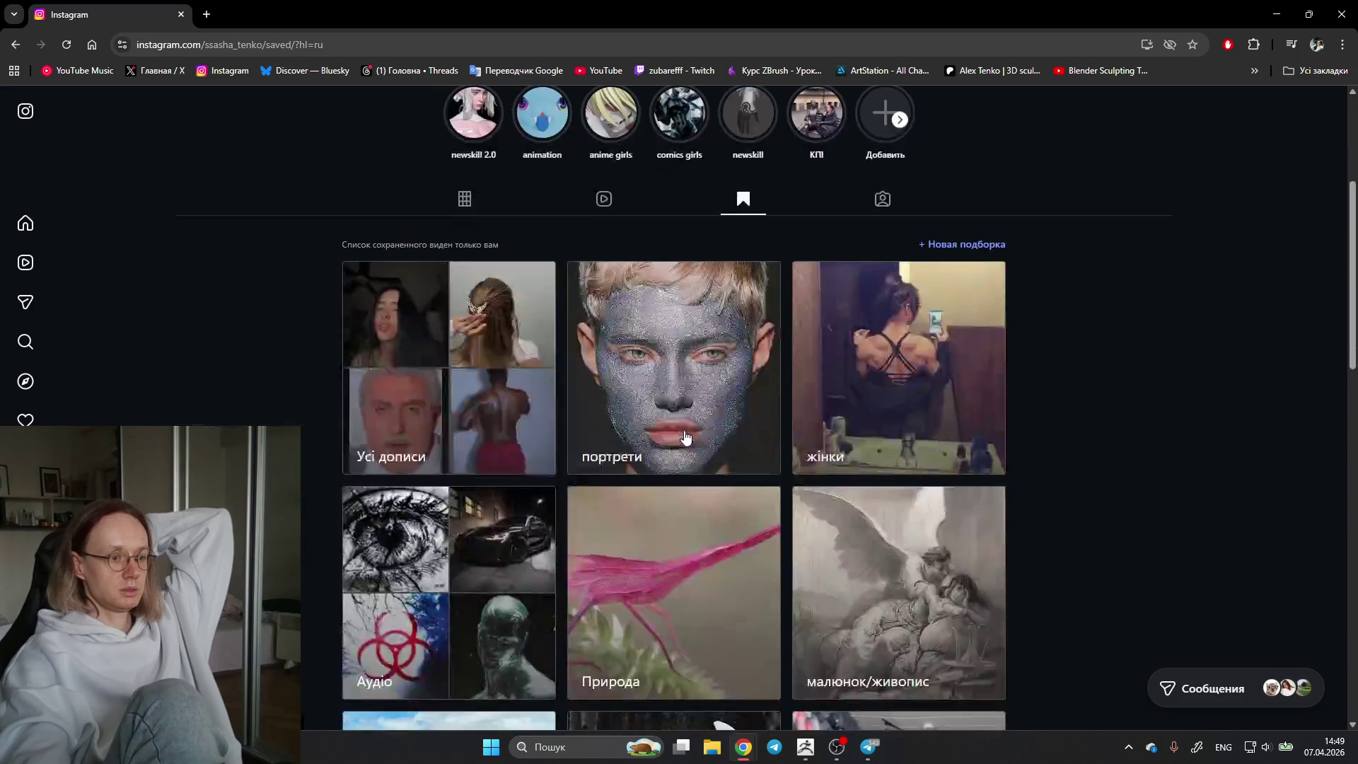
pyautogui.scroll(1, 524, 310)
pyautogui.click(456, 349)
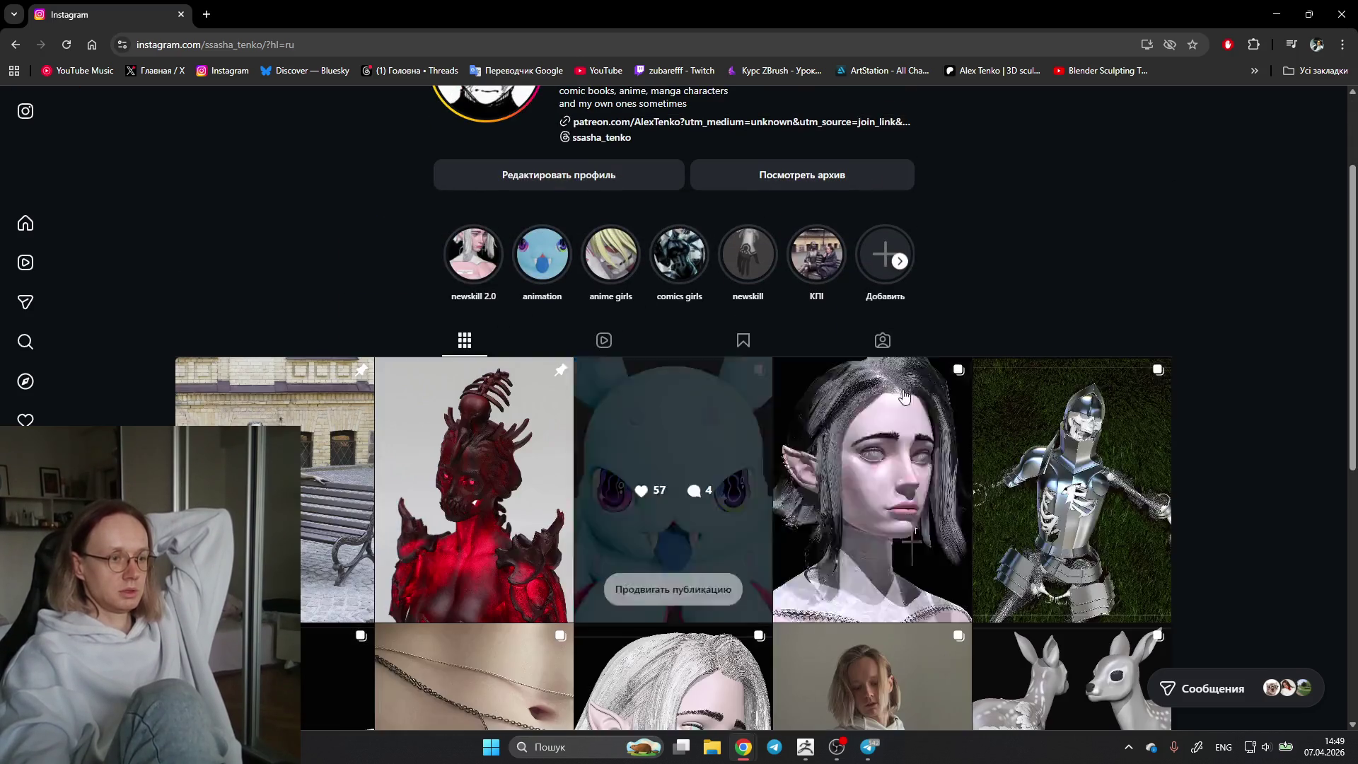
pyautogui.scroll(-3, 954, 433)
pyautogui.scroll(1, 955, 433)
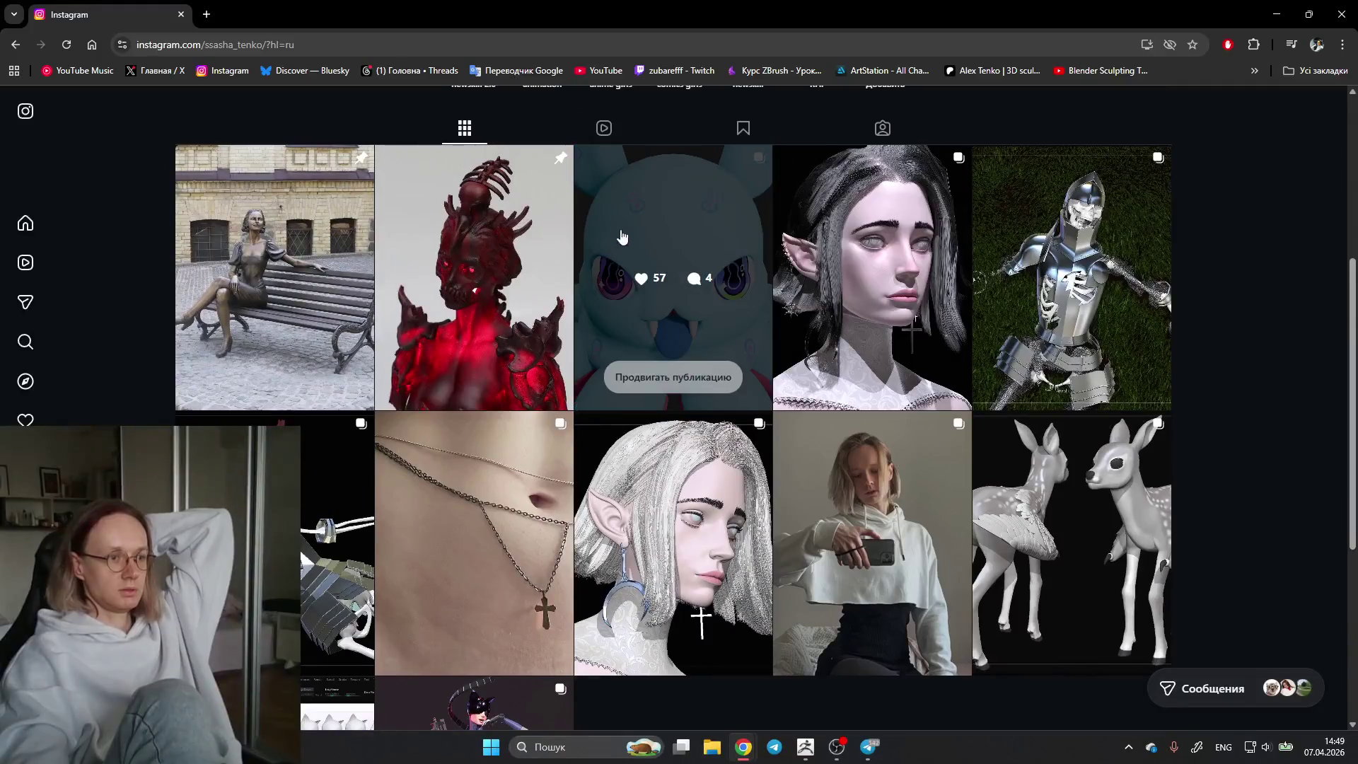
pyautogui.click(660, 226)
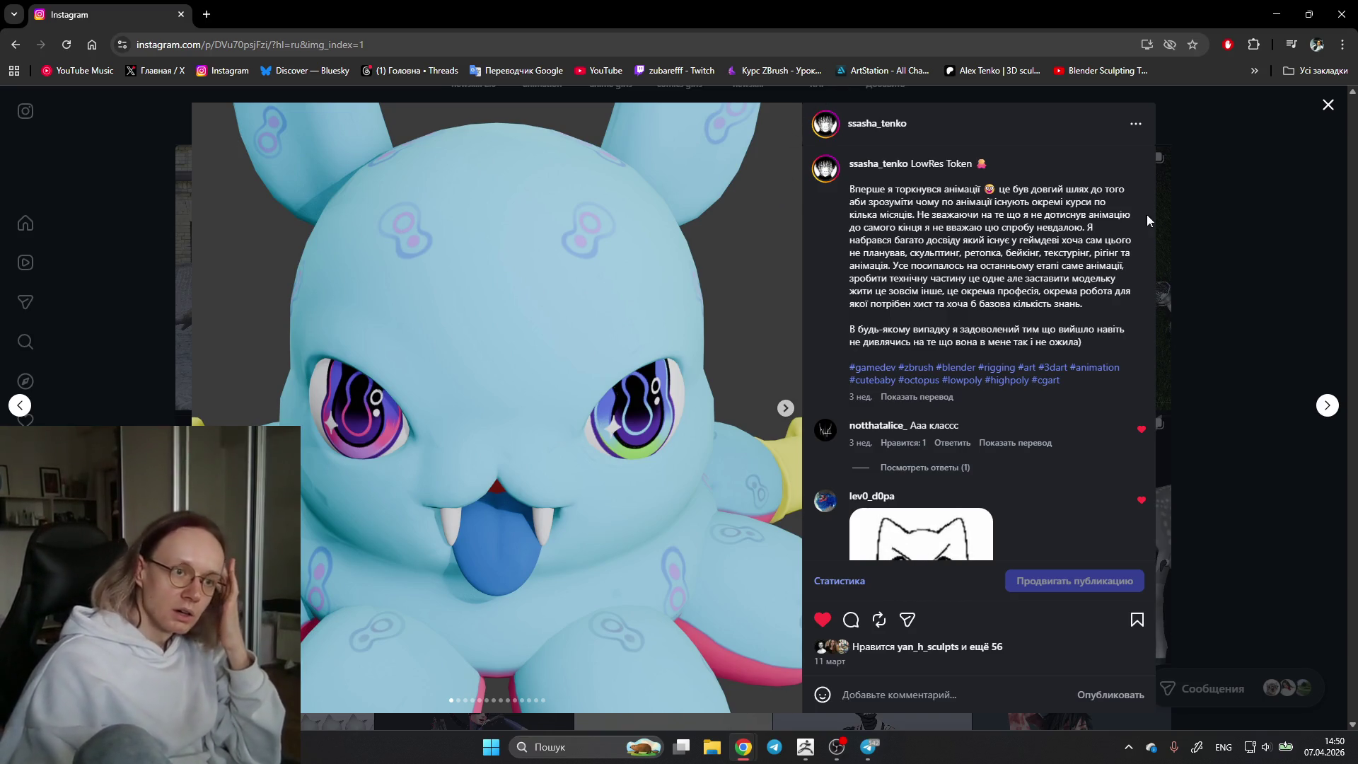
pyautogui.click(1328, 104)
pyautogui.moveTo(473, 278)
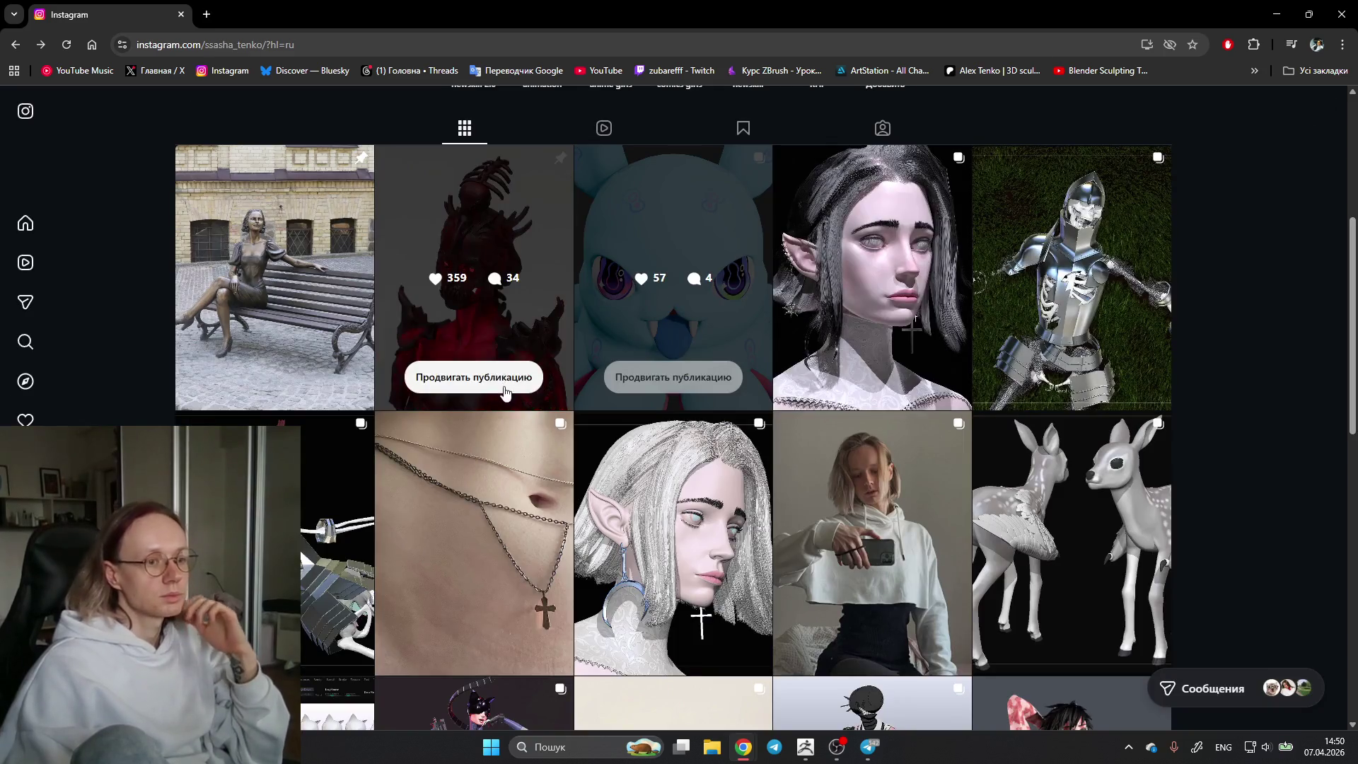
pyautogui.scroll(-4, 826, 391)
pyautogui.click(528, 299)
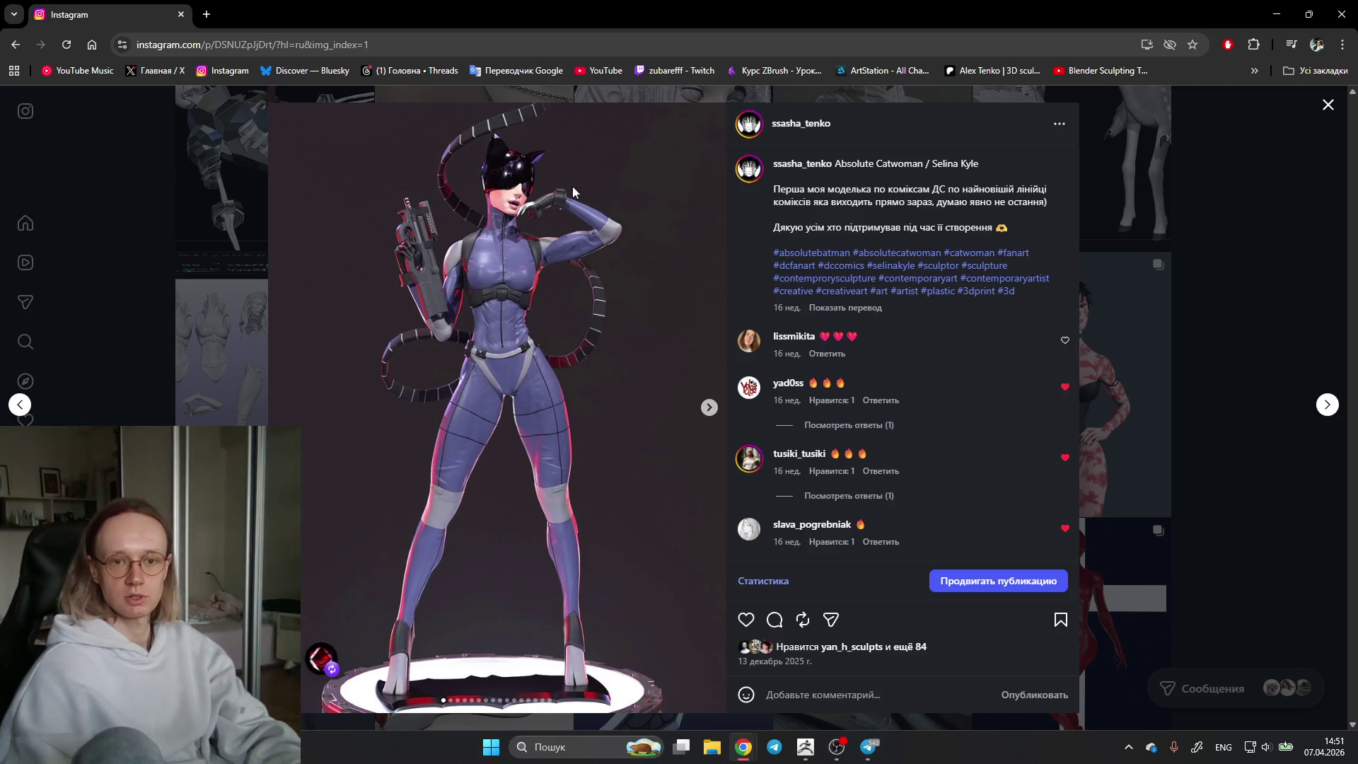
# Step: Page through the Catwoman carousel to the back view, then return to the unmasked front view image
pyautogui.click(708, 408)
pyautogui.click(710, 408)
pyautogui.doubleClick(710, 407)
pyautogui.doubleClick(708, 408)
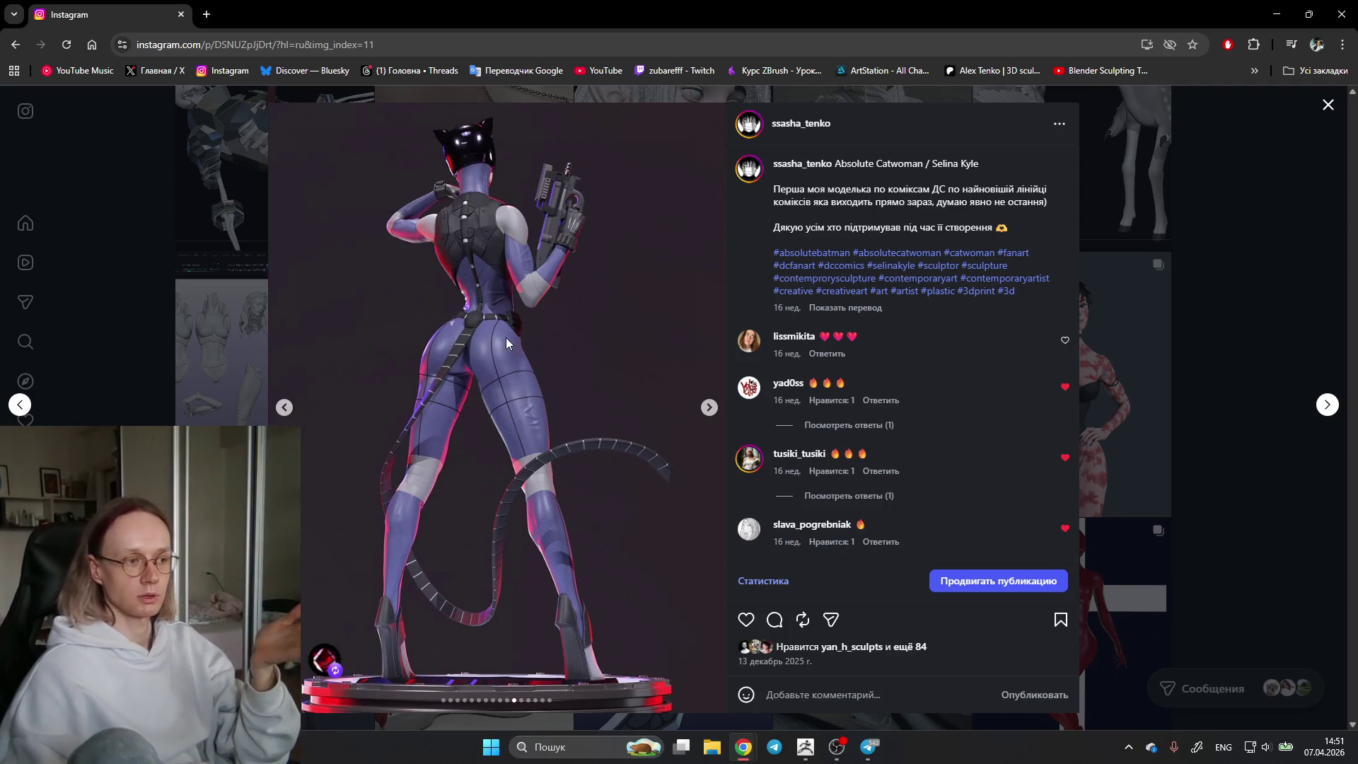
pyautogui.click(709, 408)
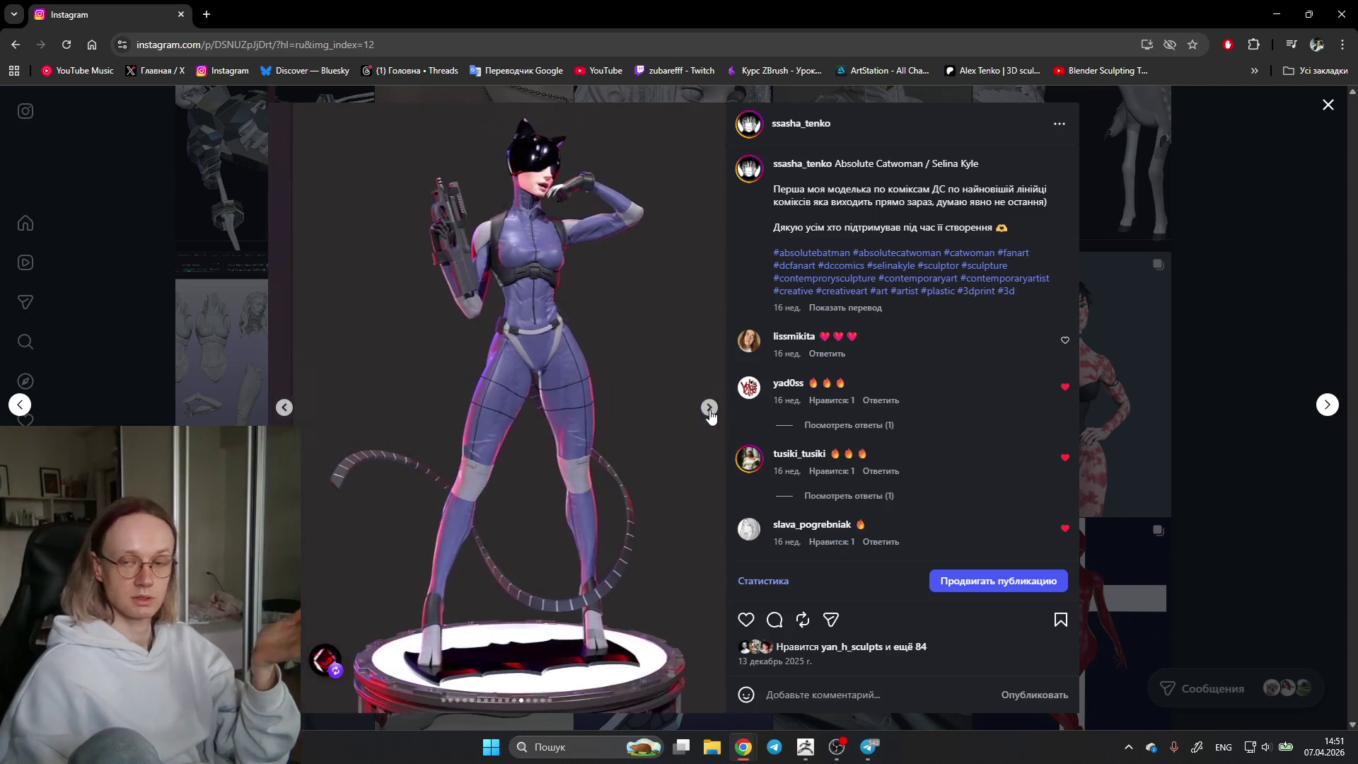
pyautogui.click(709, 408)
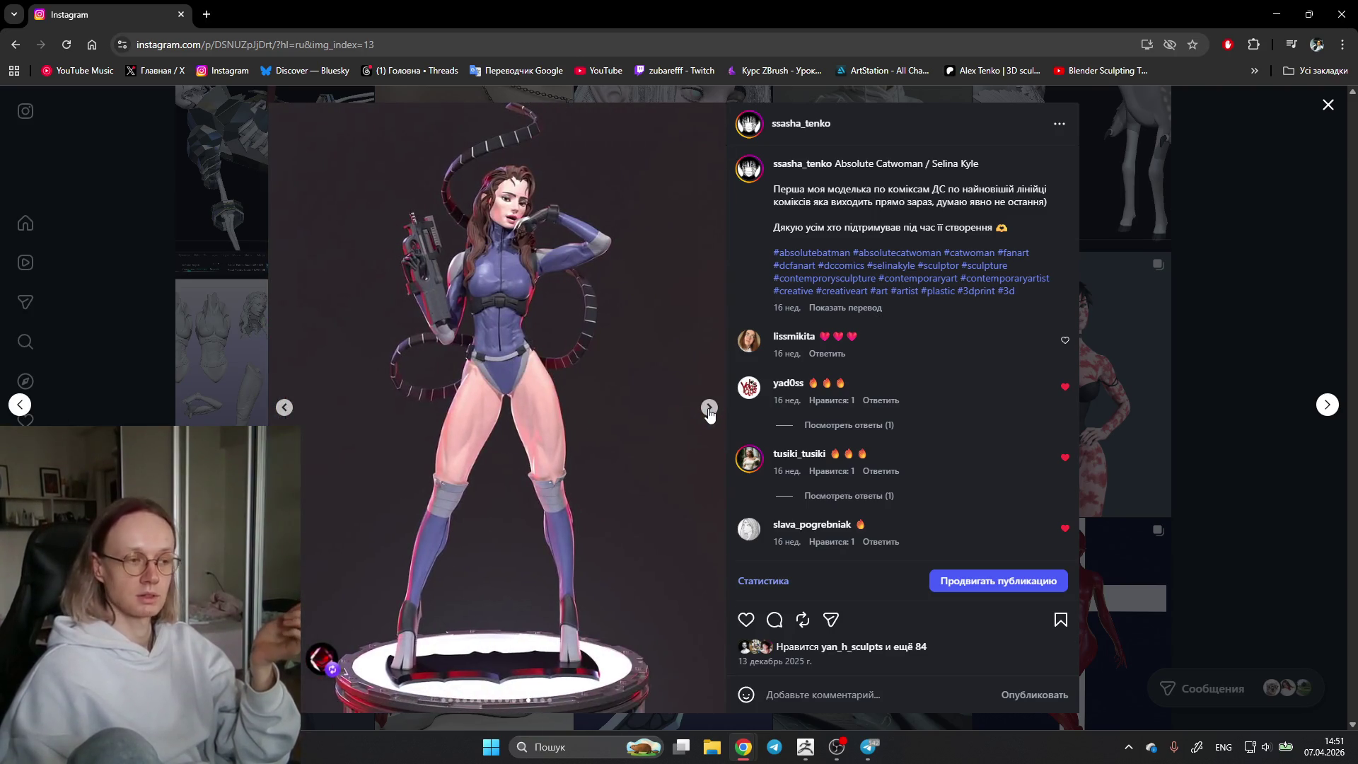
pyautogui.click(709, 408)
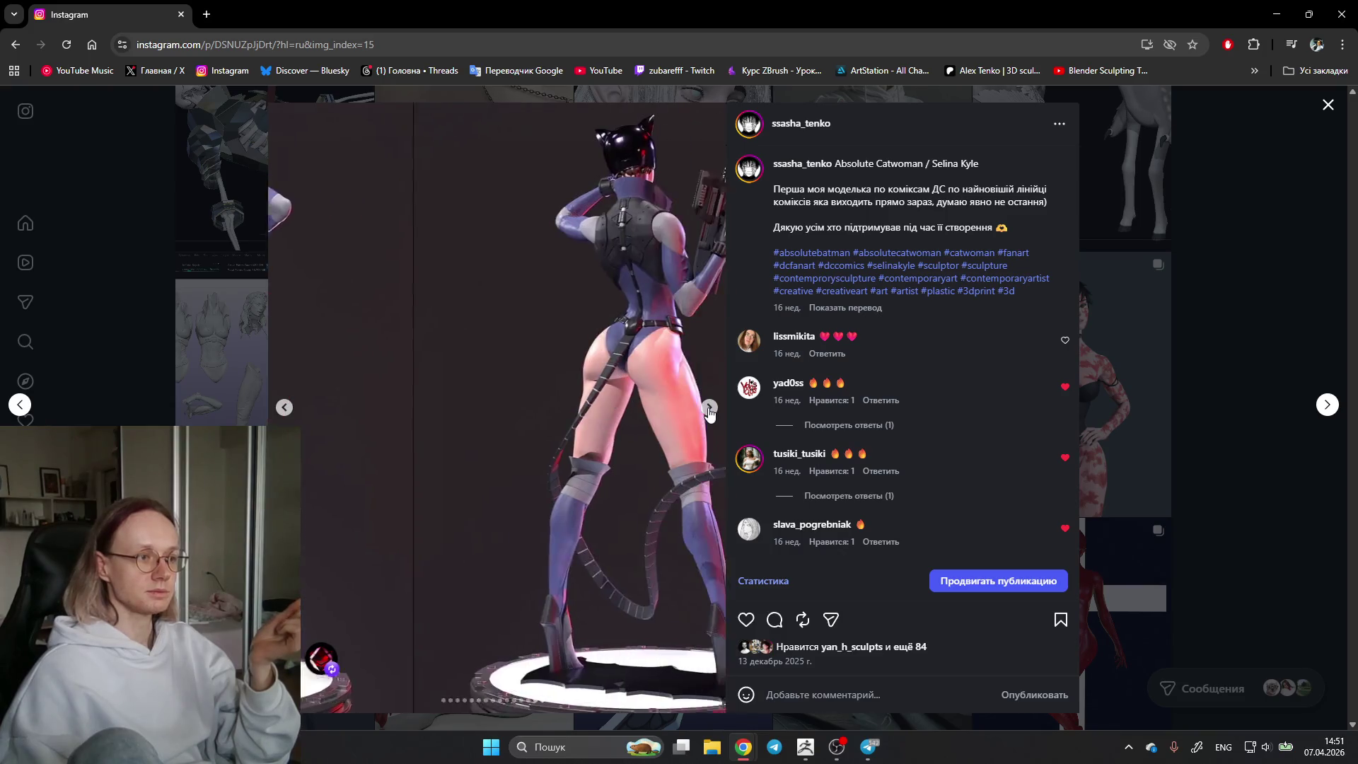
pyautogui.click(285, 409)
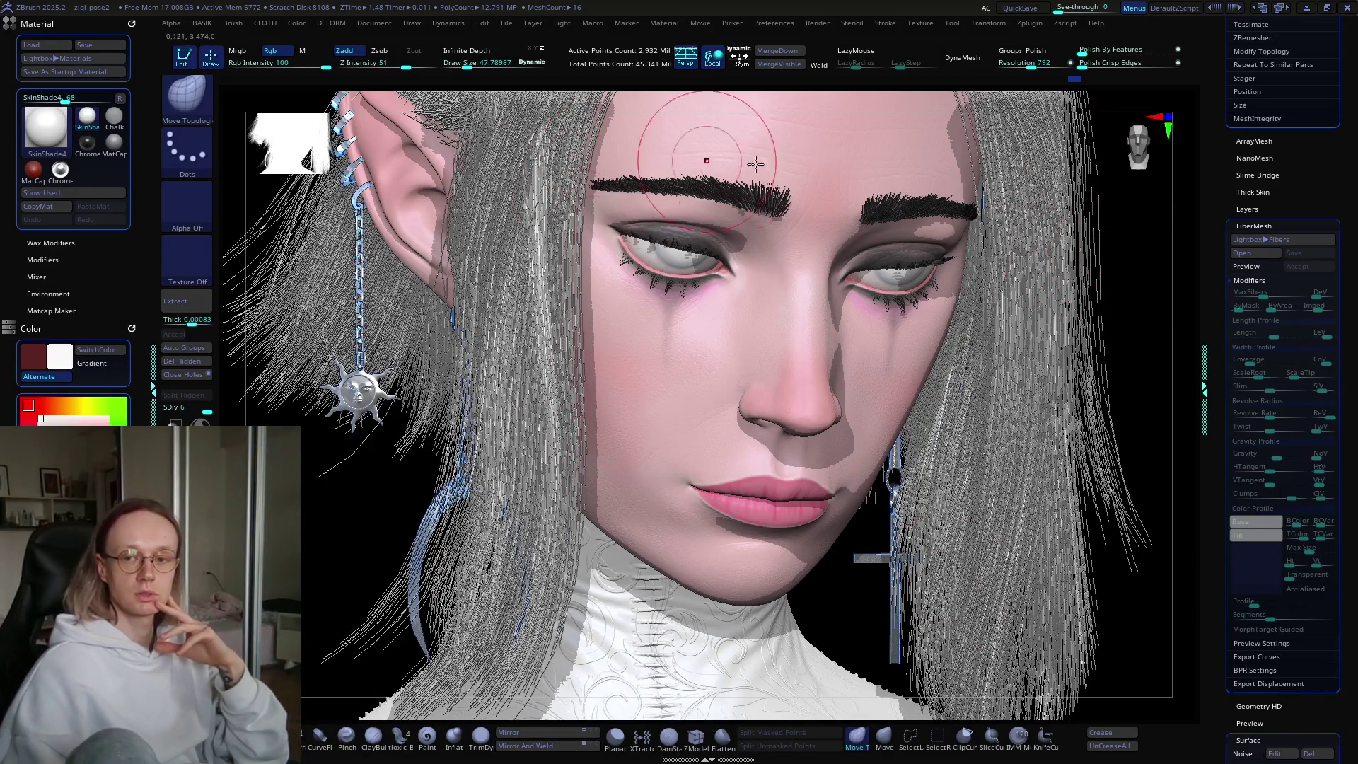
# Step: Undo the last hair change, try a few strokes over the right-side hair, and switch back to the browser
pyautogui.hotkey('ctrl', 'z')
pyautogui.hotkey('ctrl', 'z')
pyautogui.hotkey('ctrl', 'z')
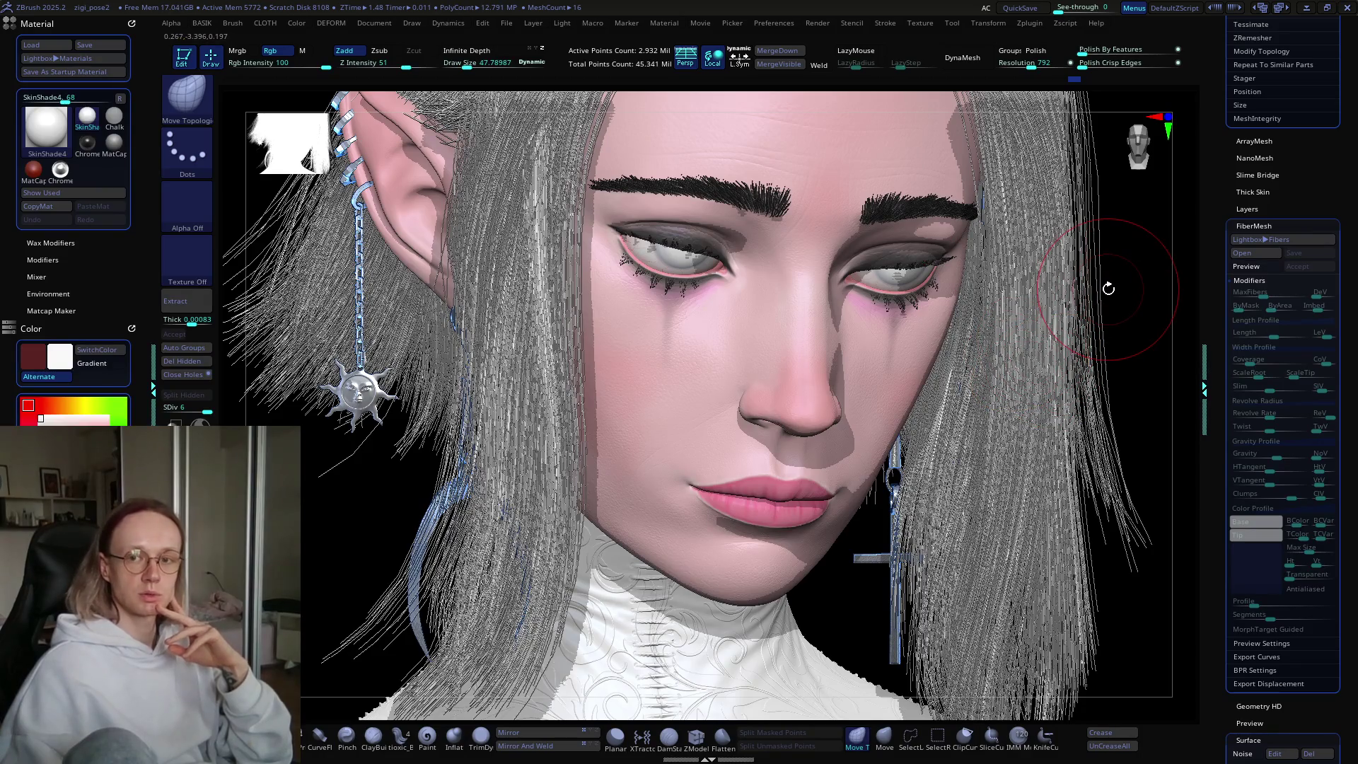
pyautogui.moveTo(1108, 287); pyautogui.dragTo(1084, 280)
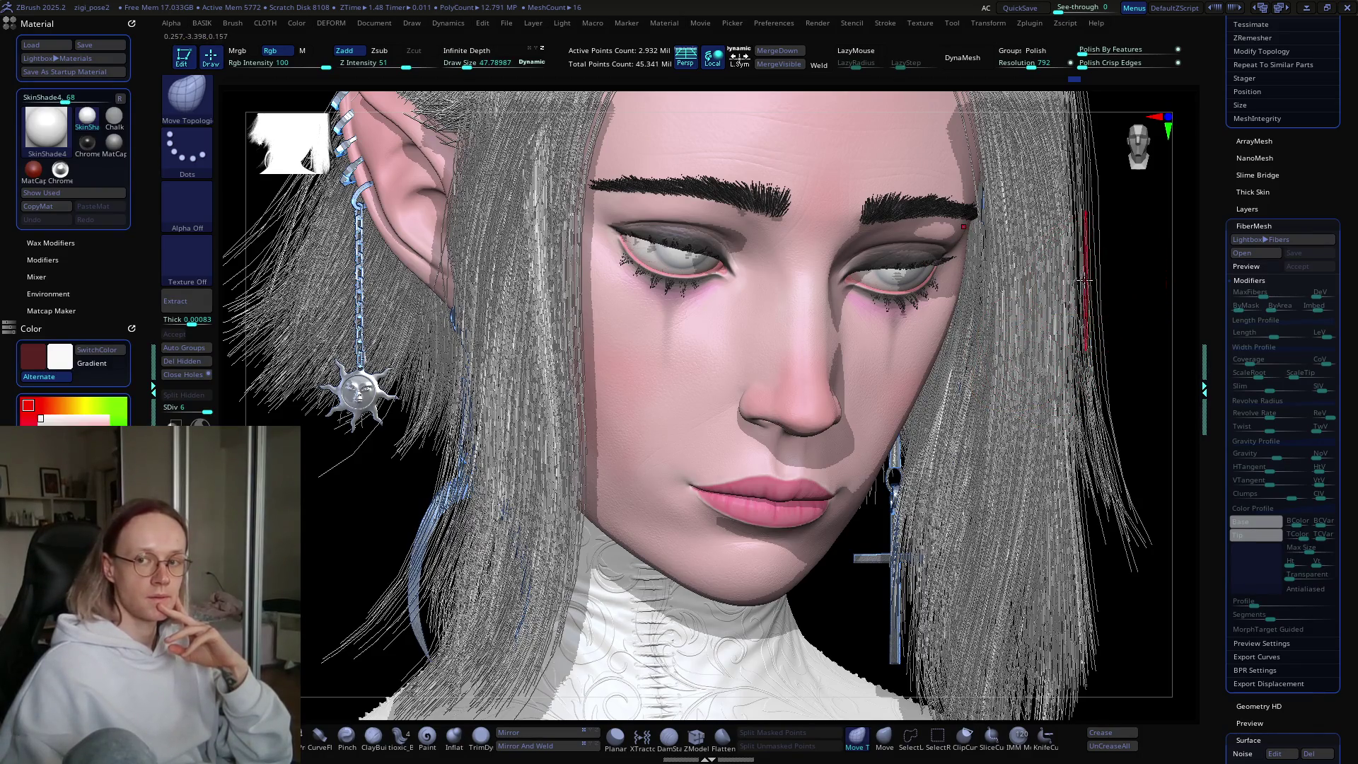
pyautogui.moveTo(1081, 212); pyautogui.dragTo(1072, 208)
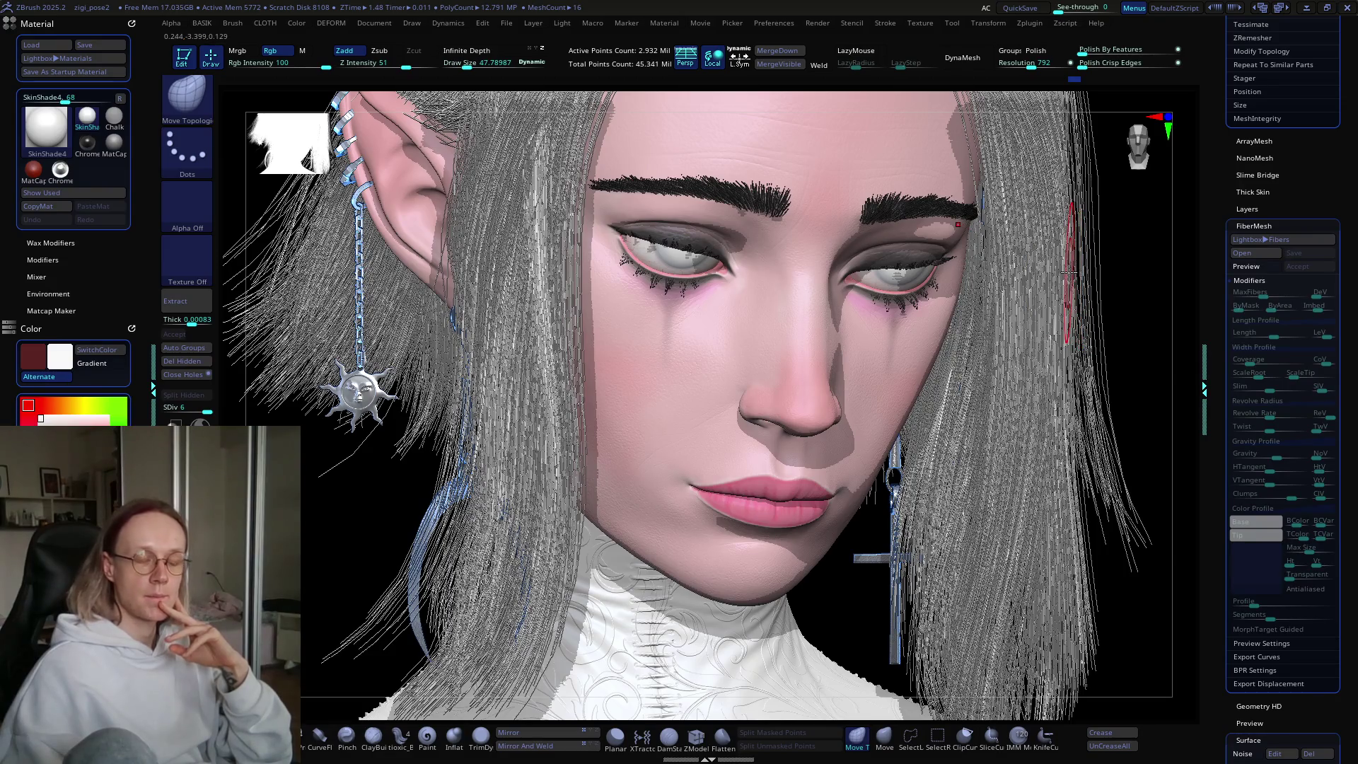
pyautogui.moveTo(1069, 265); pyautogui.dragTo(1061, 276)
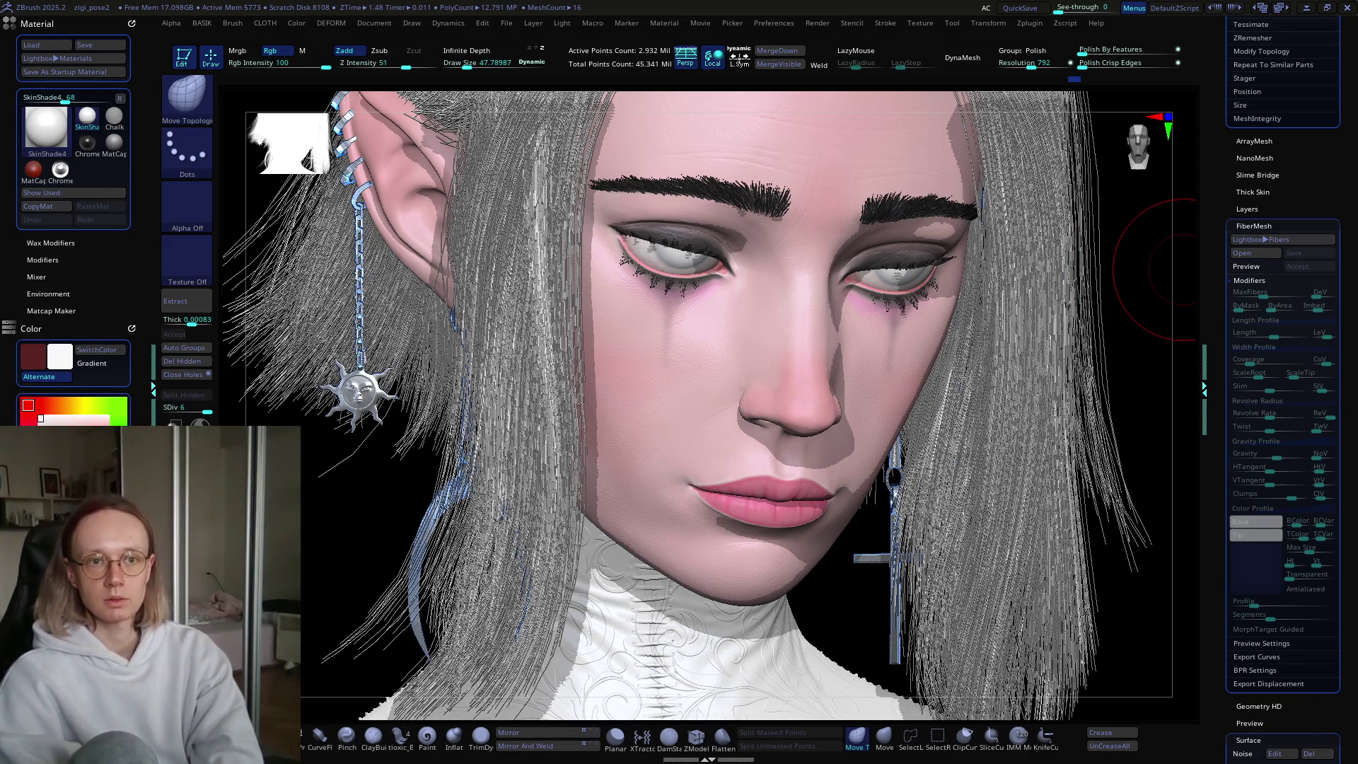
pyautogui.hotkey('alt', 'Tab')
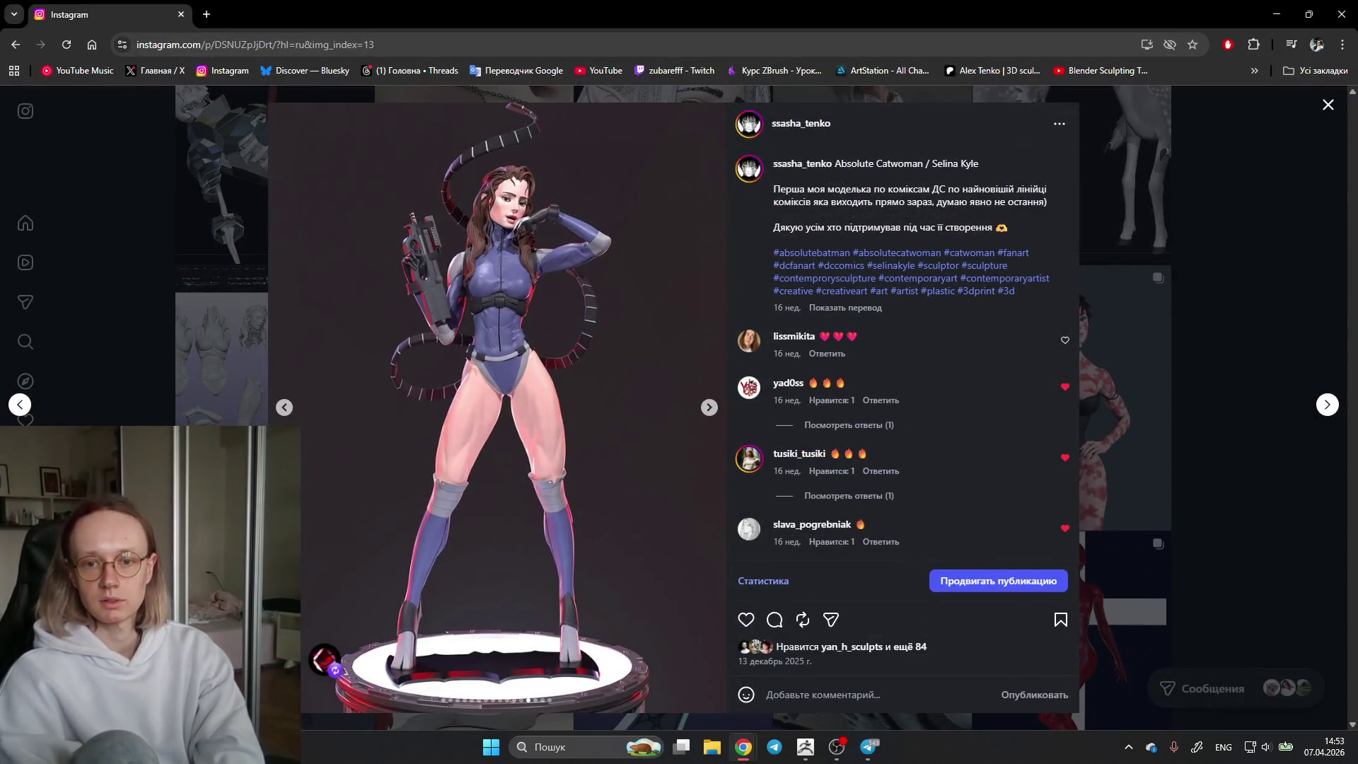
# Step: Close the Catwoman post and view the Maki Zenin evening dress post through its side views
pyautogui.hotkey('alt', 'Tab')
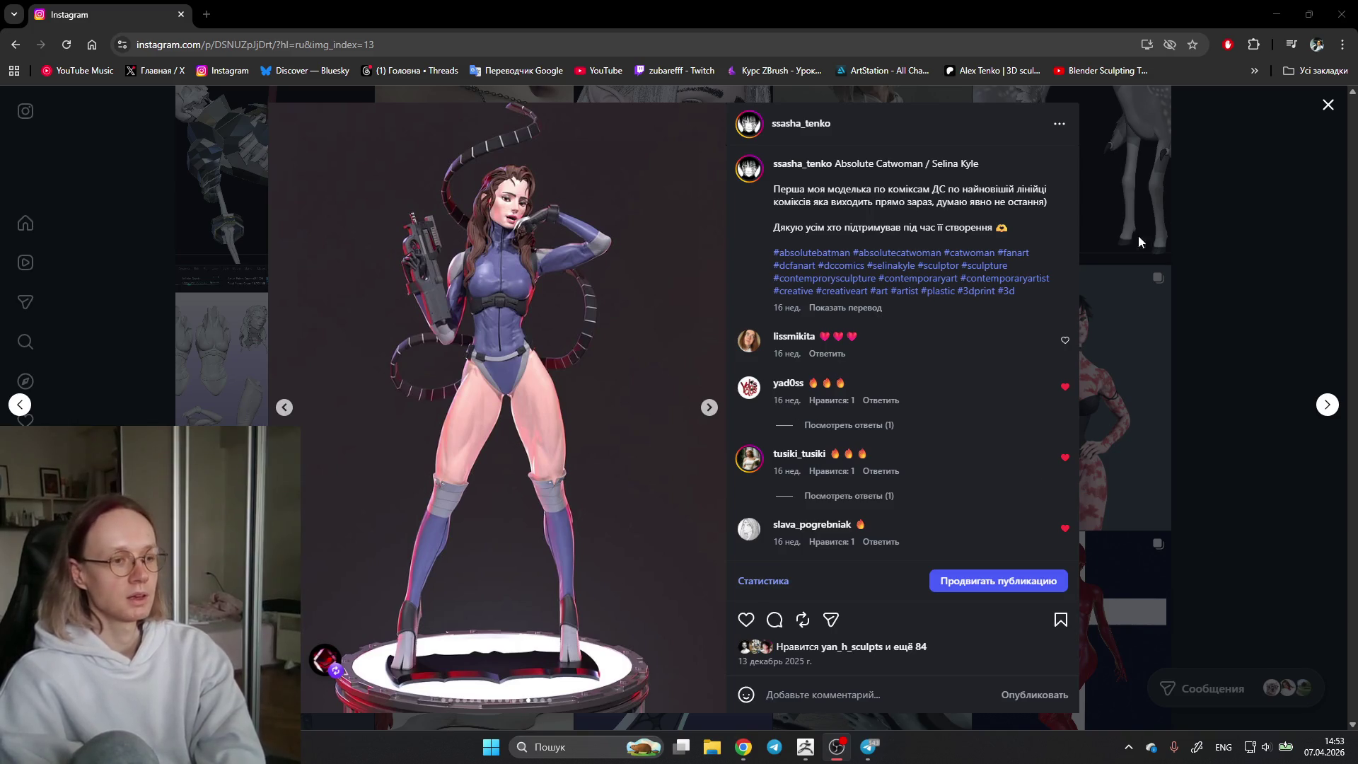
pyautogui.click(1091, 247)
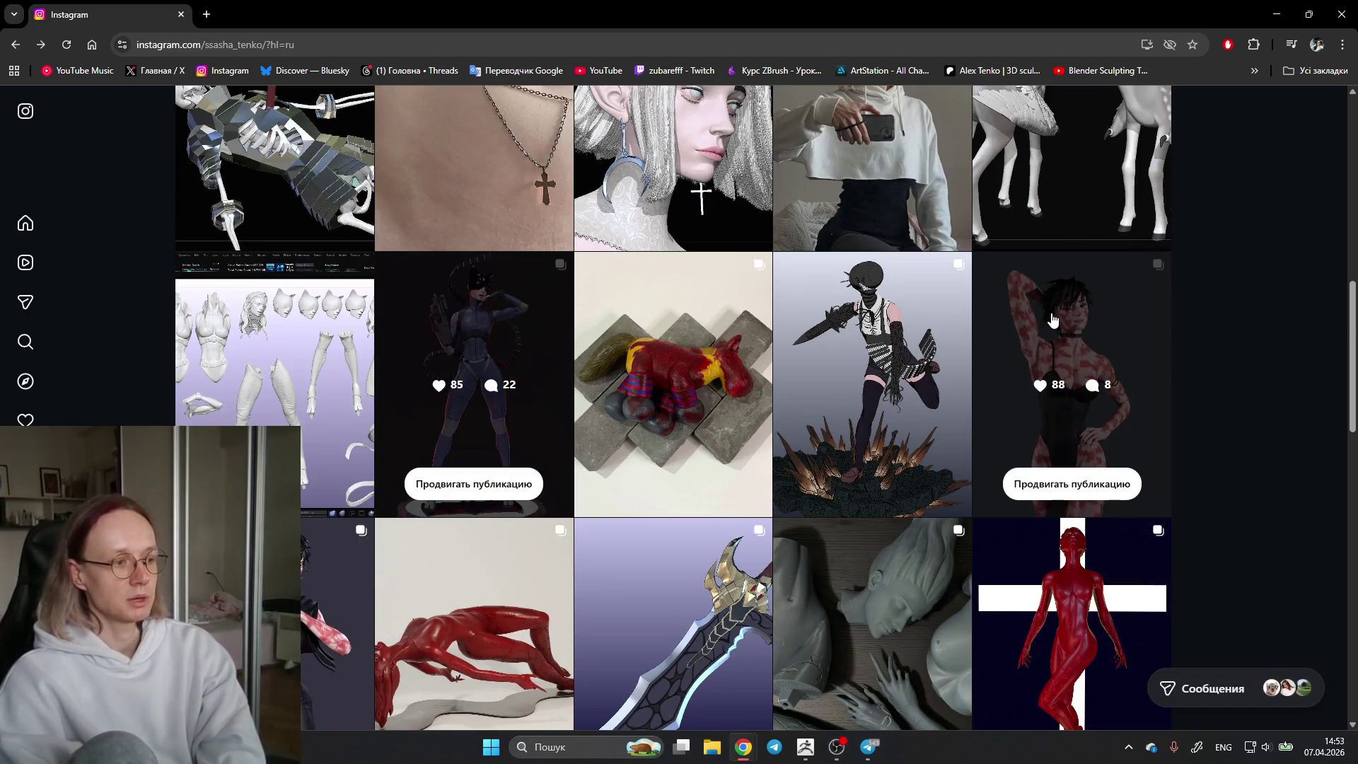
pyautogui.click(1052, 320)
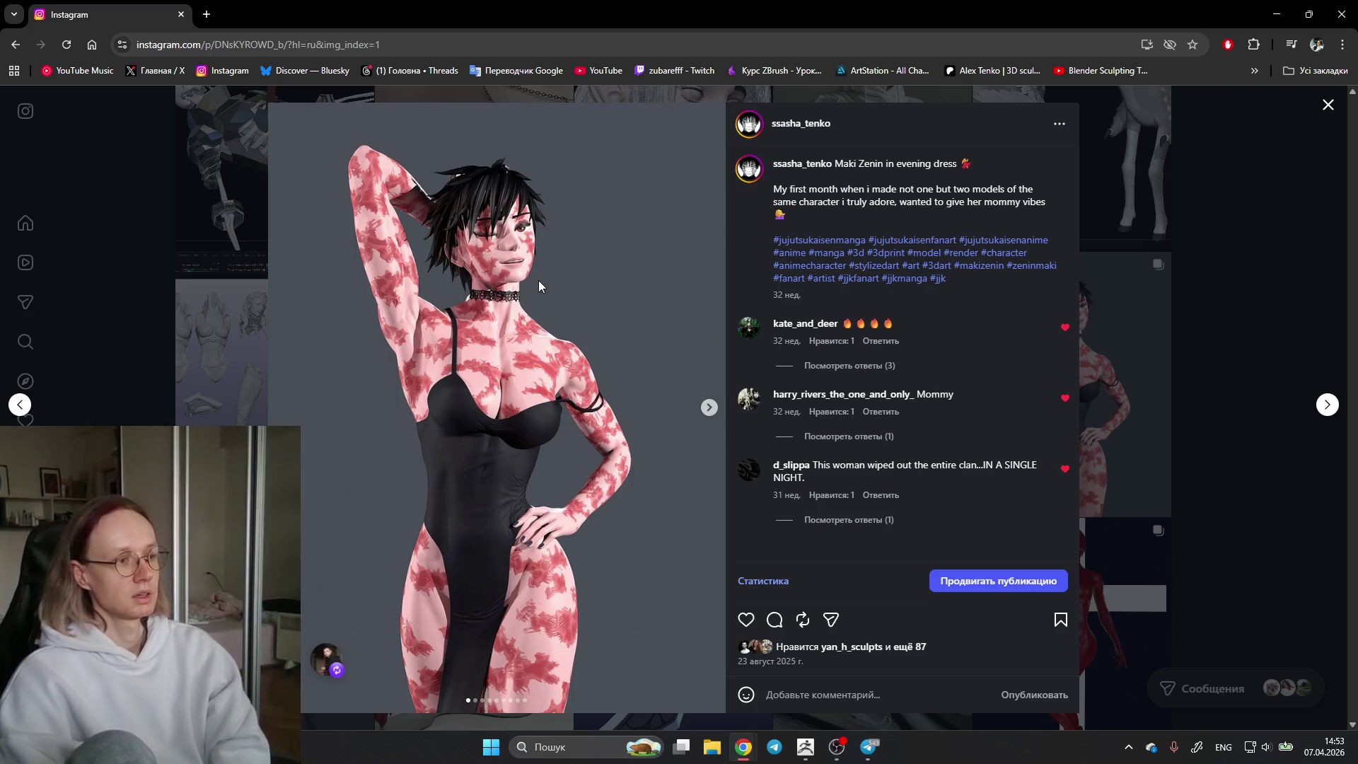
pyautogui.click(709, 408)
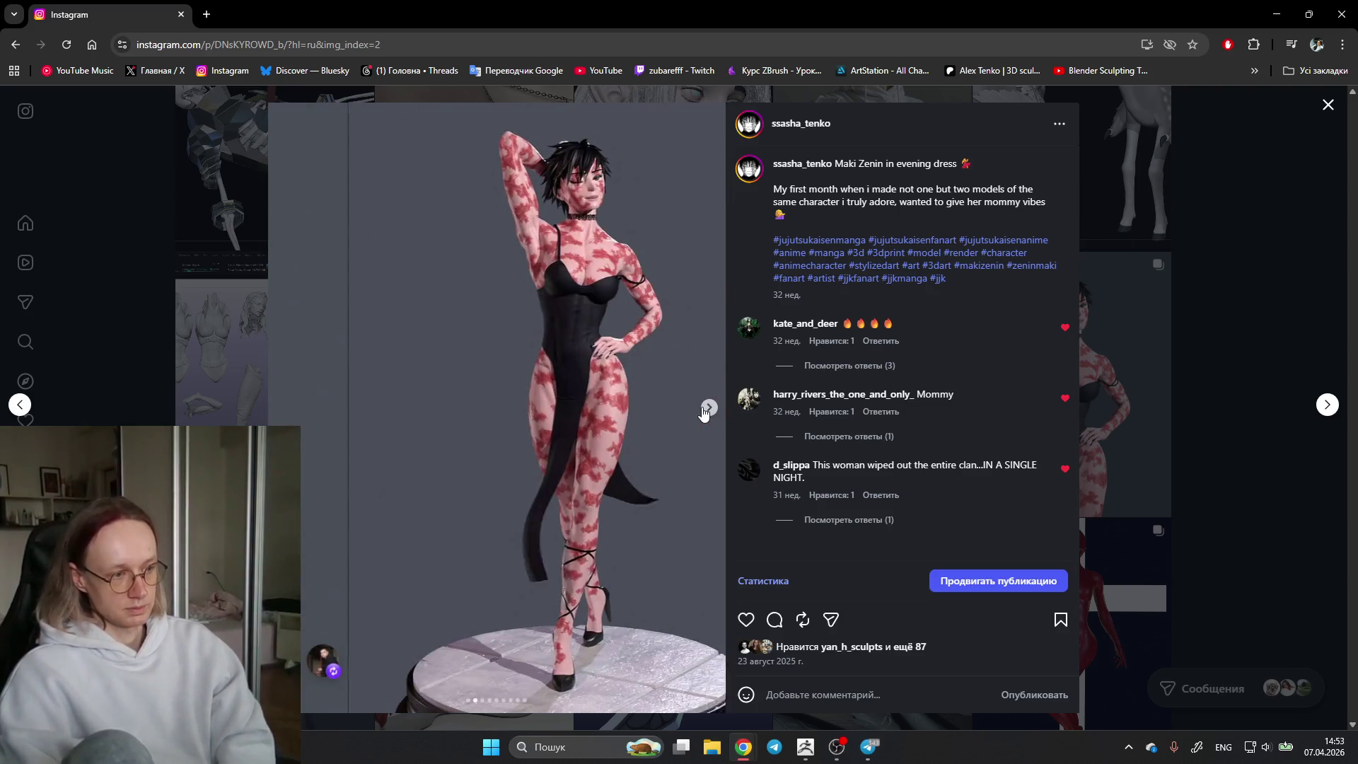
pyautogui.click(709, 408)
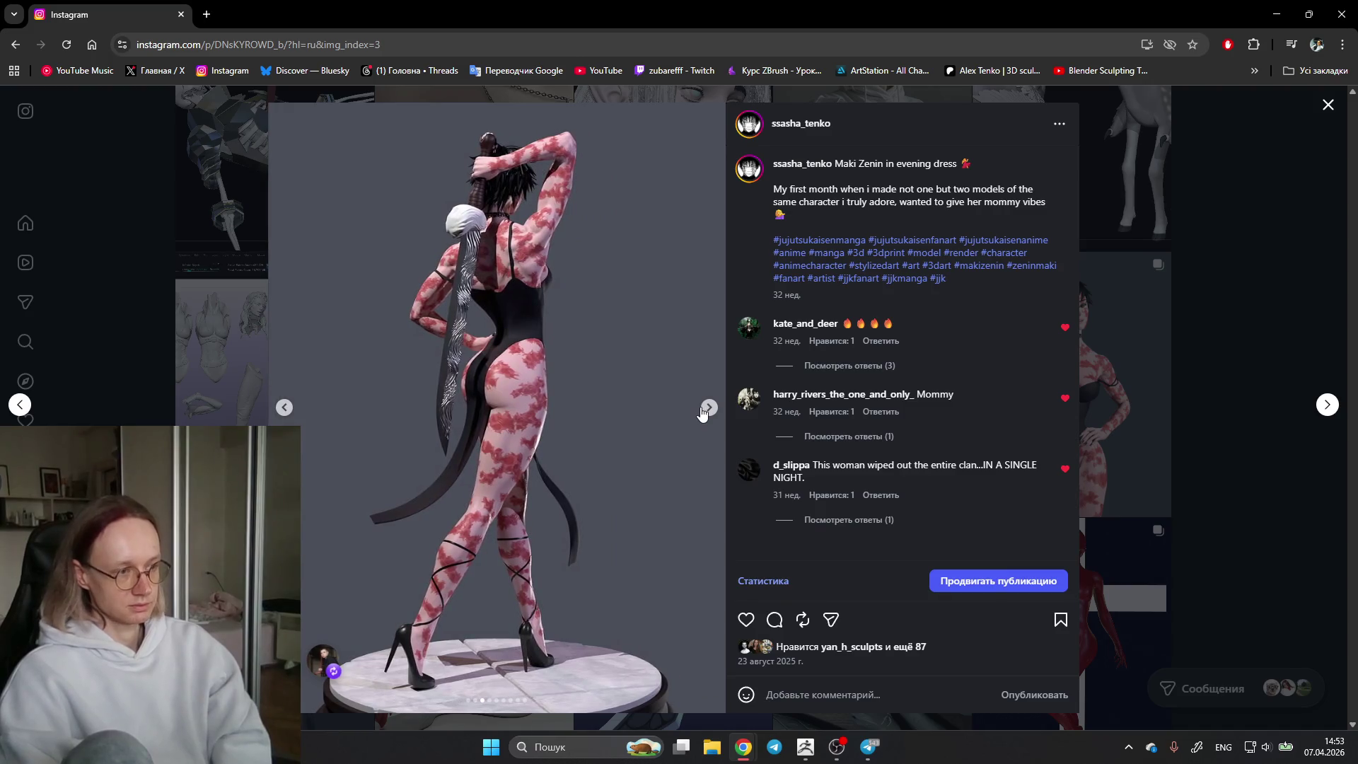
pyautogui.click(710, 407)
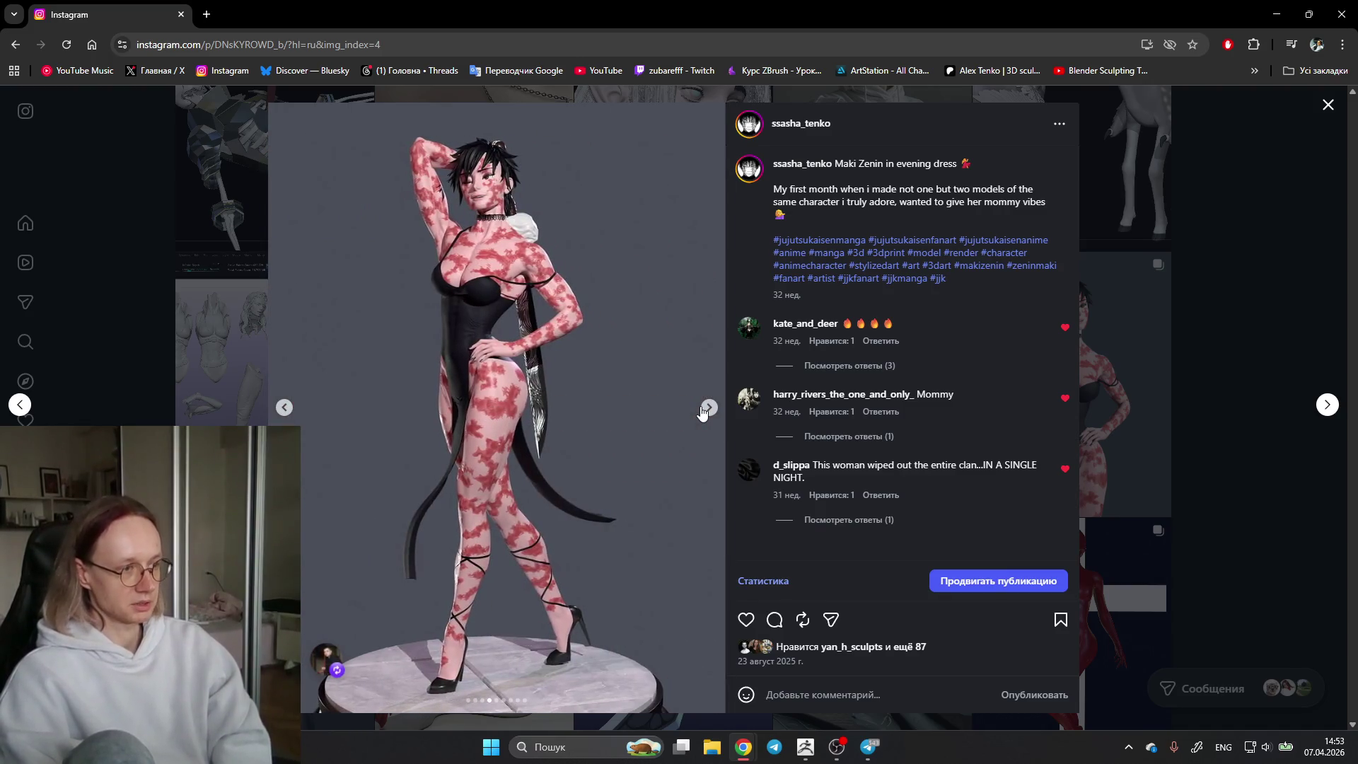
pyautogui.click(710, 407)
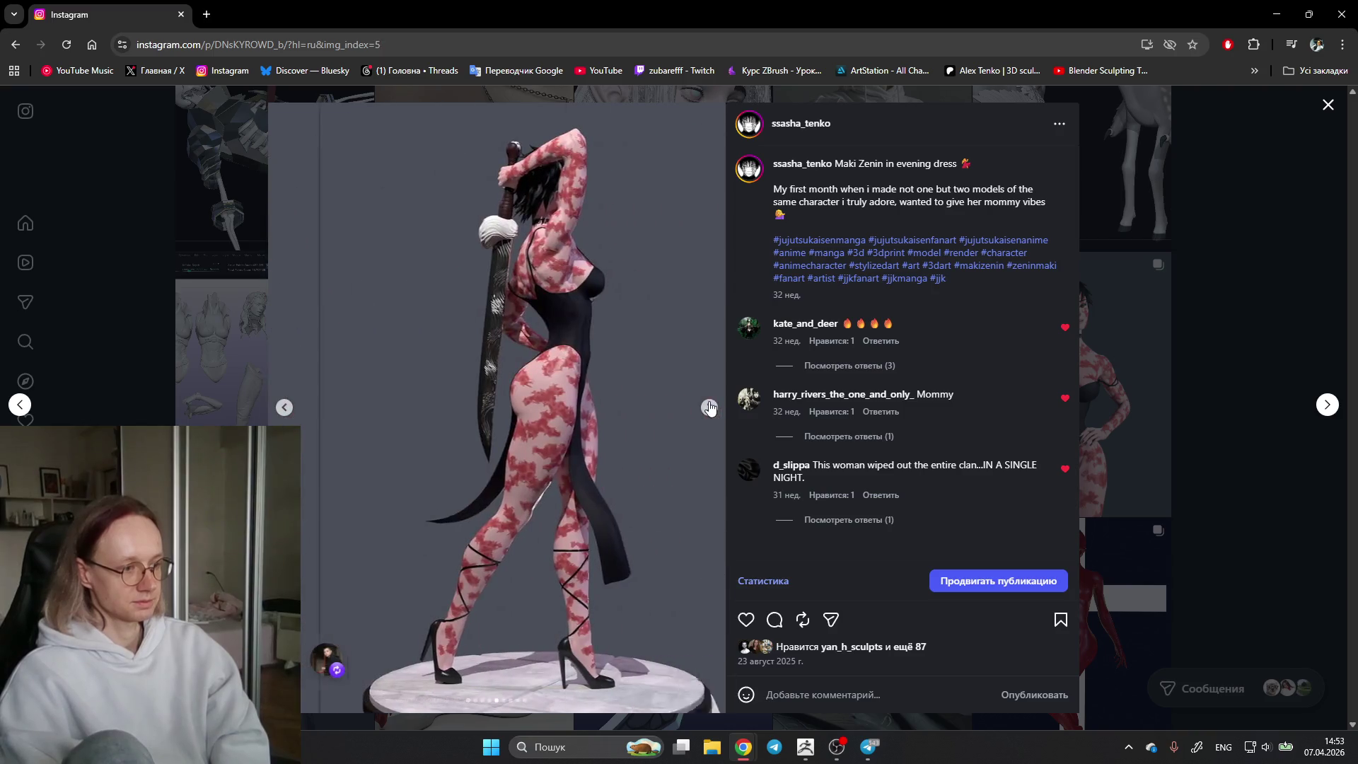
pyautogui.click(1167, 277)
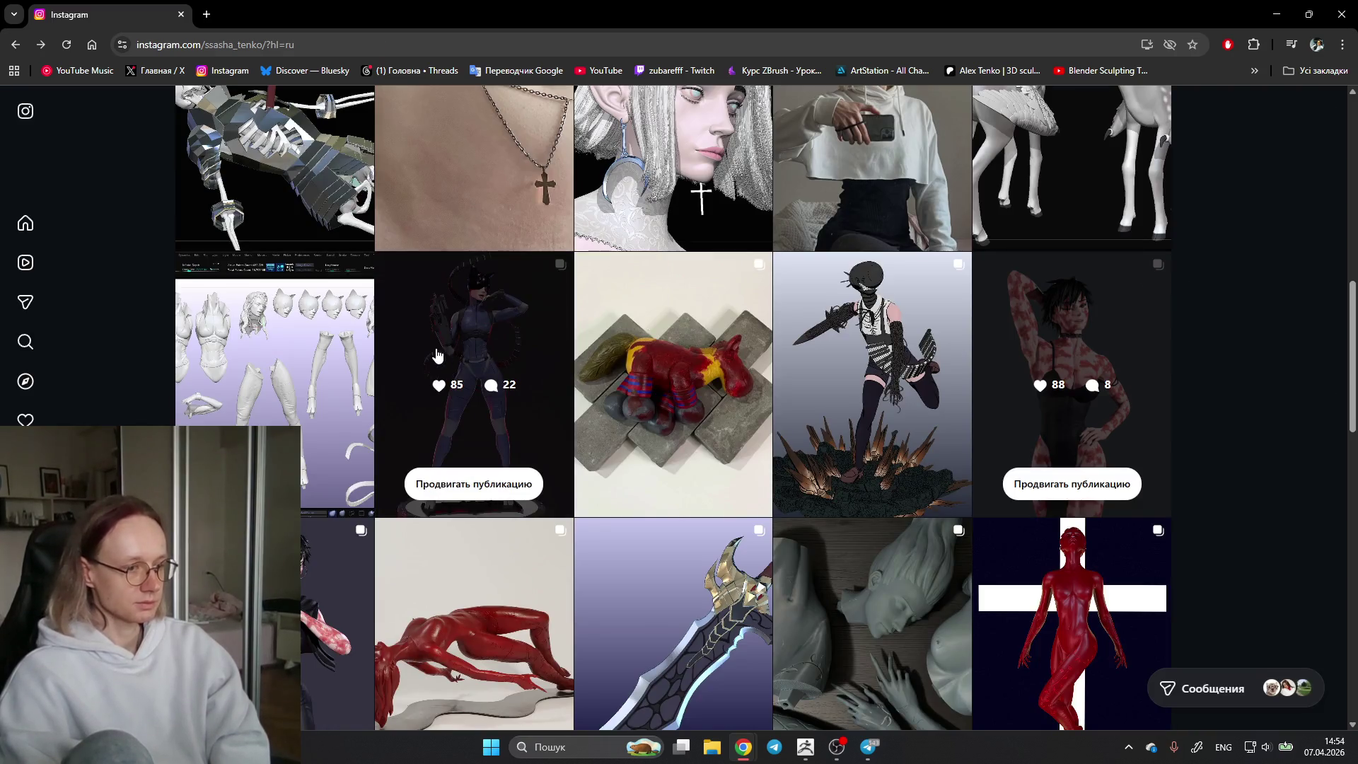
pyautogui.scroll(-1, 521, 297)
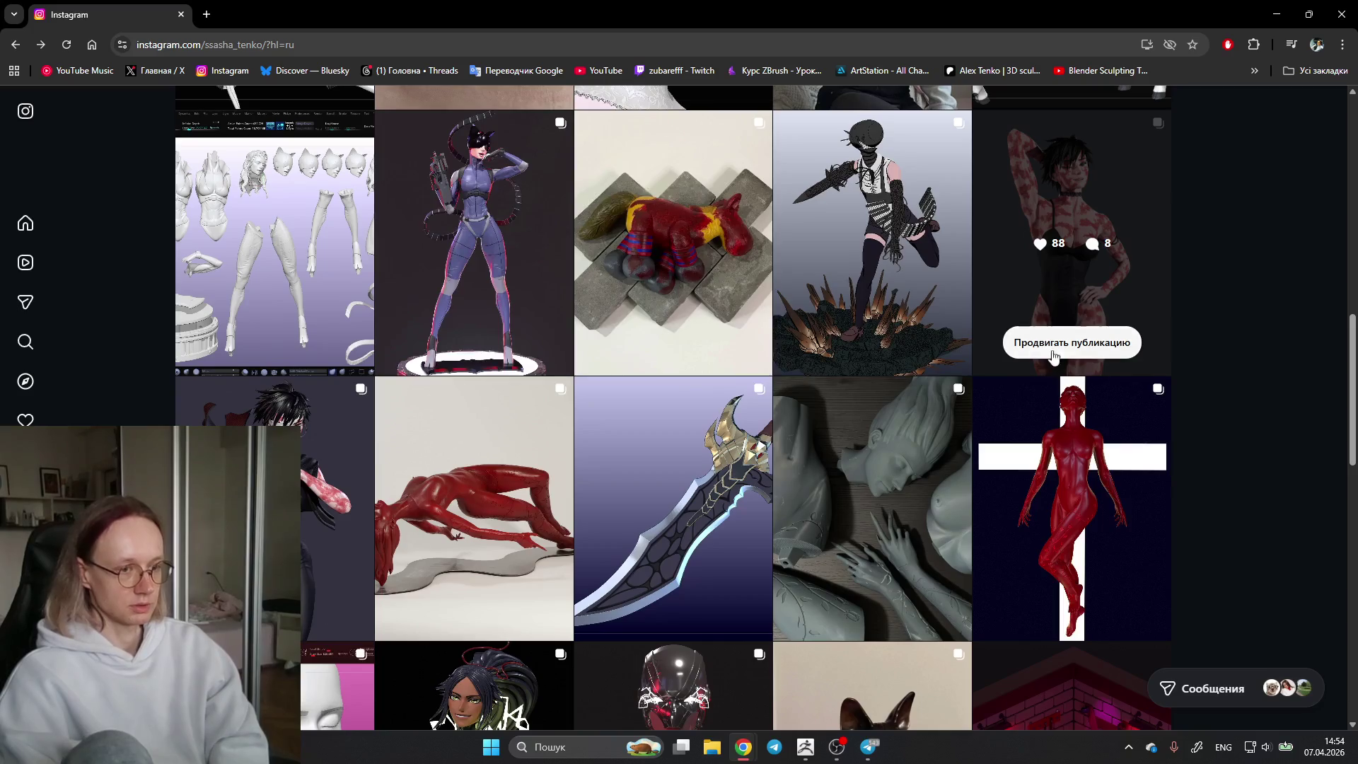
# Step: View the RedGirl on cross post up to its second image and return to the profile grid
pyautogui.click(1098, 415)
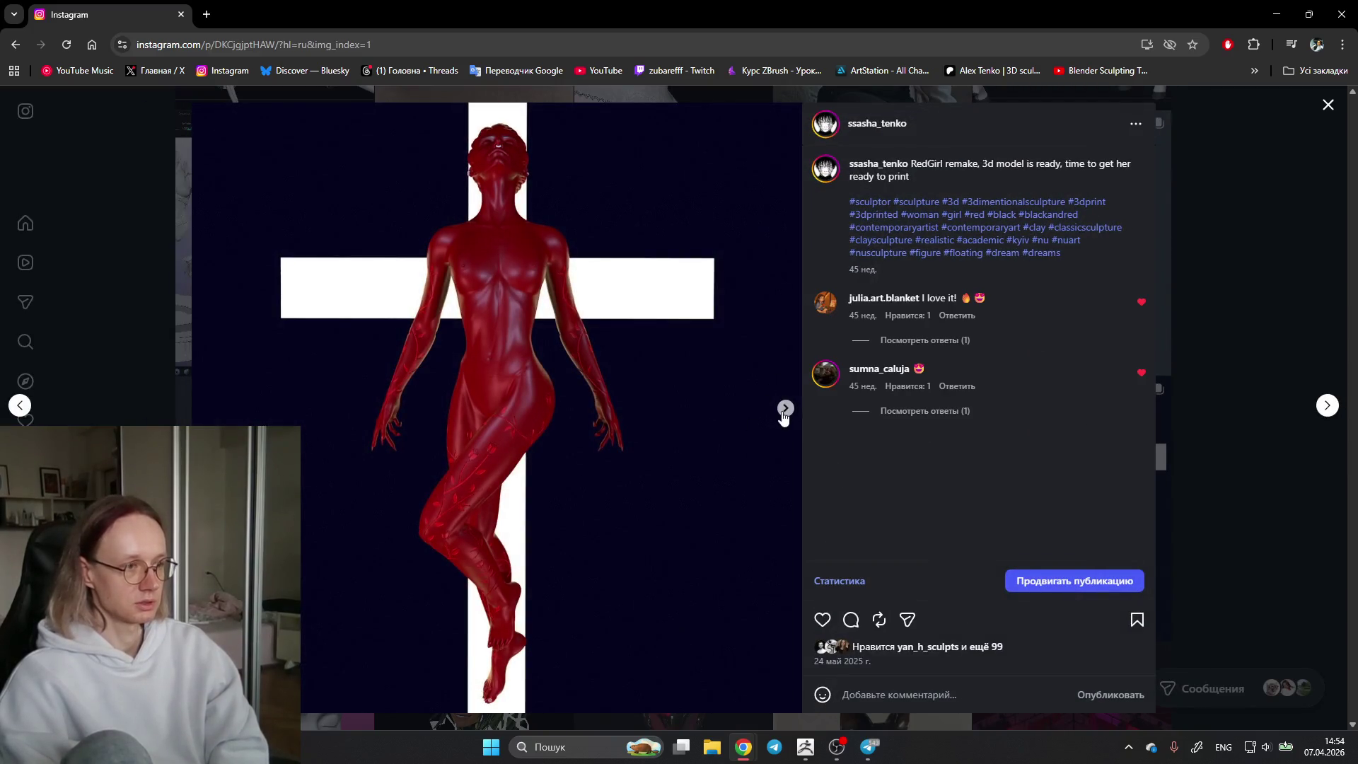
pyautogui.click(786, 409)
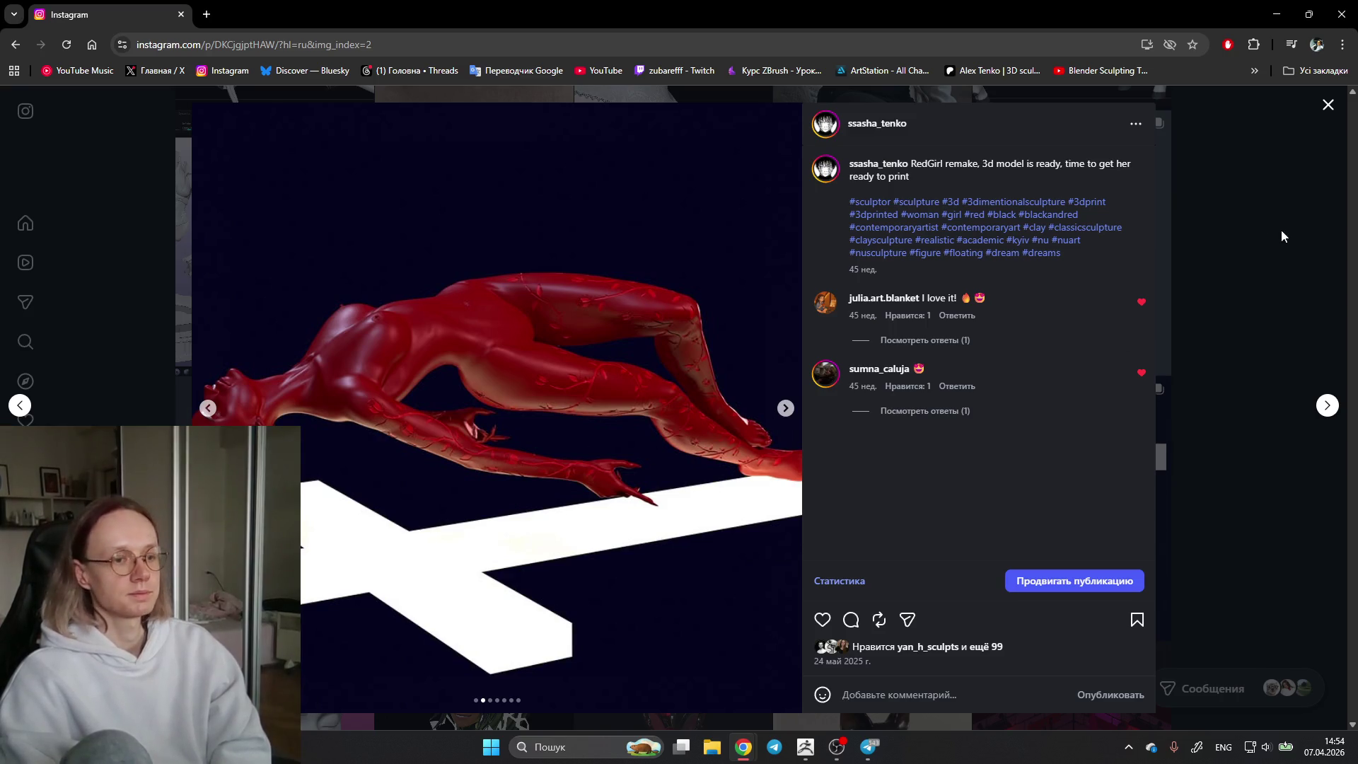
pyautogui.click(1327, 117)
pyautogui.scroll(-3, 1257, 256)
pyautogui.scroll(-3, 1243, 281)
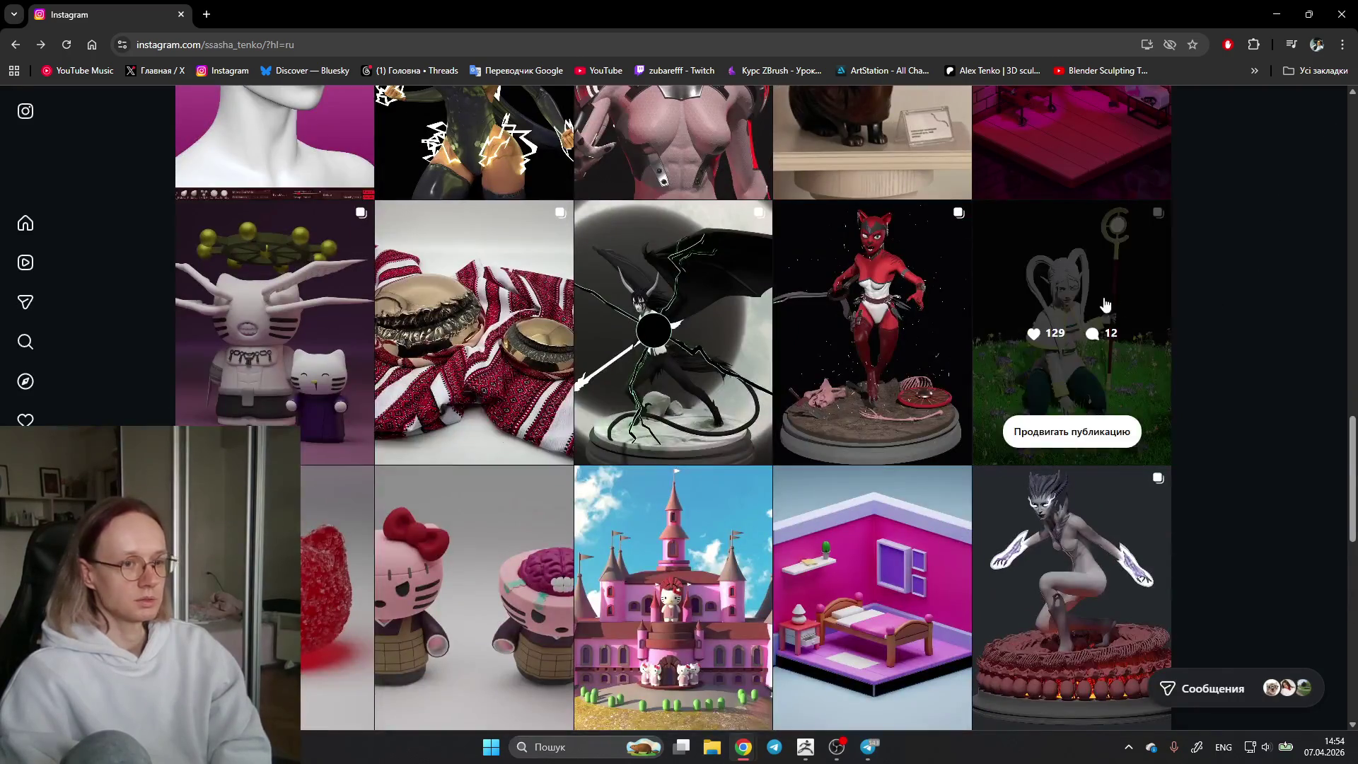
# Step: Open the Frieren post from the profile grid
pyautogui.click(1111, 307)
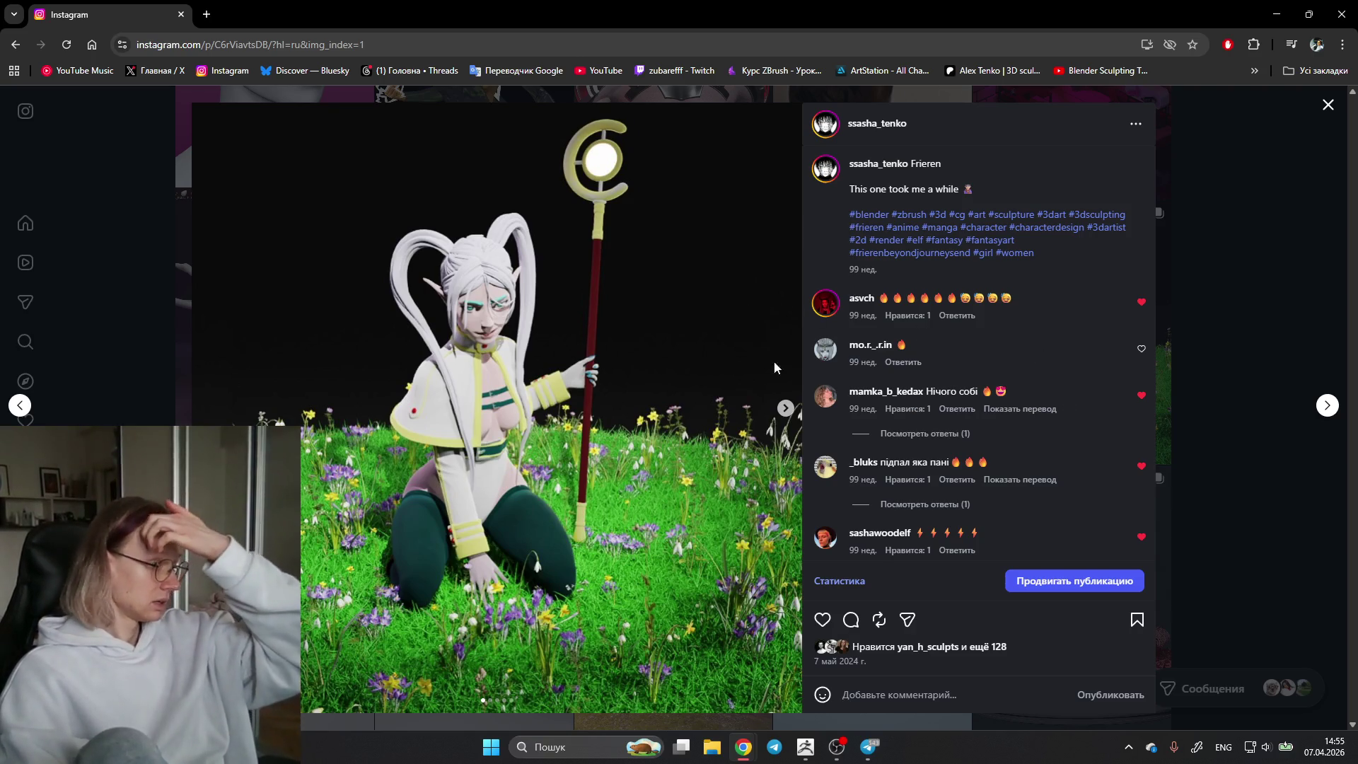
# Step: Page the Frieren post forward to the front view, back to its first image, and close it
pyautogui.click(787, 407)
pyautogui.click(787, 407)
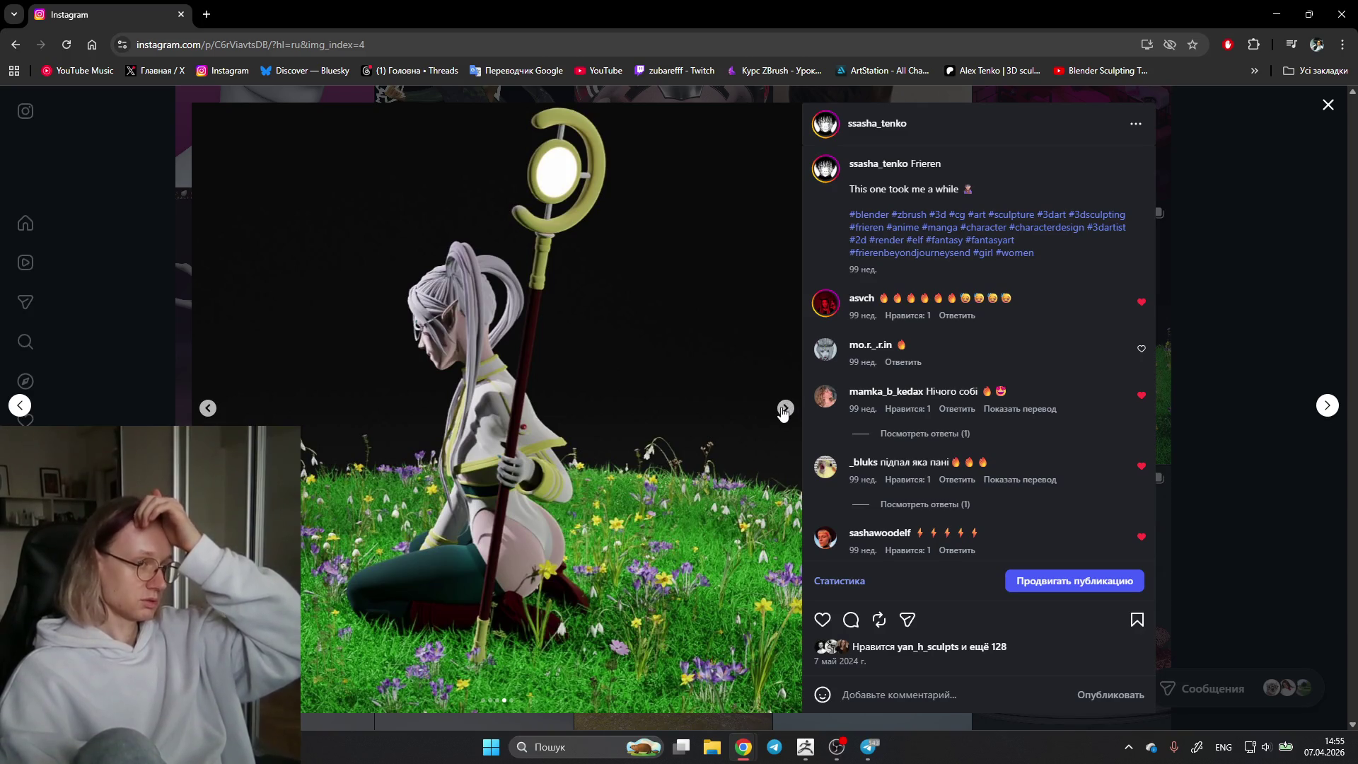
pyautogui.click(782, 409)
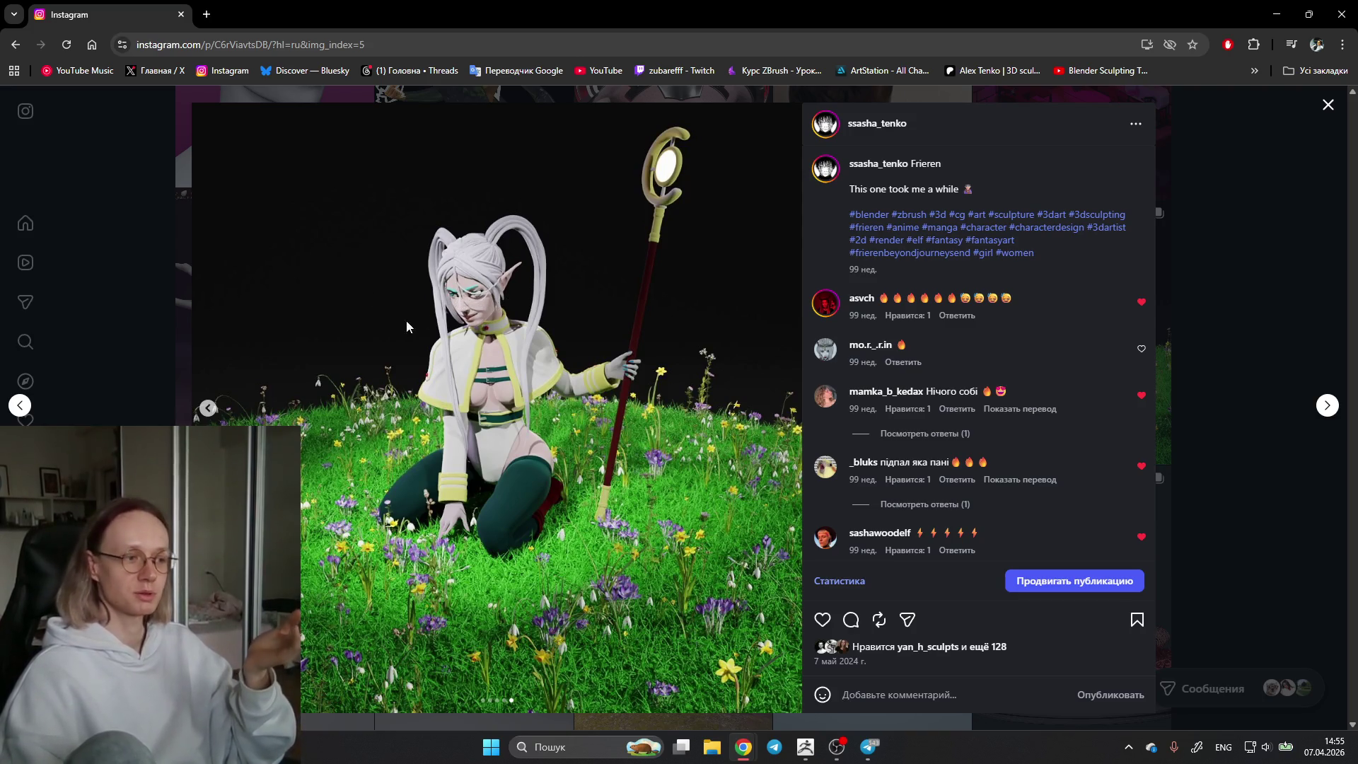
pyautogui.click(208, 409)
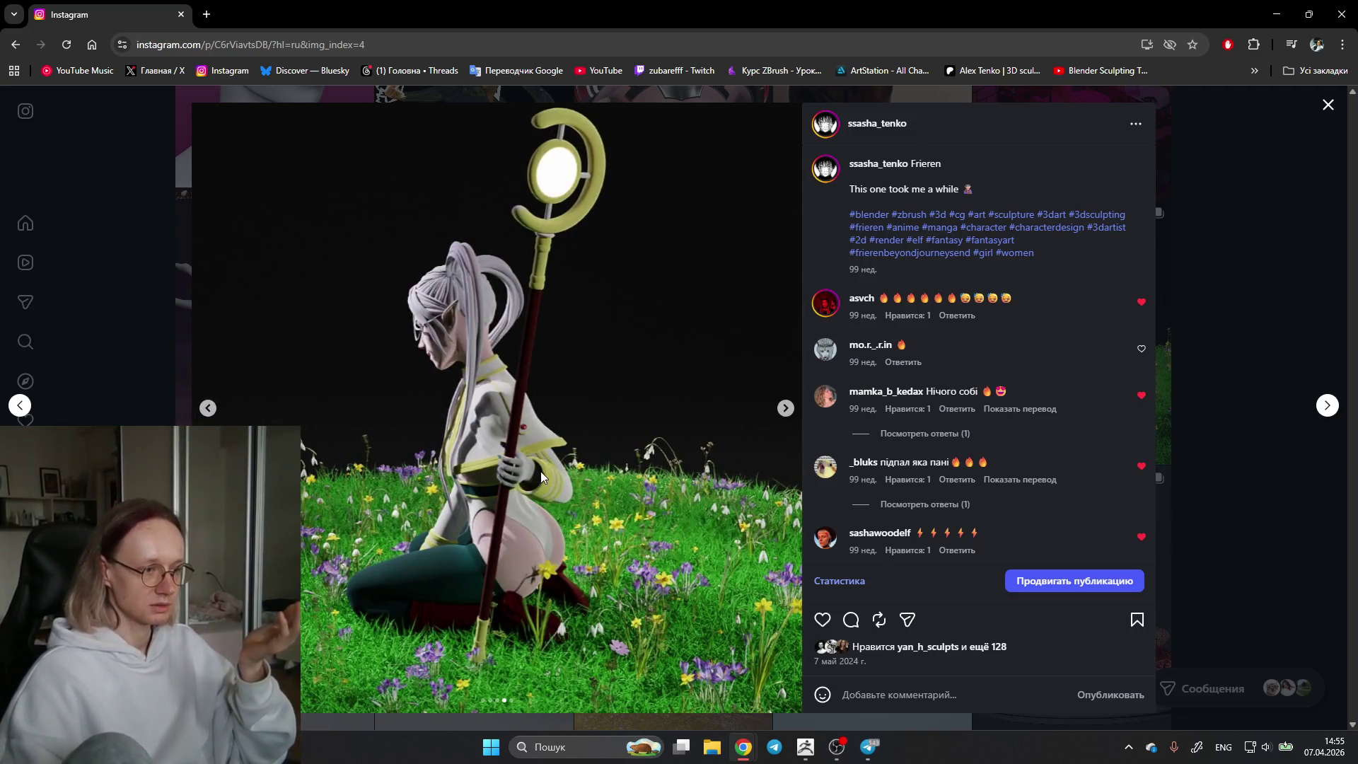
pyautogui.click(208, 409)
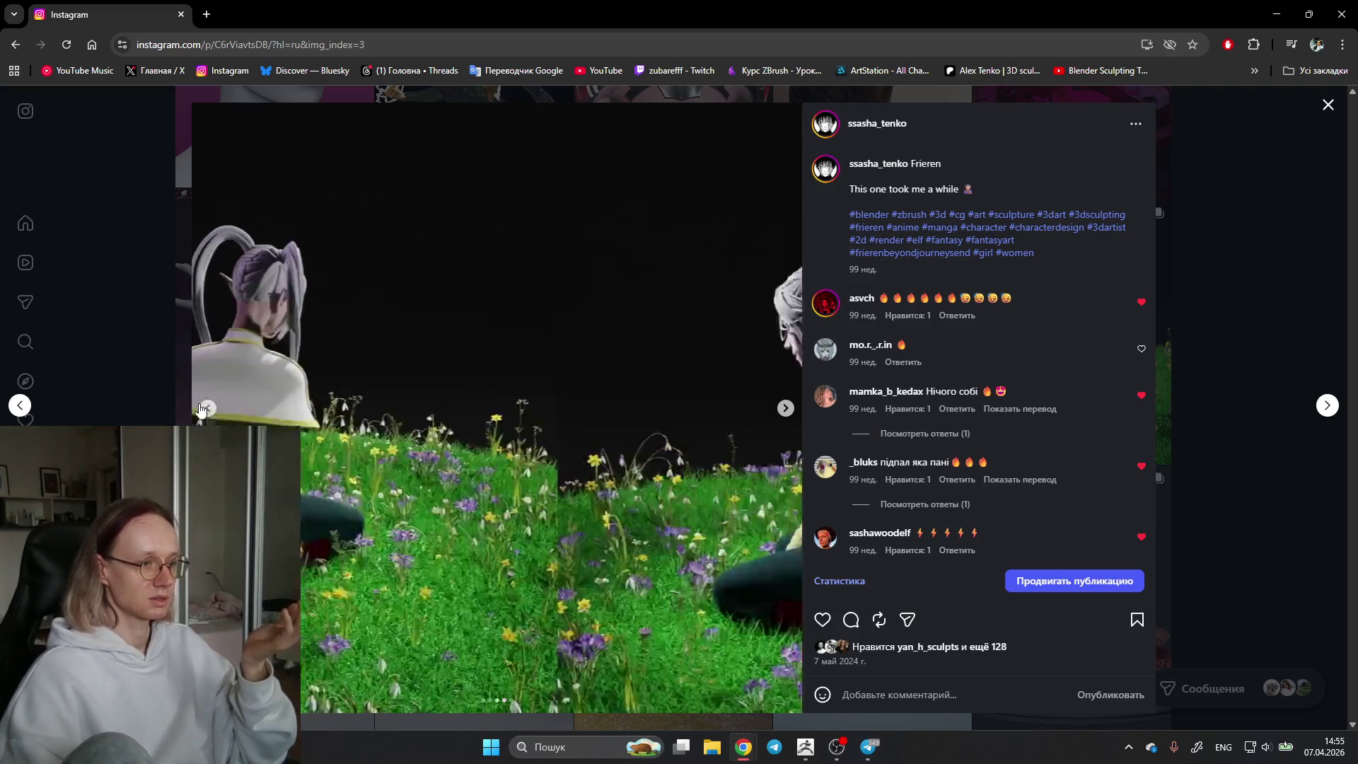
pyautogui.click(207, 408)
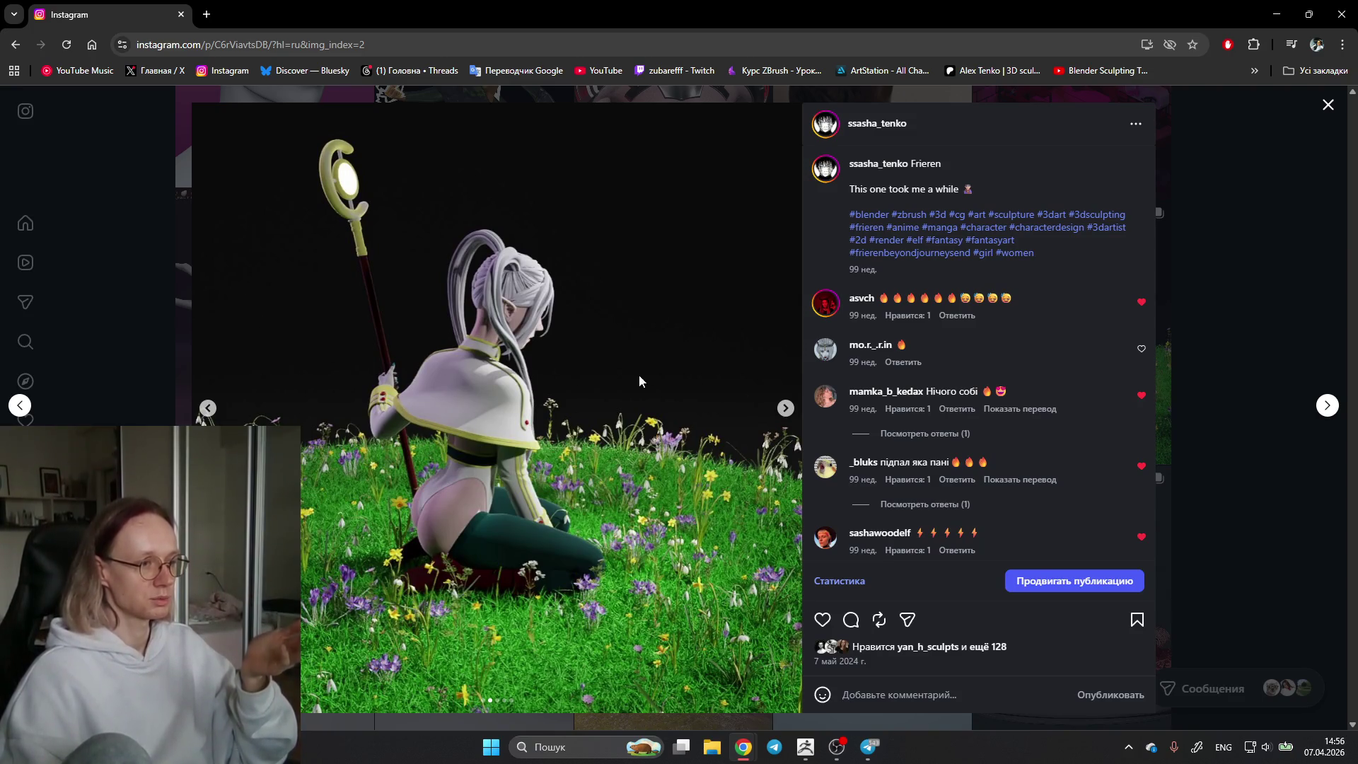
pyautogui.click(209, 405)
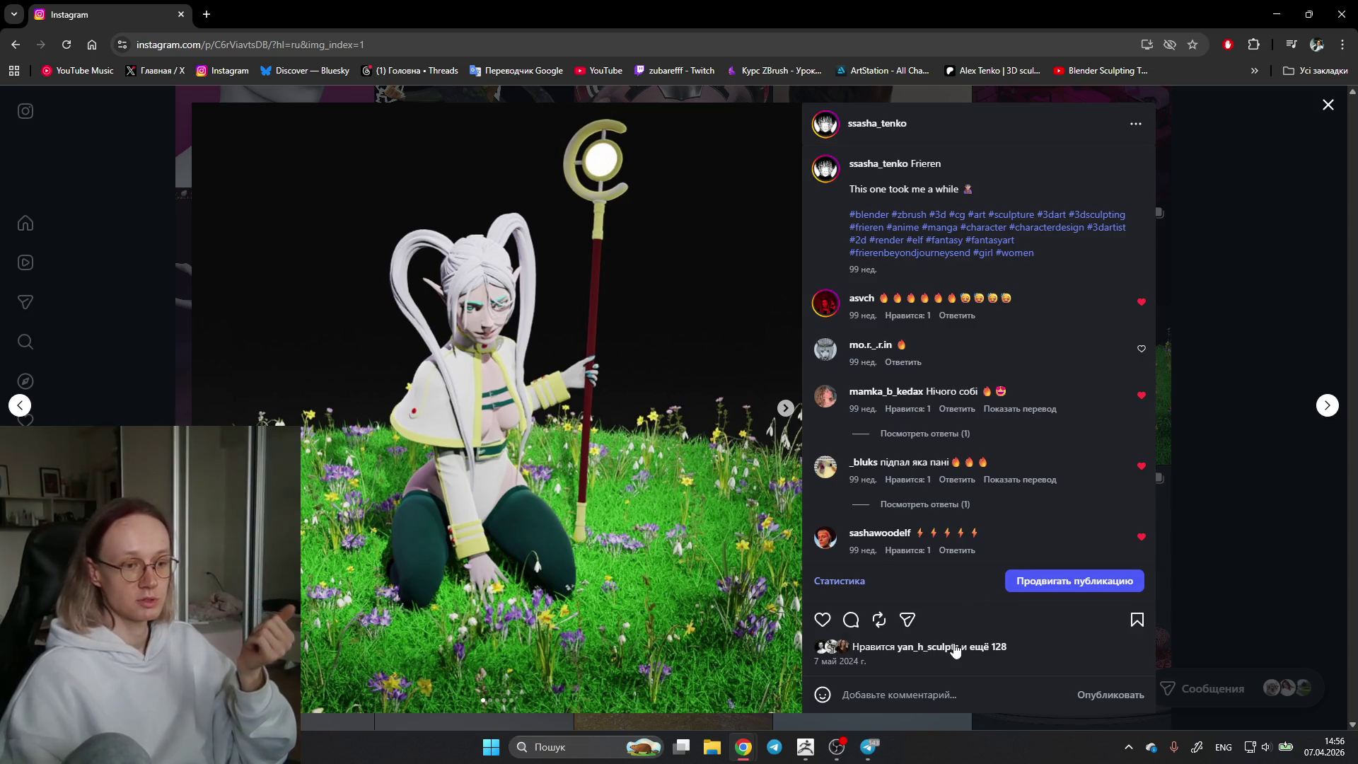
pyautogui.press('Escape')
pyautogui.scroll(5, 669, 425)
pyautogui.scroll(3, 531, 403)
pyautogui.click(477, 373)
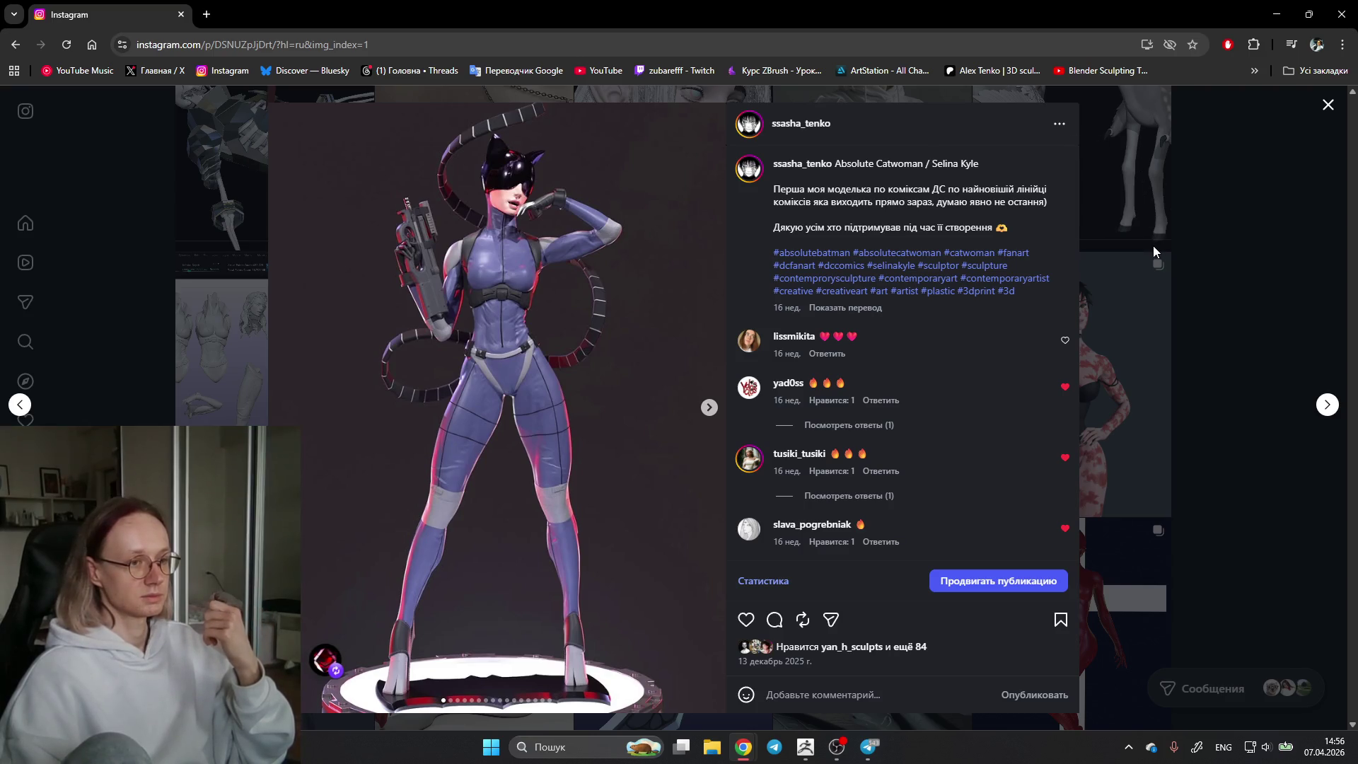
pyautogui.click(1220, 225)
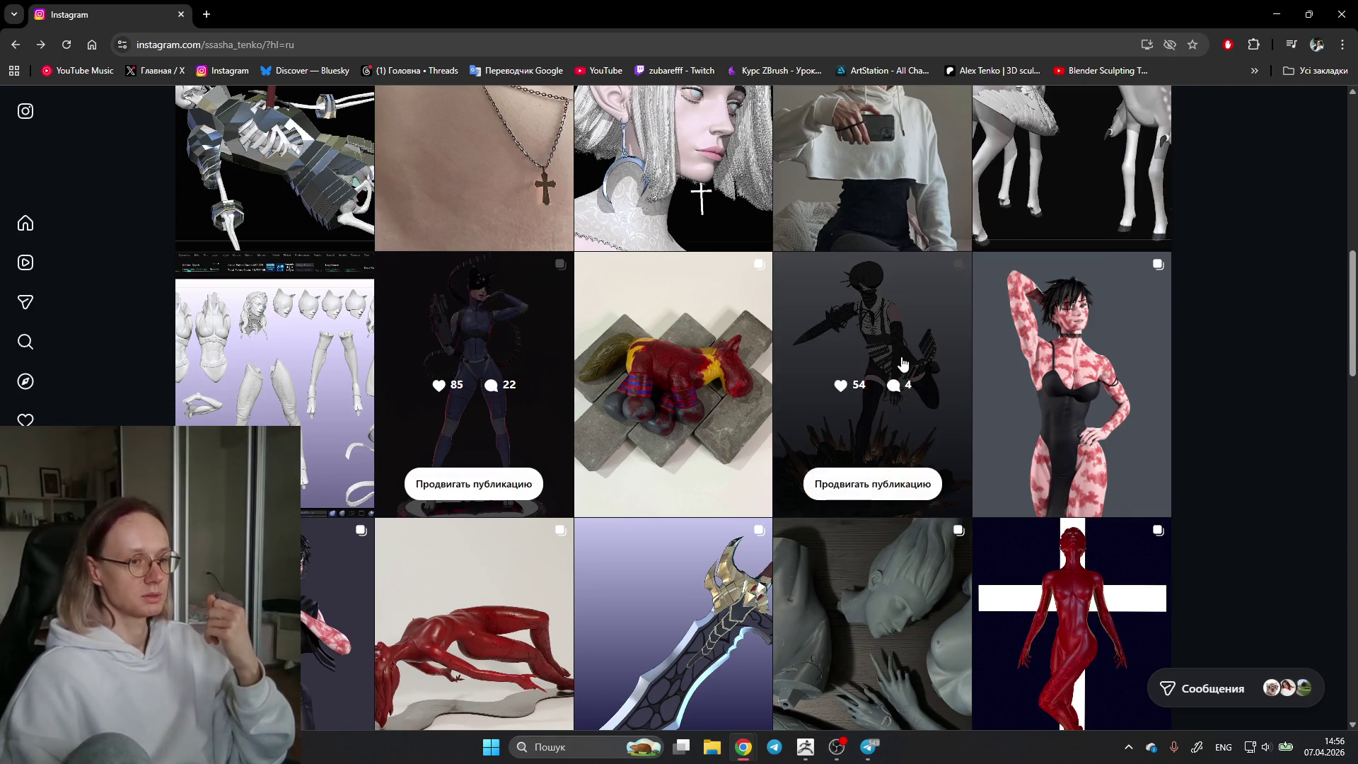
pyautogui.scroll(2, 318, 435)
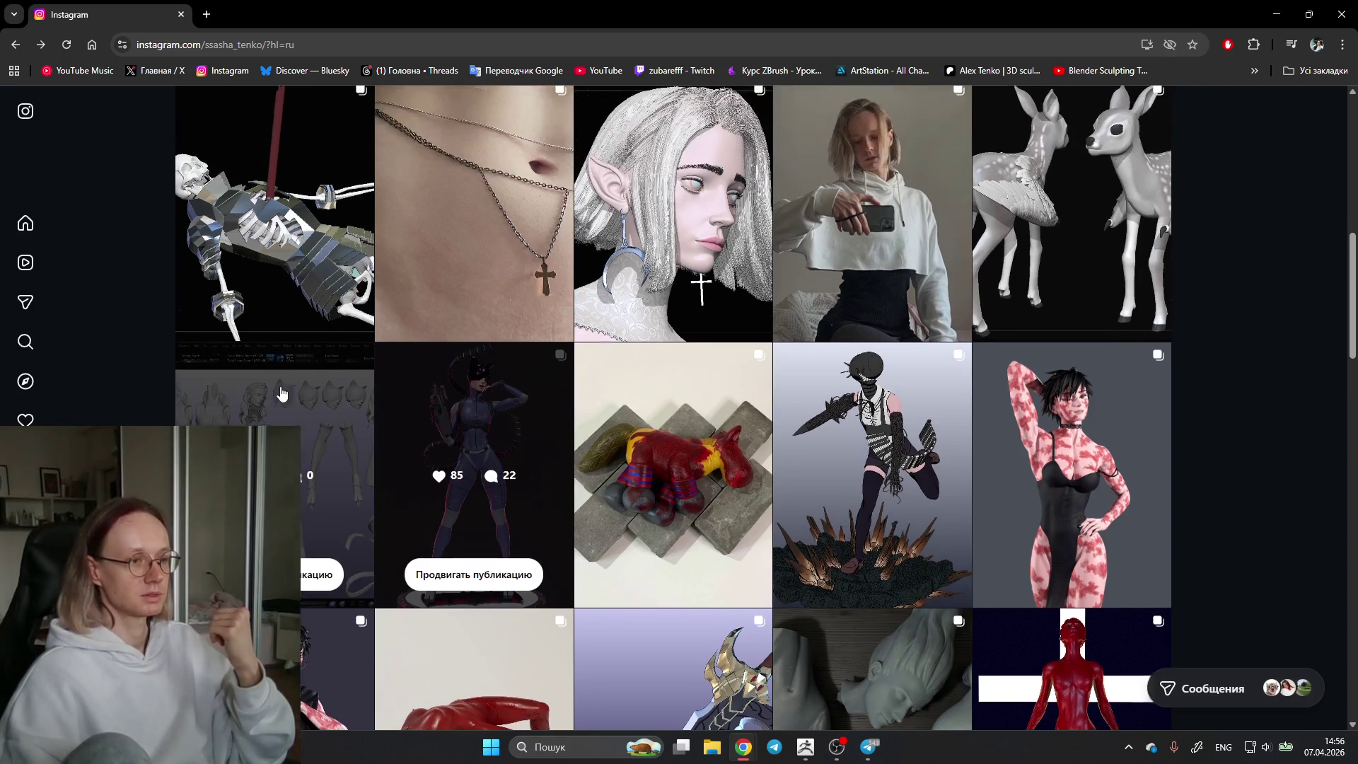
pyautogui.scroll(1, 951, 405)
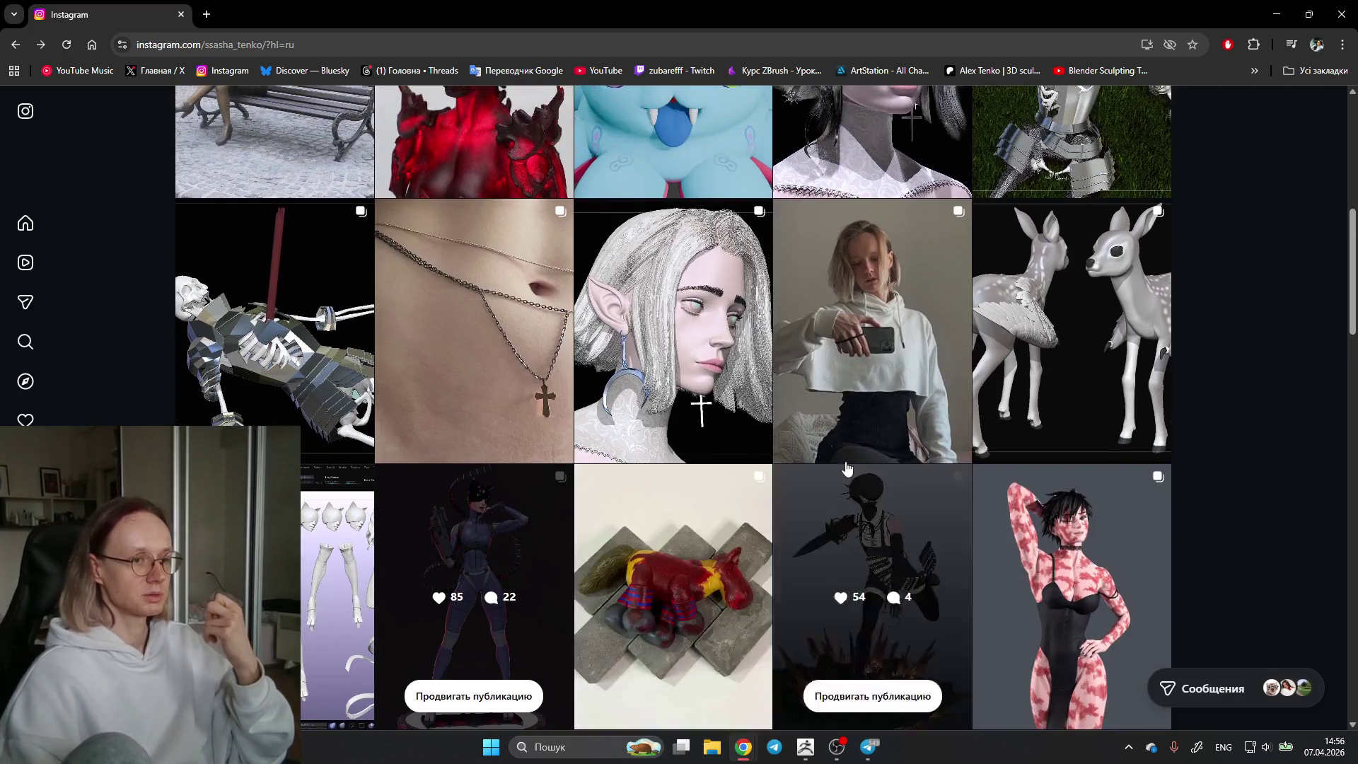
pyautogui.scroll(-4, 948, 423)
pyautogui.scroll(-2, 948, 422)
pyautogui.scroll(-1, 457, 289)
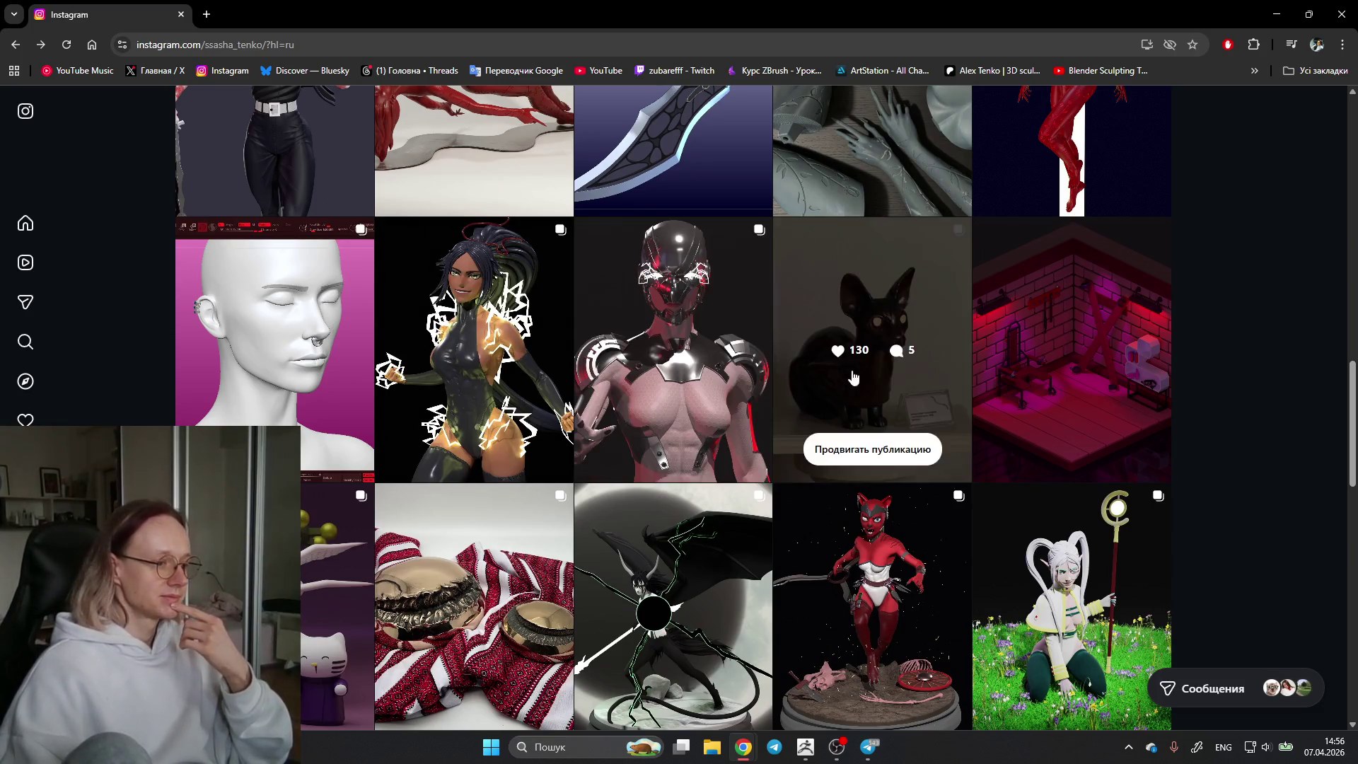
pyautogui.click(748, 324)
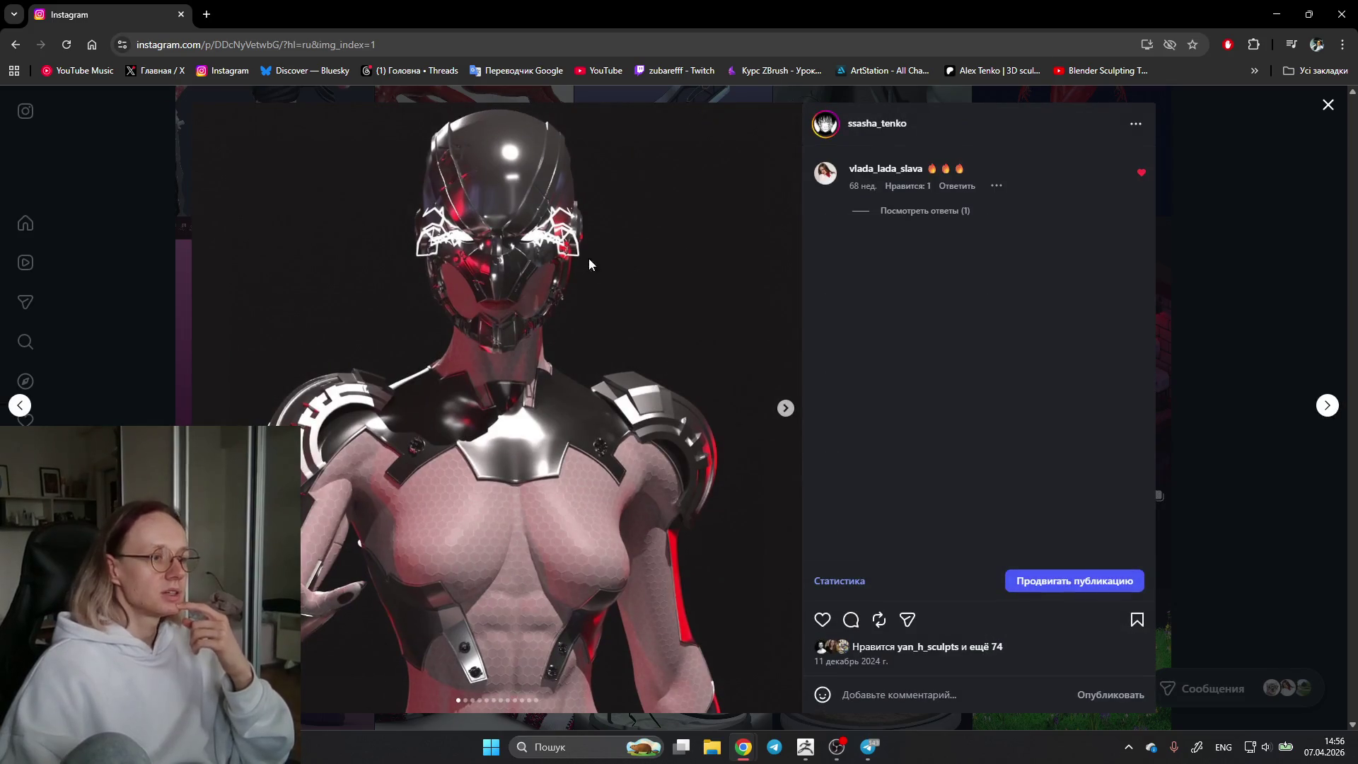
pyautogui.click(786, 412)
pyautogui.click(785, 411)
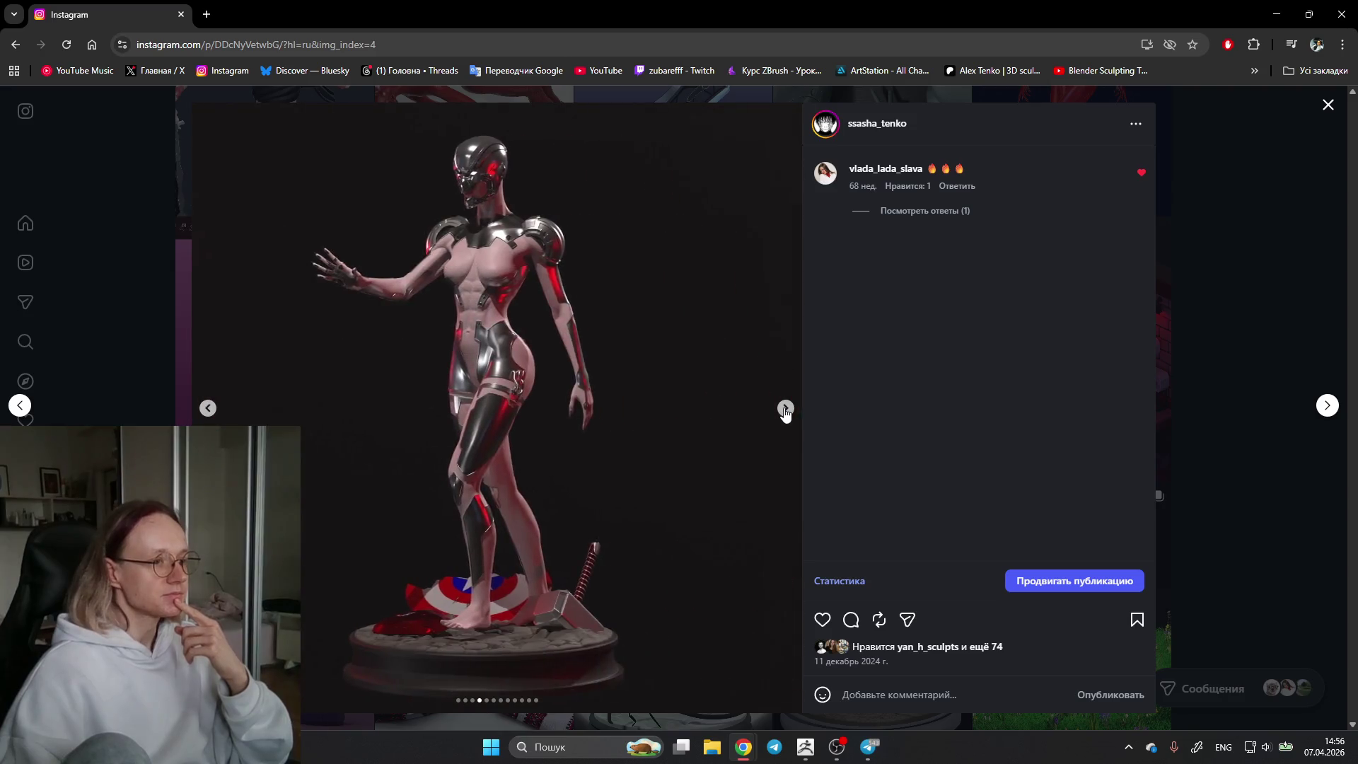
pyautogui.click(785, 409)
pyautogui.click(785, 410)
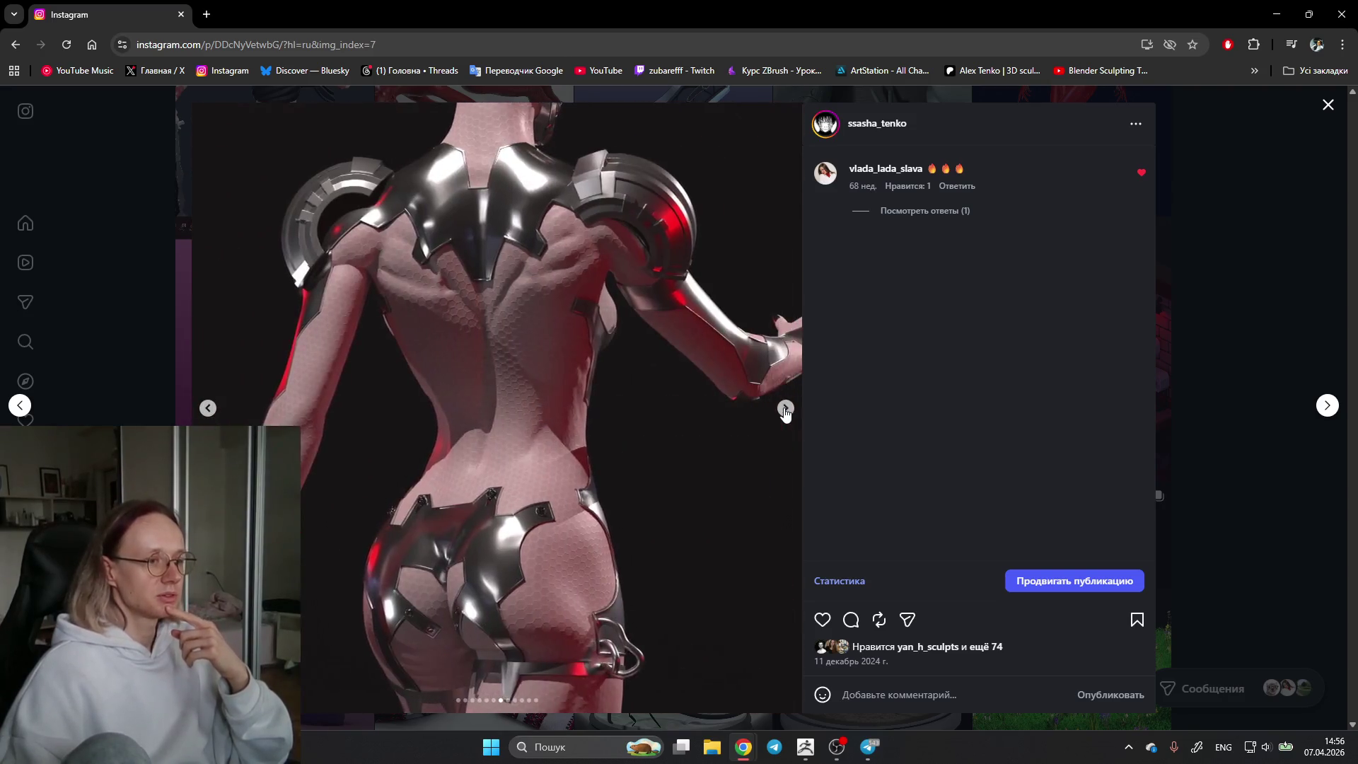
pyautogui.click(785, 410)
pyautogui.click(785, 409)
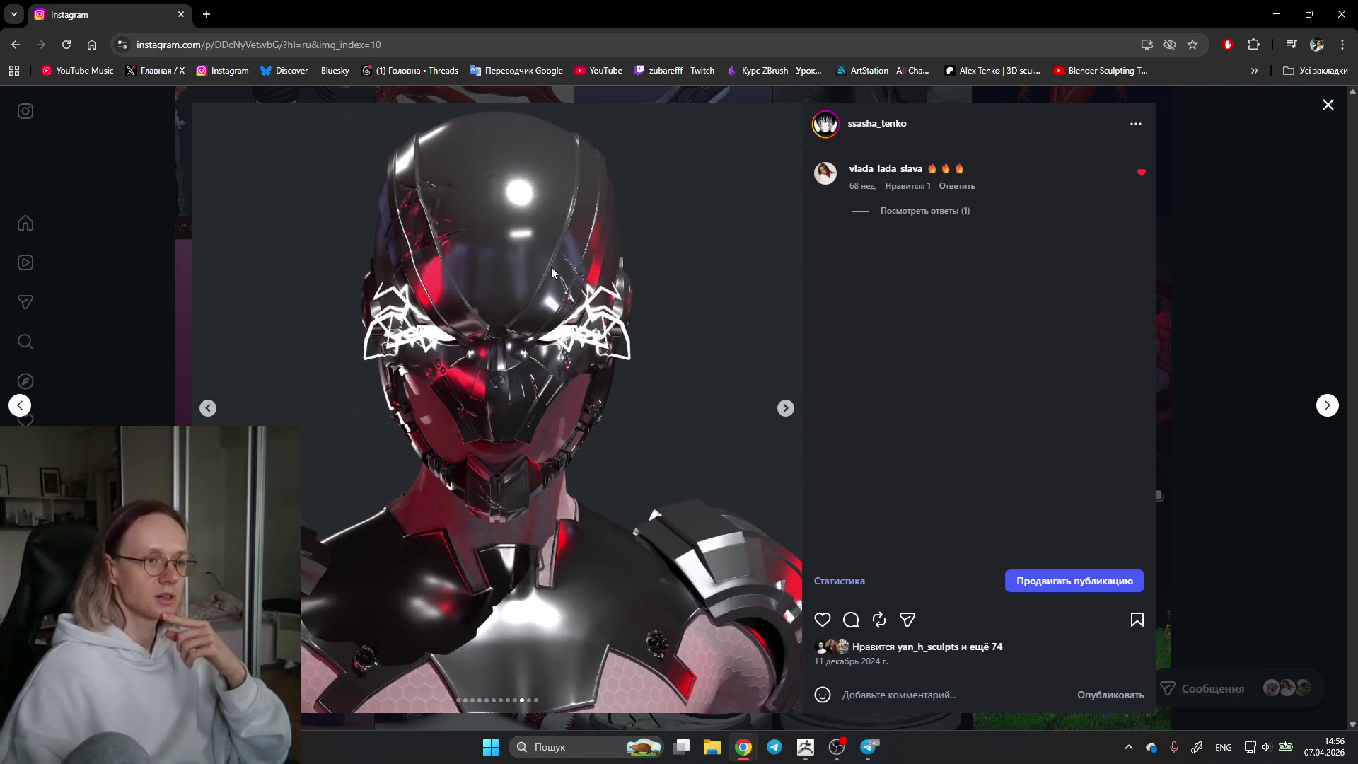
pyautogui.click(1225, 247)
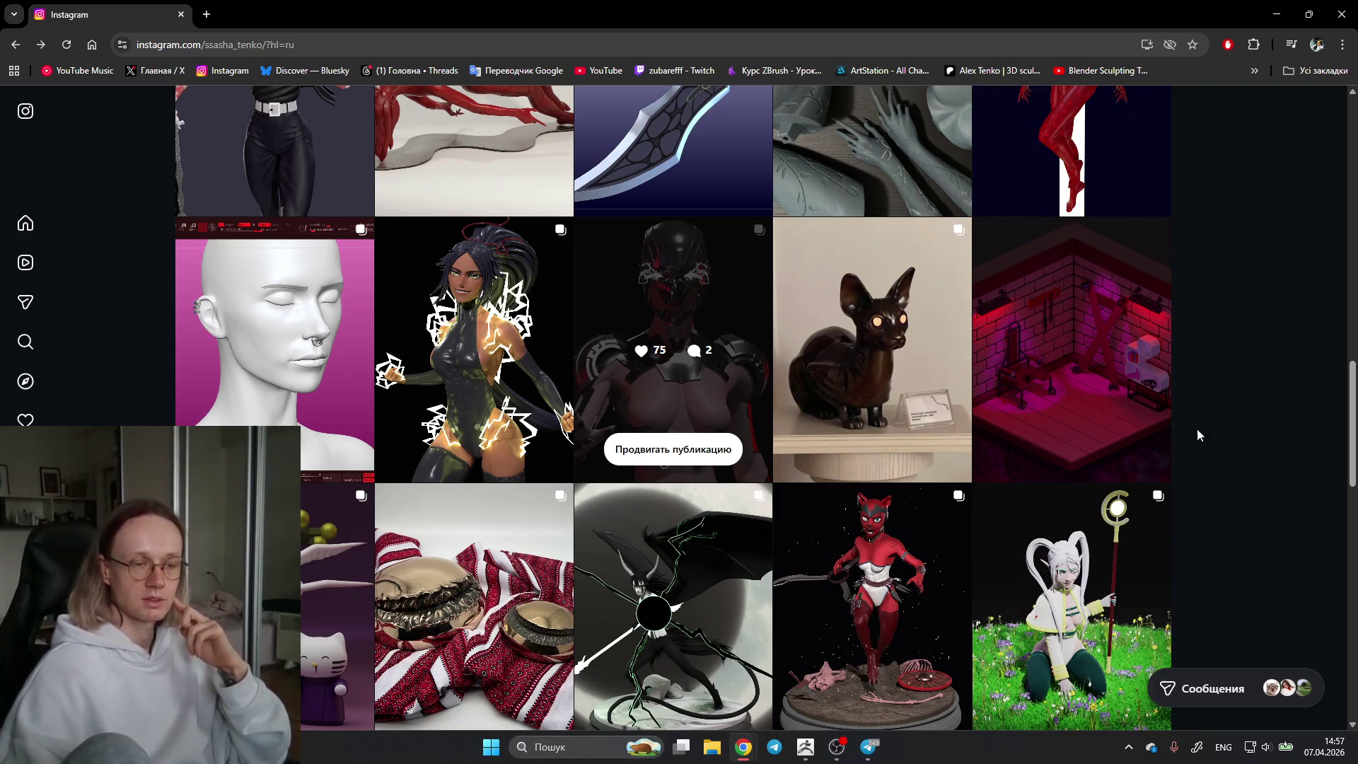
pyautogui.scroll(-5, 1227, 430)
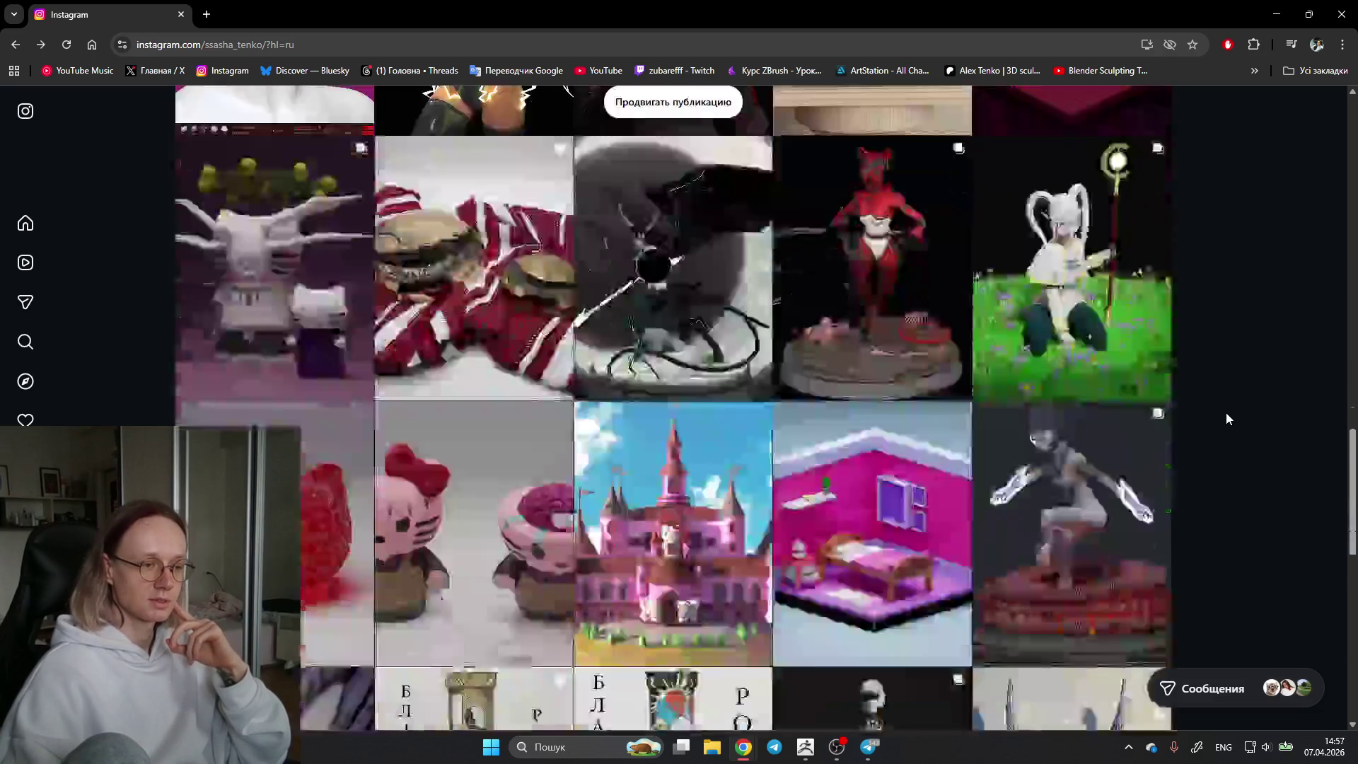
pyautogui.moveTo(473, 314)
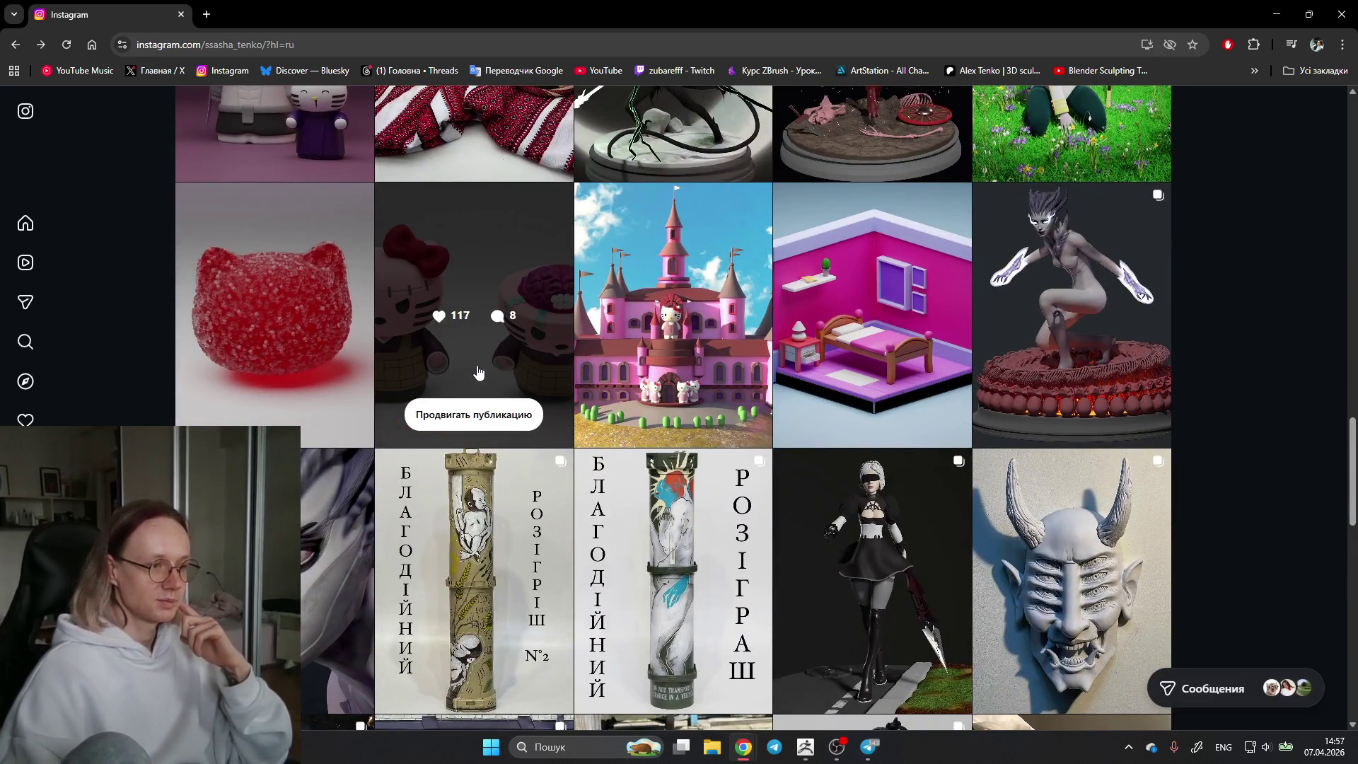
# Step: View and close the Hello Kitty post, open the zombie-woman Pre-render post, and move the browser aside
pyautogui.click(448, 345)
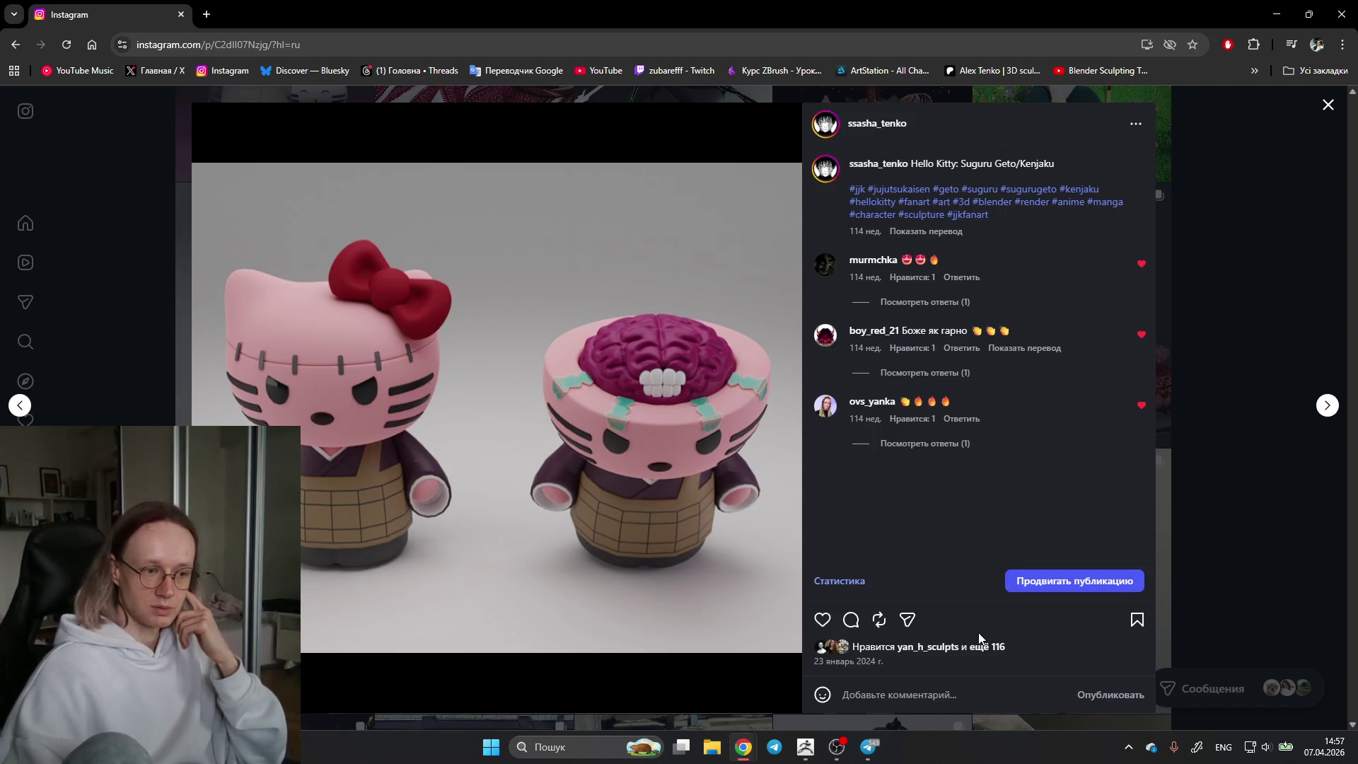
pyautogui.click(1220, 287)
pyautogui.moveTo(1071, 318)
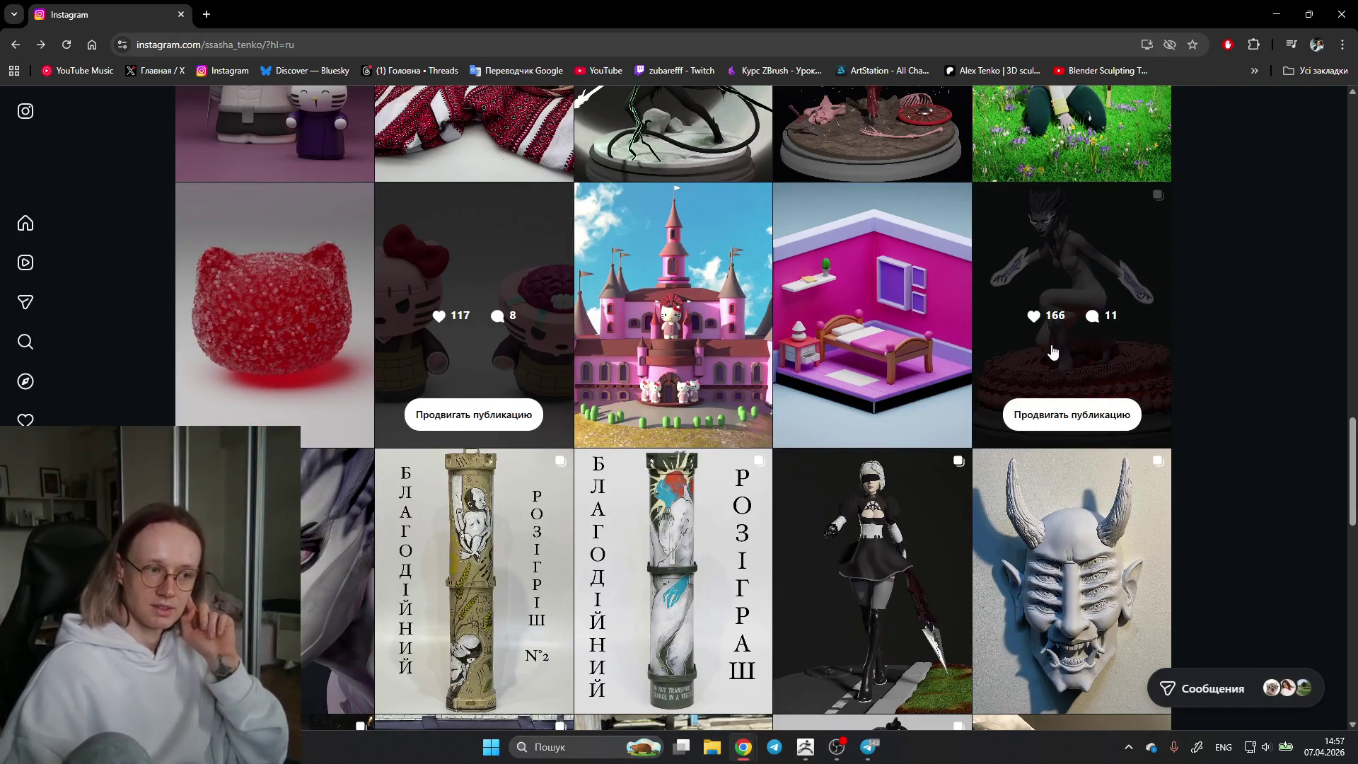
pyautogui.scroll(-3, 1213, 396)
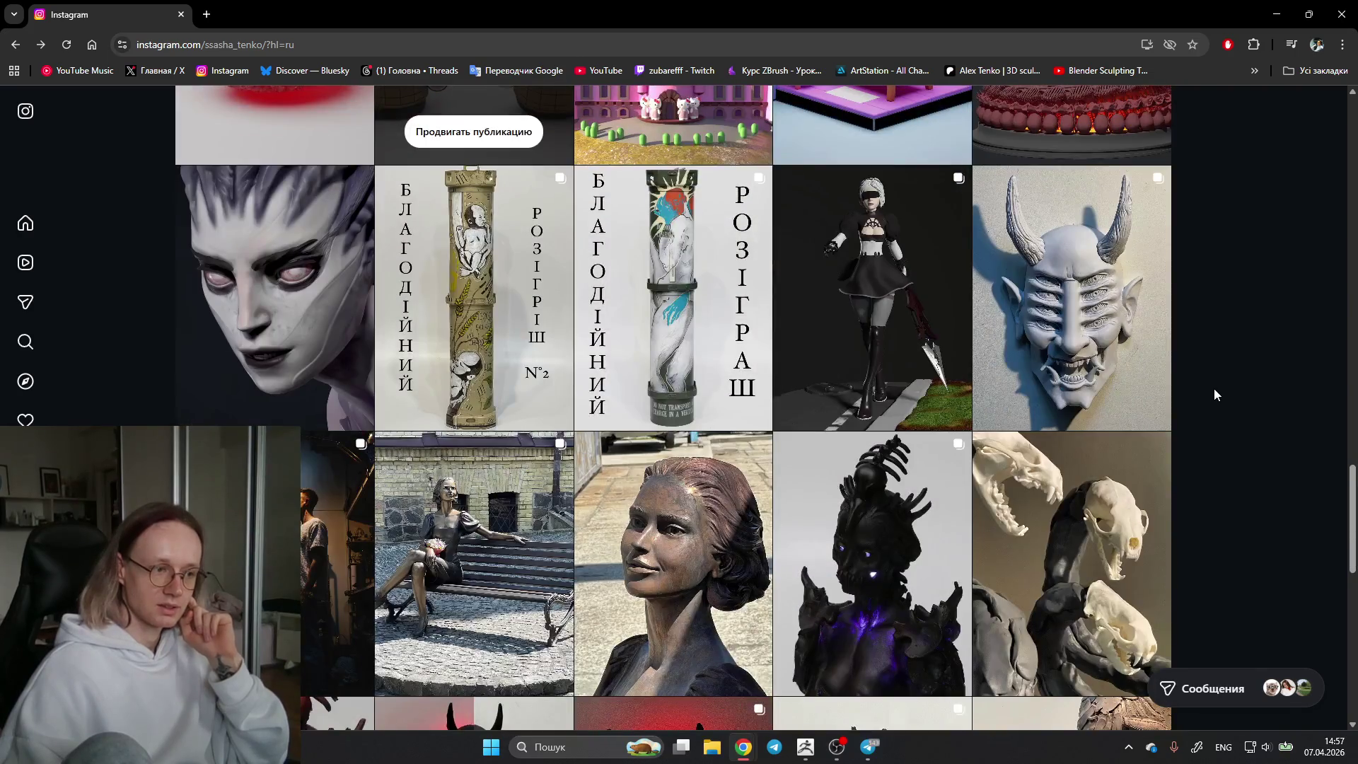
pyautogui.scroll(3, 1328, 340)
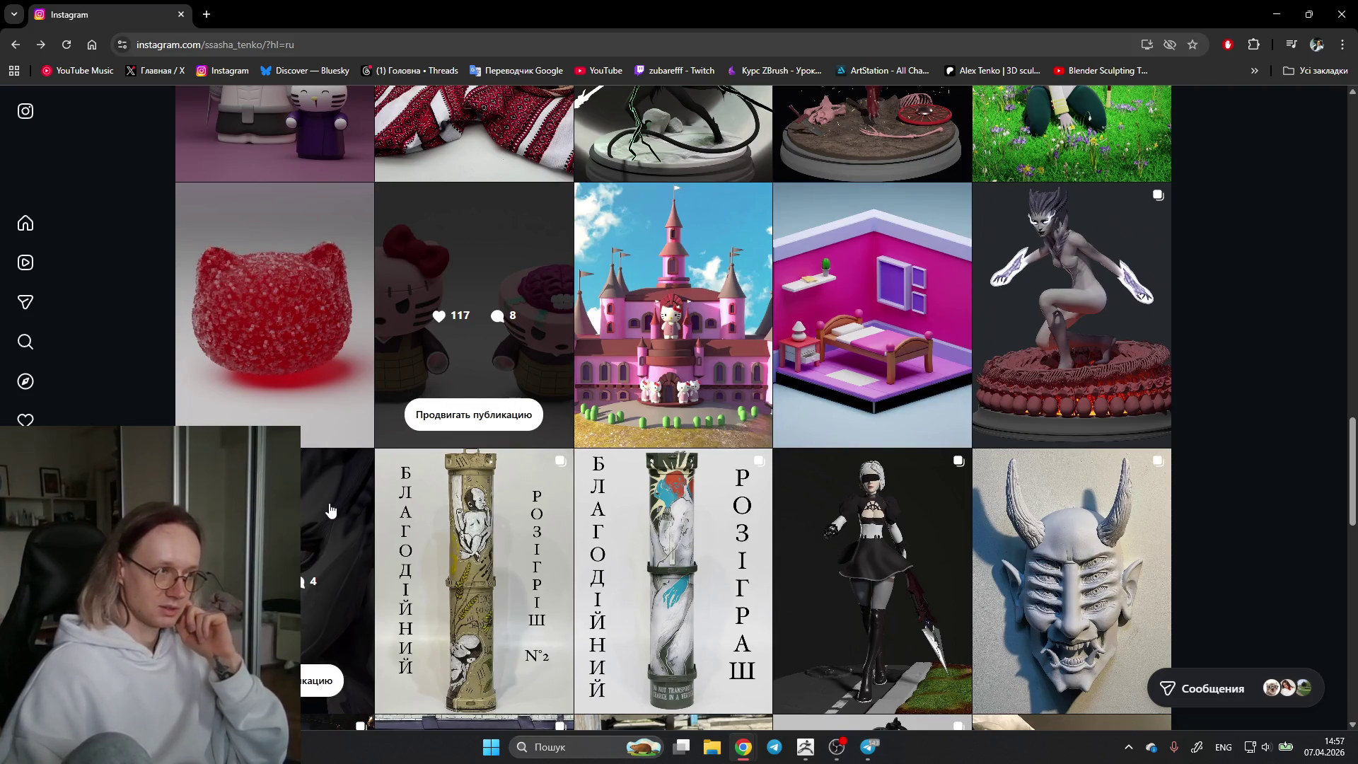
pyautogui.click(324, 498)
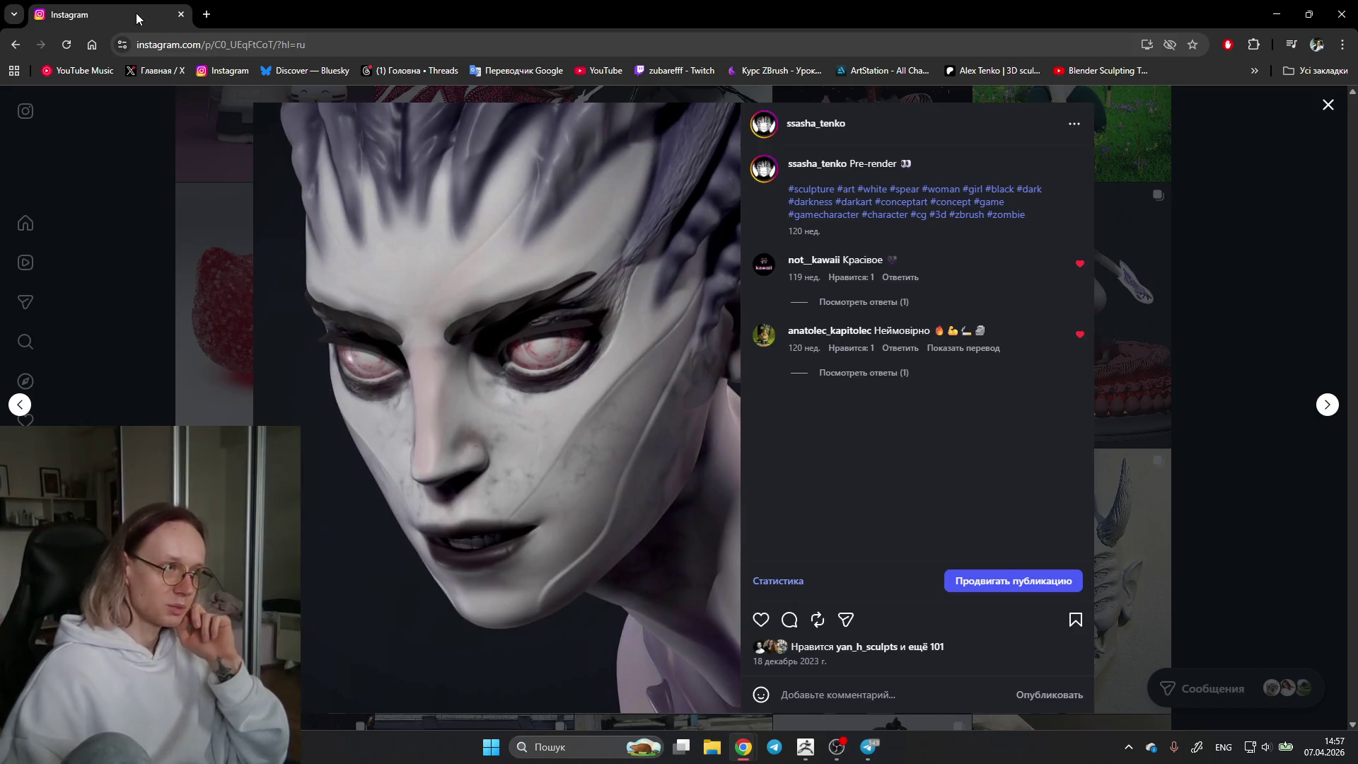
pyautogui.moveTo(137, 16)
pyautogui.mouseDown()
pyautogui.moveTo(1178, 72)
pyautogui.moveTo(1329, 7)
pyautogui.moveTo(1261, 149)
pyautogui.moveTo(1357, 149)
pyautogui.moveTo(627, 76)
pyautogui.moveTo(458, 69)
pyautogui.moveTo(385, 94)
pyautogui.moveTo(237, 12)
pyautogui.mouseUp()
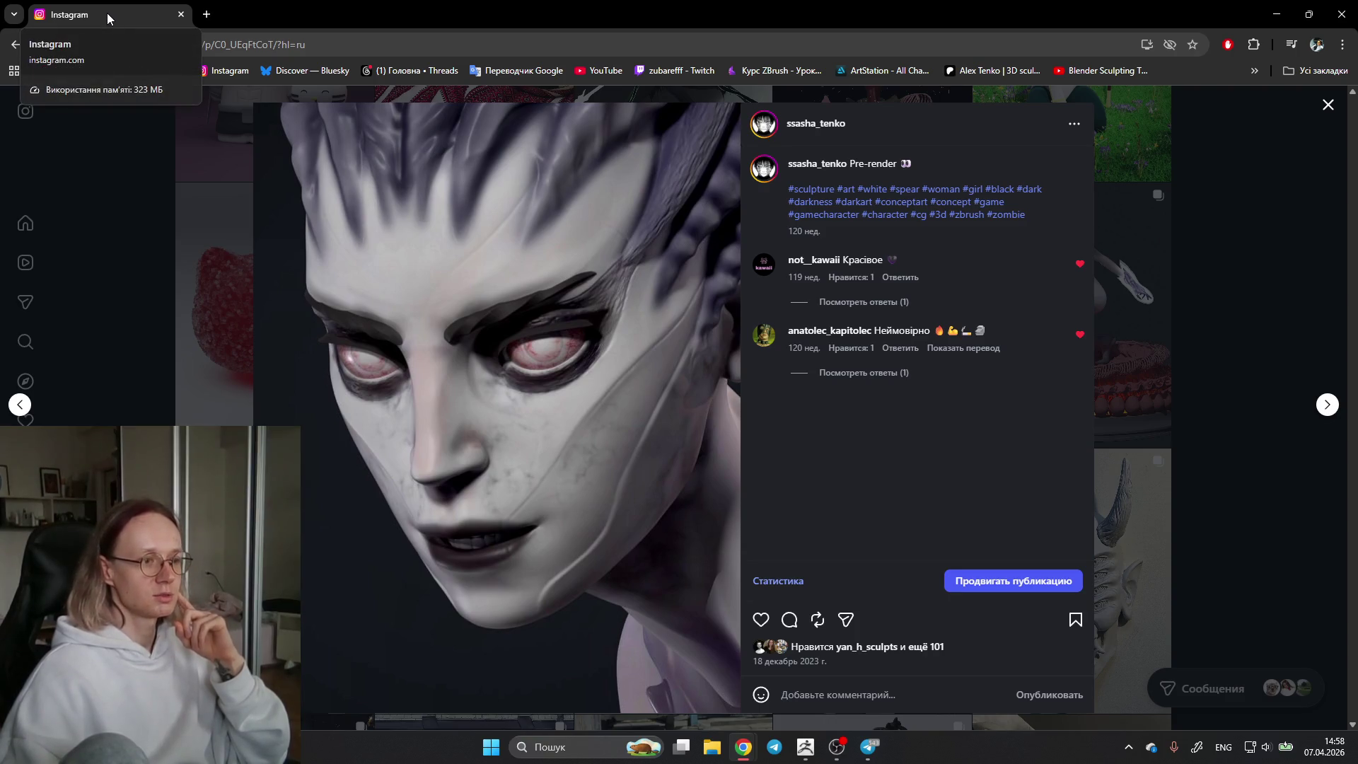
# Step: Reposition the browser over ZBrush, close the Pre-render post and open the Midnight Hunter post
pyautogui.moveTo(108, 13); pyautogui.dragTo(1342, 60)
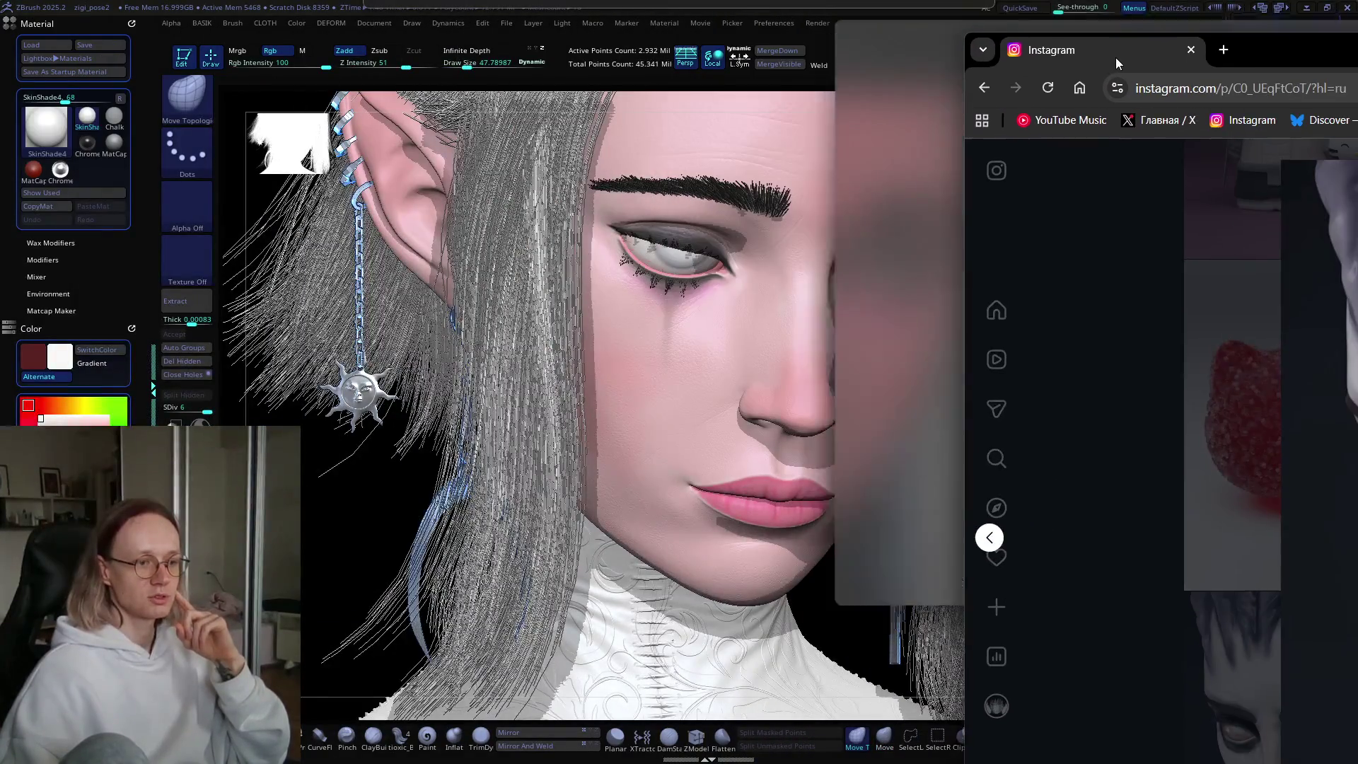
pyautogui.moveTo(1342, 61)
pyautogui.mouseDown()
pyautogui.moveTo(311, 20)
pyautogui.moveTo(458, 74)
pyautogui.moveTo(266, 16)
pyautogui.mouseUp()
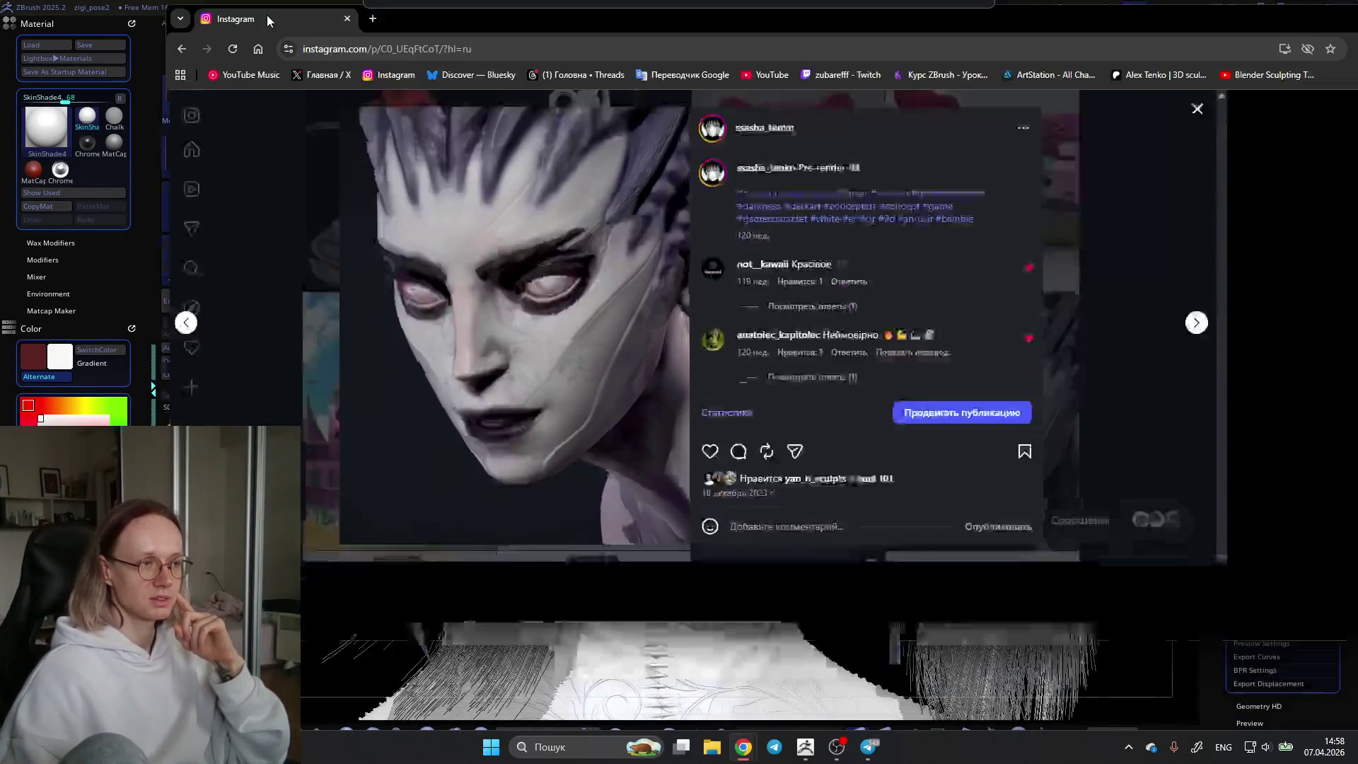
pyautogui.hotkey('alt', 'Tab')
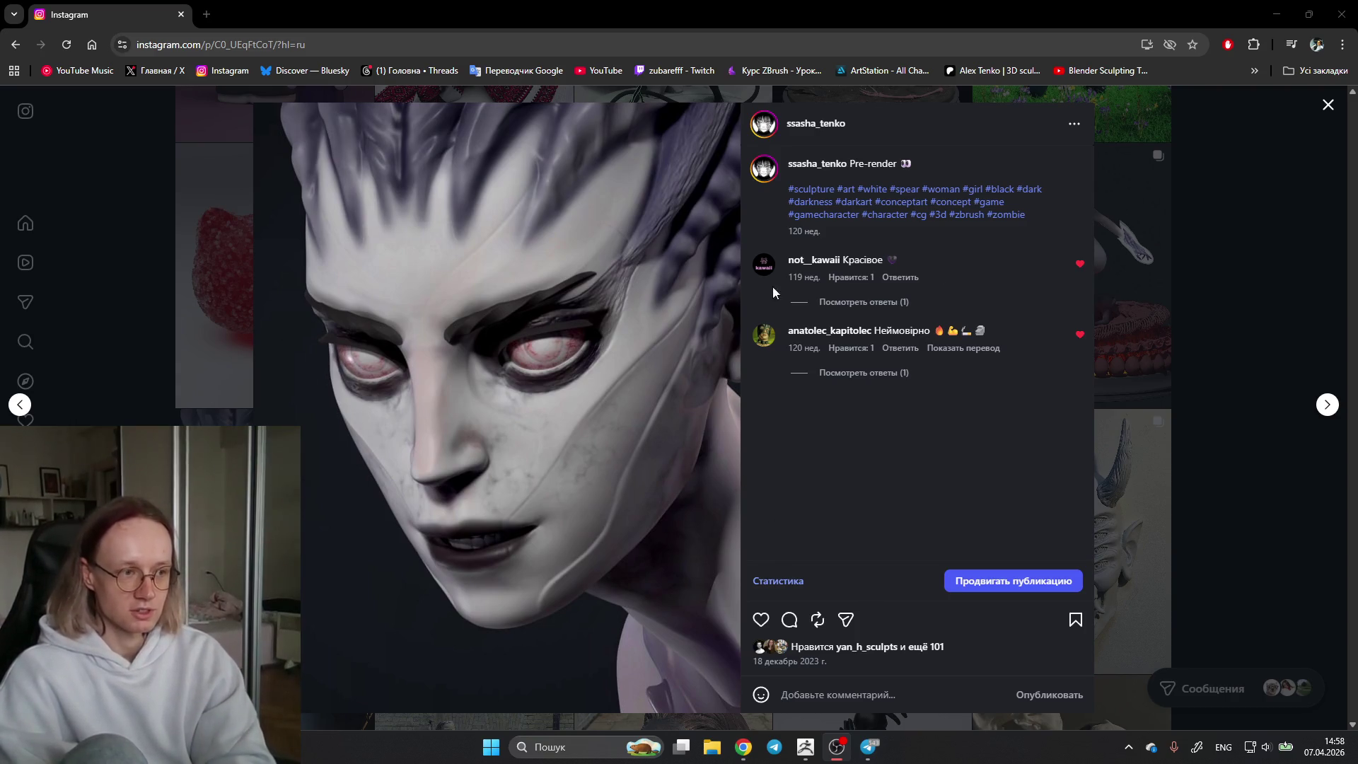
pyautogui.click(1245, 258)
pyautogui.click(1109, 279)
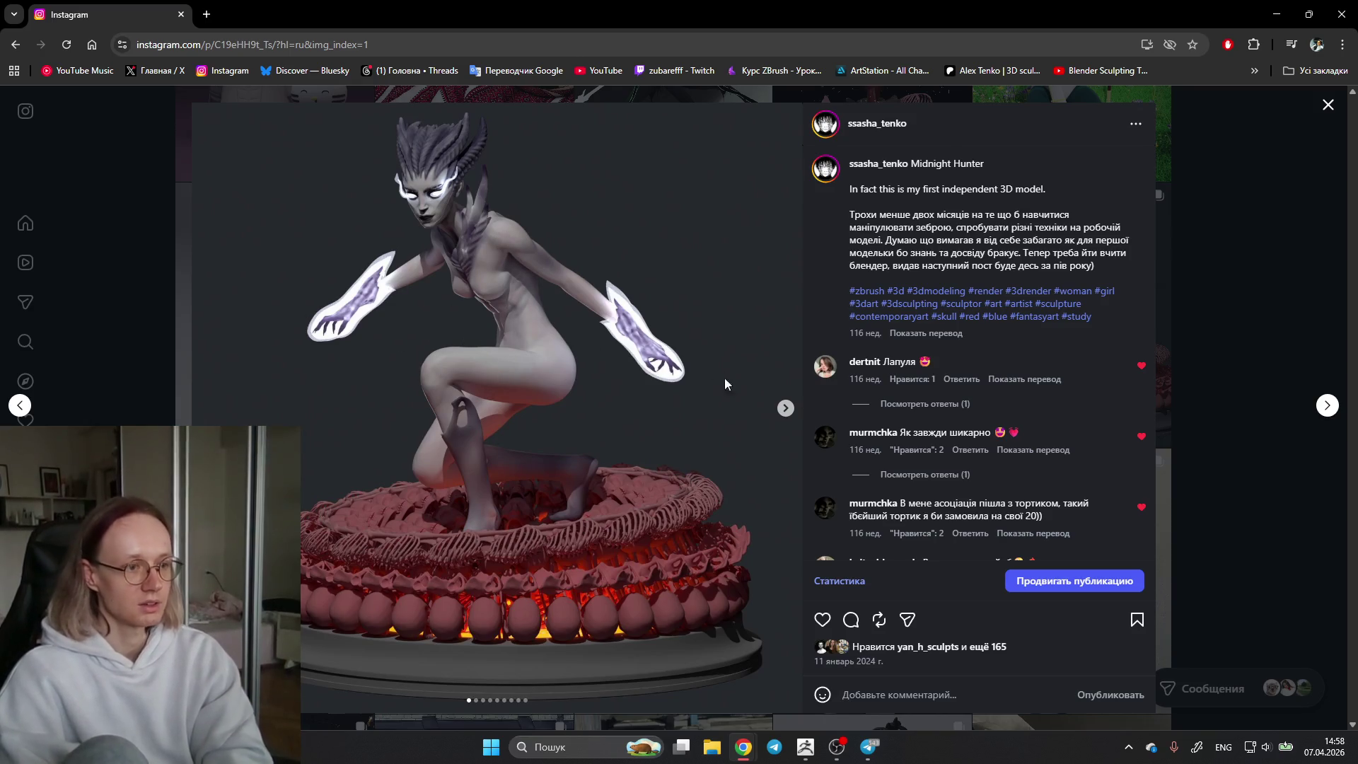
# Step: Page through the Midnight Hunter images, step back a couple, then close and reopen the post at its first image
pyautogui.click(786, 407)
pyautogui.click(786, 407)
pyautogui.click(785, 407)
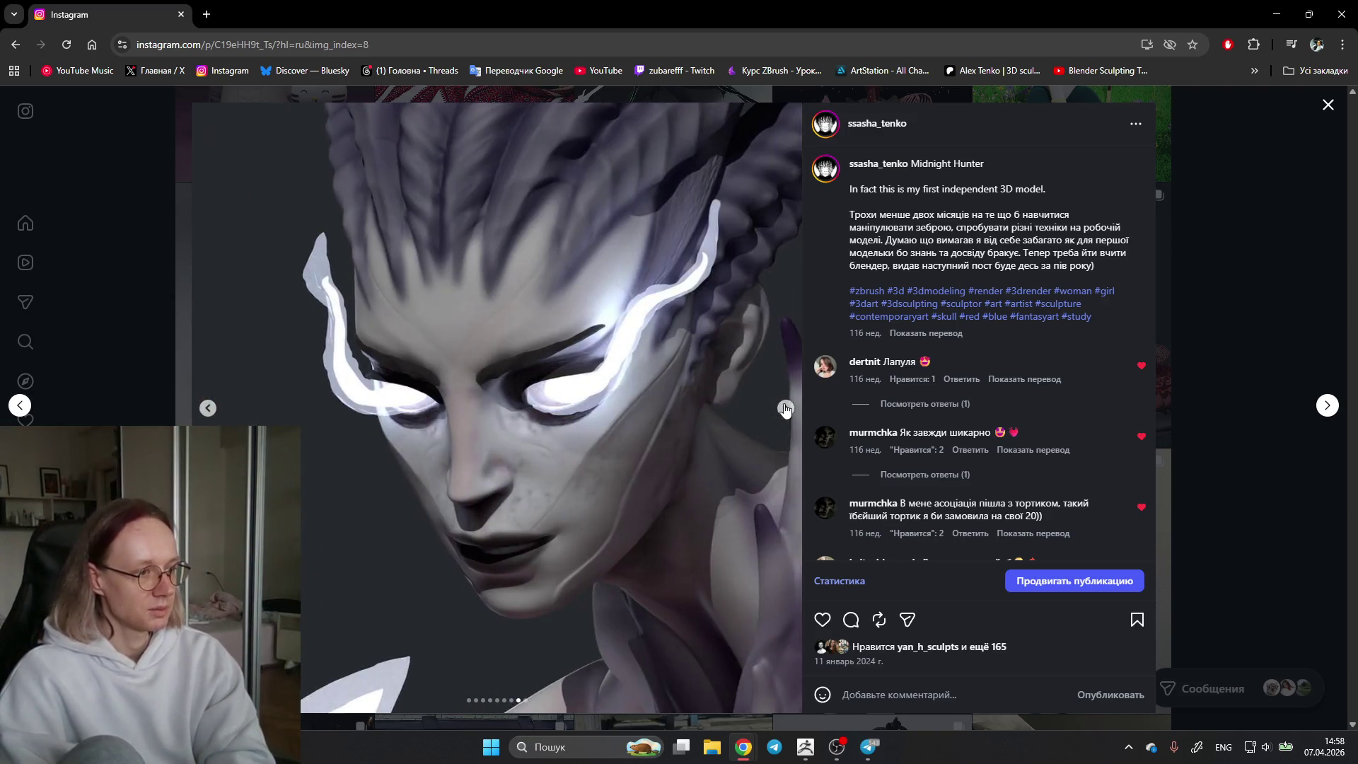
pyautogui.click(785, 407)
pyautogui.click(785, 408)
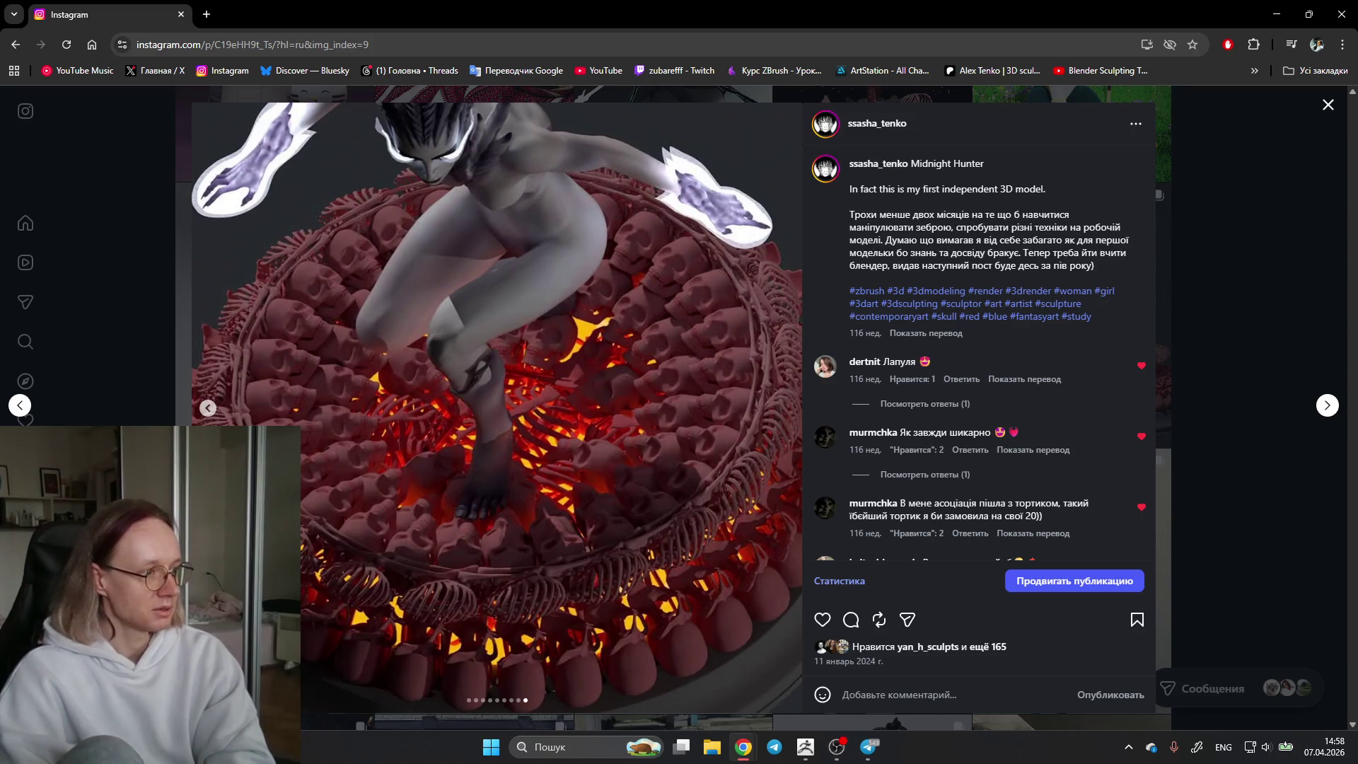
pyautogui.click(208, 407)
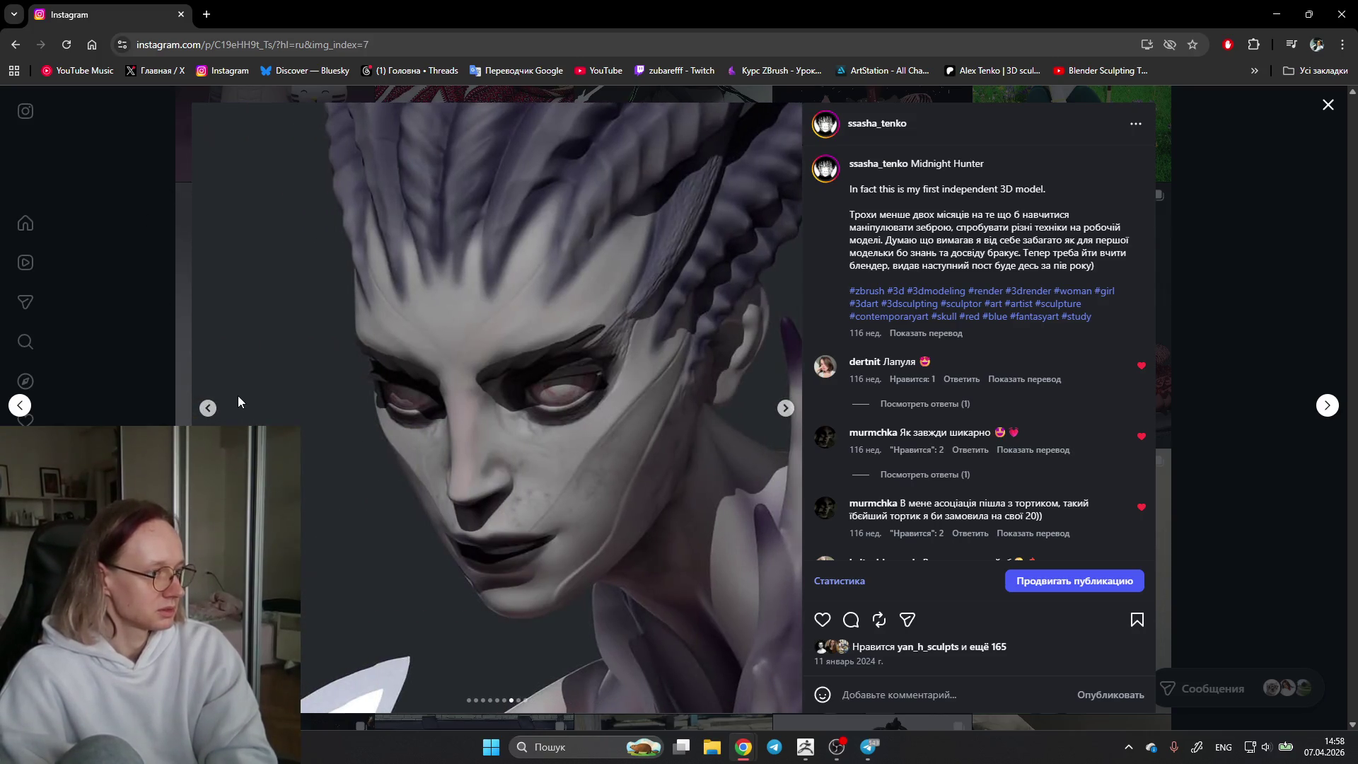
pyautogui.click(212, 408)
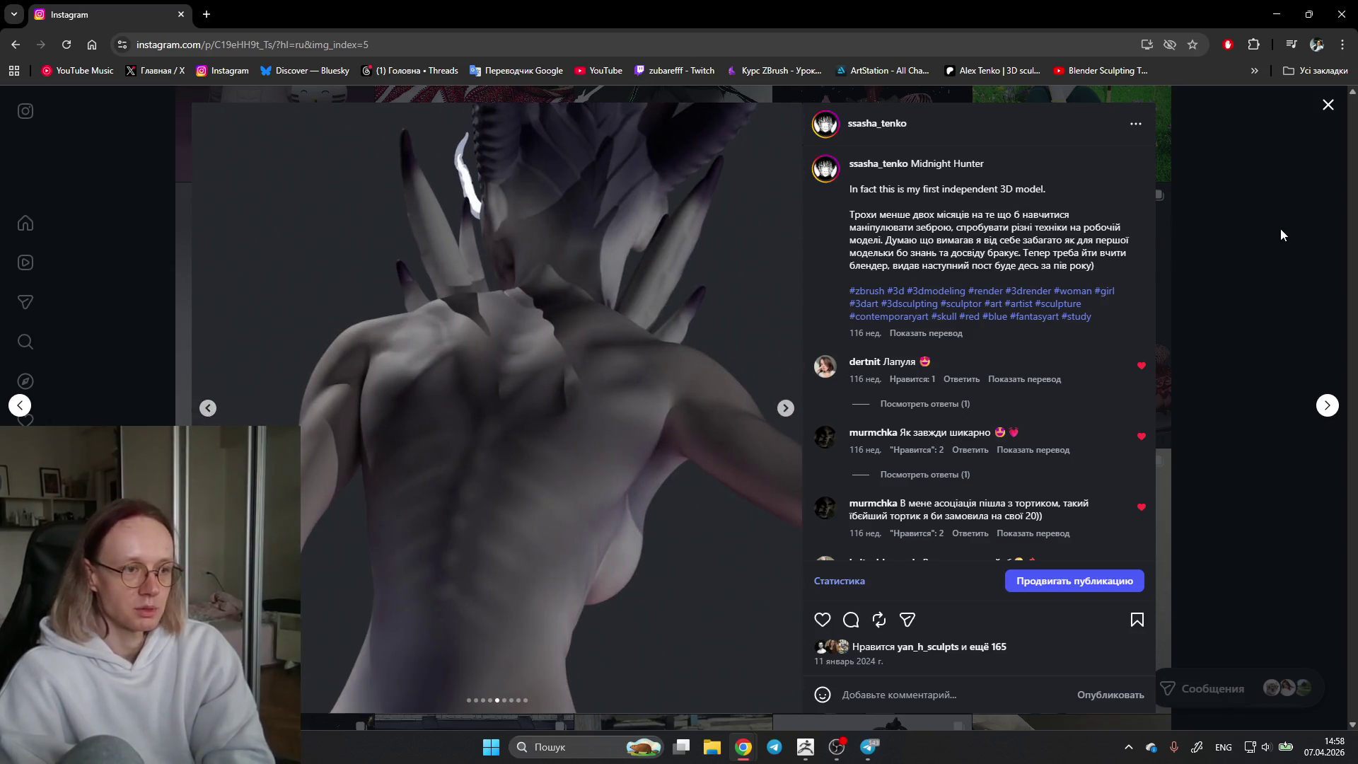
pyautogui.click(1262, 220)
pyautogui.click(1121, 284)
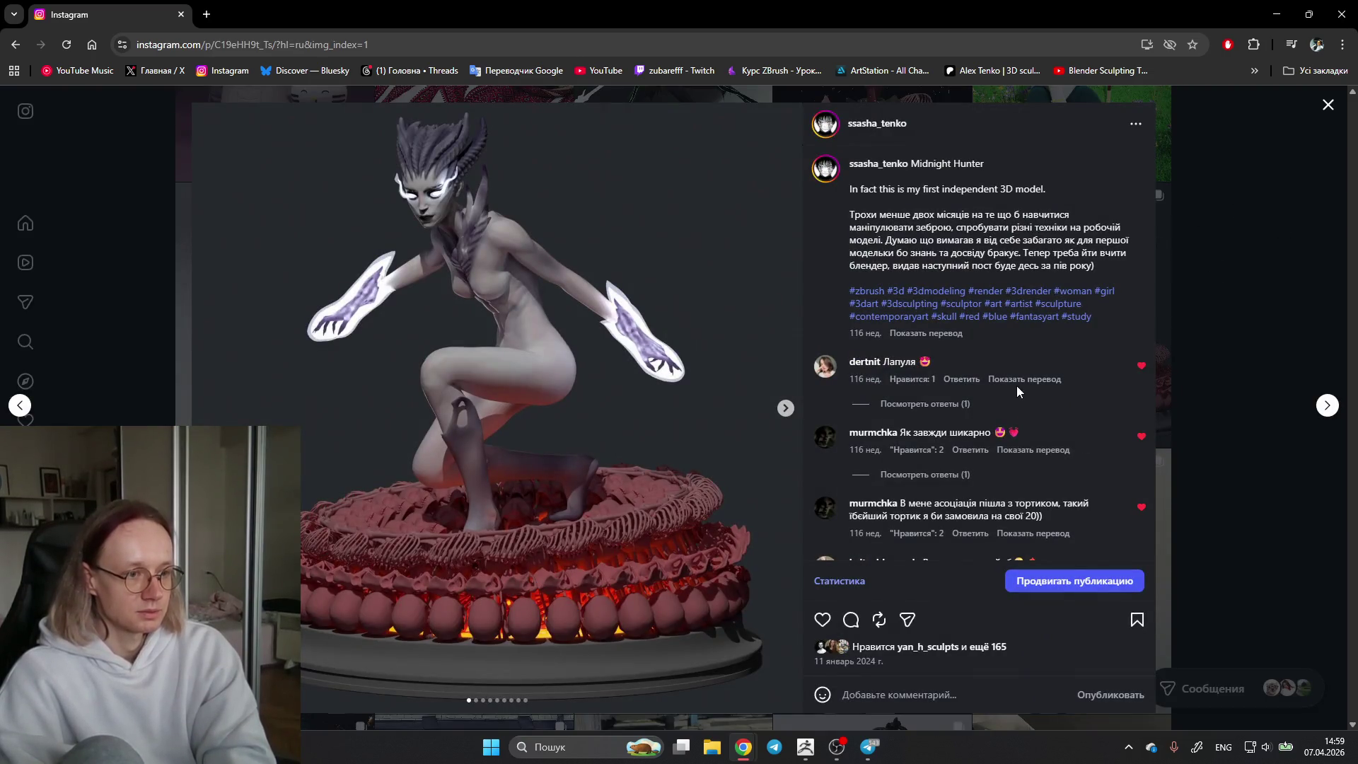
pyautogui.moveTo(867, 431)
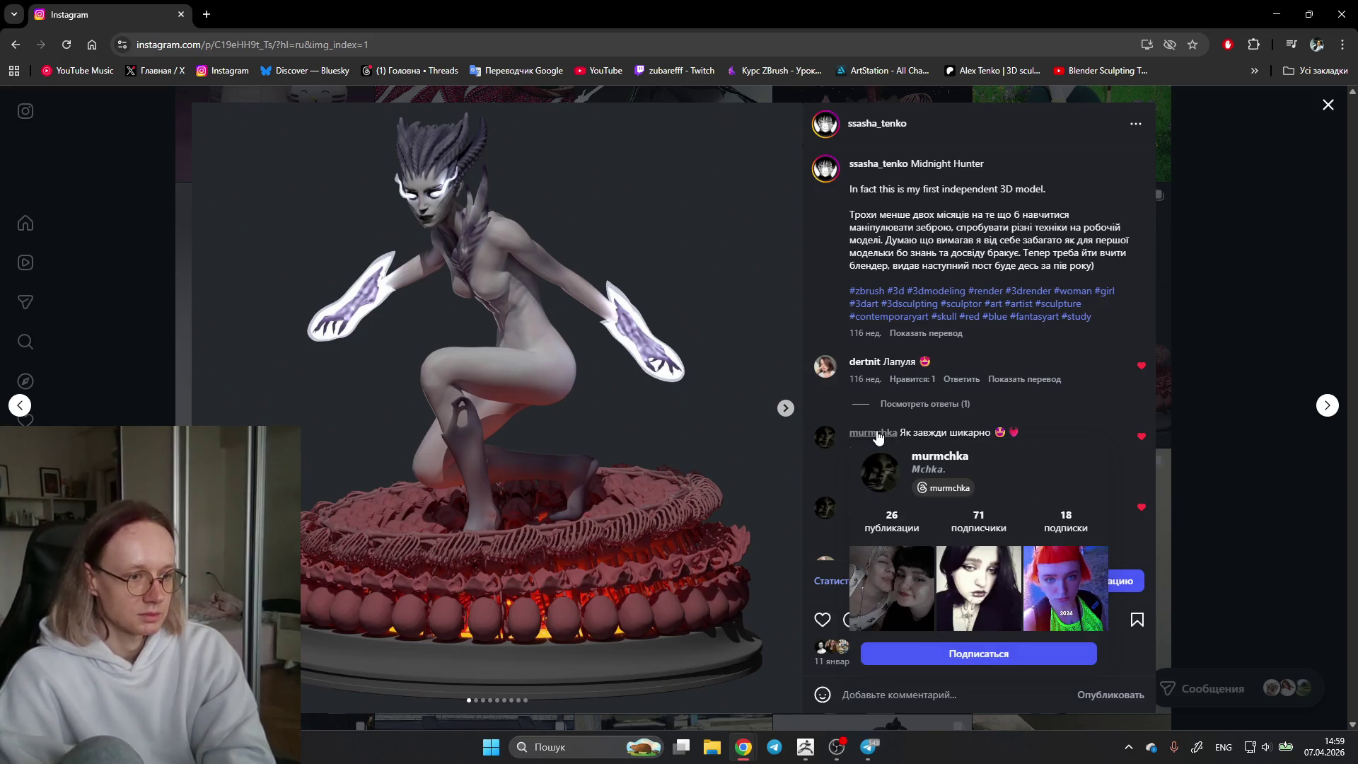
pyautogui.click(876, 436)
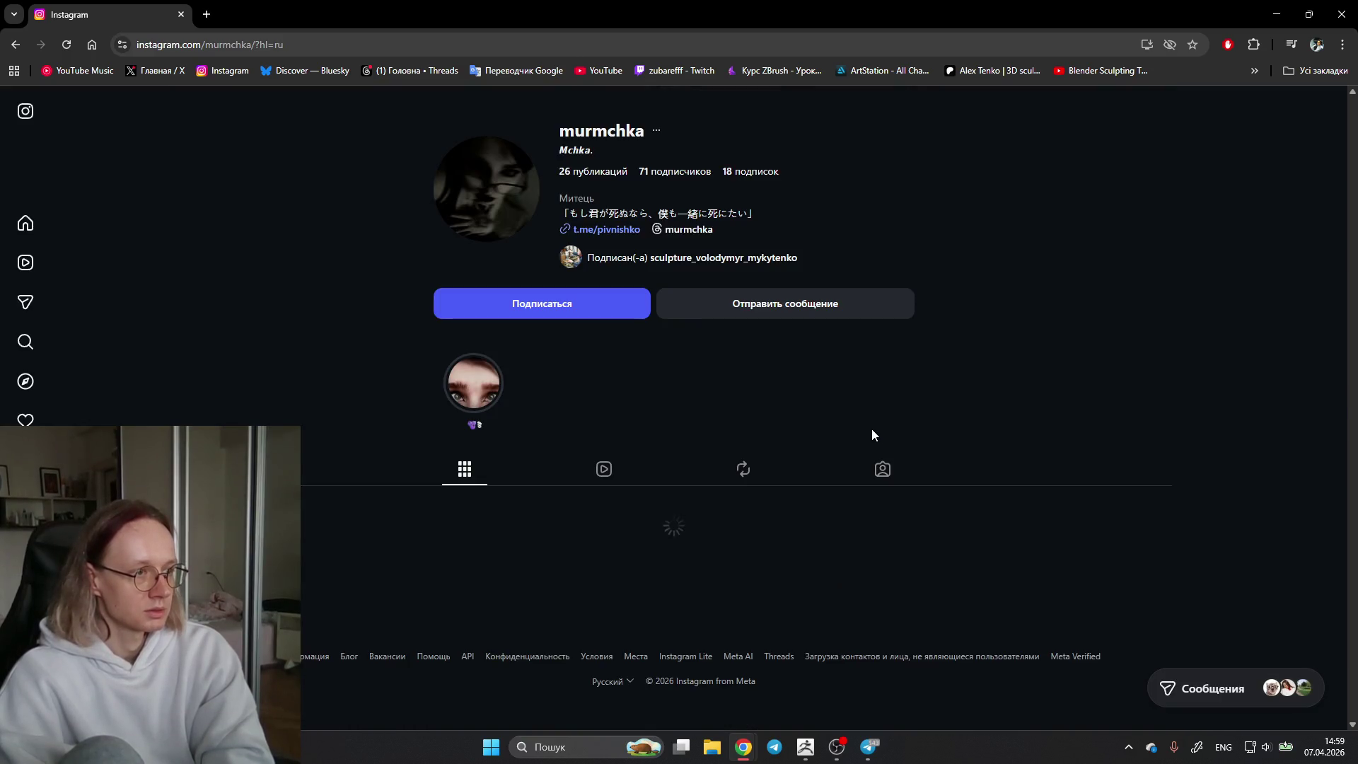
pyautogui.scroll(-3, 868, 424)
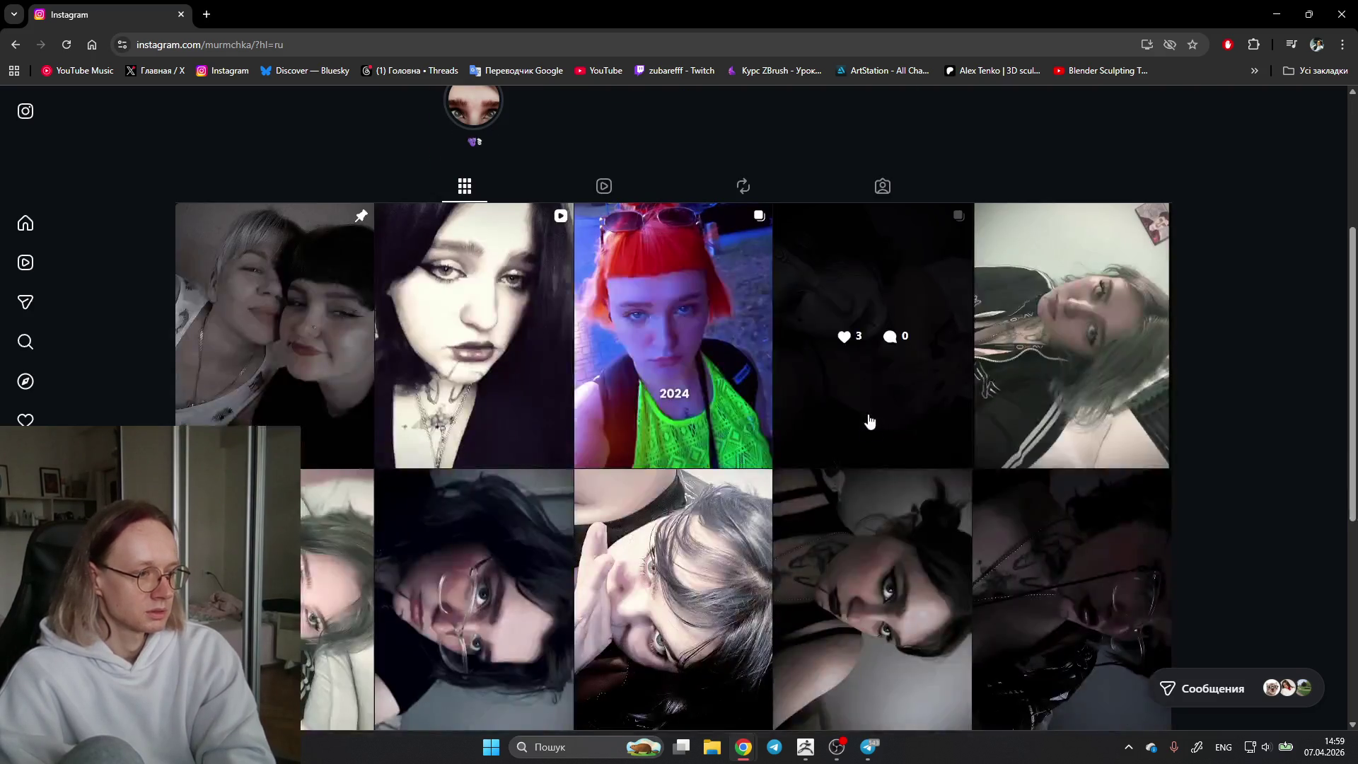
pyautogui.scroll(-2, 868, 419)
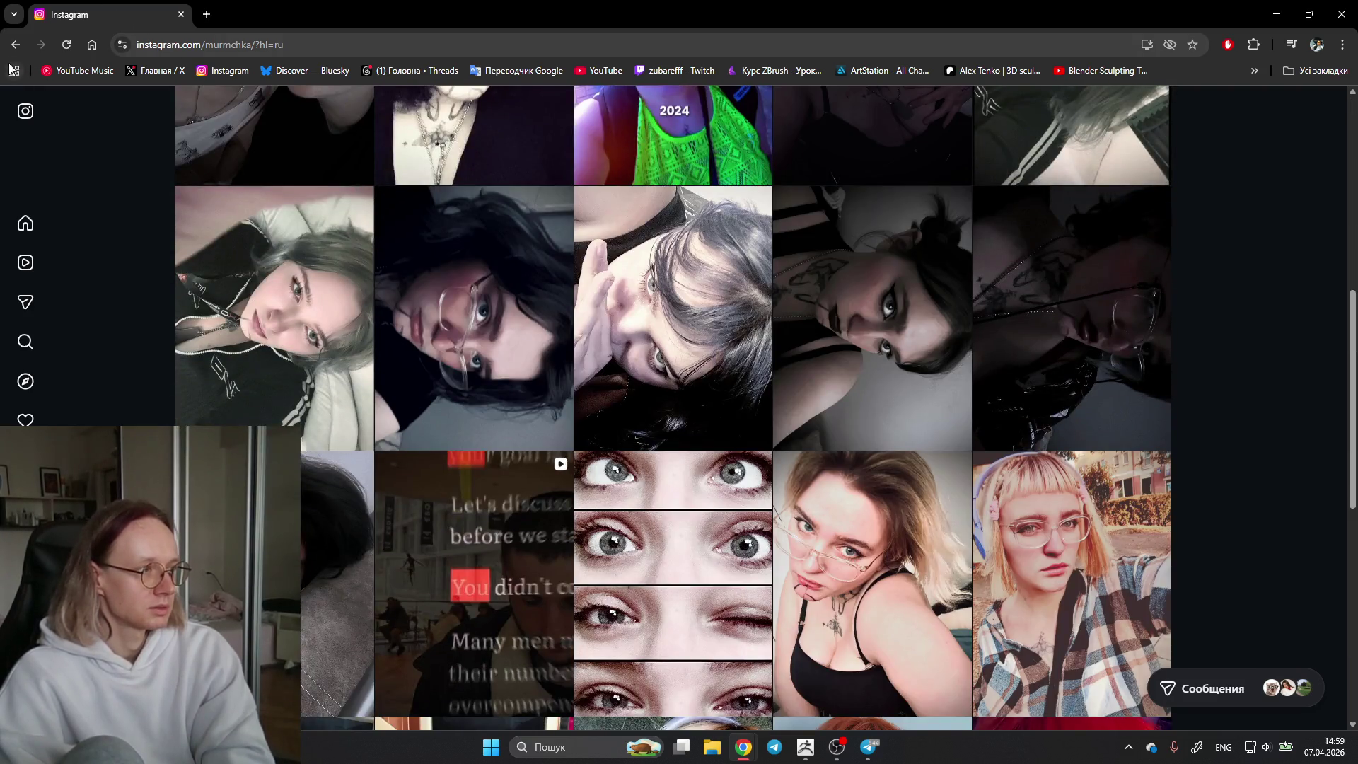
pyautogui.click(15, 44)
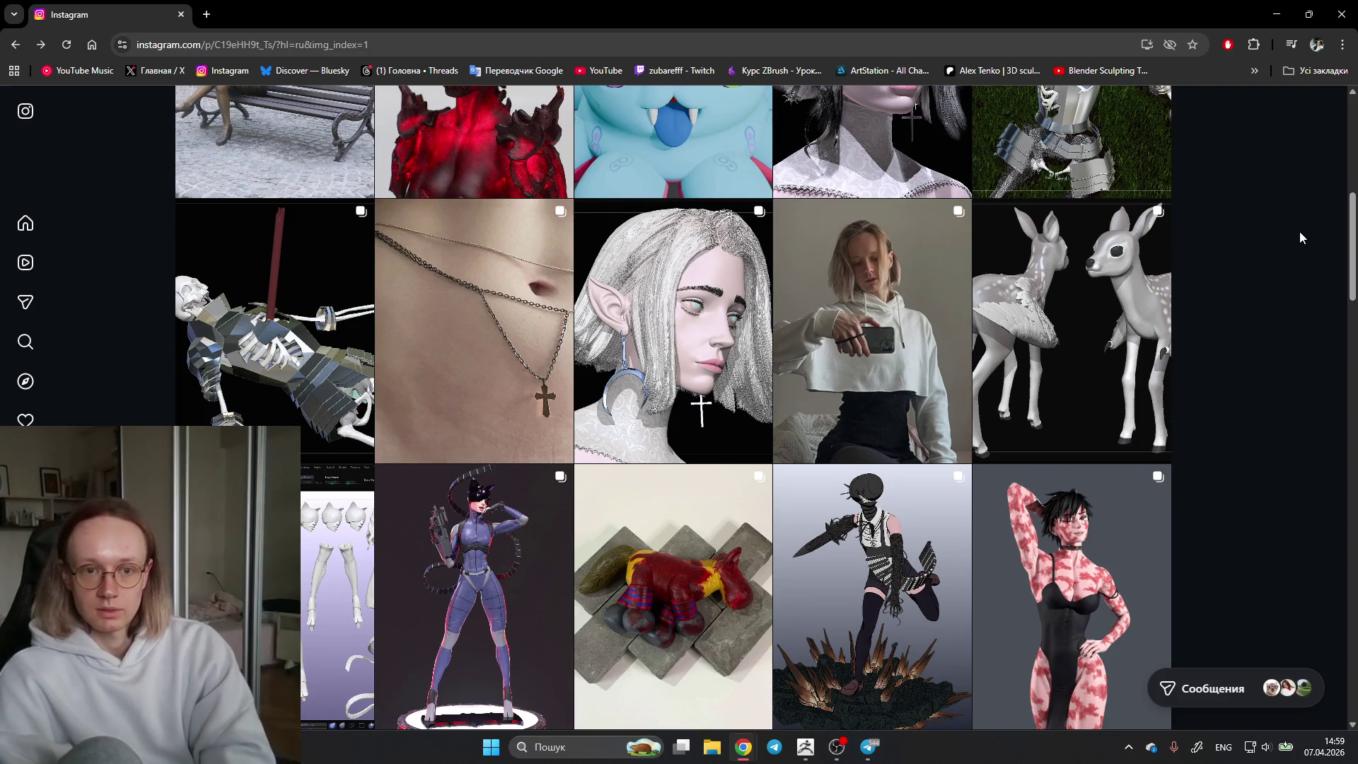
pyautogui.scroll(-4, 1283, 223)
pyautogui.scroll(-2, 1271, 223)
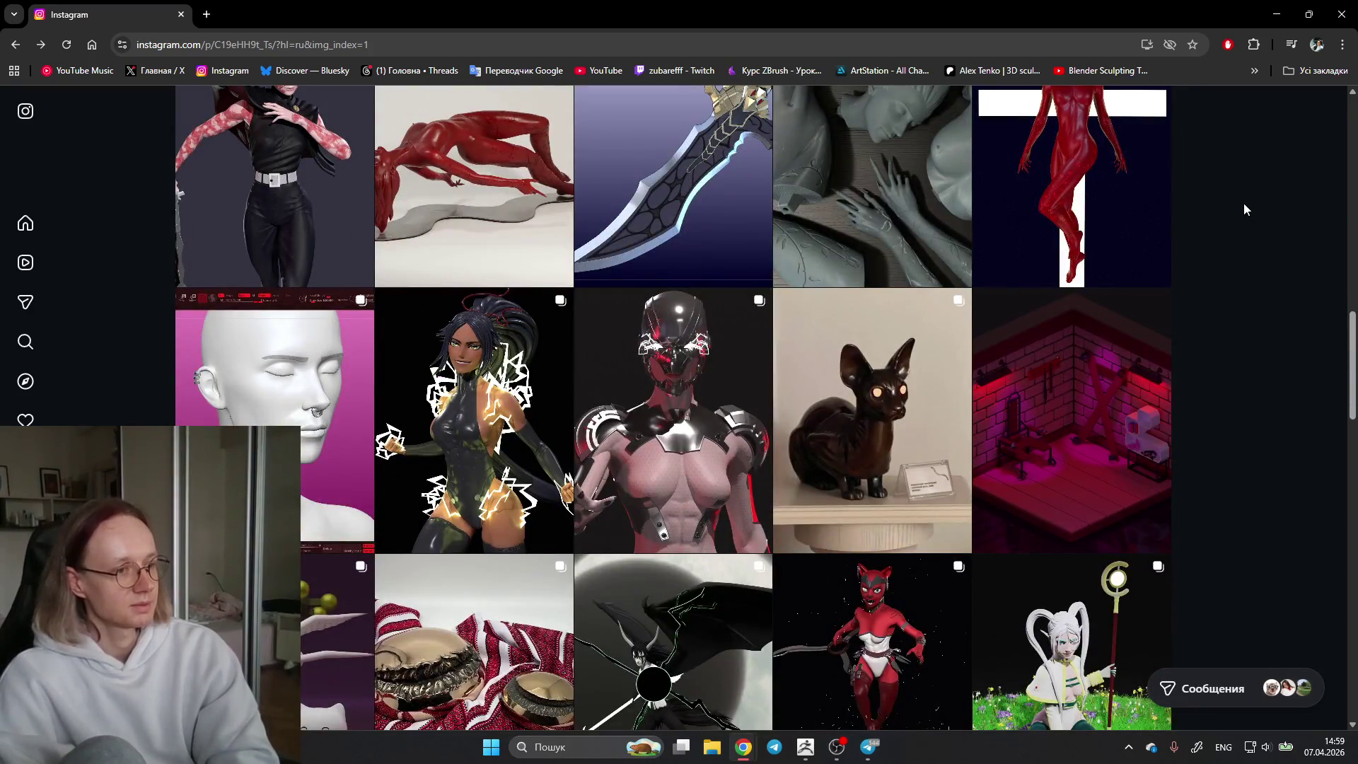
pyautogui.scroll(-2, 1258, 197)
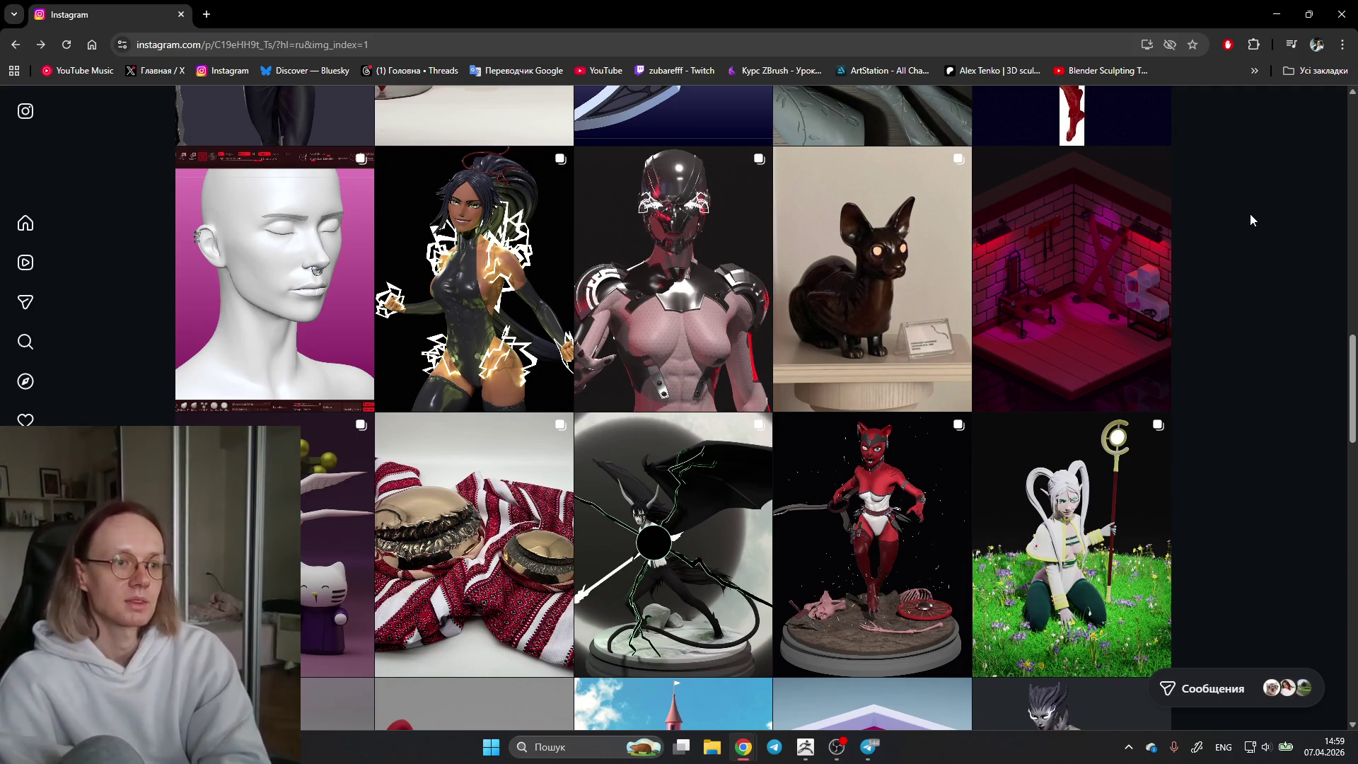
# Step: View the Red Room post and close it along with the cat-figure post that opened after
pyautogui.click(1047, 221)
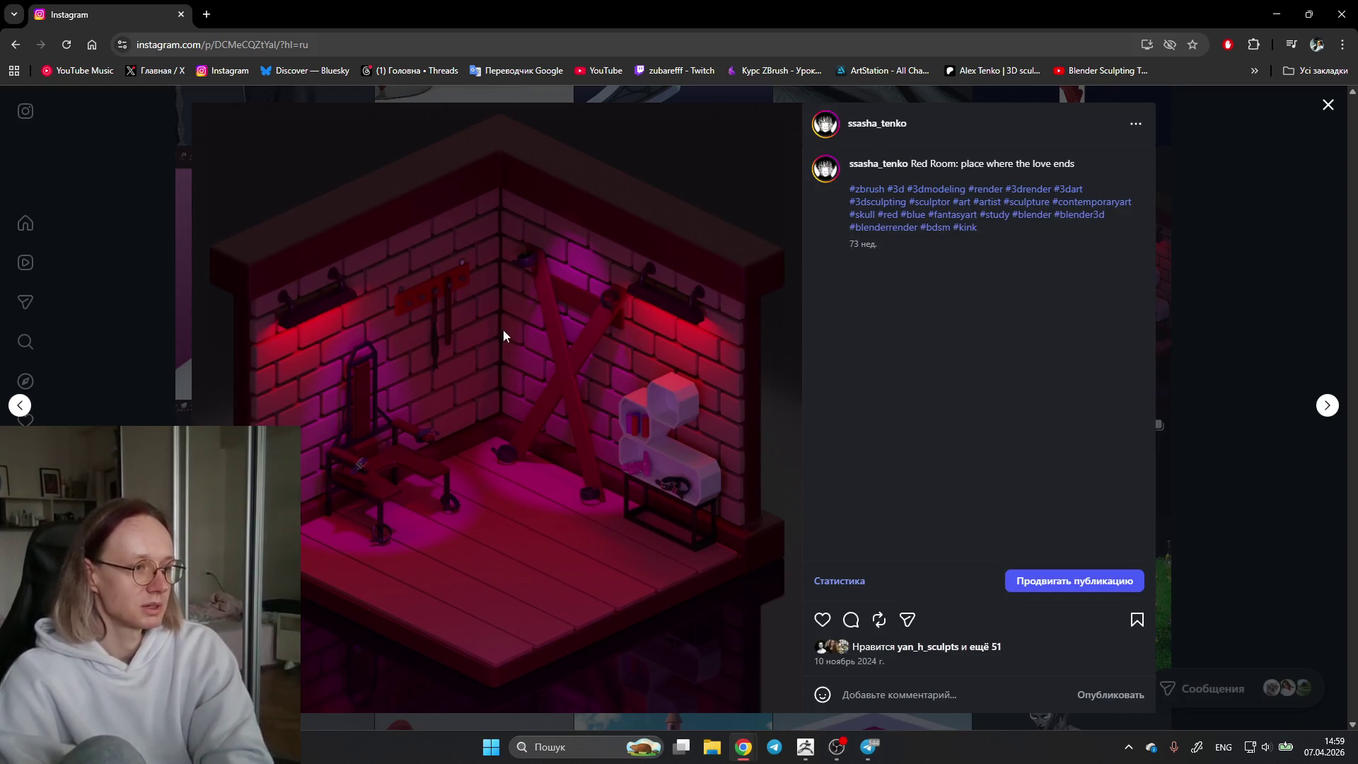
pyautogui.click(1259, 245)
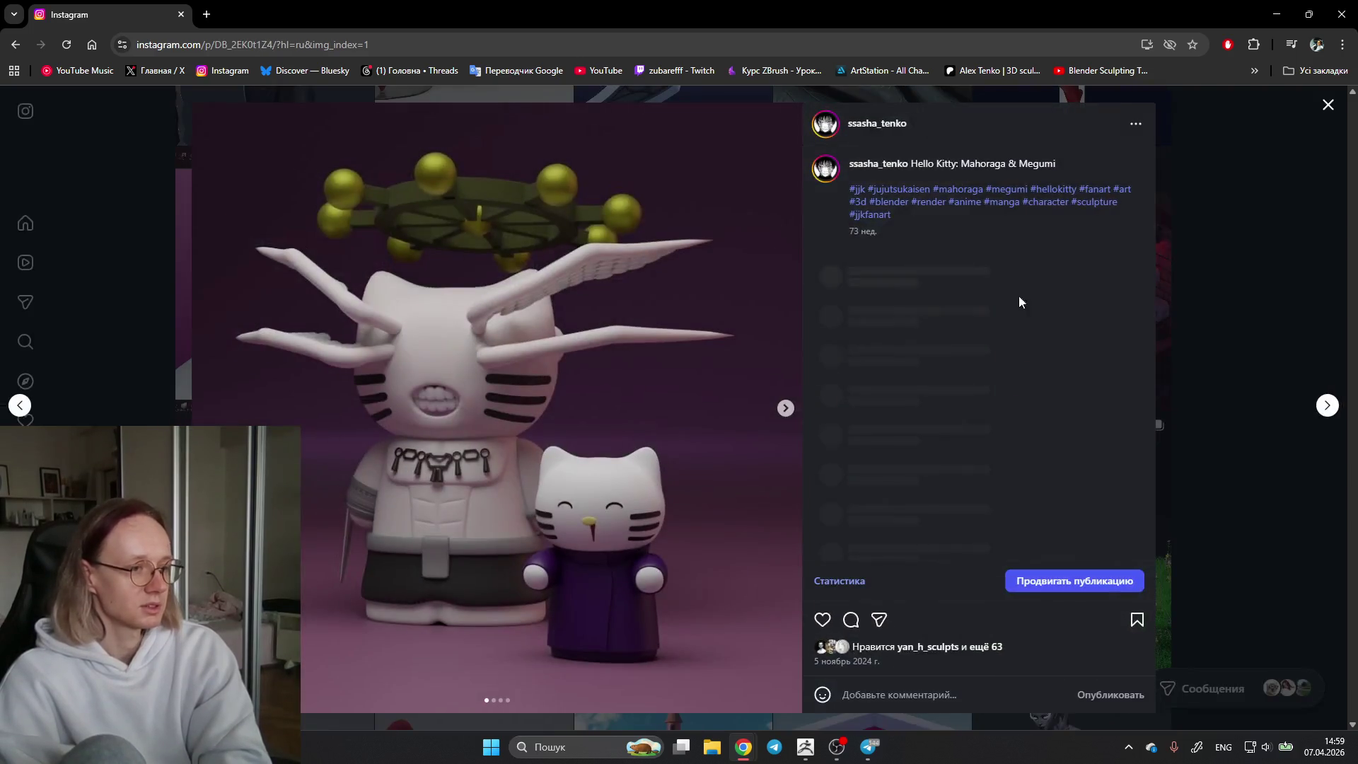
pyautogui.press('Escape')
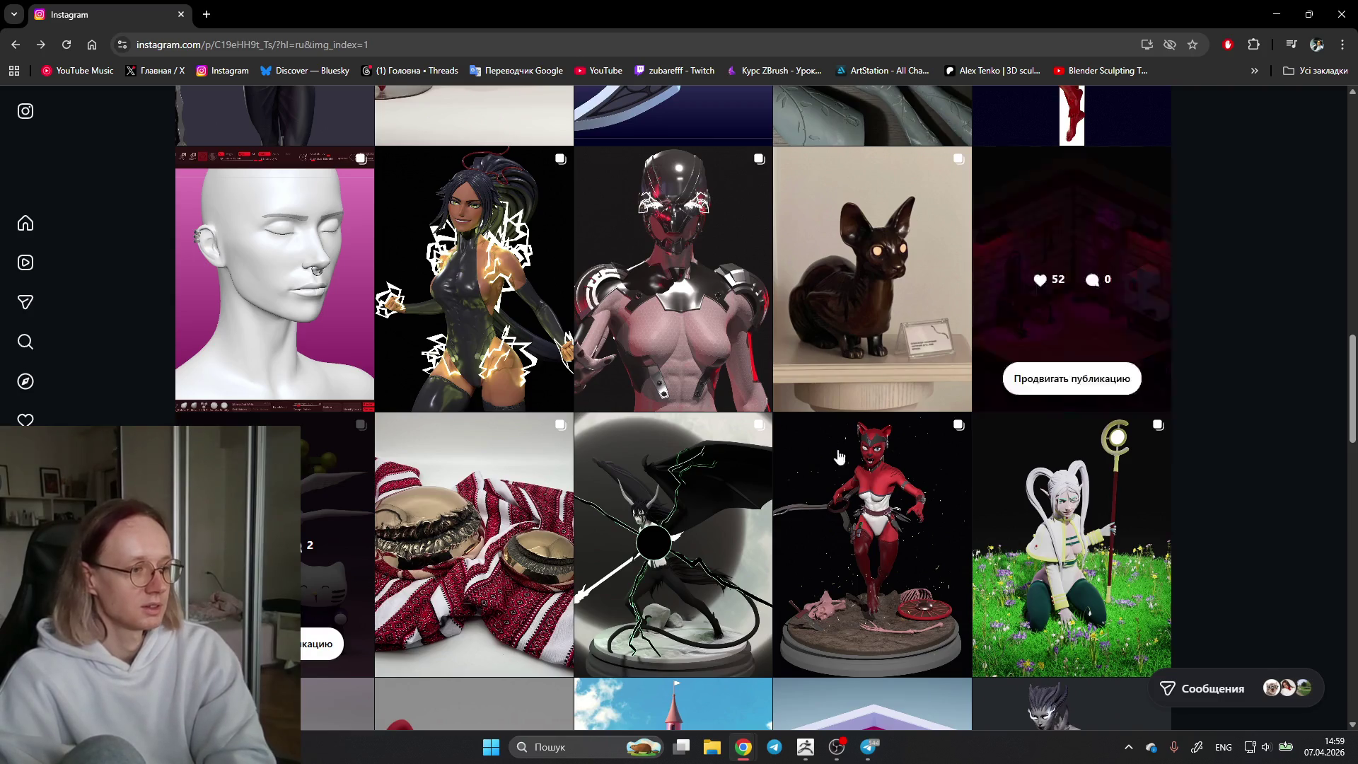
# Step: View and close the Hello Kitty Mahoraga post, then bring up the Ulqiorra demon figure post
pyautogui.click(348, 443)
pyautogui.click(1268, 123)
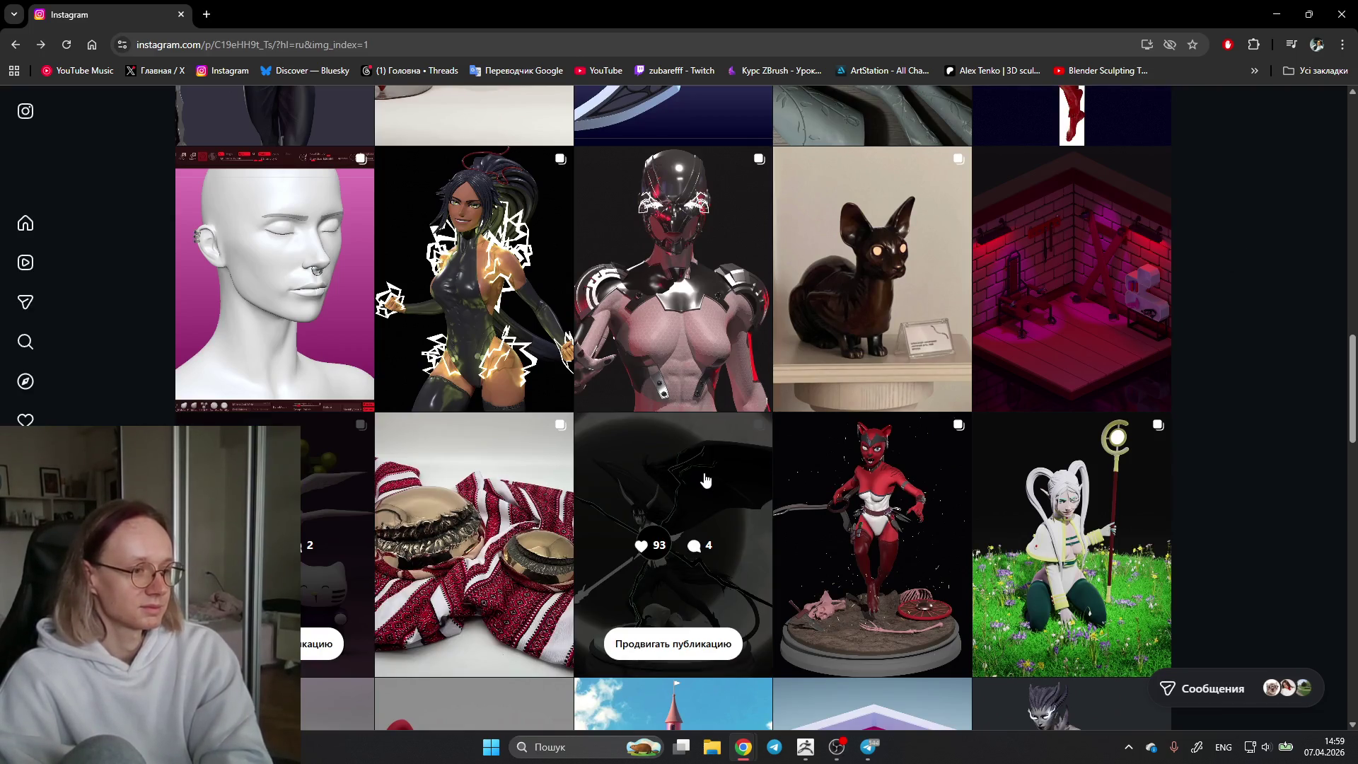
pyautogui.click(703, 479)
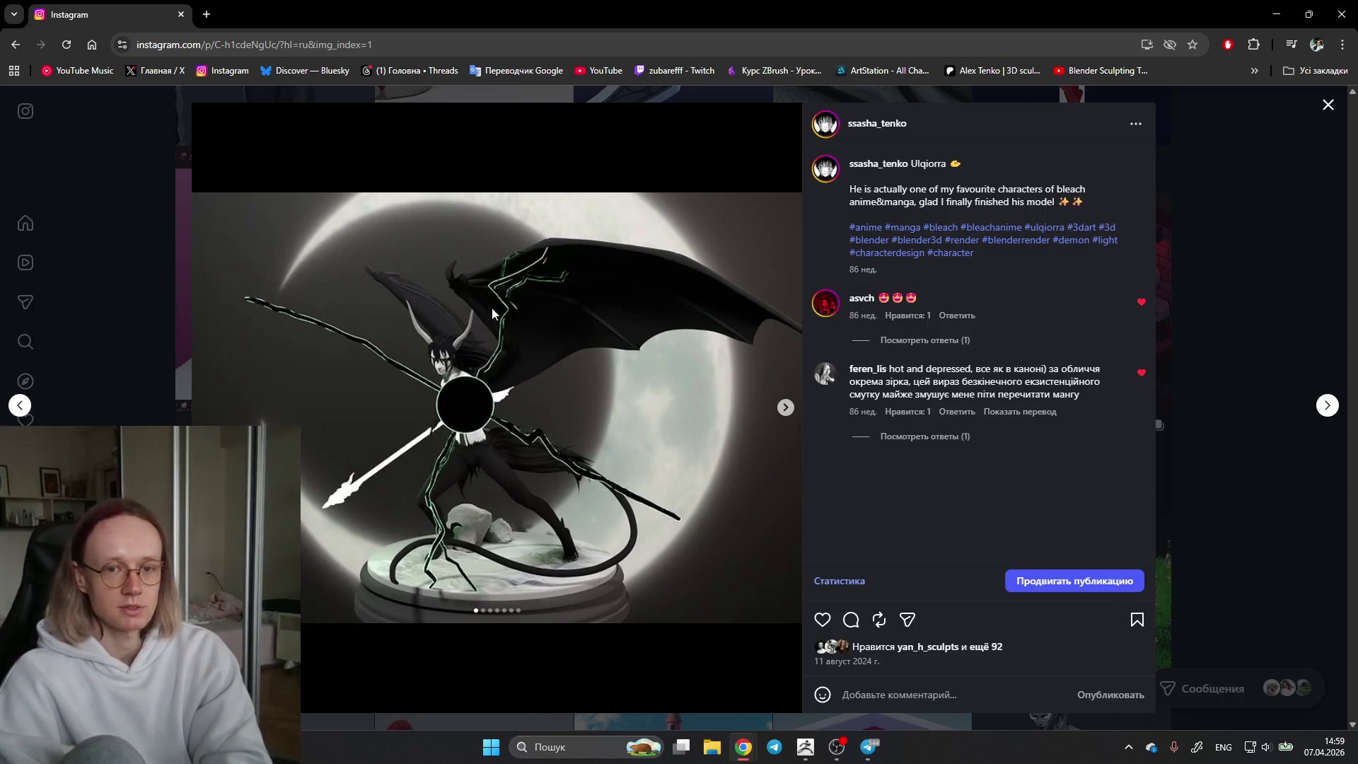
# Step: Page the Ulqiorra carousel through to its seventh image, then close the post back to the grid
pyautogui.click(785, 408)
pyautogui.click(785, 410)
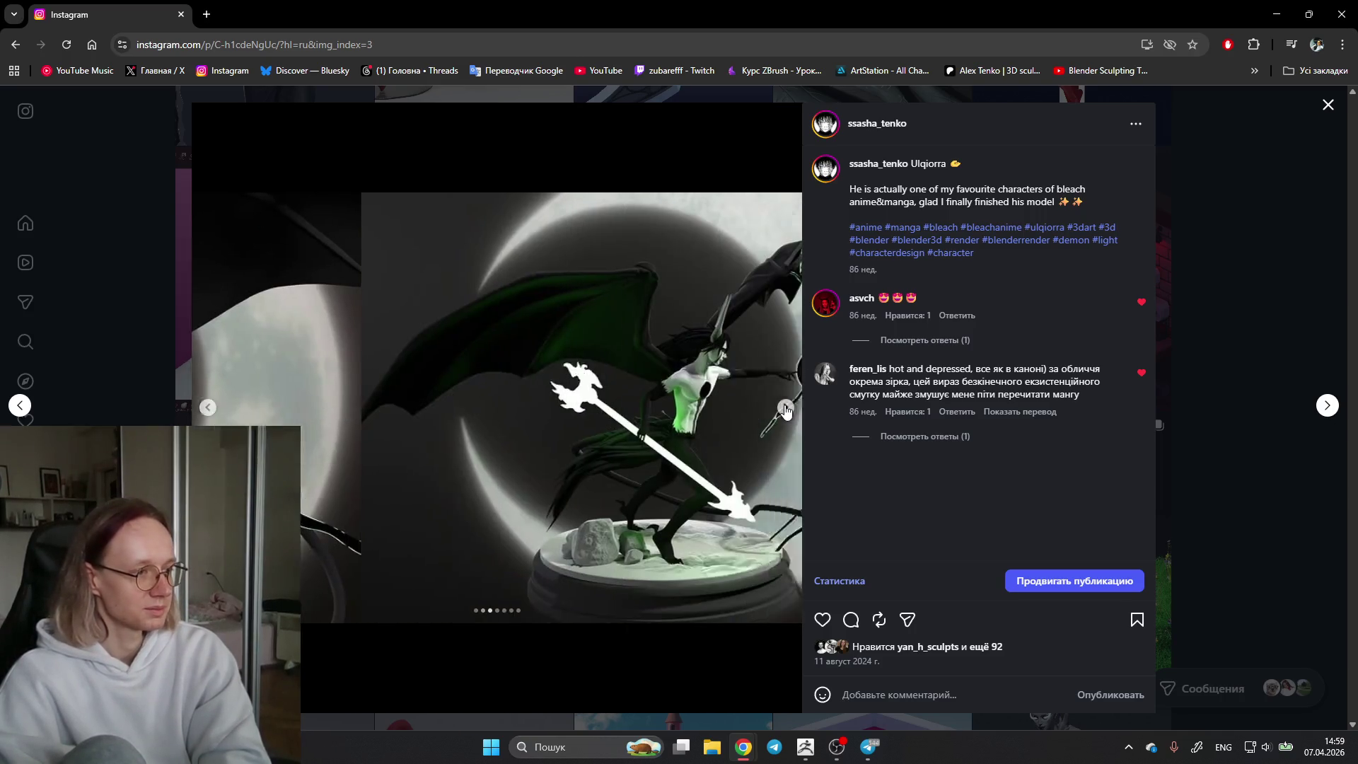
pyautogui.click(785, 408)
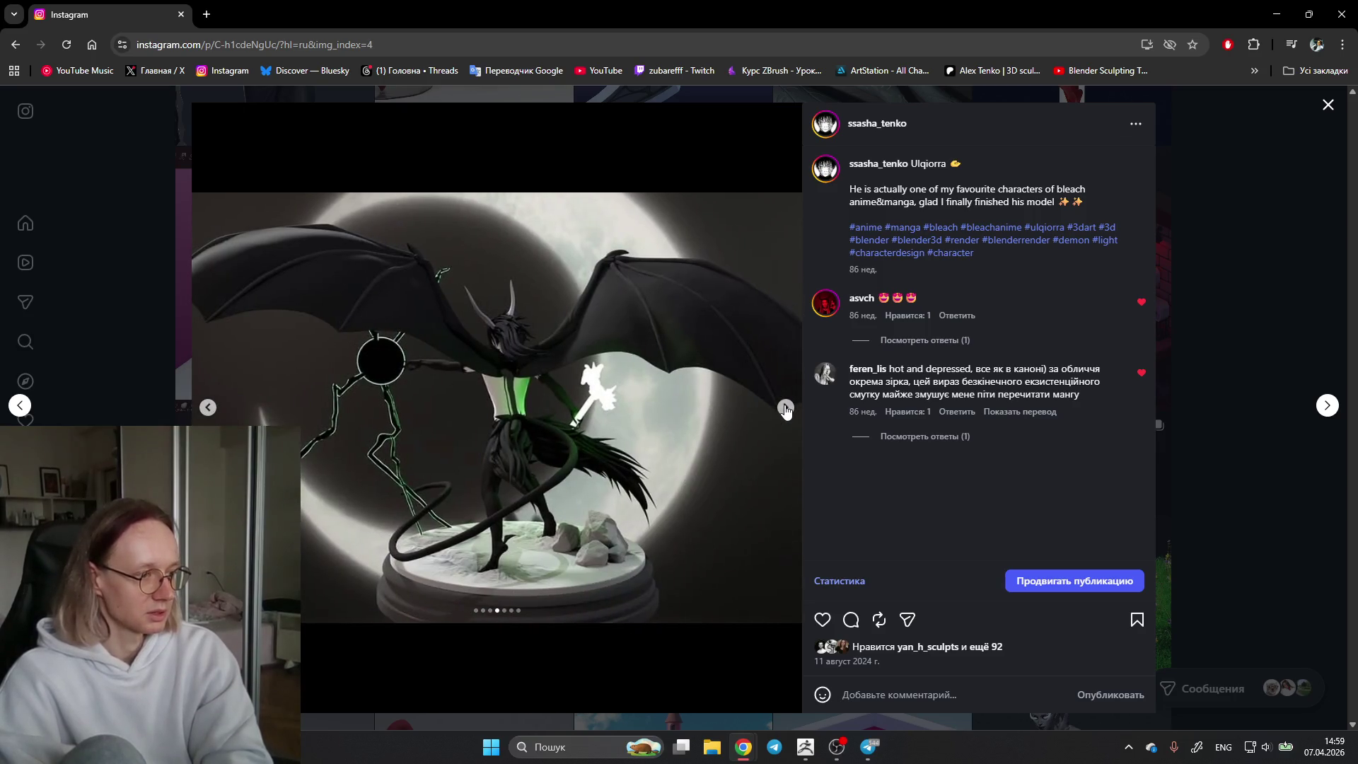
pyautogui.click(786, 408)
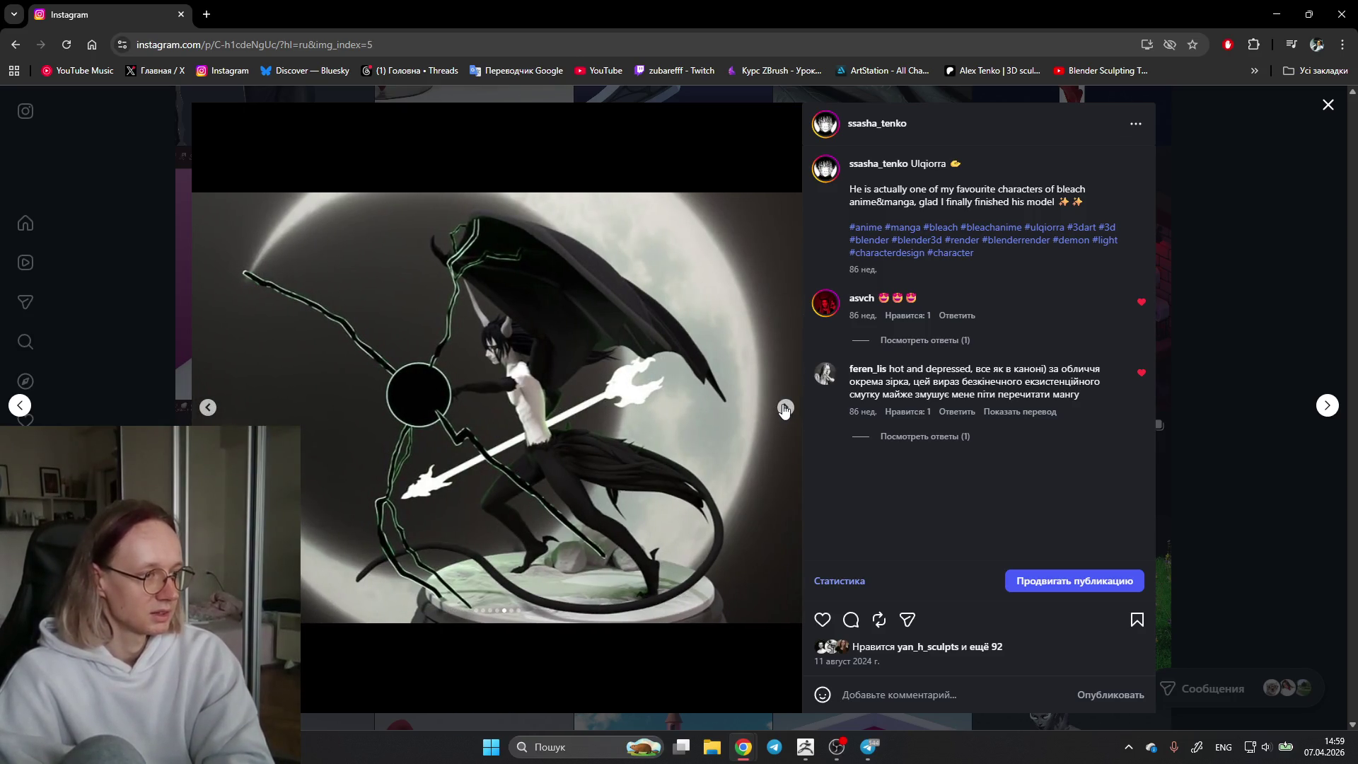
pyautogui.click(785, 410)
pyautogui.click(785, 410)
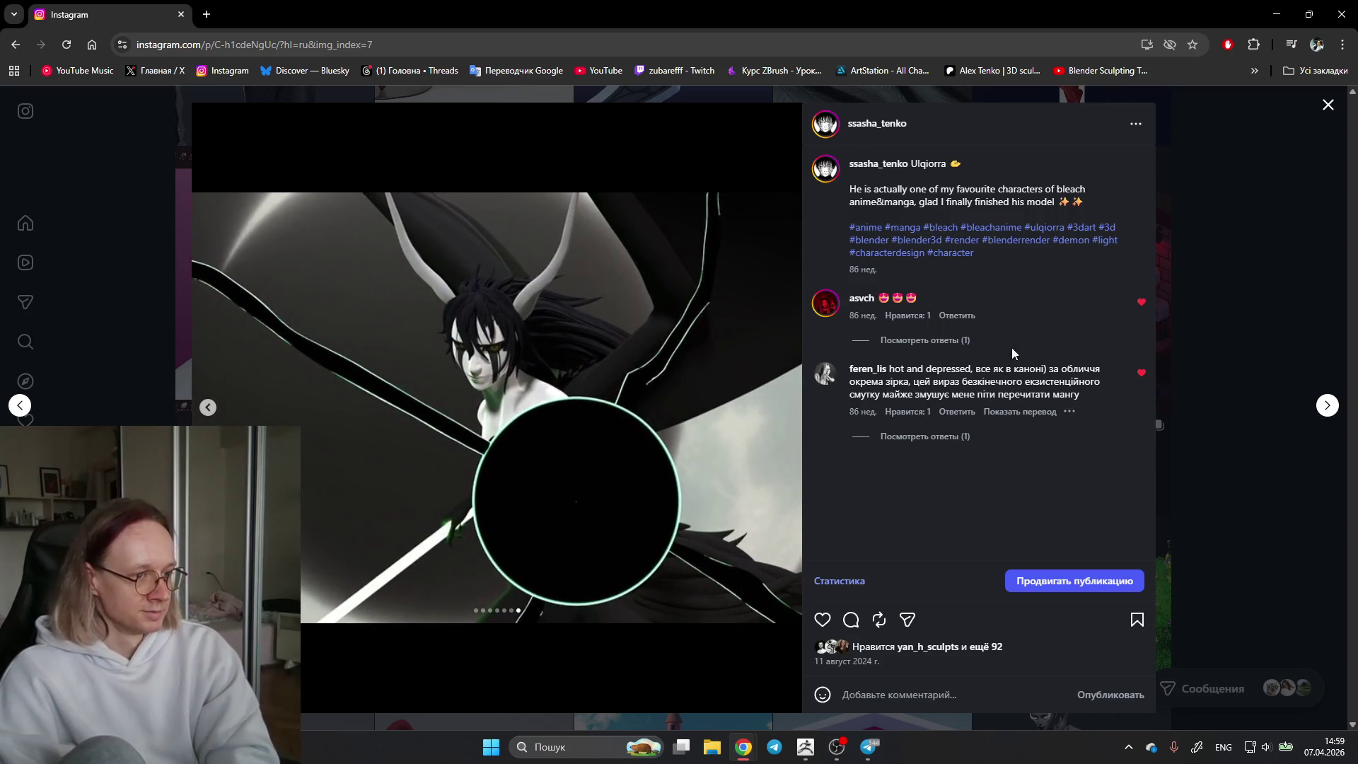
pyautogui.click(1202, 288)
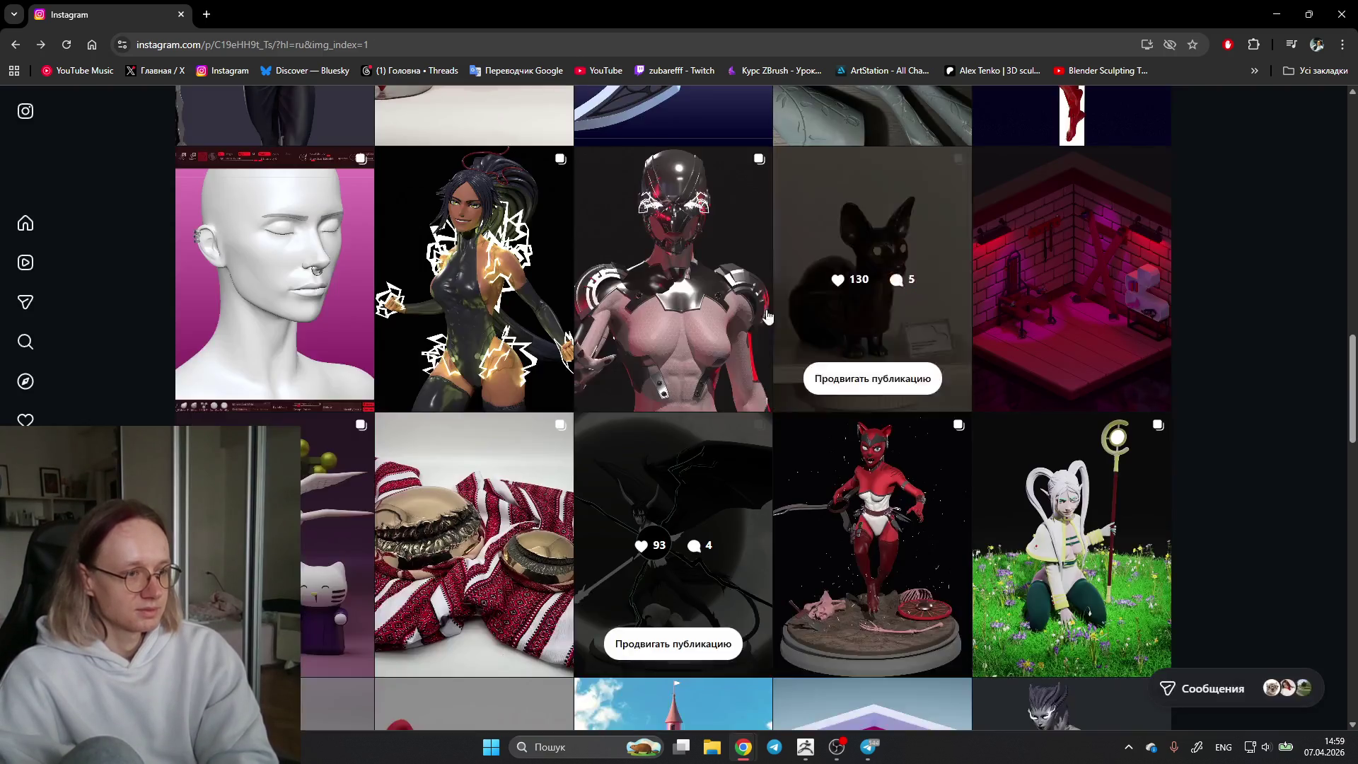
pyautogui.scroll(3, 600, 432)
pyautogui.scroll(3, 637, 425)
pyautogui.scroll(2, 638, 425)
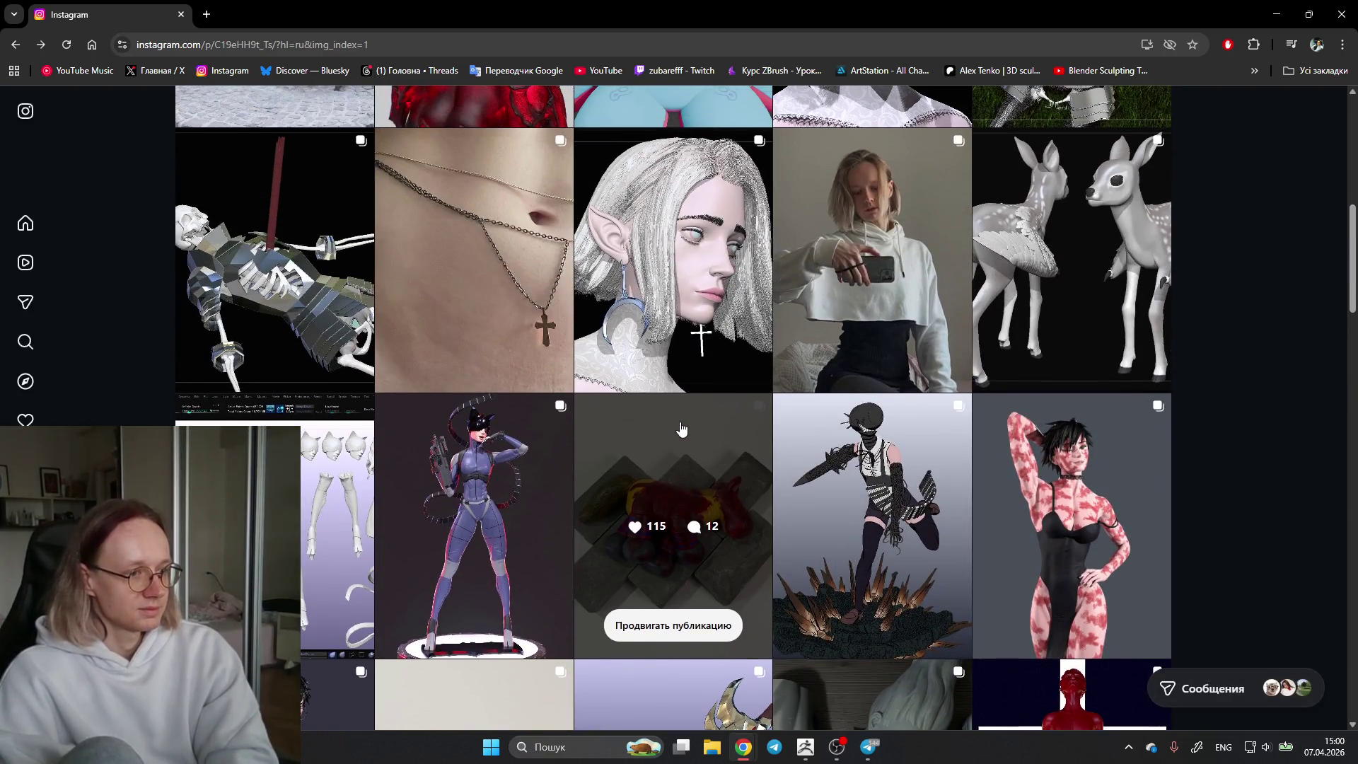
pyautogui.scroll(-2, 1203, 494)
pyautogui.scroll(-2, 1182, 457)
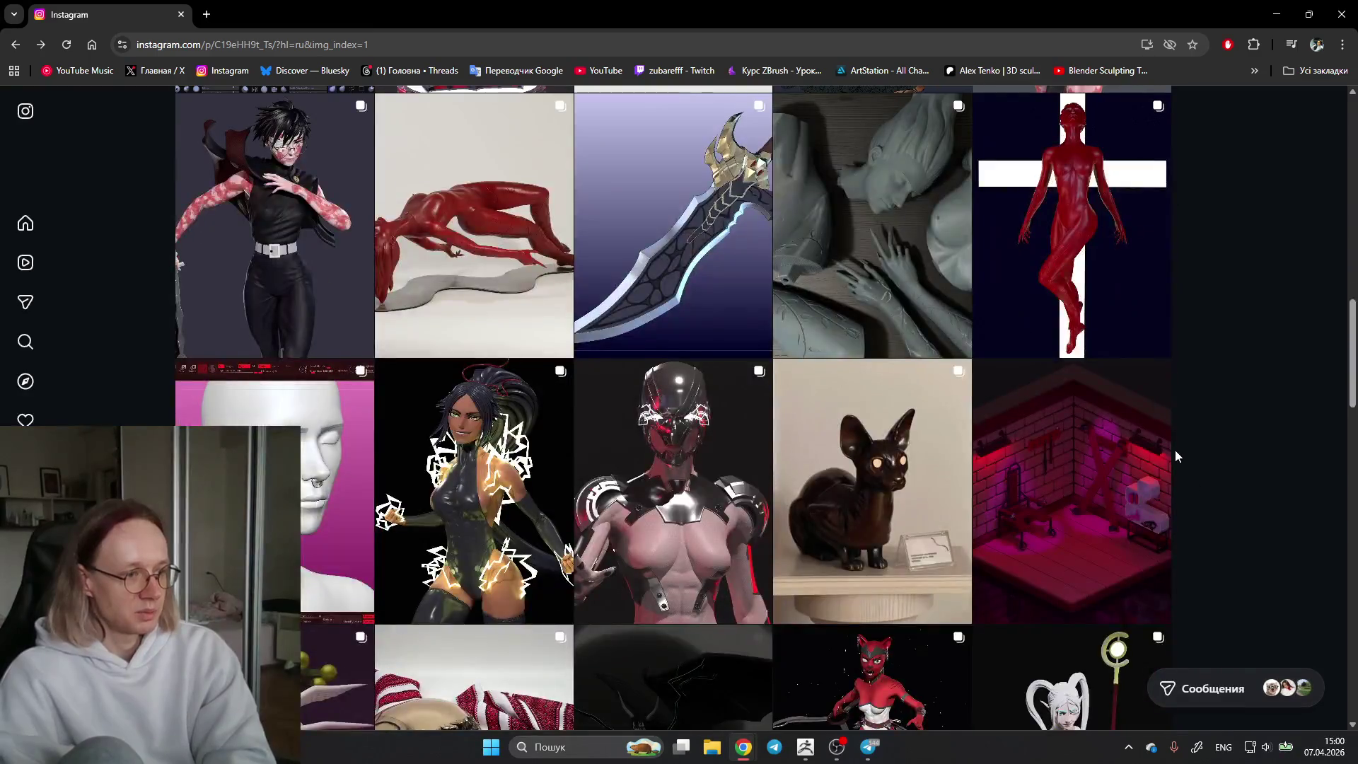
pyautogui.scroll(-2, 1174, 456)
pyautogui.scroll(-2, 1161, 445)
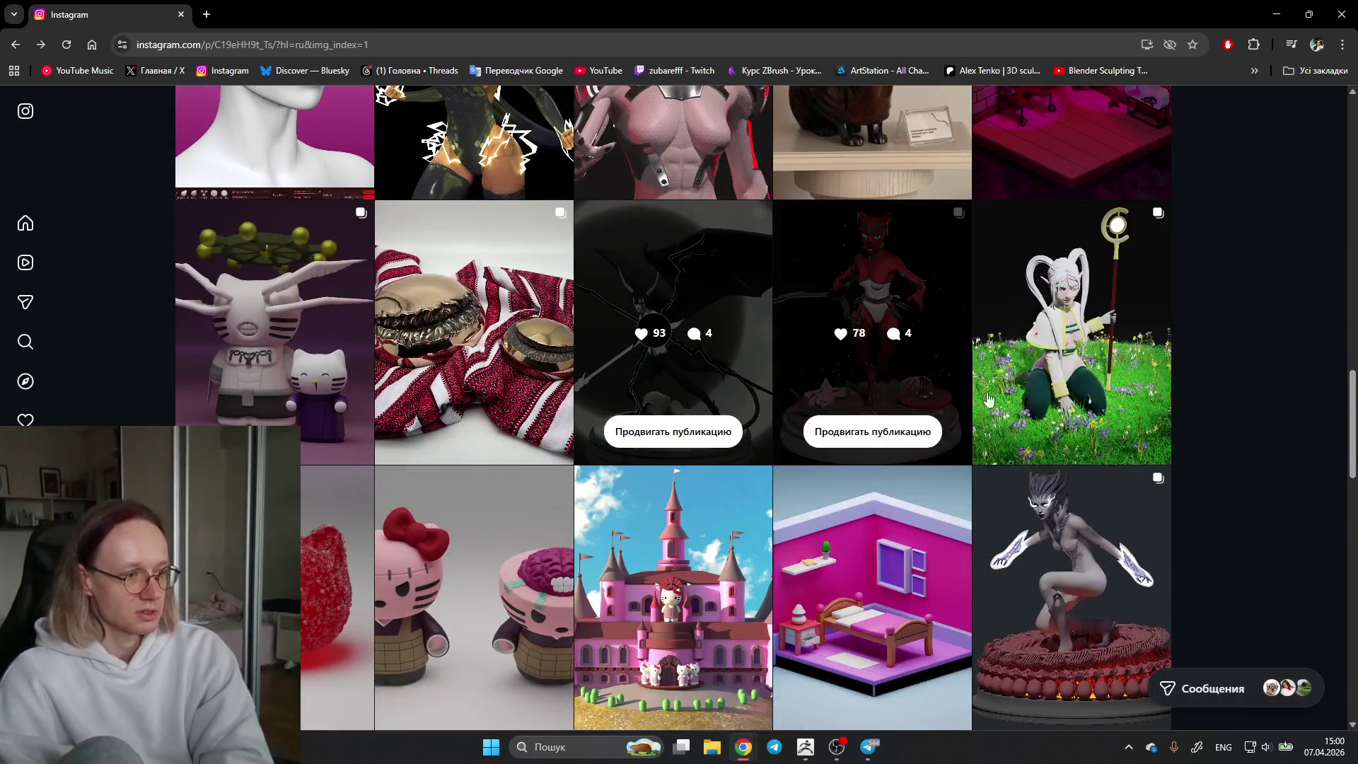
pyautogui.scroll(-3, 874, 428)
pyautogui.scroll(1, 698, 350)
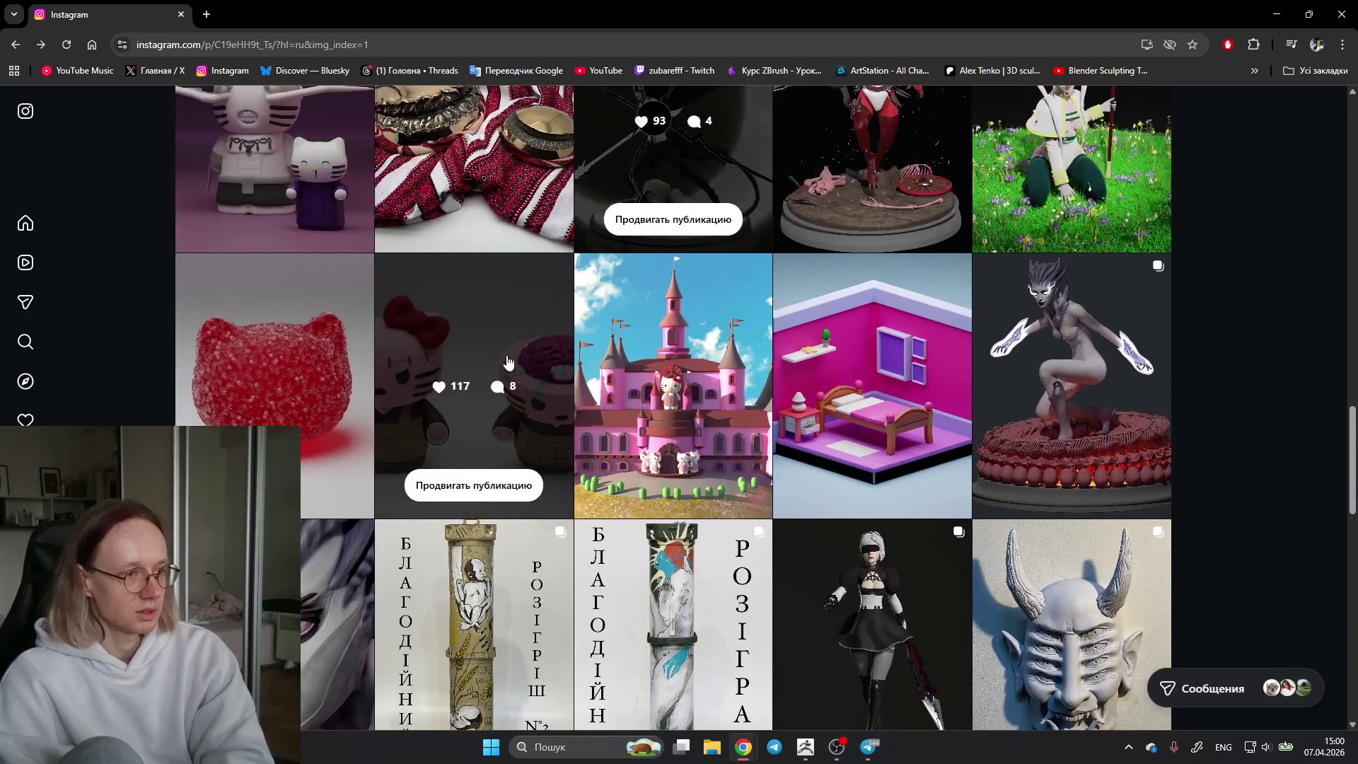
pyautogui.scroll(2, 732, 456)
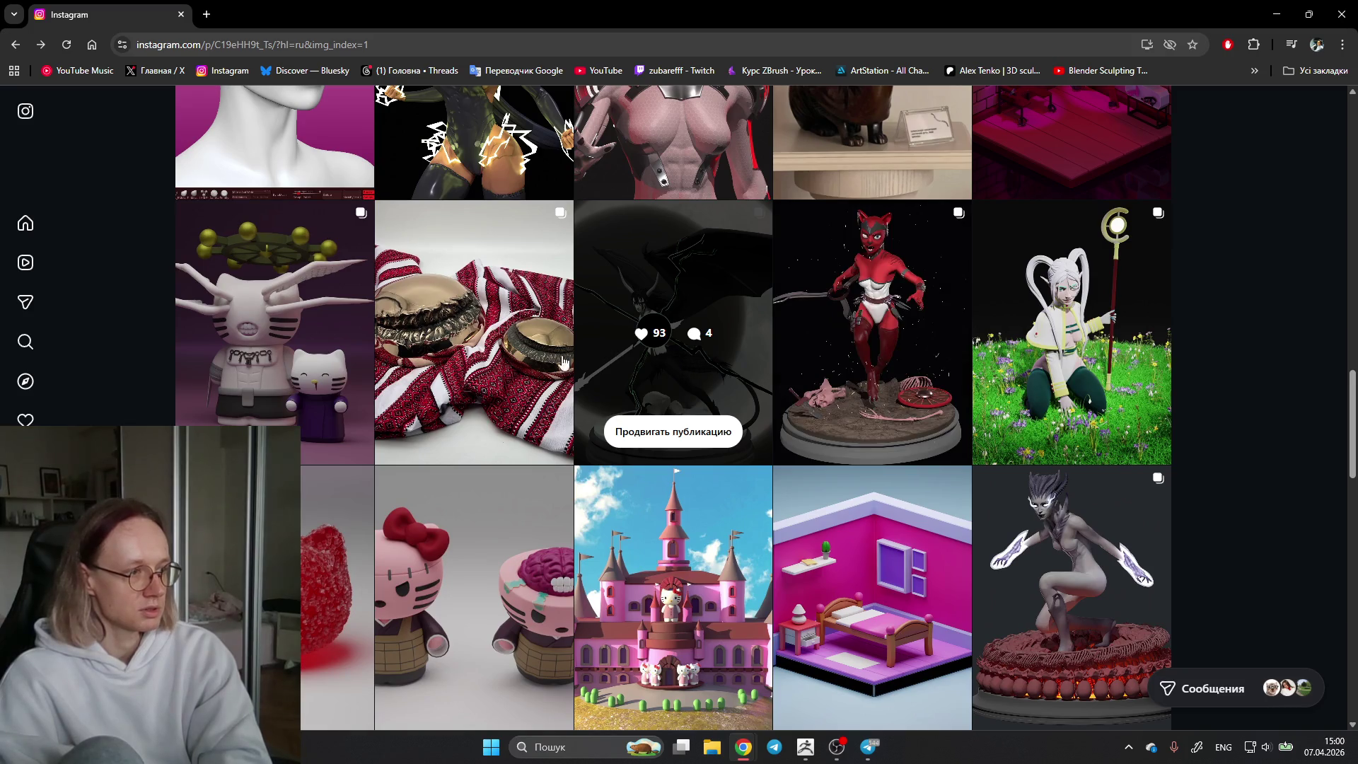
pyautogui.scroll(3, 658, 425)
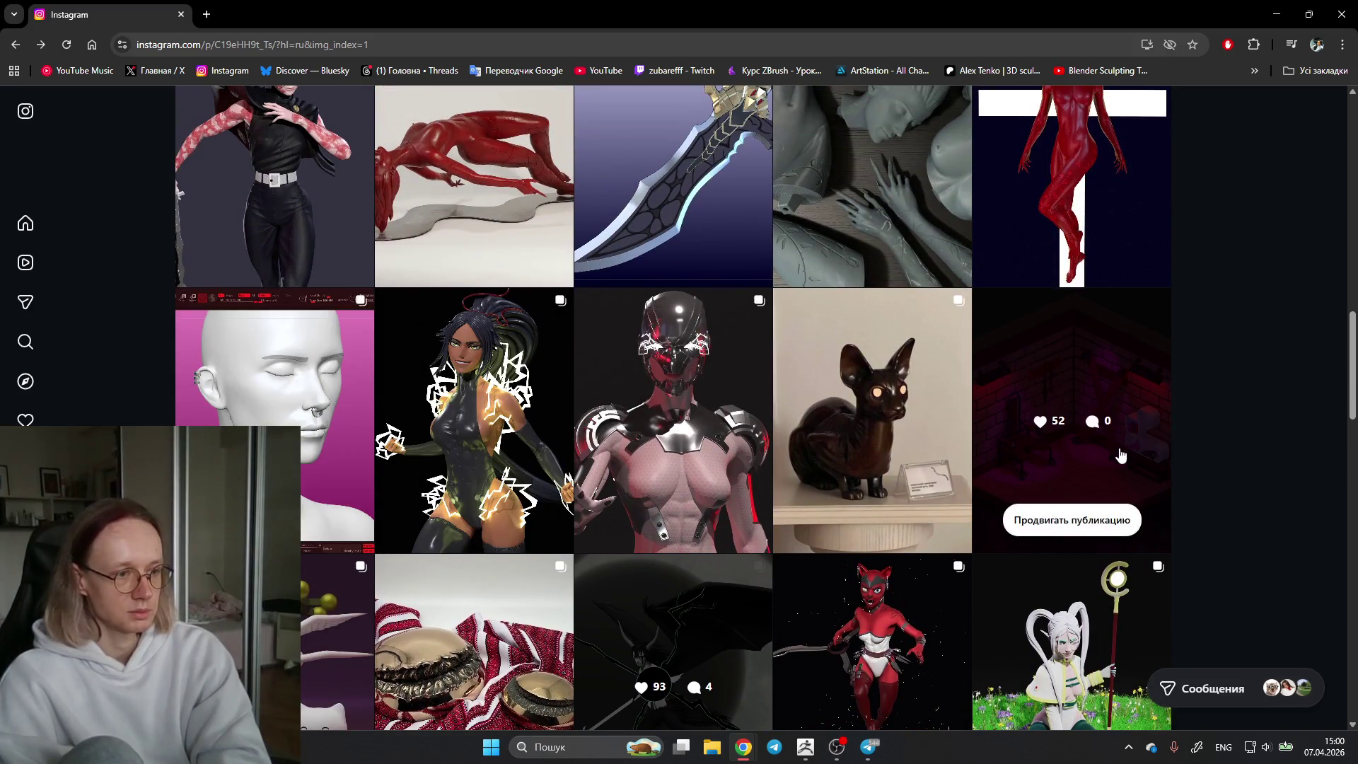
pyautogui.scroll(1, 803, 426)
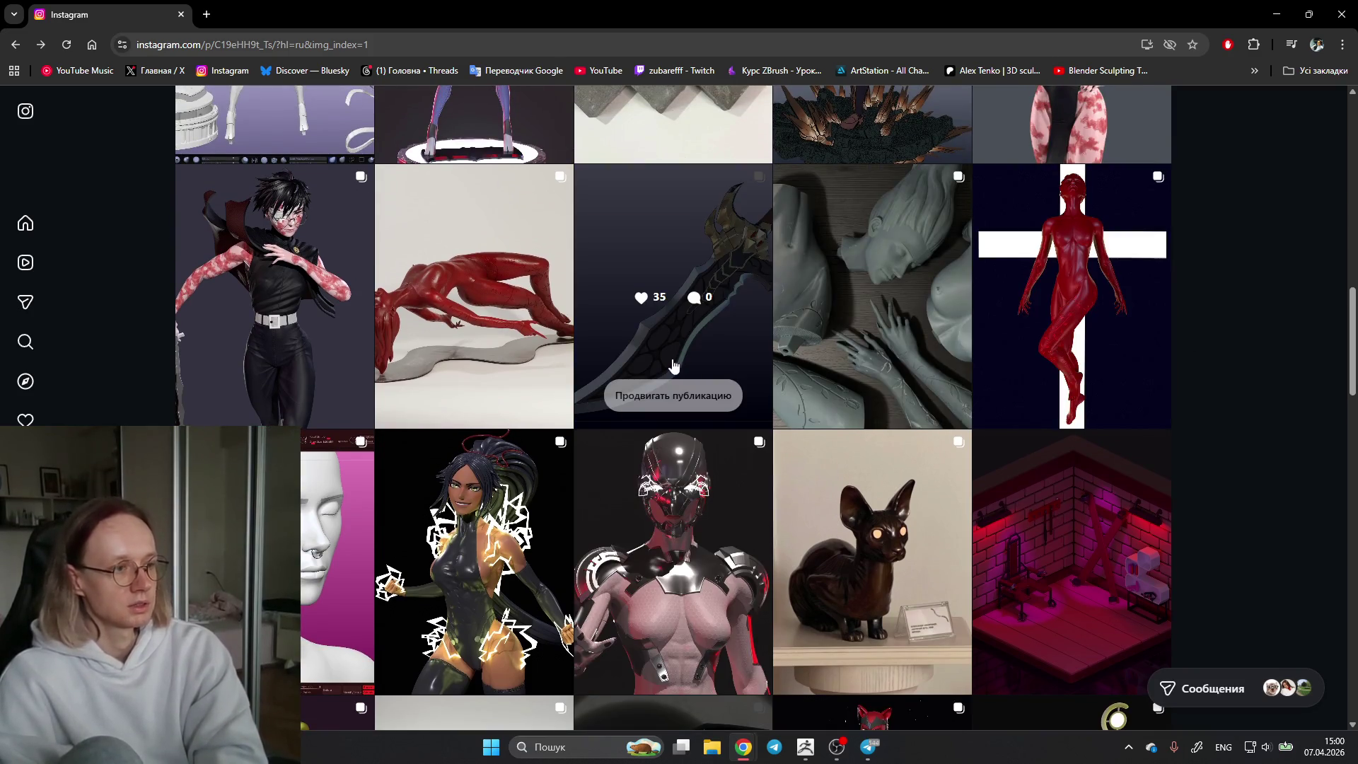
pyautogui.scroll(1, 673, 366)
pyautogui.scroll(2, 1143, 360)
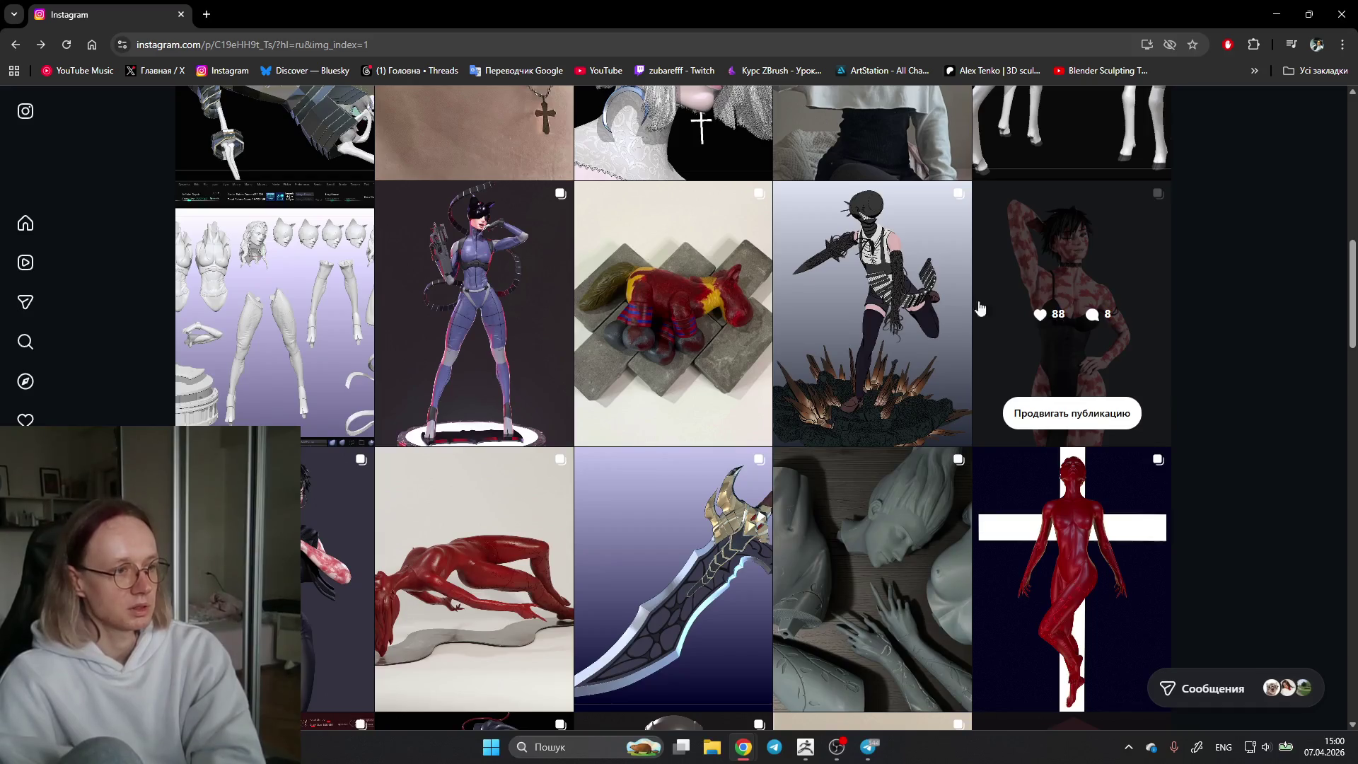
pyautogui.scroll(2, 636, 313)
pyautogui.scroll(2, 647, 530)
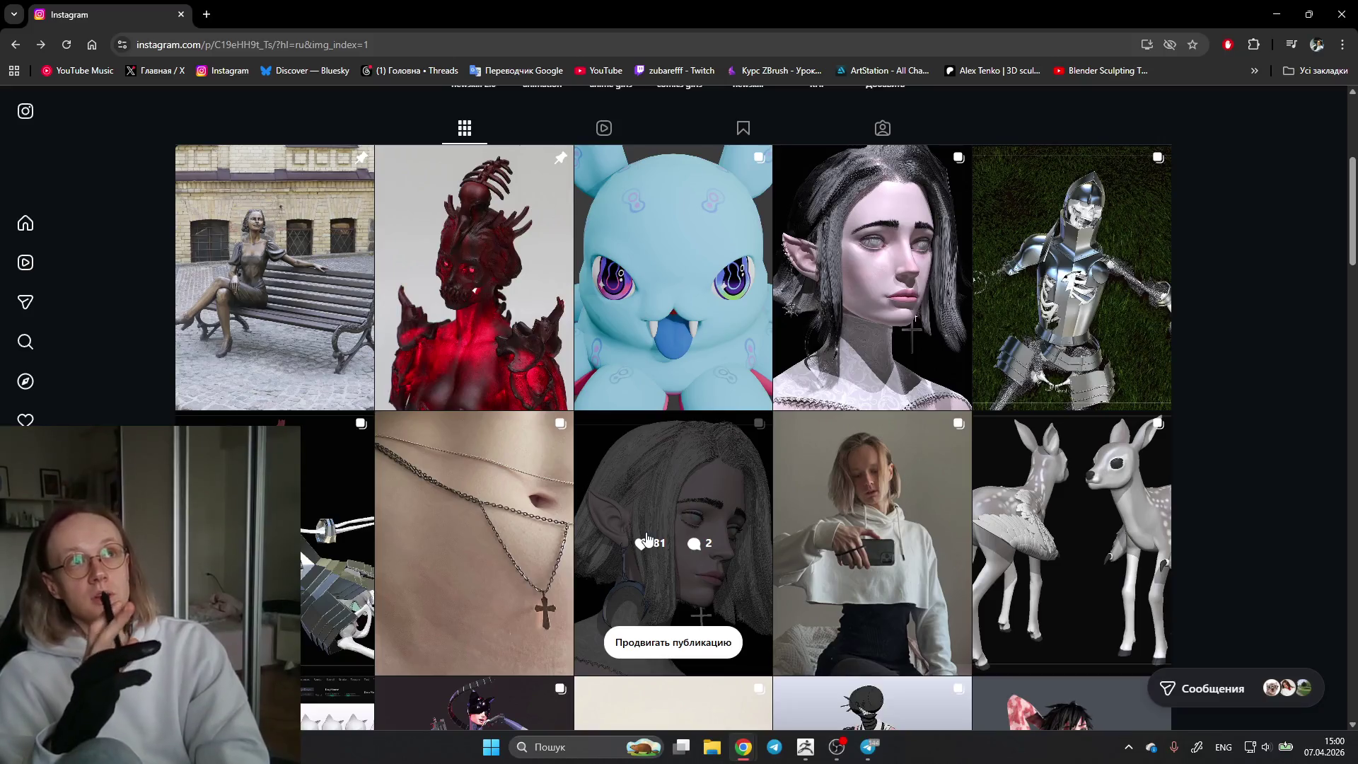
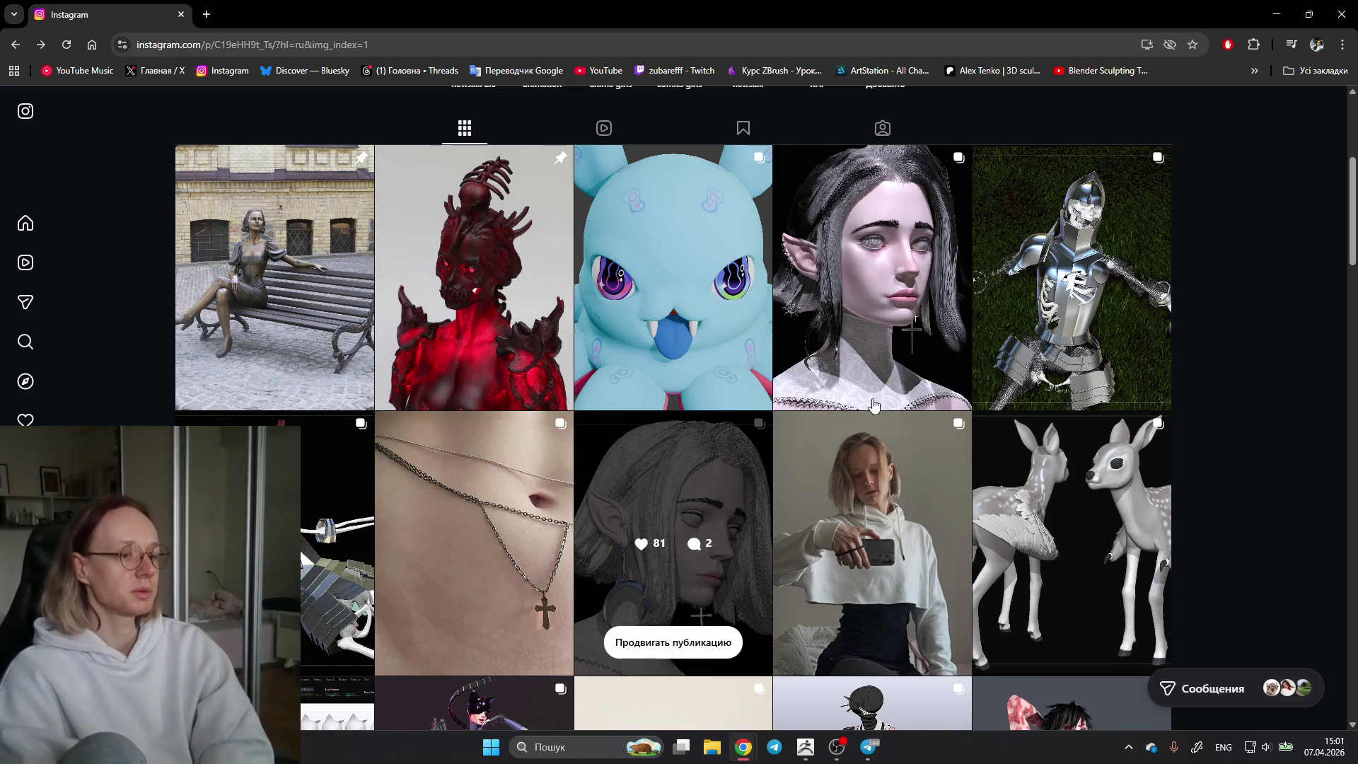
pyautogui.scroll(-10, 873, 404)
pyautogui.scroll(-10, 872, 405)
pyautogui.scroll(-5, 943, 498)
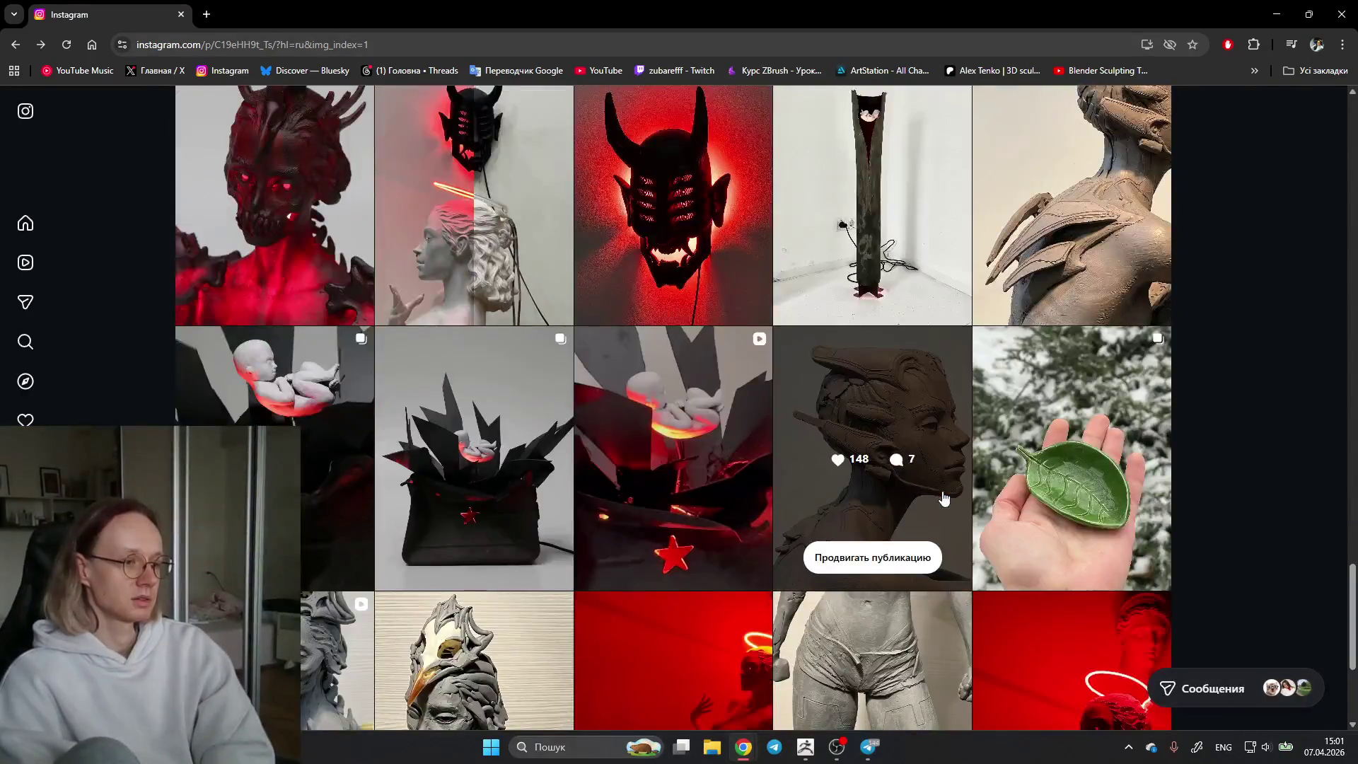
pyautogui.scroll(-3, 943, 497)
pyautogui.scroll(-2, 966, 510)
pyautogui.scroll(-4, 989, 521)
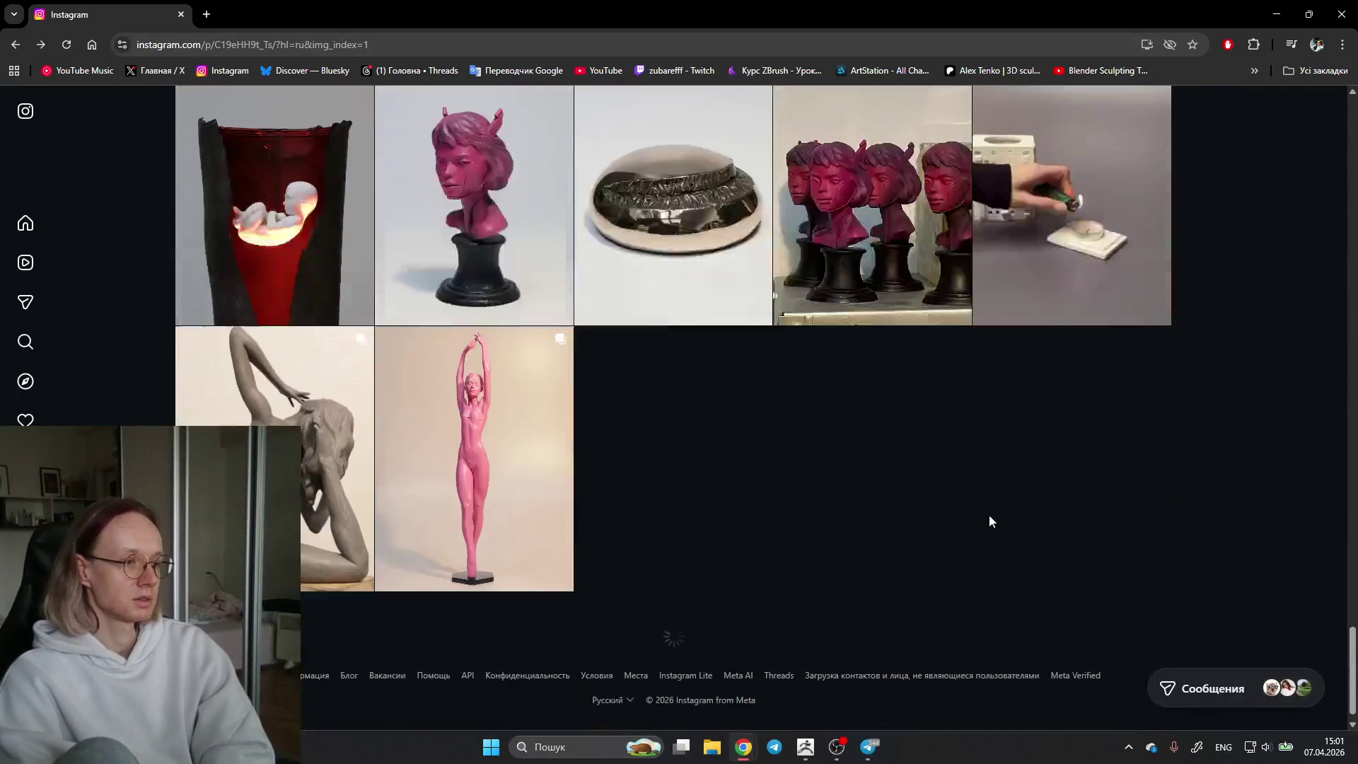
pyautogui.scroll(2, 658, 446)
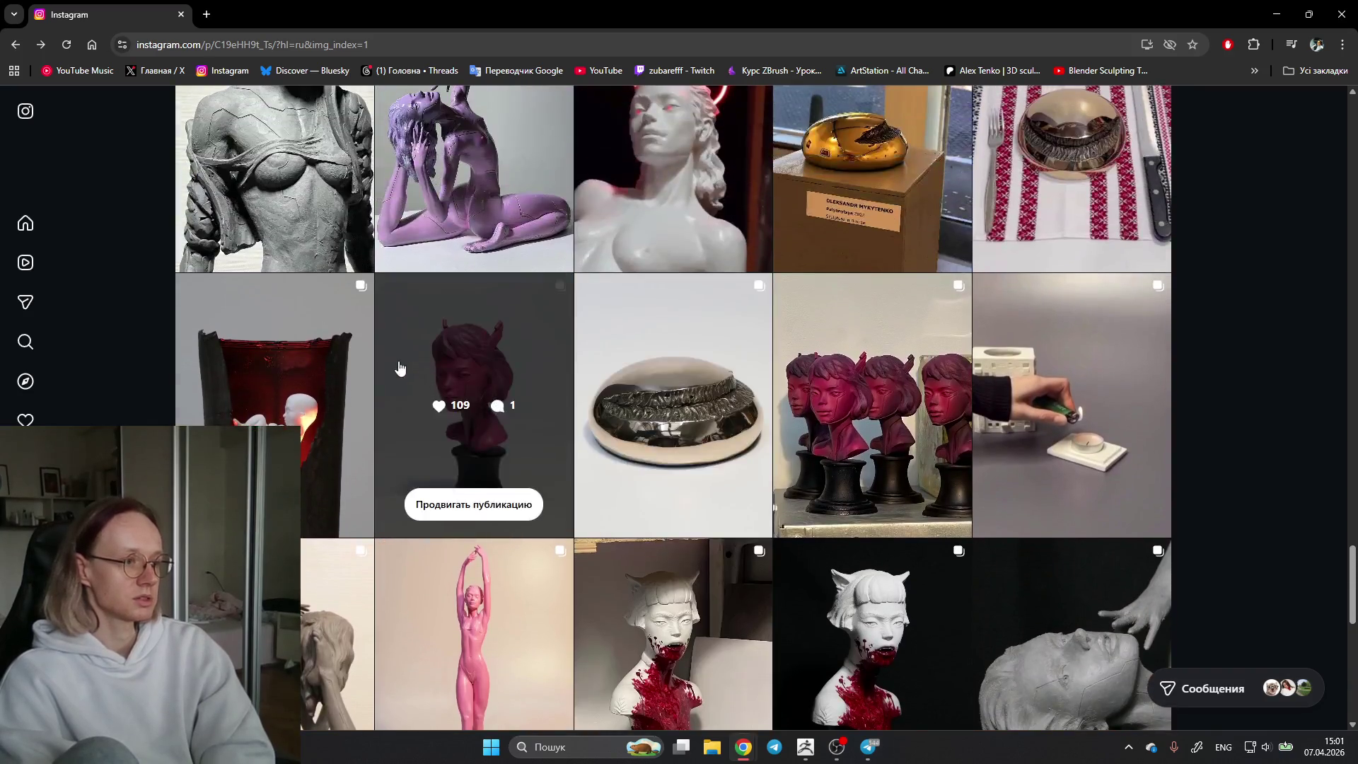
# Step: View the pink StarGirl bust post, paging back and forth through its photos, then close it
pyautogui.click(436, 337)
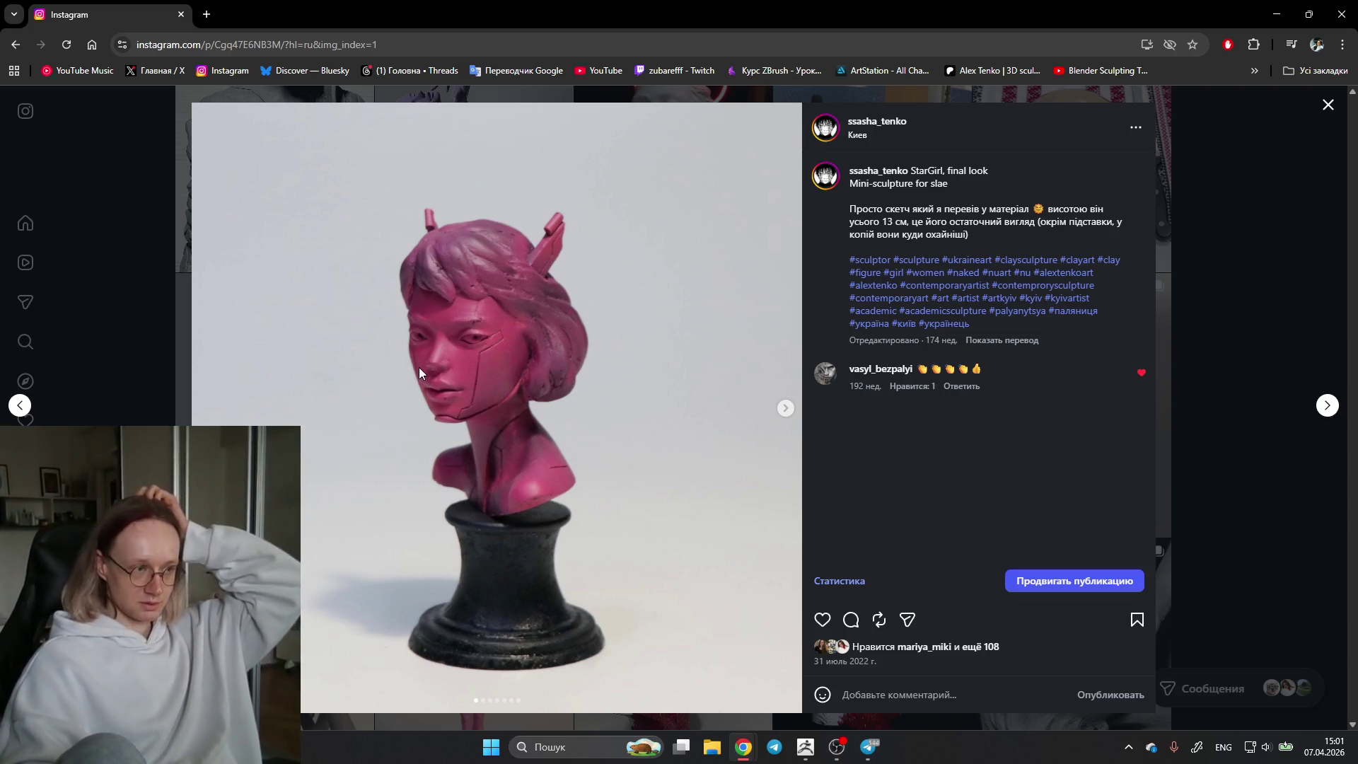
pyautogui.click(784, 409)
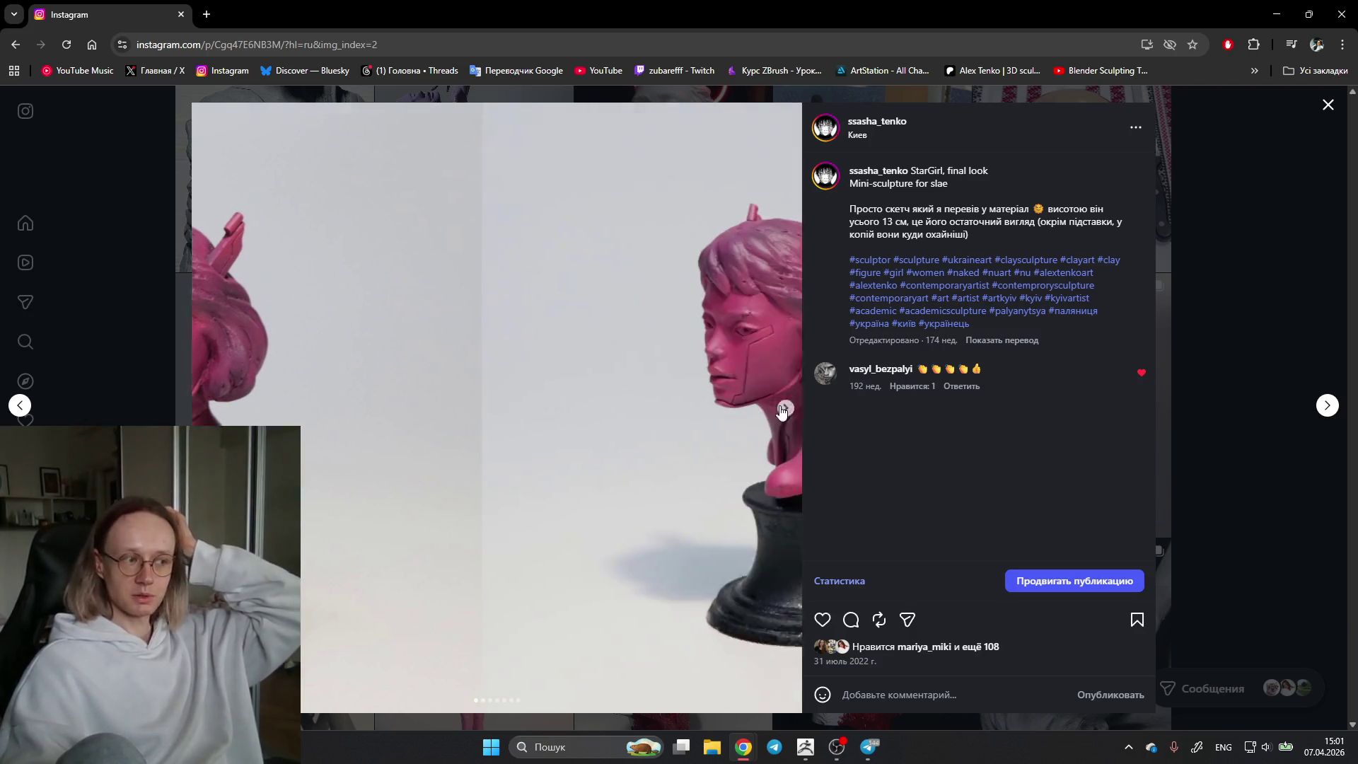
pyautogui.click(784, 409)
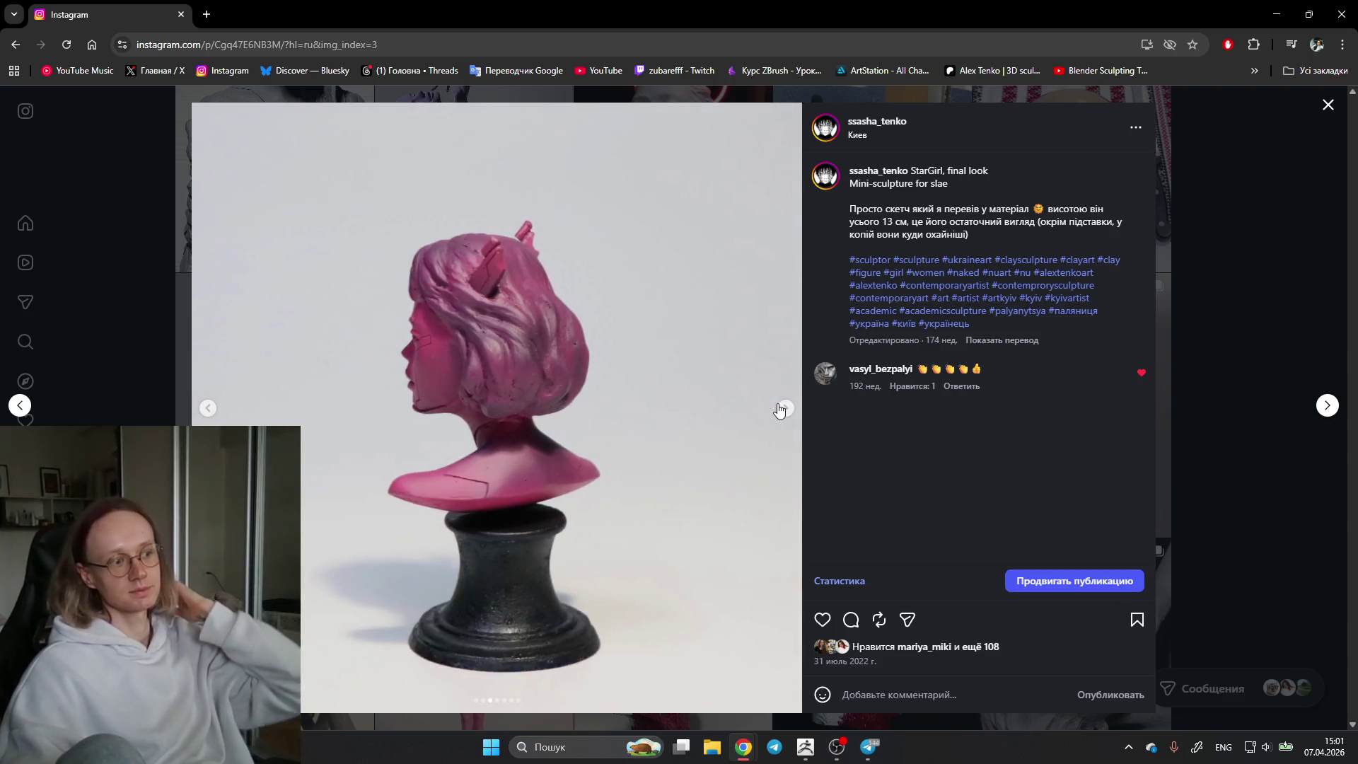
pyautogui.click(783, 408)
pyautogui.click(777, 408)
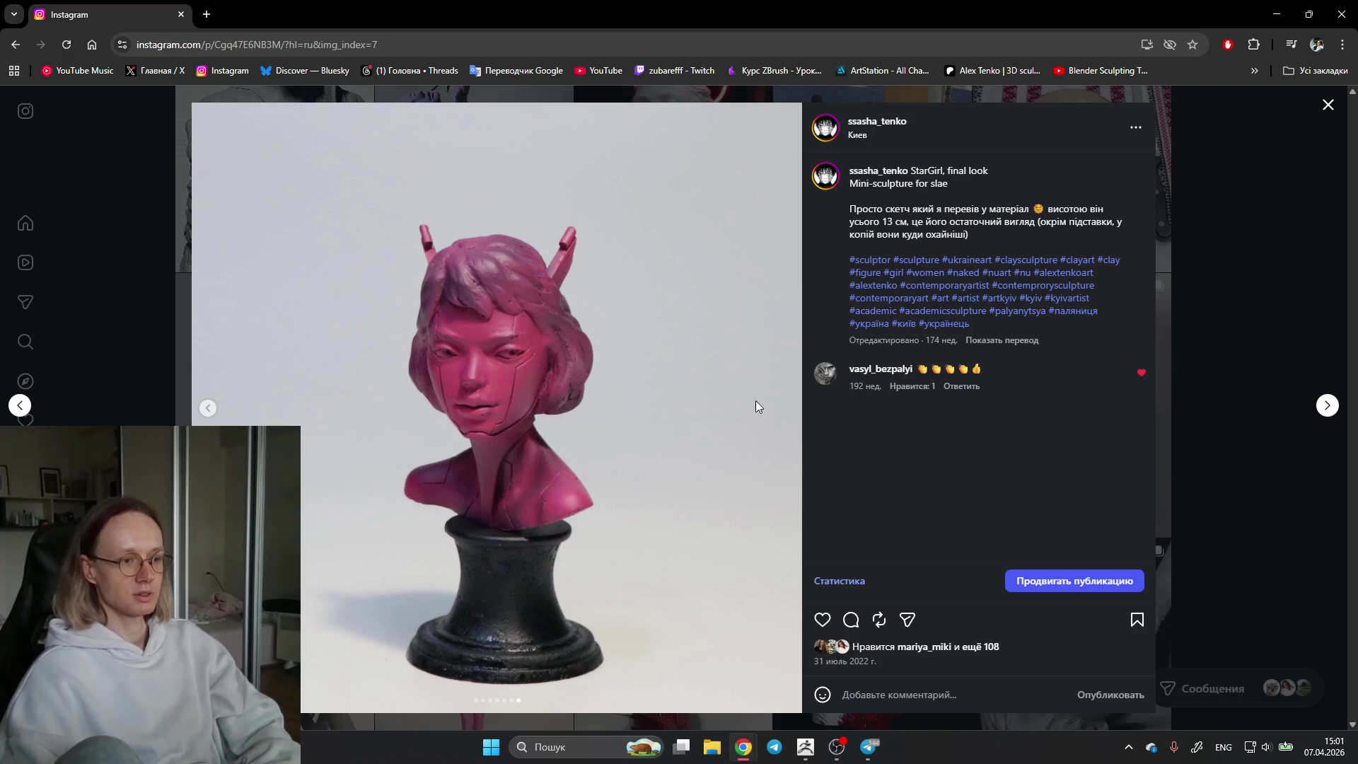
pyautogui.click(208, 409)
pyautogui.click(208, 407)
pyautogui.click(208, 407)
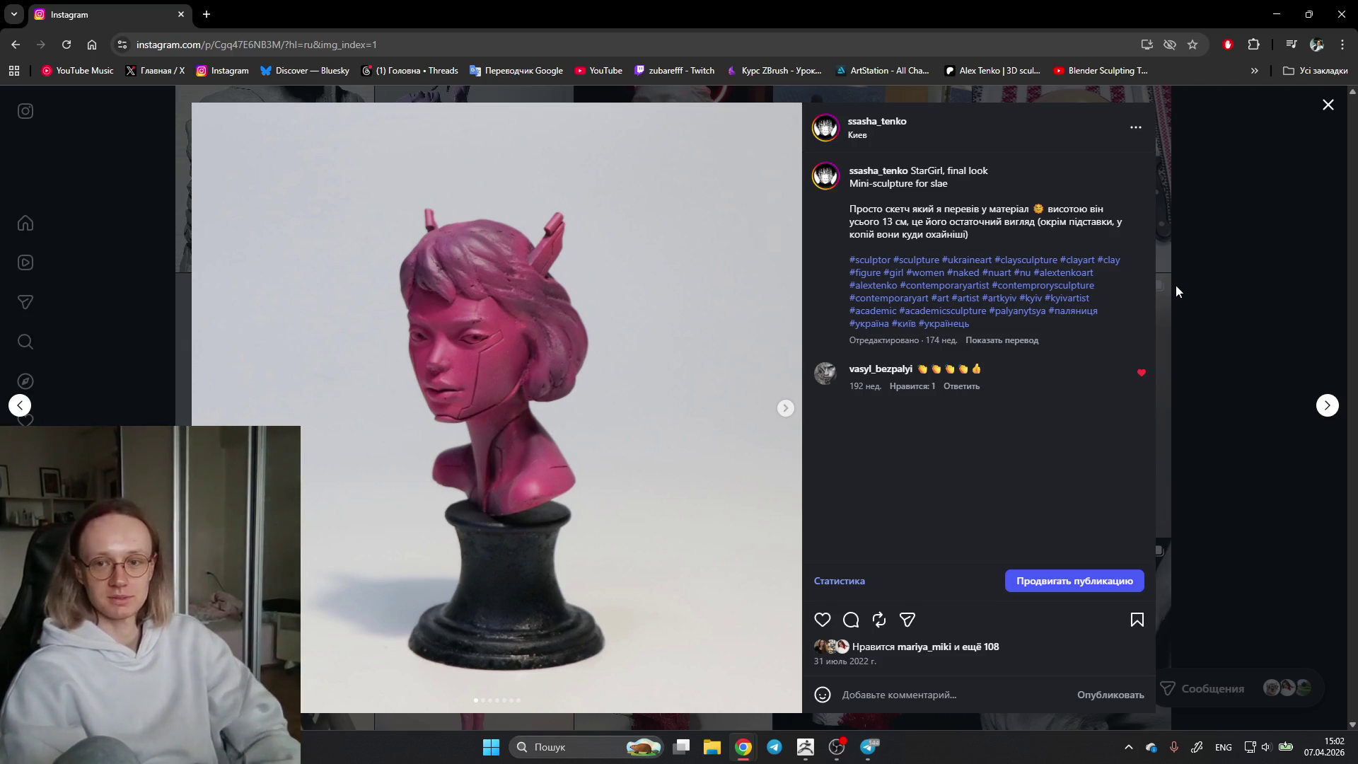
pyautogui.click(1225, 269)
# Step: View the four pink busts post through its third photo and return to the grid
pyautogui.click(830, 304)
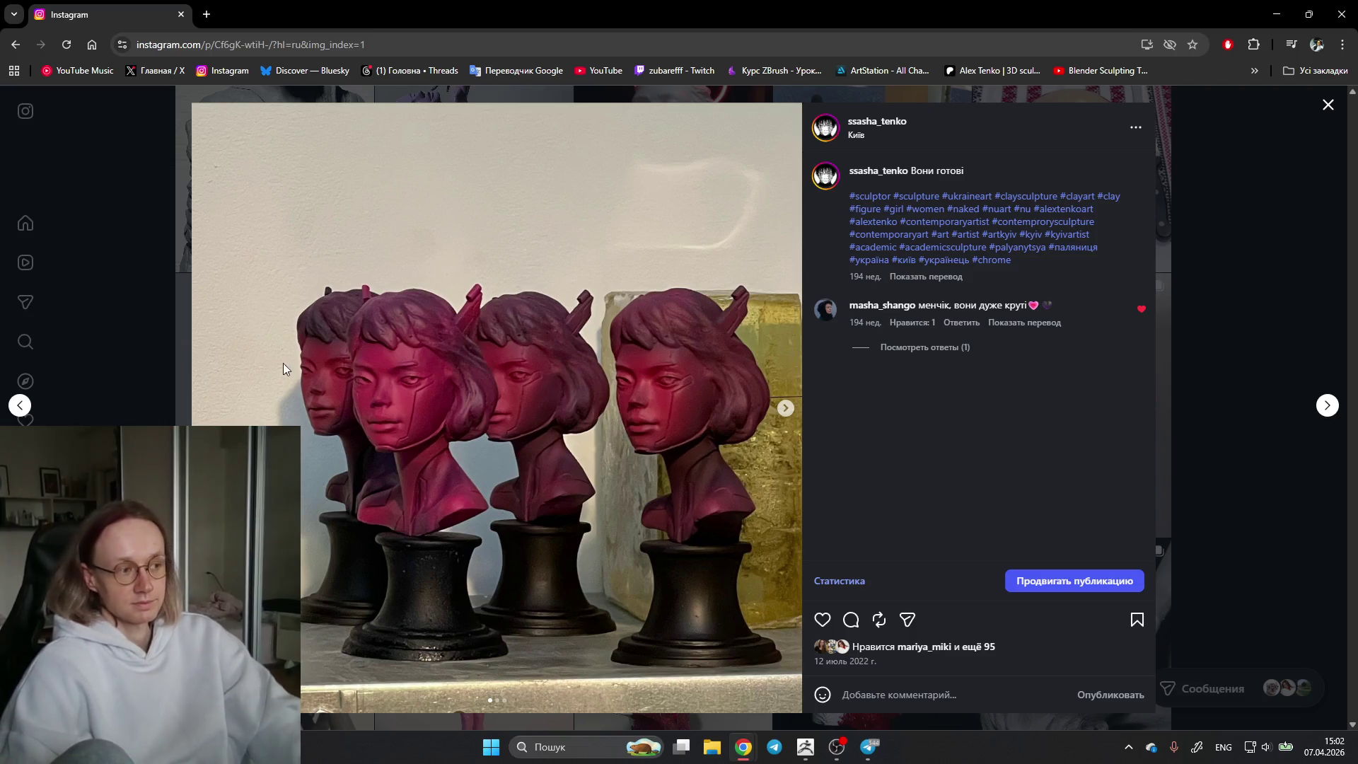
pyautogui.click(787, 410)
pyautogui.click(786, 410)
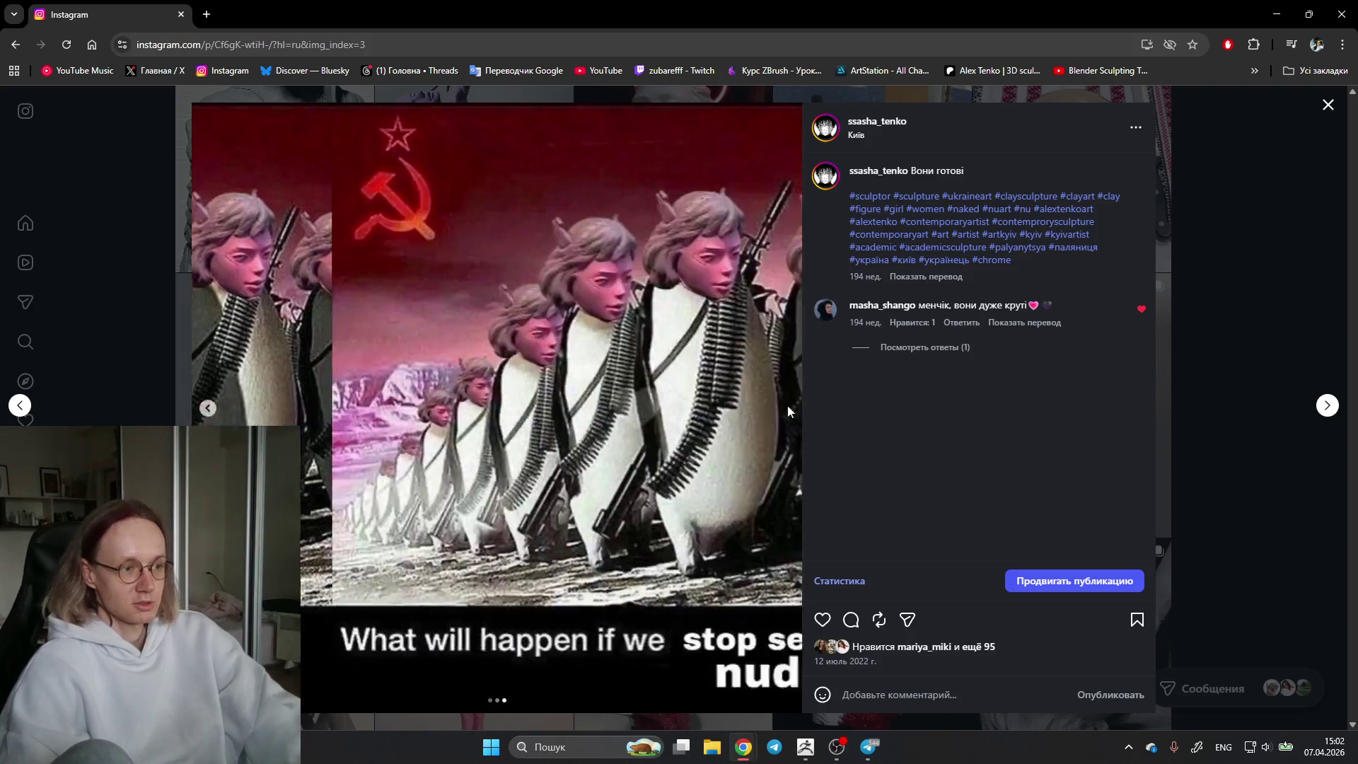
pyautogui.click(1328, 107)
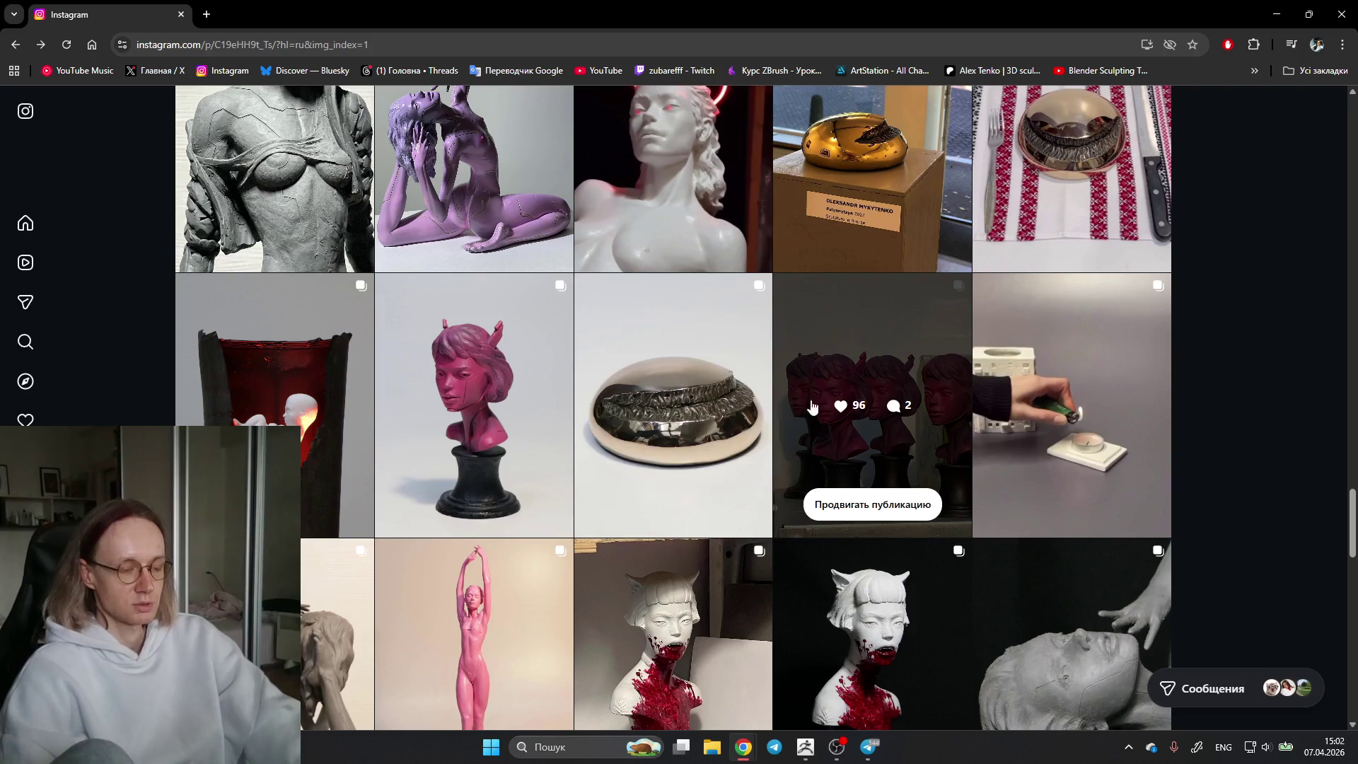
pyautogui.scroll(-3, 1242, 291)
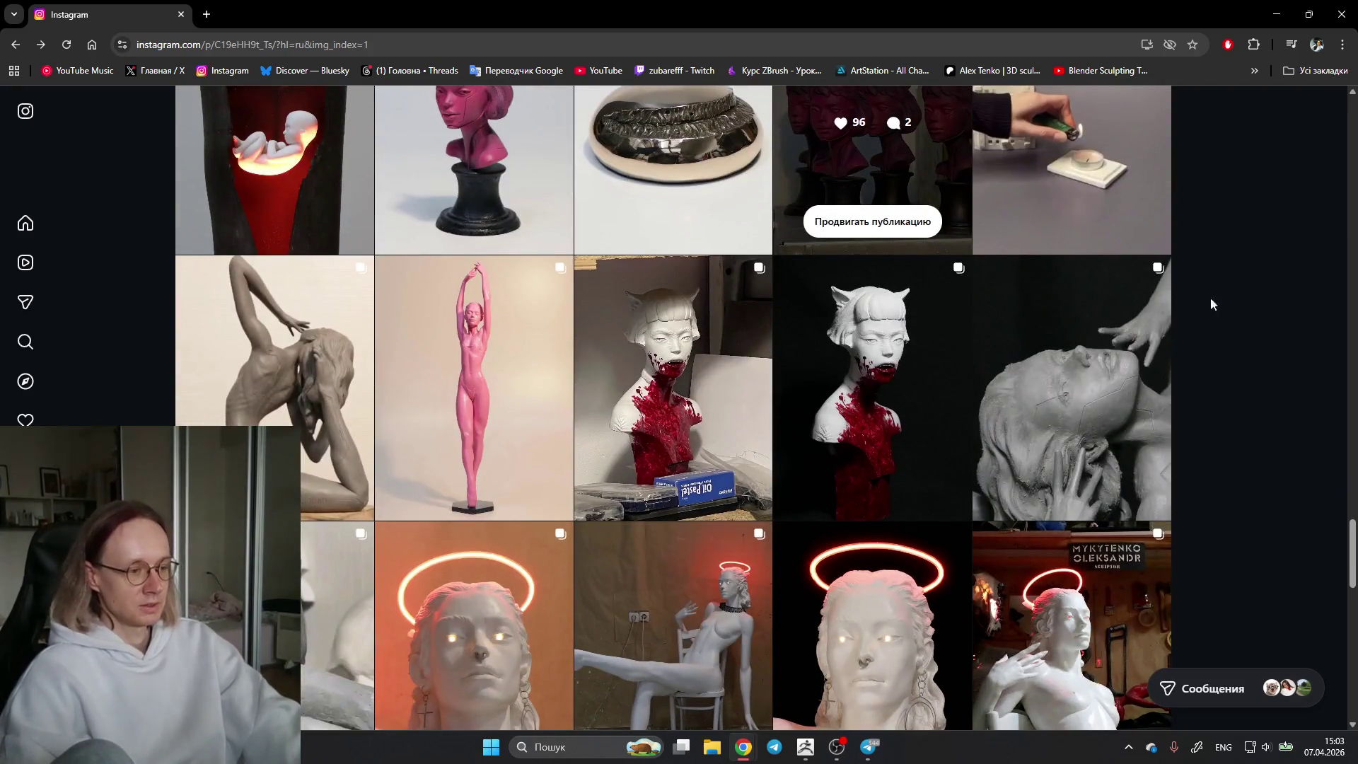
# Step: Briefly view the bloody white bust post and the Goddess of War post
pyautogui.click(637, 425)
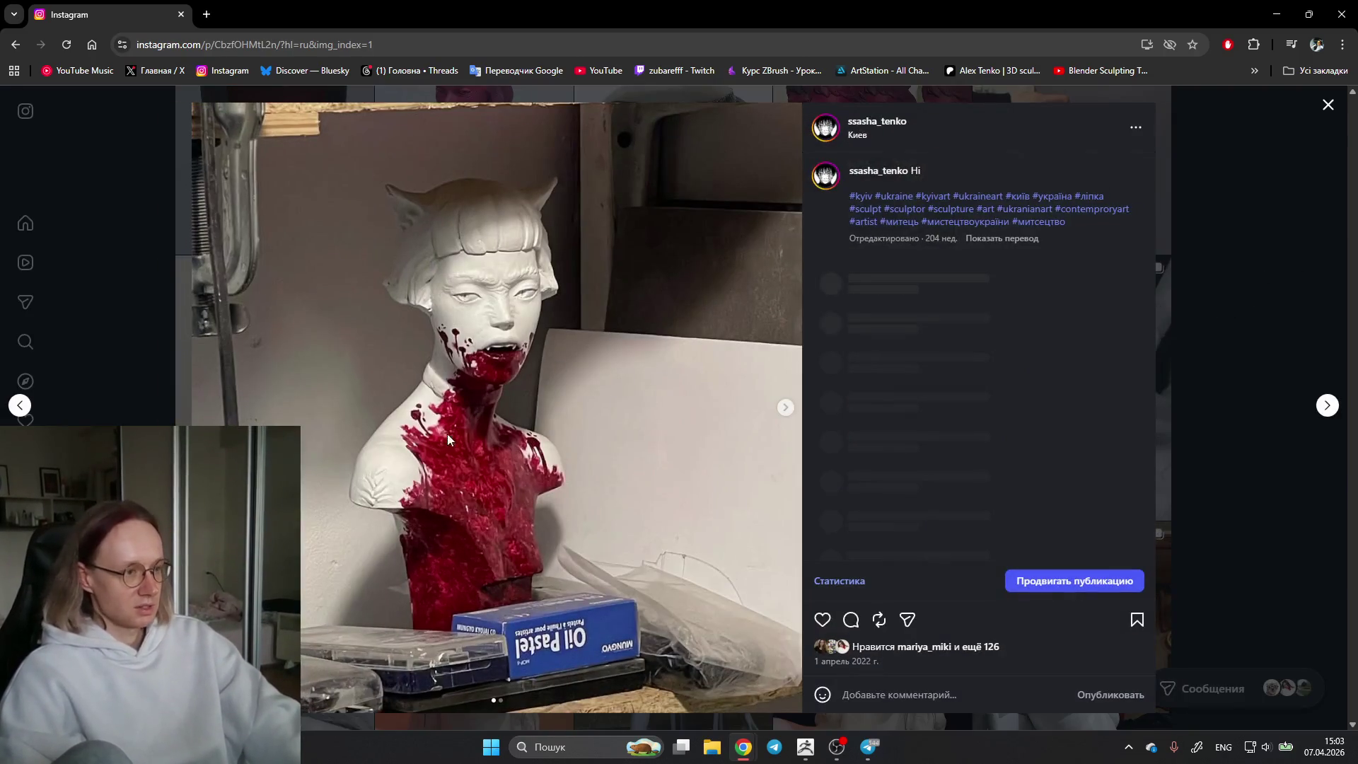
pyautogui.click(786, 406)
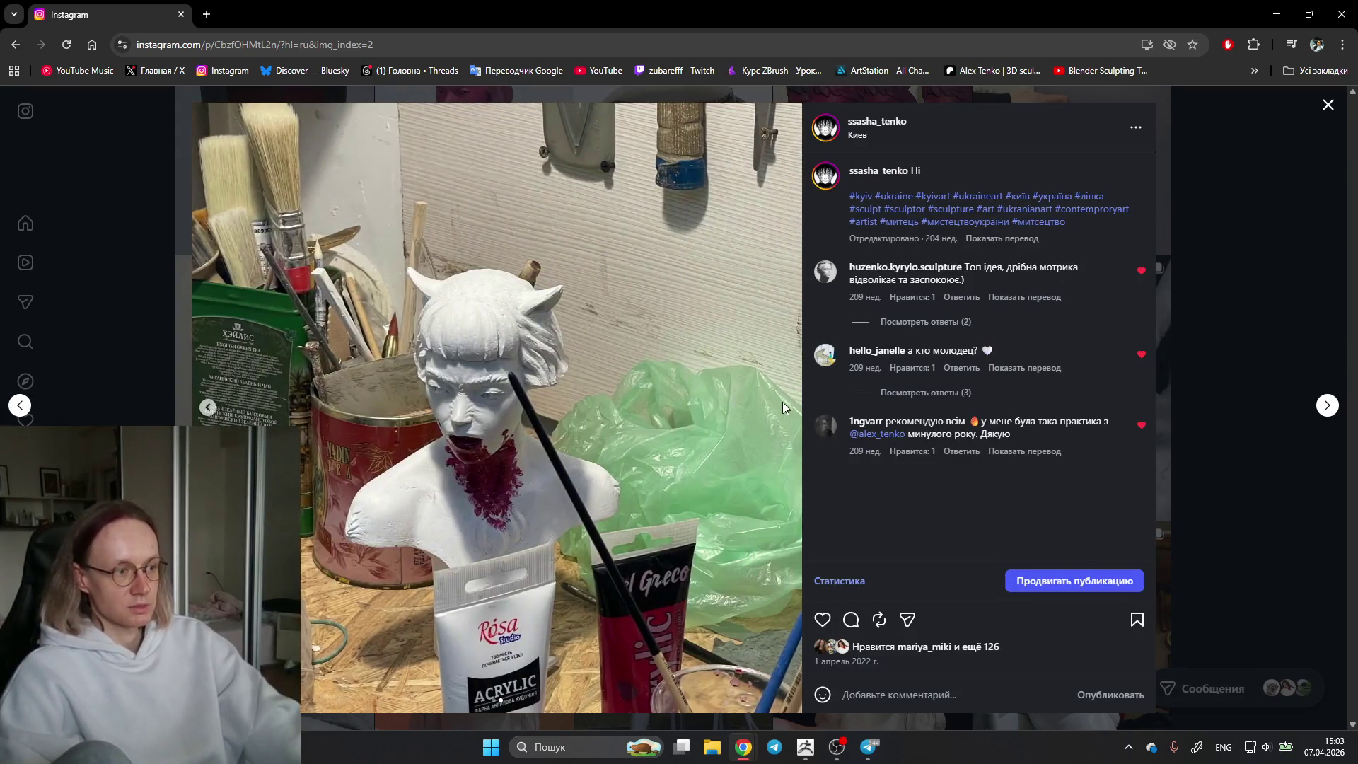
pyautogui.press('Escape')
pyautogui.click(816, 355)
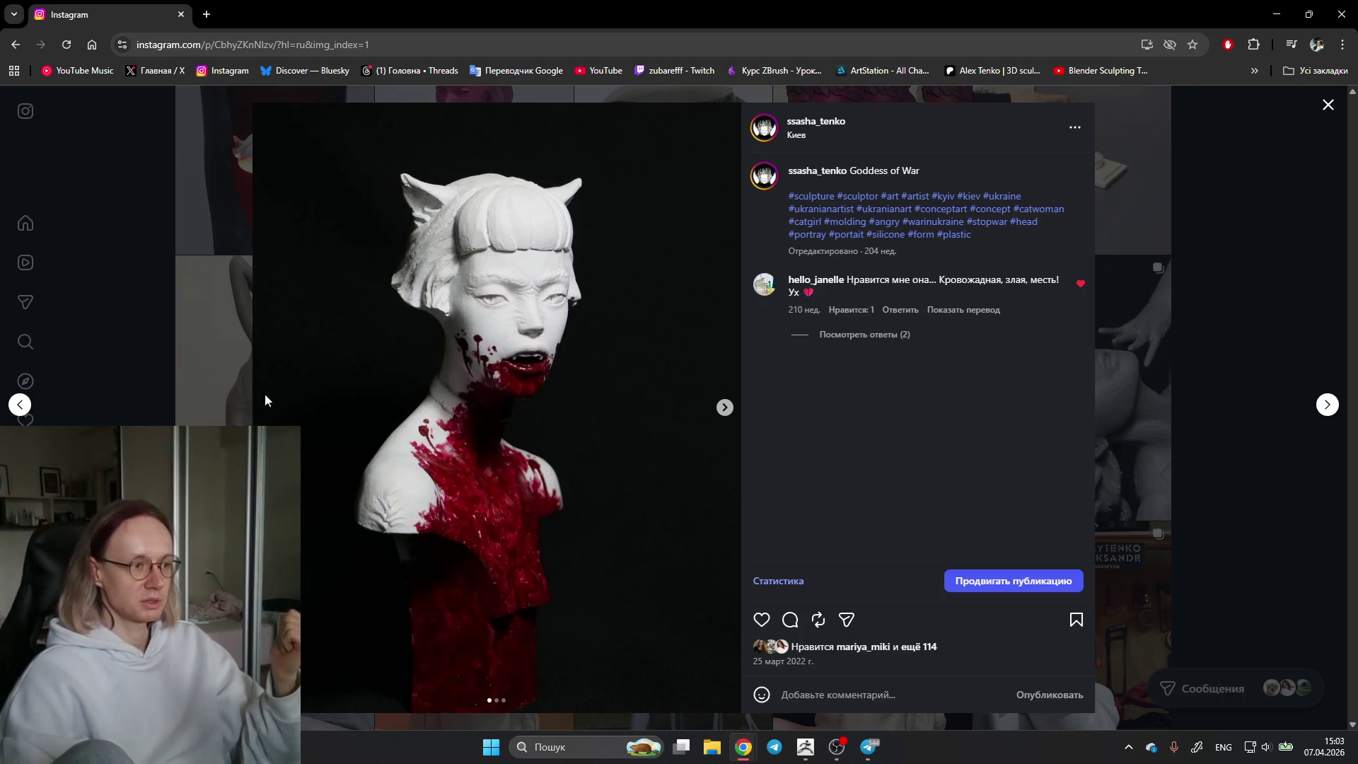
pyautogui.press('Escape')
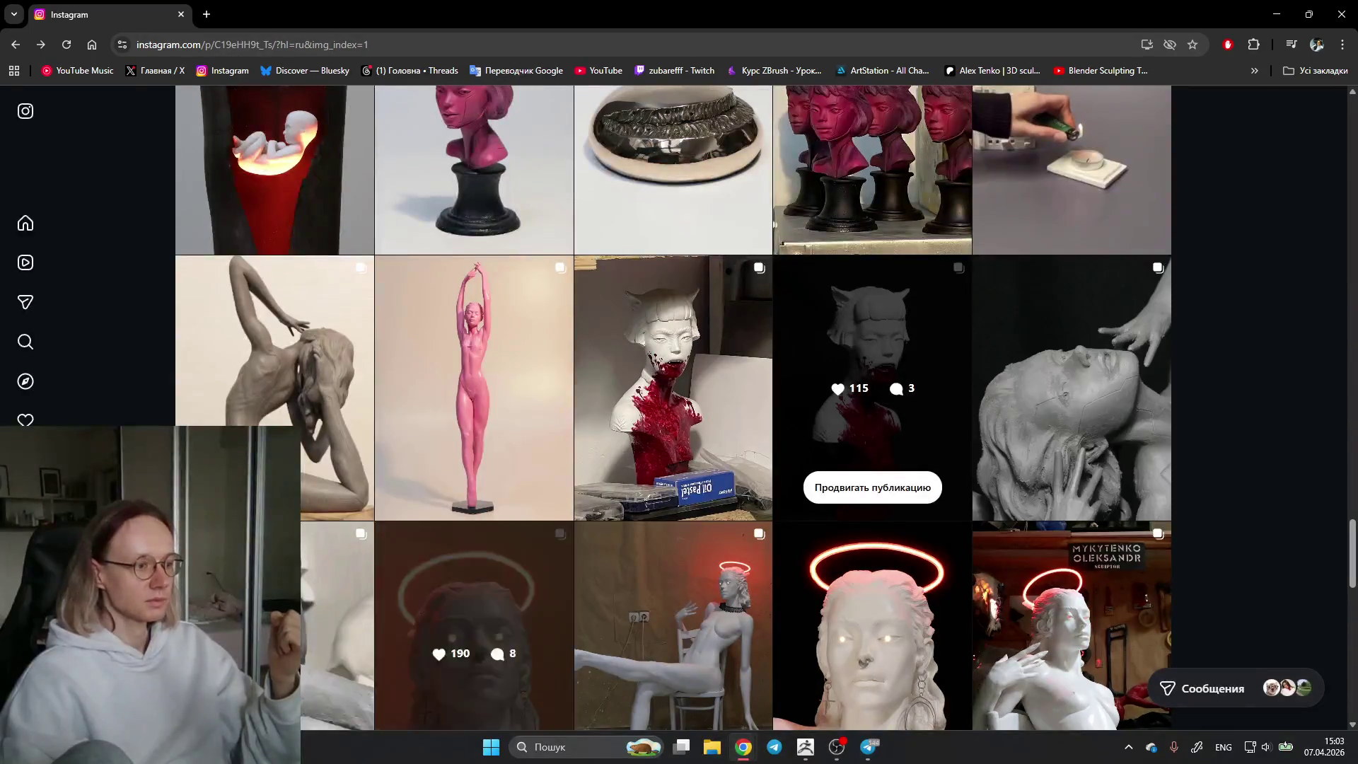
pyautogui.scroll(3, 640, 390)
pyautogui.scroll(3, 640, 389)
# Step: Page through every photo of the purple AndromedA sculpture post and close it
pyautogui.click(442, 403)
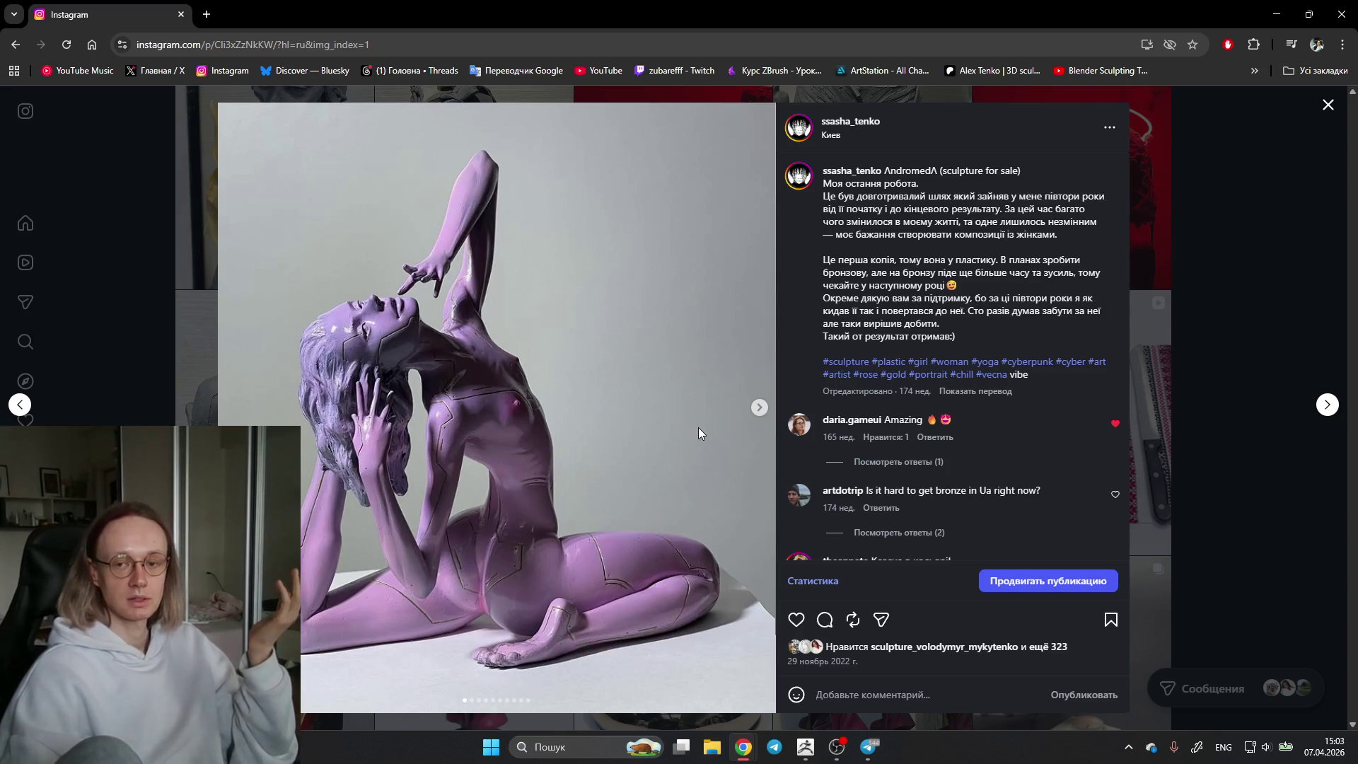
pyautogui.click(760, 409)
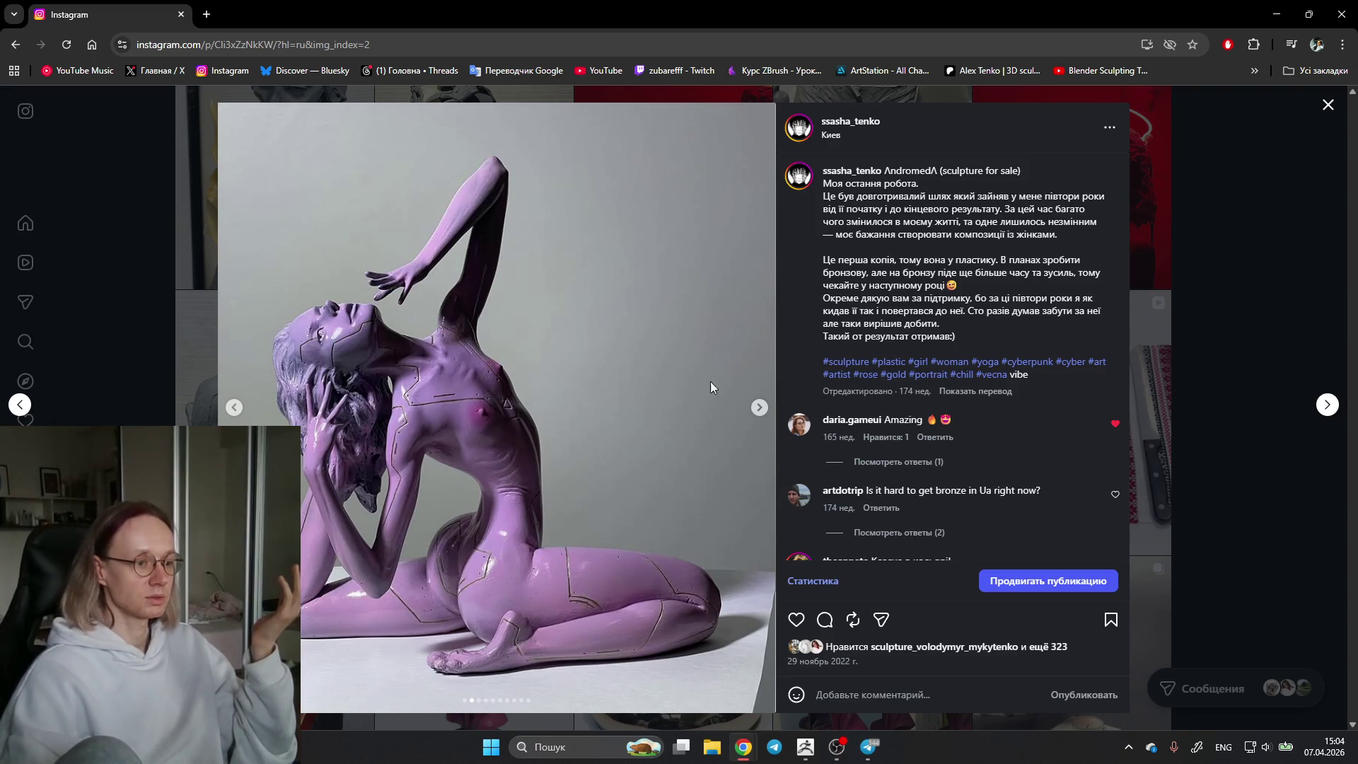
pyautogui.click(760, 410)
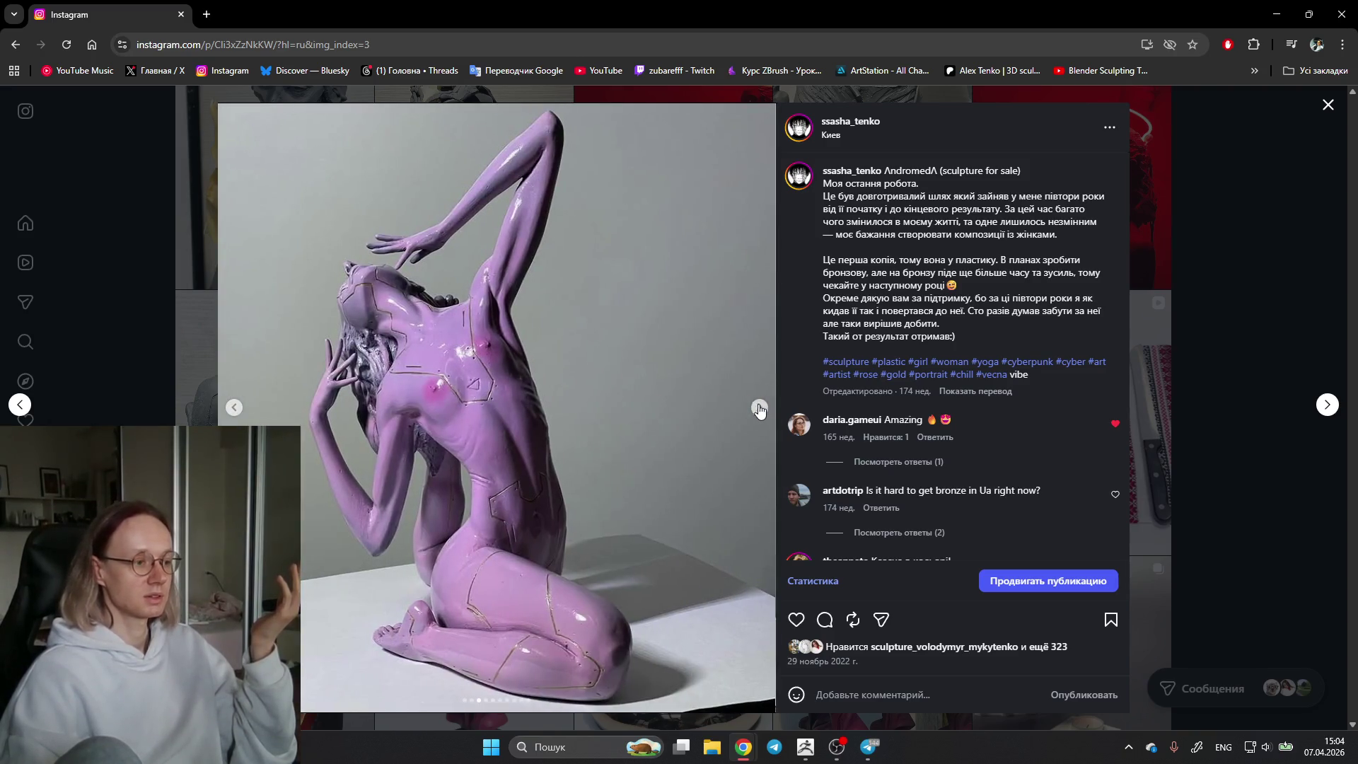
pyautogui.click(761, 410)
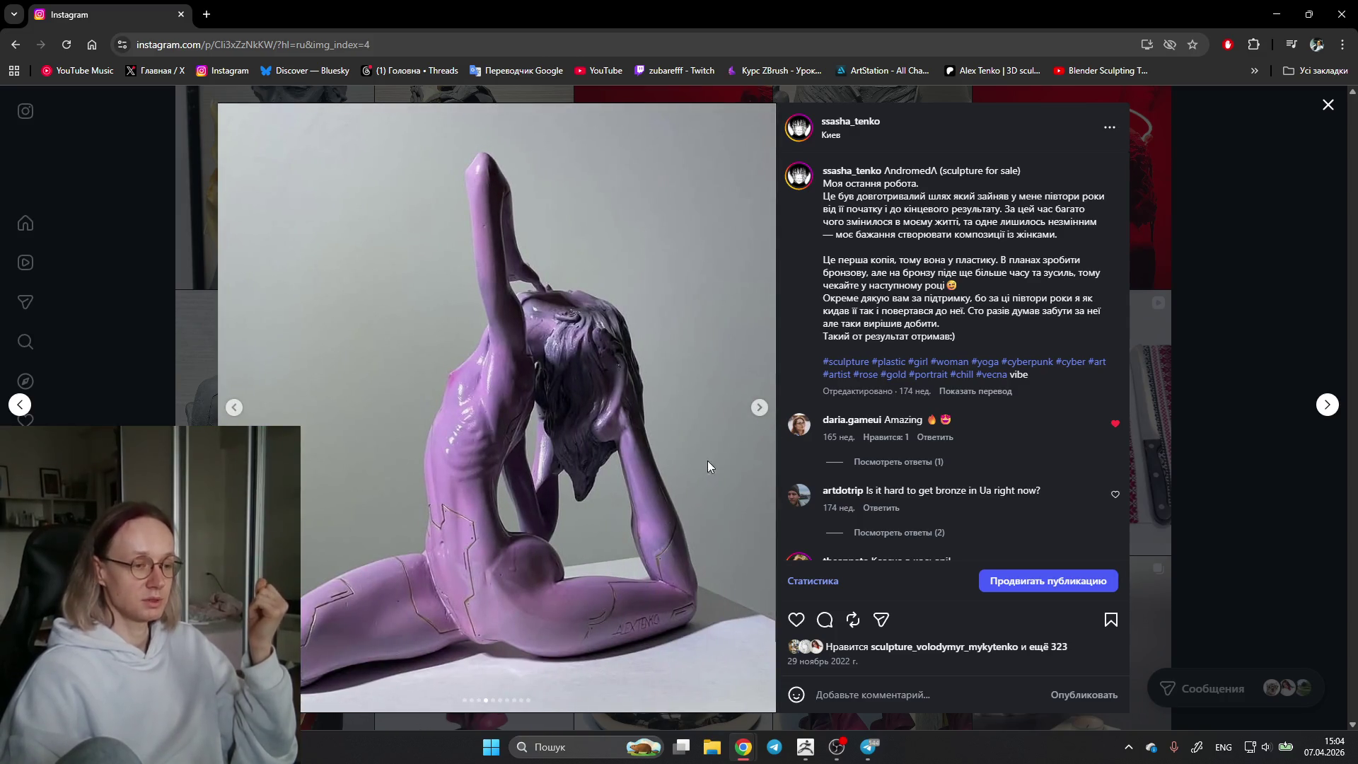
pyautogui.click(760, 409)
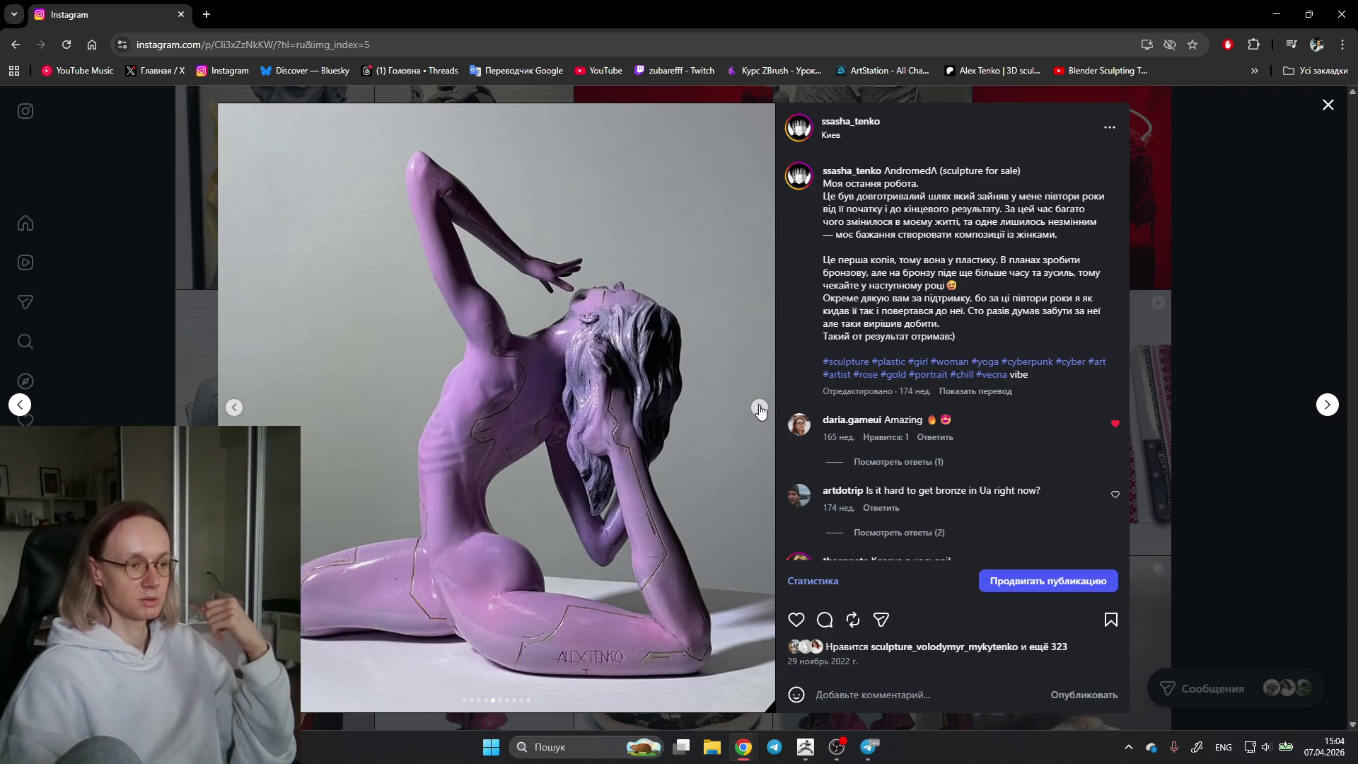
pyautogui.click(757, 410)
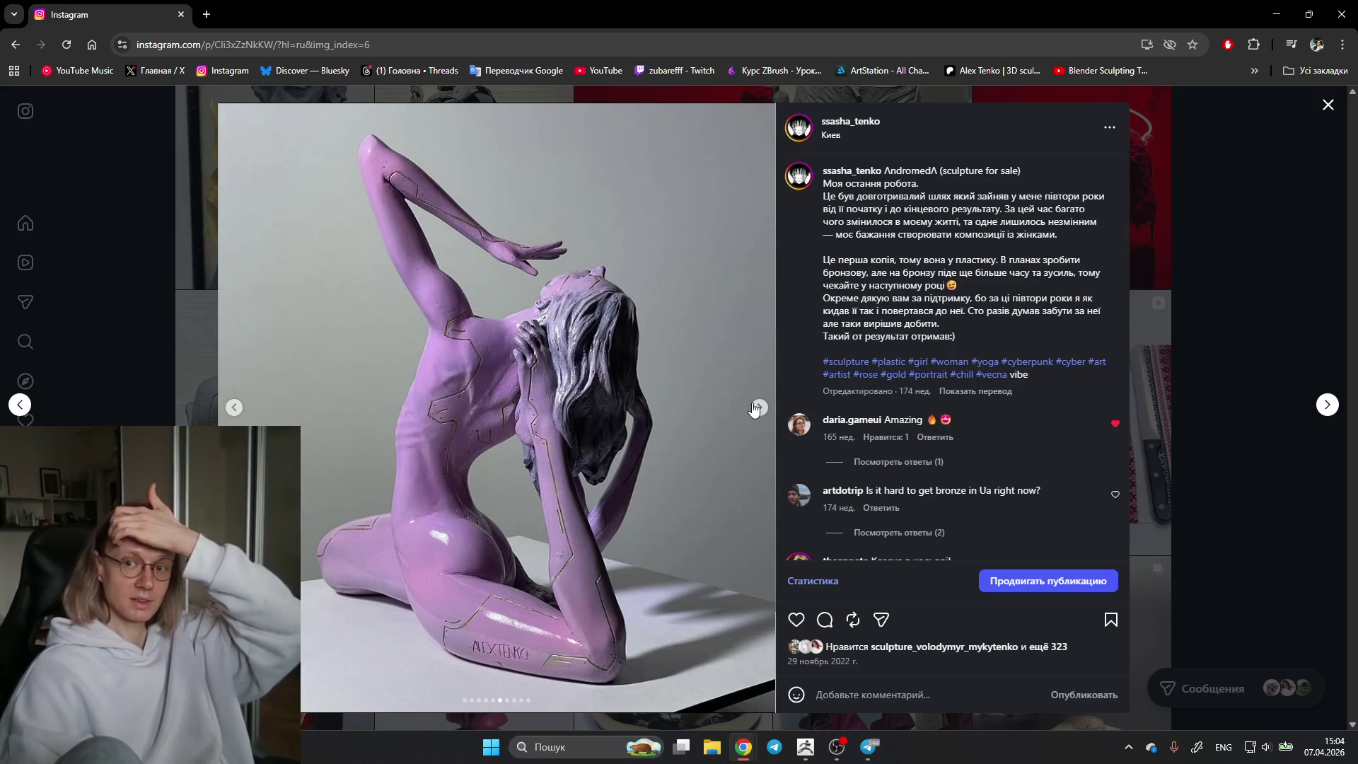
pyautogui.click(758, 408)
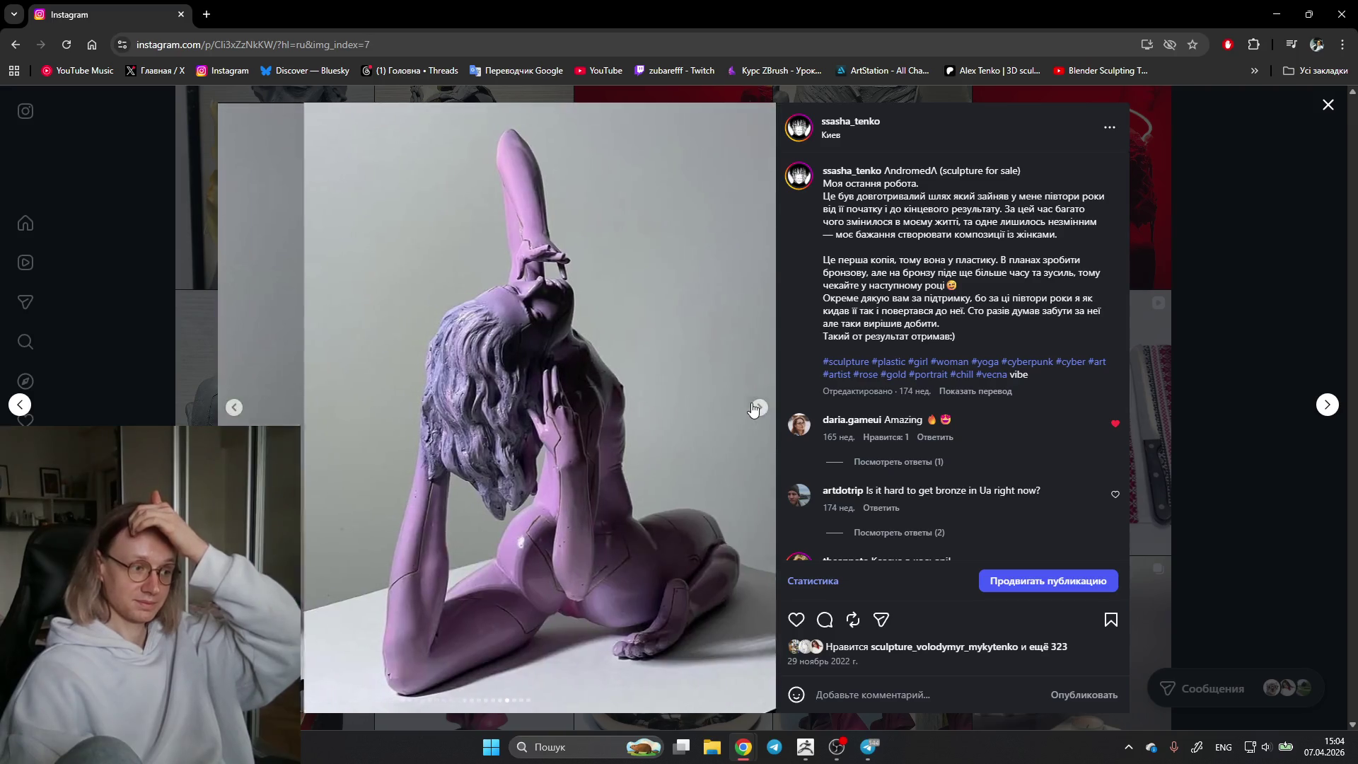
pyautogui.click(756, 408)
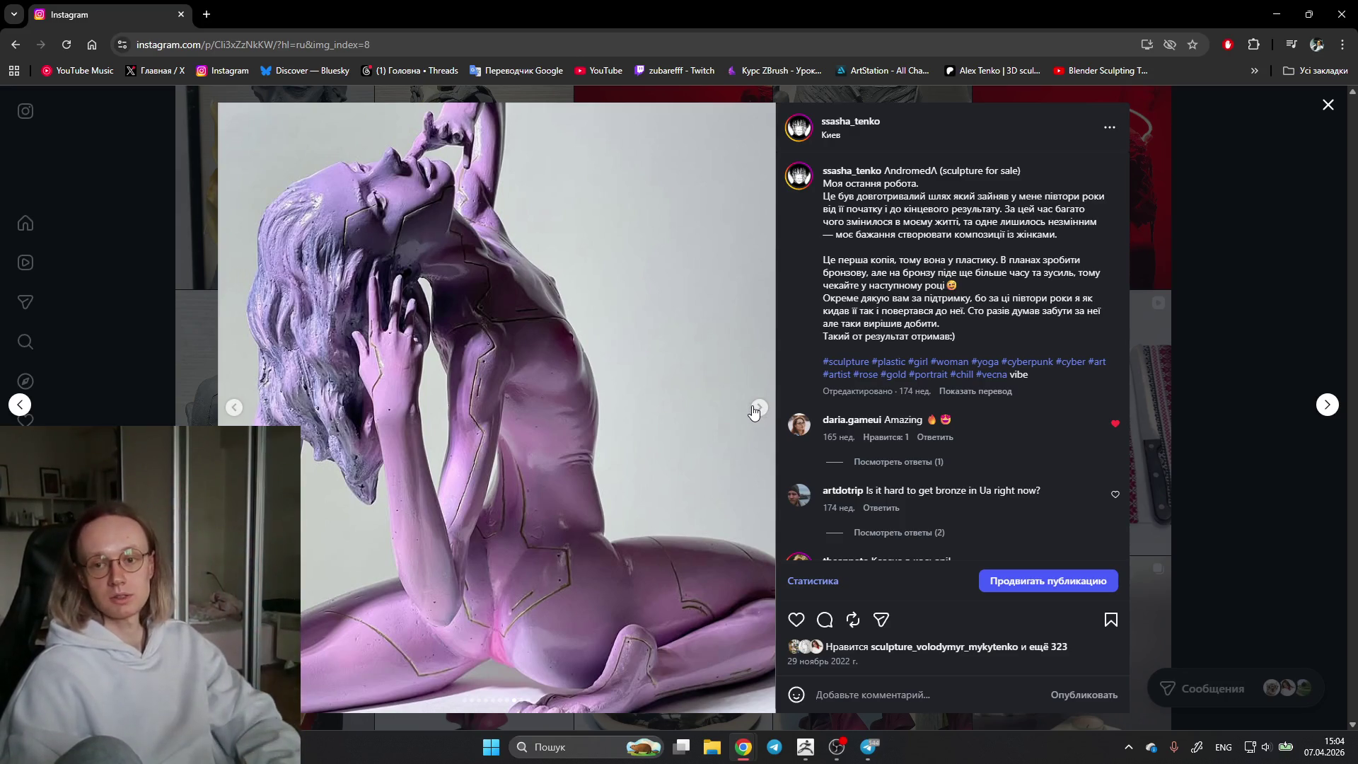
pyautogui.click(758, 409)
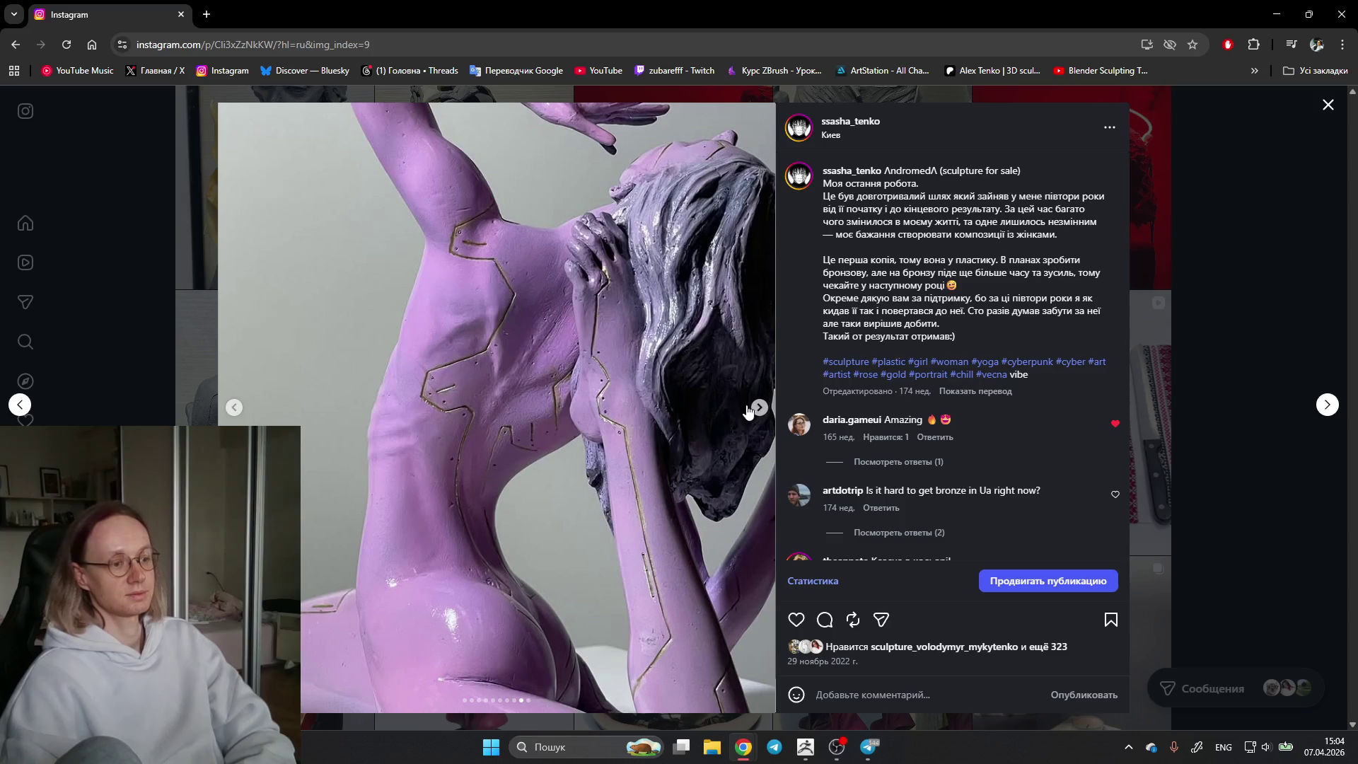
pyautogui.click(750, 408)
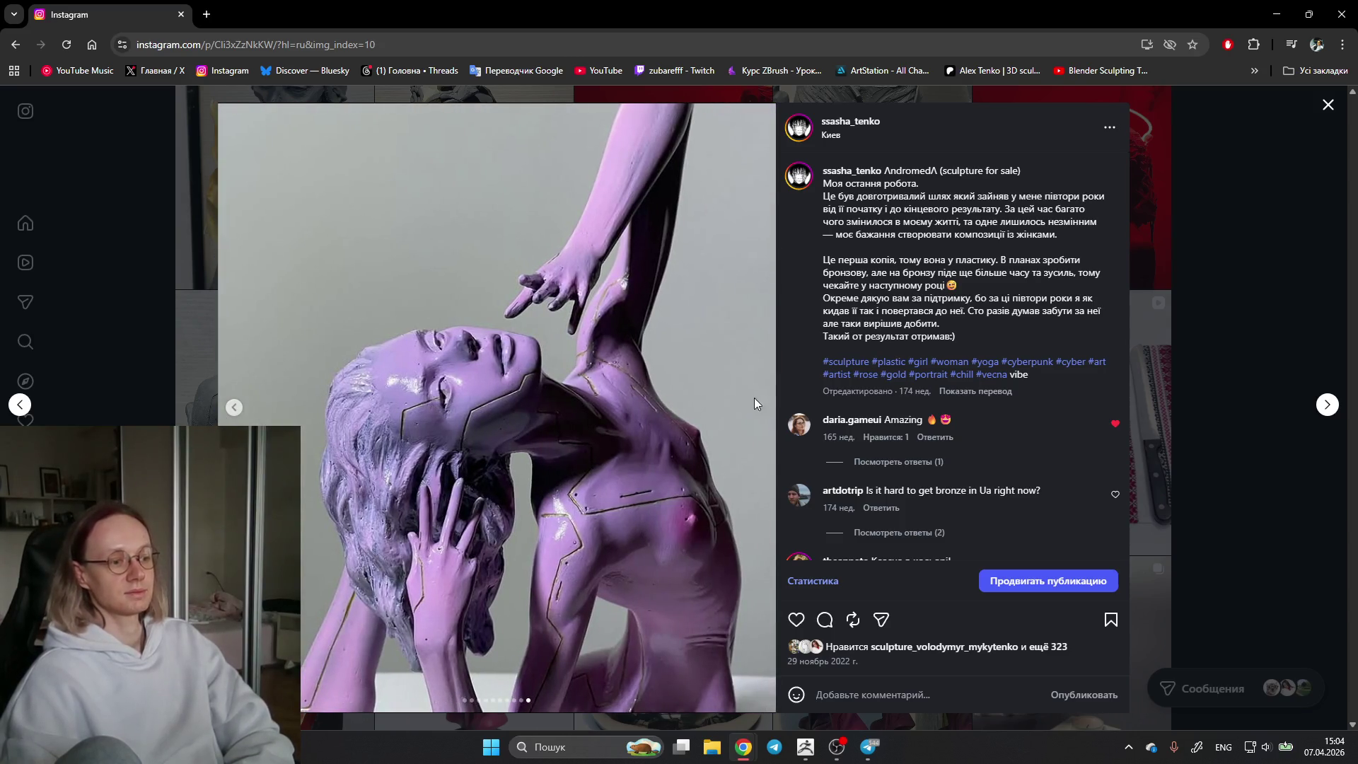
pyautogui.click(1177, 290)
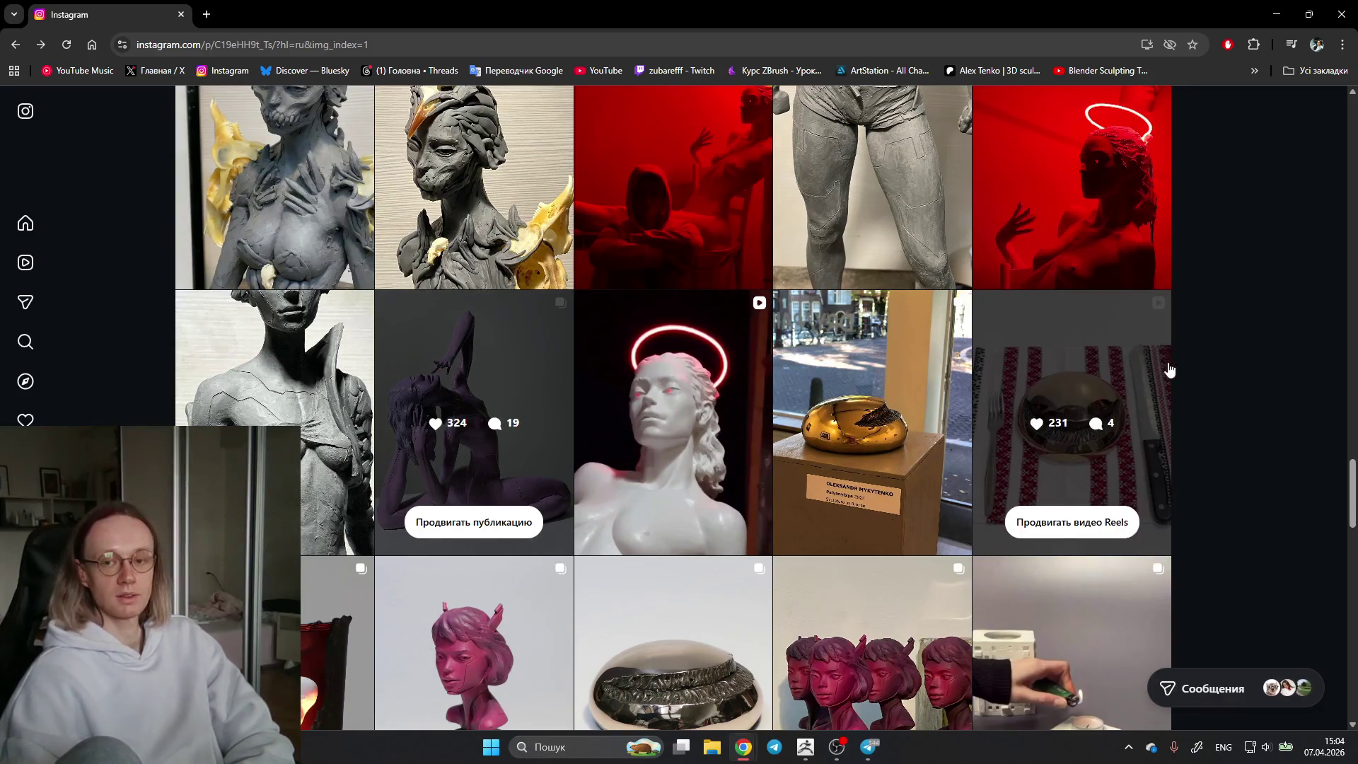
pyautogui.scroll(2, 1209, 381)
pyautogui.scroll(2, 1242, 358)
pyautogui.scroll(1, 1229, 324)
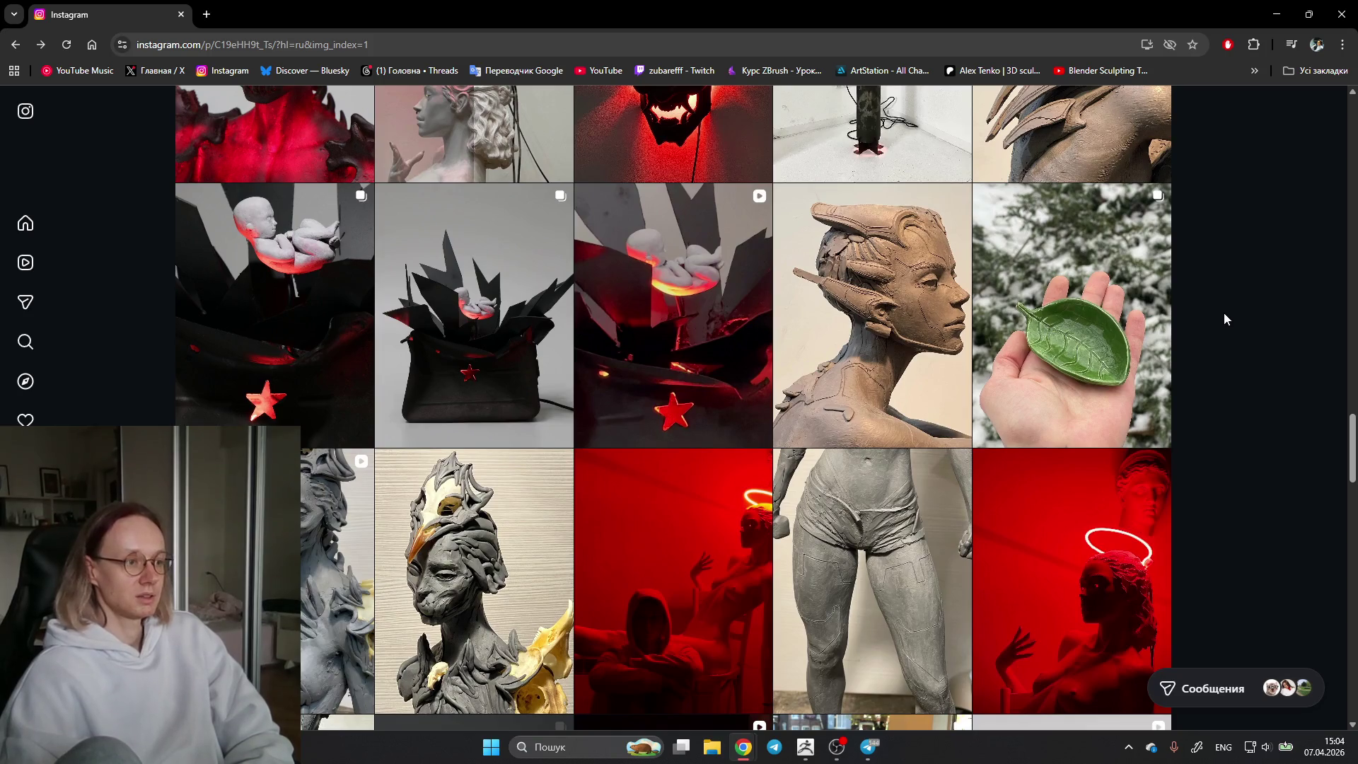
pyautogui.scroll(-2, 1223, 319)
# Step: View the purple reclining figure post, then the Pandora's Box post with its comments, and close it
pyautogui.click(462, 444)
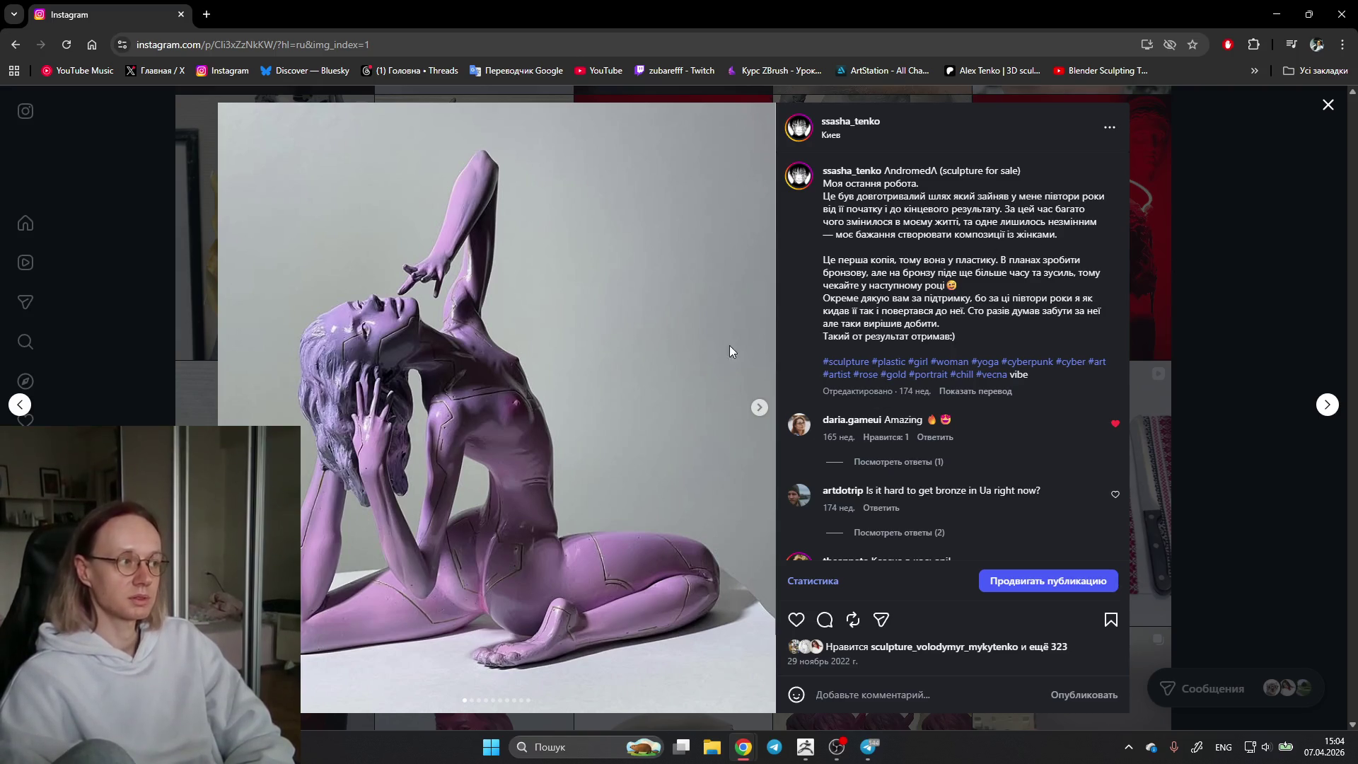
pyautogui.click(1211, 237)
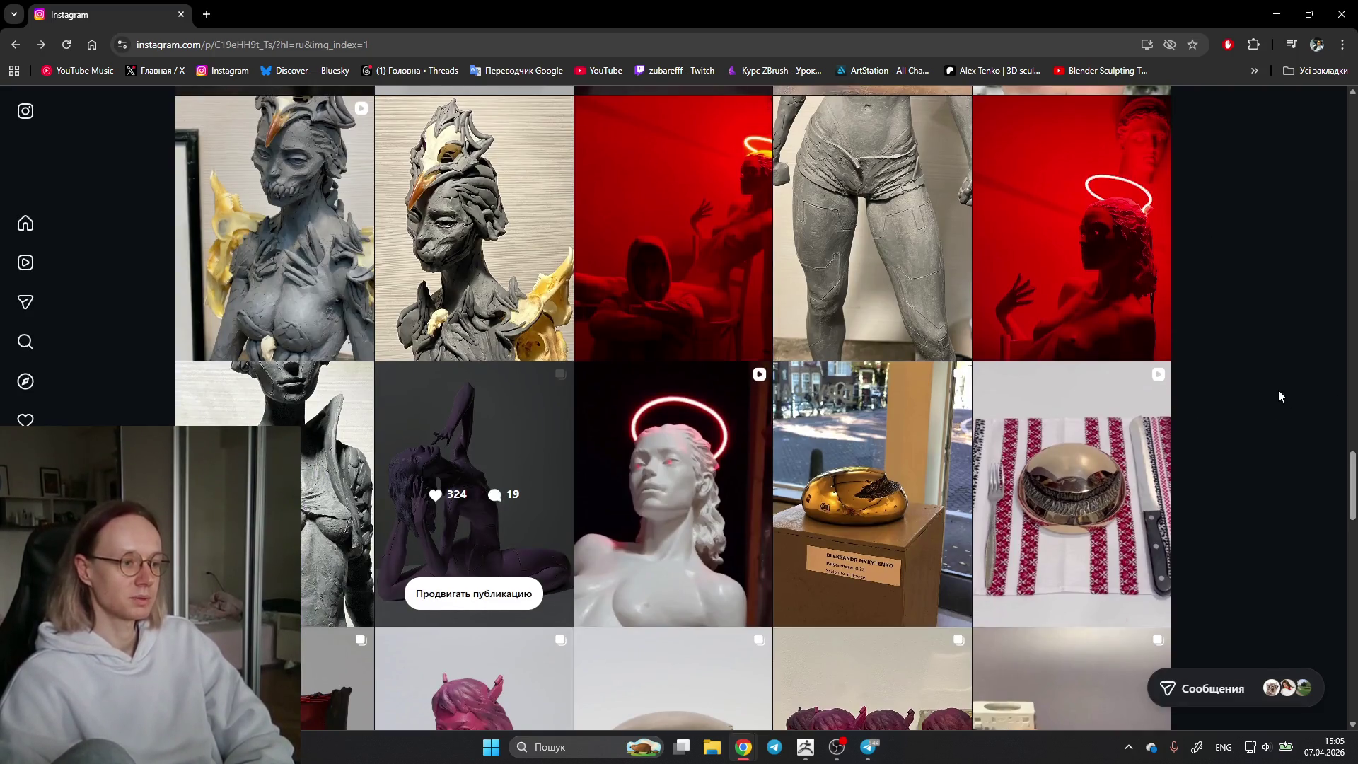
pyautogui.scroll(3, 1278, 389)
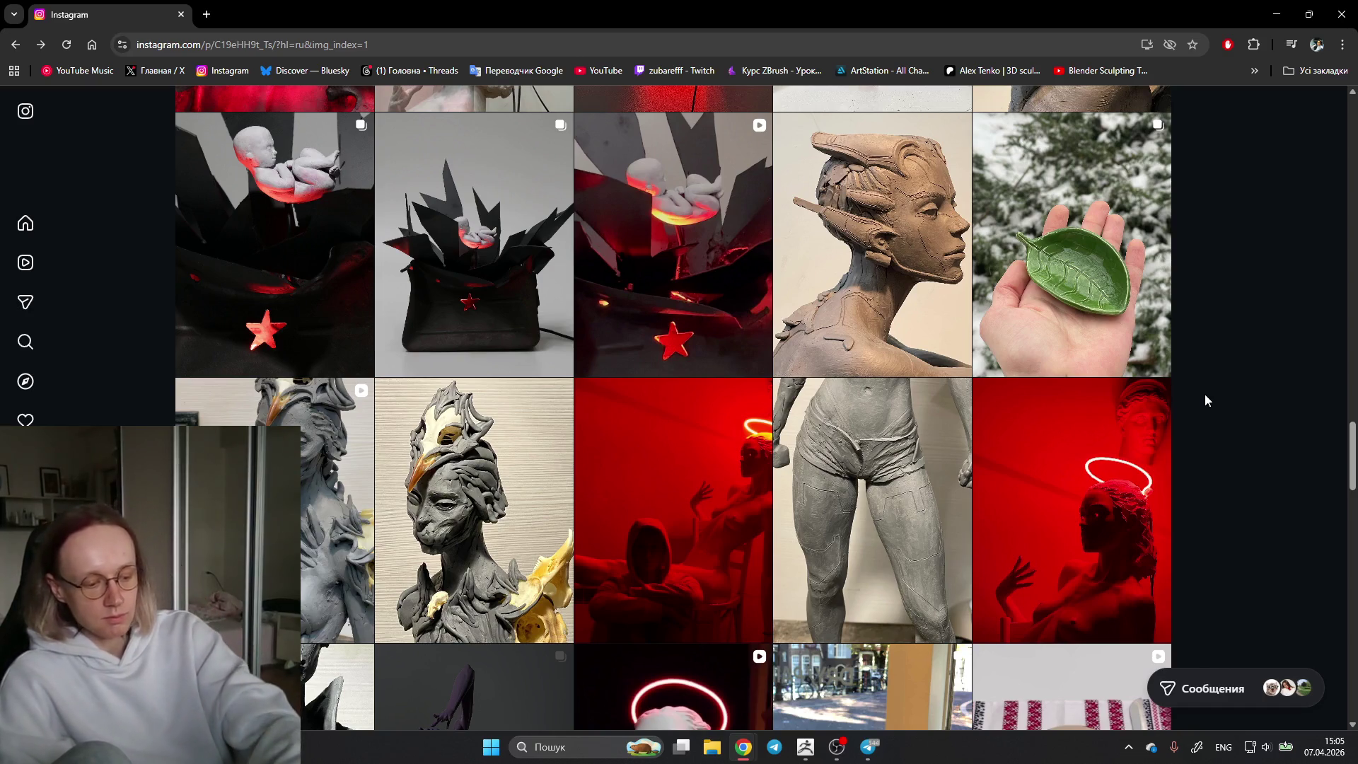
pyautogui.scroll(1, 1176, 394)
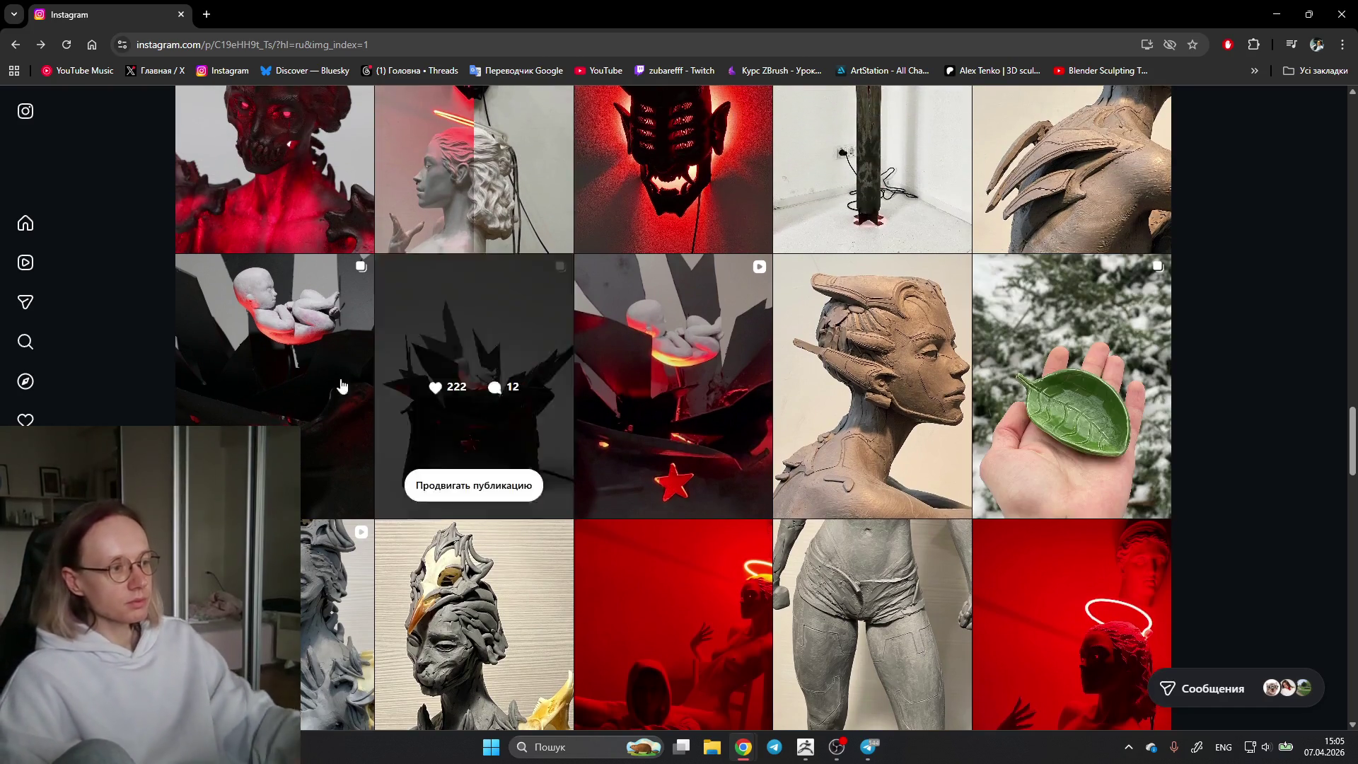
pyautogui.click(245, 339)
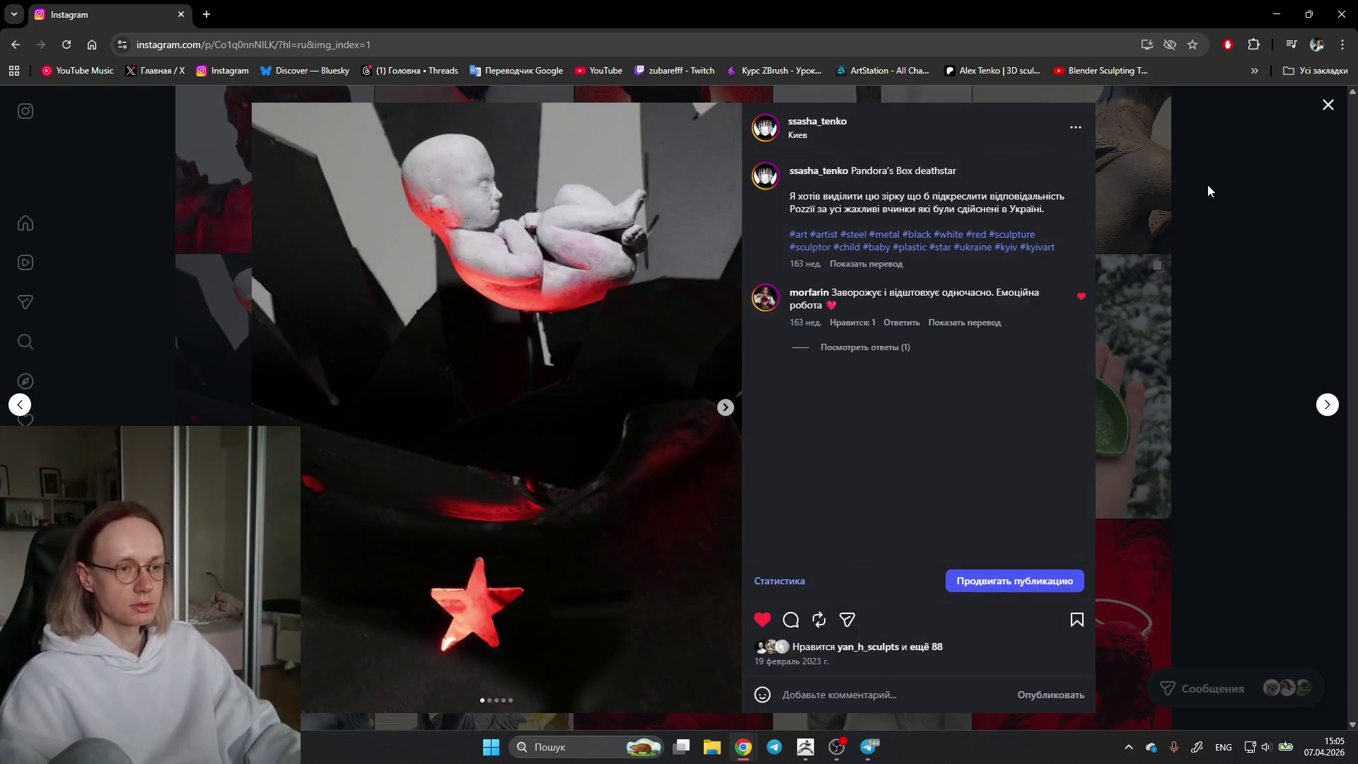
pyautogui.click(245, 345)
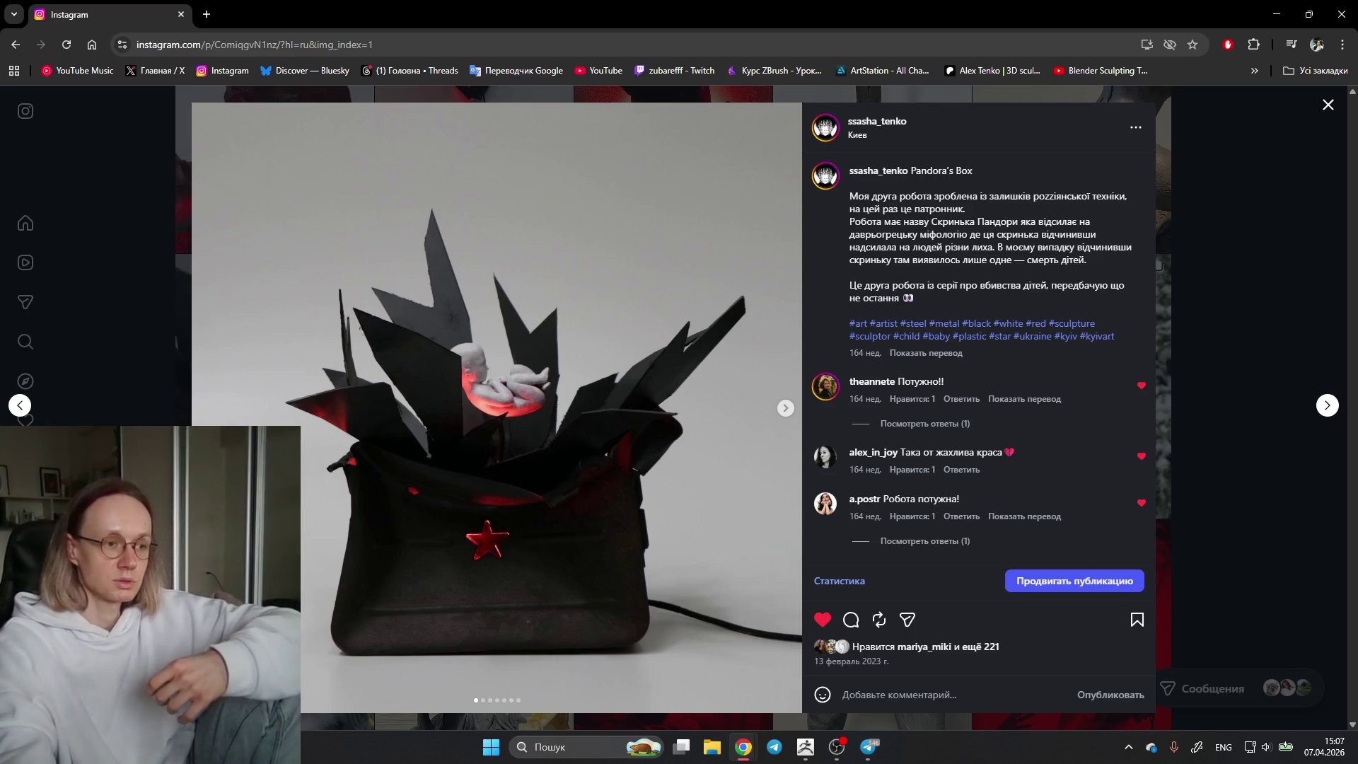
pyautogui.click(1256, 181)
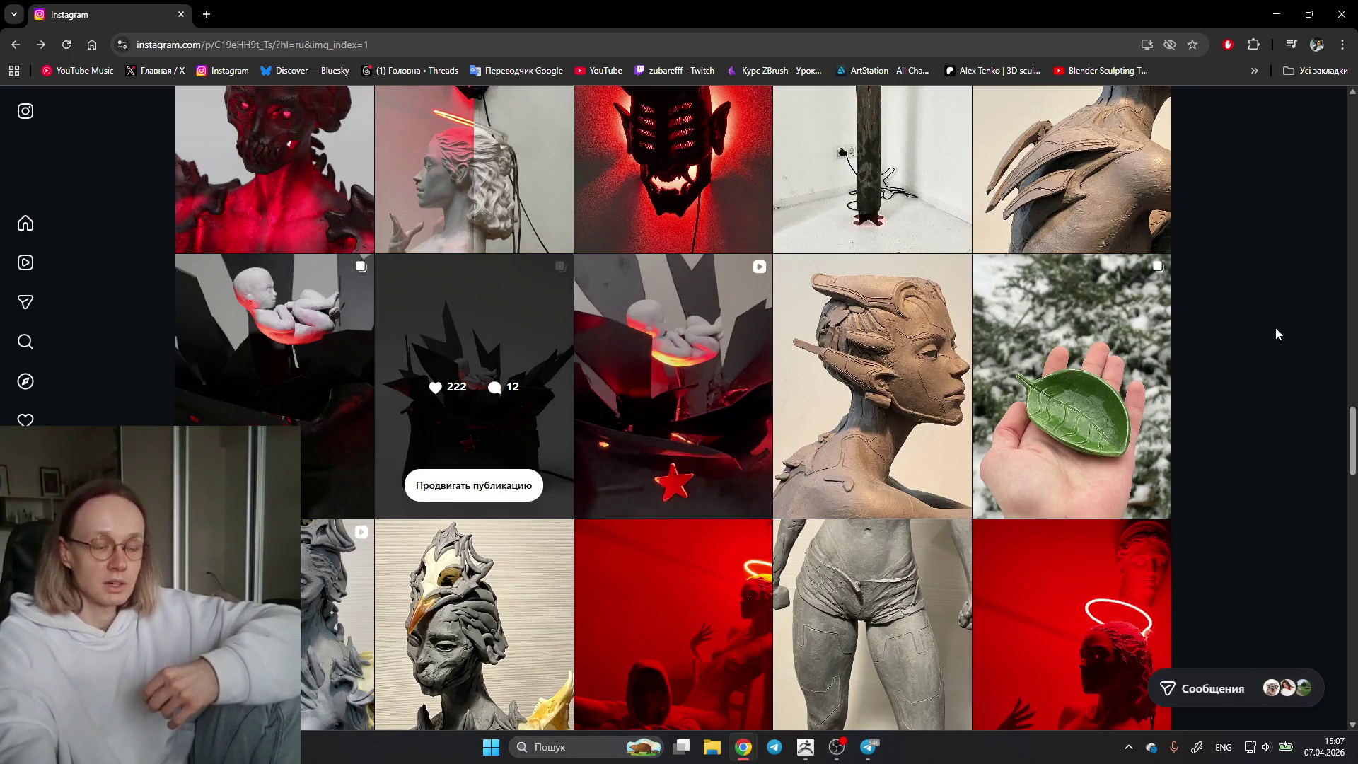
pyautogui.scroll(3, 1277, 324)
# Step: View the tall EVIL lamp sculpture post with its caption and comments, then close it
pyautogui.click(846, 335)
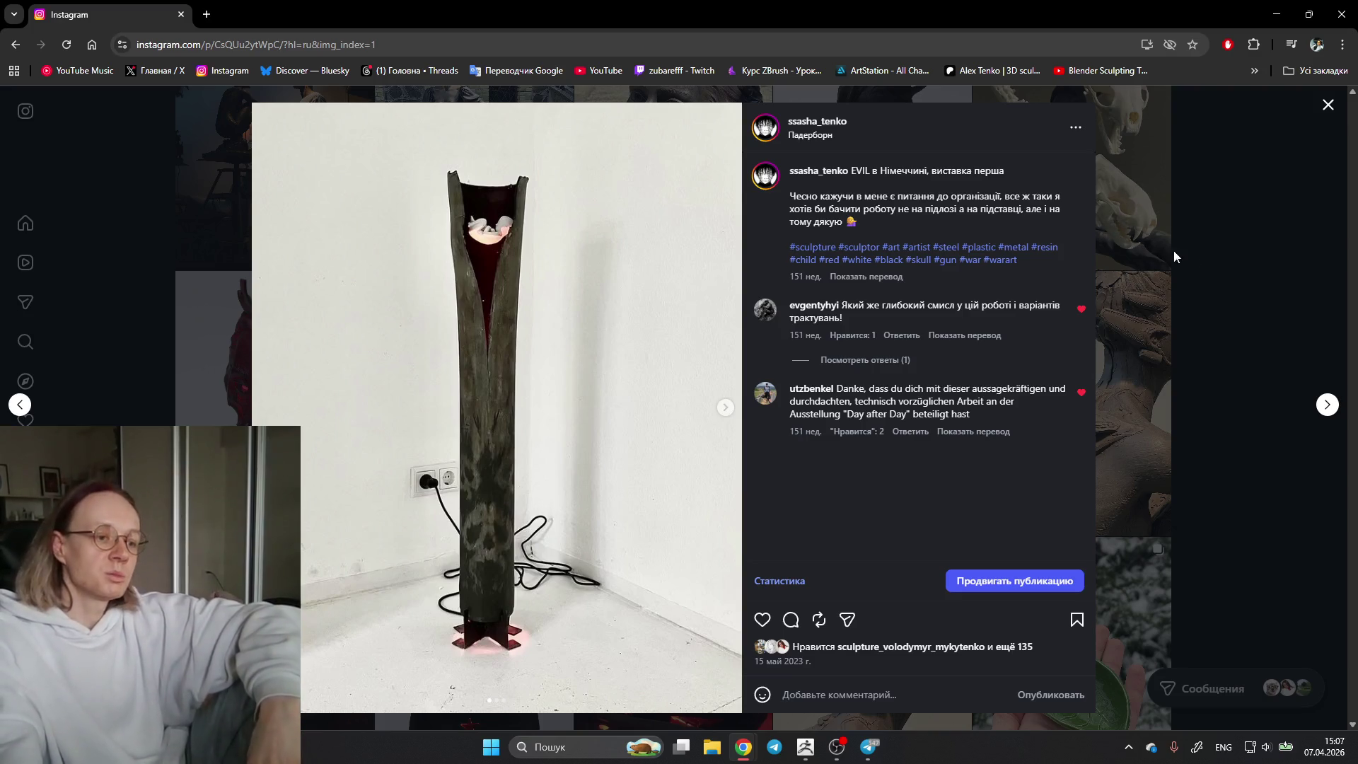
pyautogui.click(1194, 250)
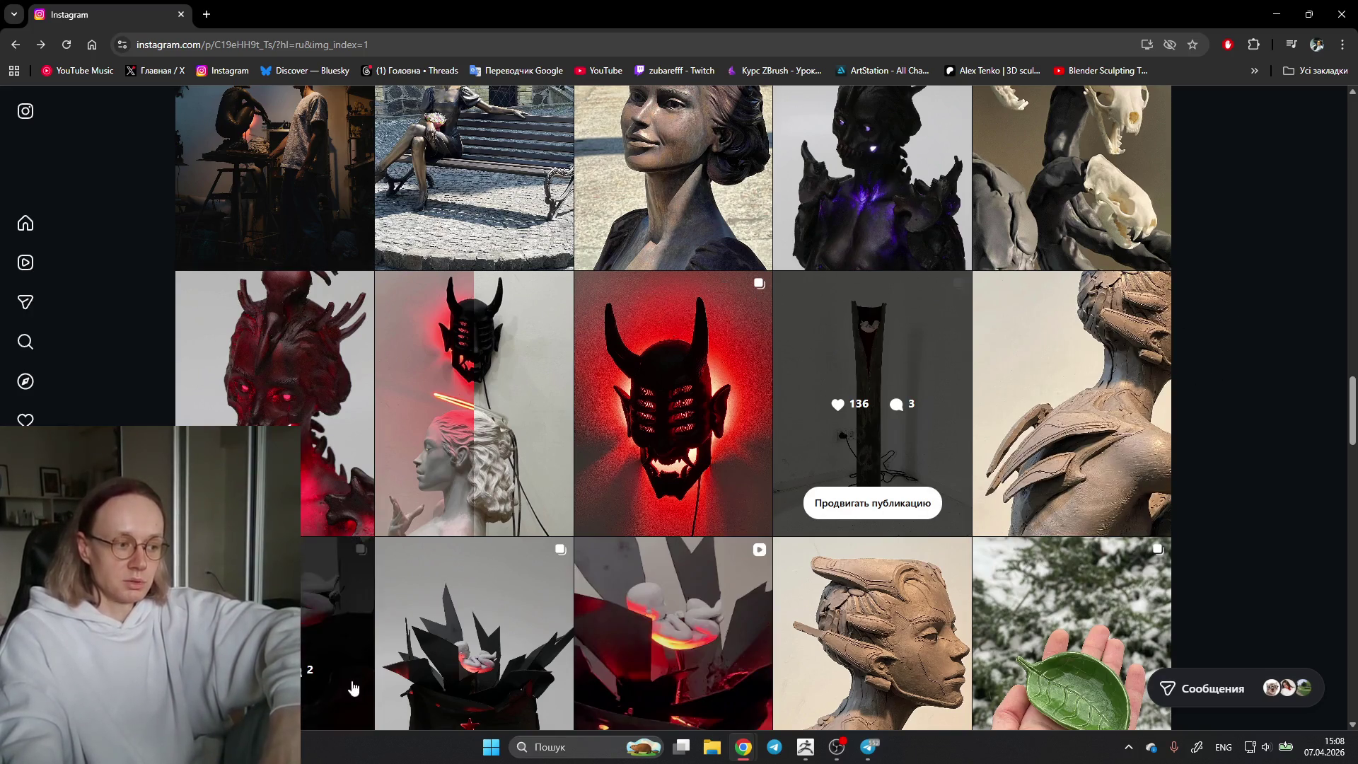
pyautogui.scroll(-1, 478, 584)
# Step: Briefly reopen Pandora's Box and another tile, then open the golden Palyanytsya bread sculpture post
pyautogui.click(476, 545)
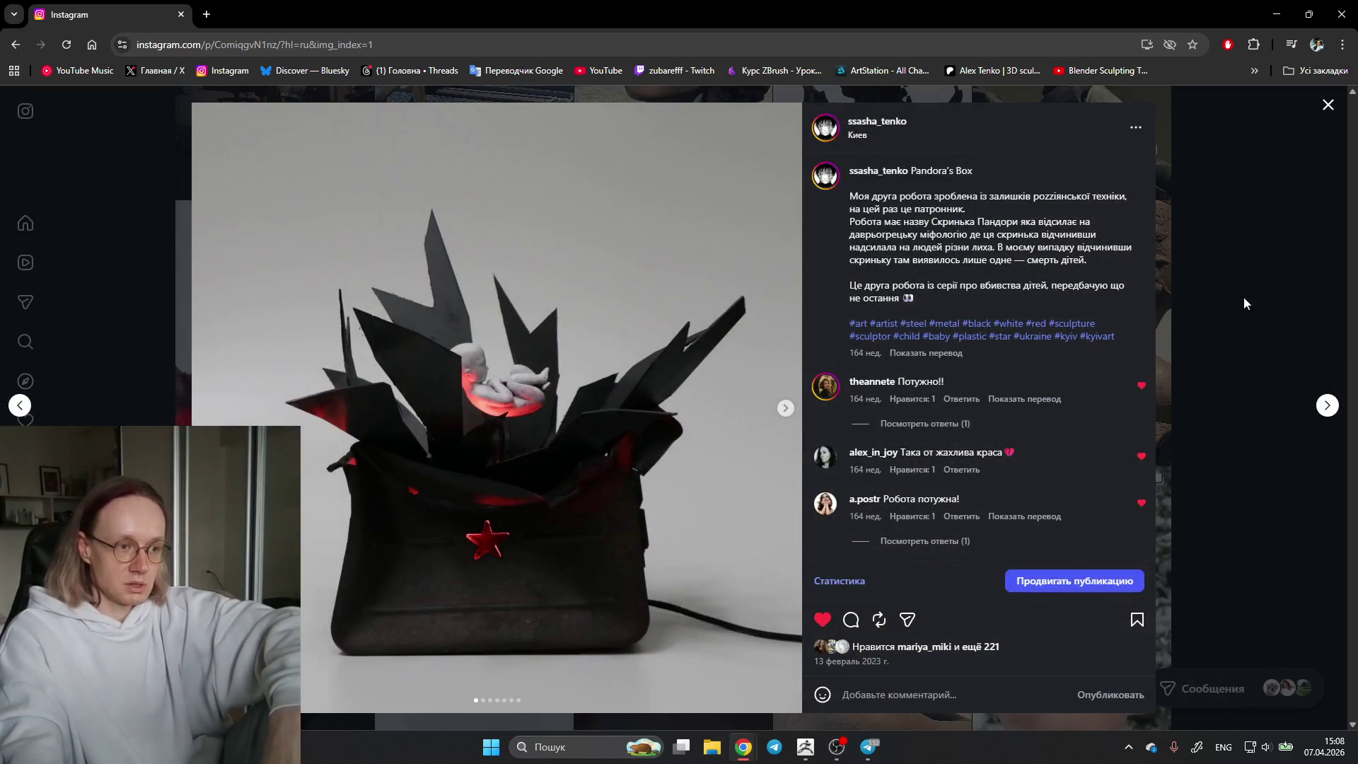
pyautogui.click(1259, 233)
pyautogui.click(906, 266)
pyautogui.click(1274, 272)
pyautogui.scroll(-4, 1263, 280)
pyautogui.scroll(-3, 1237, 307)
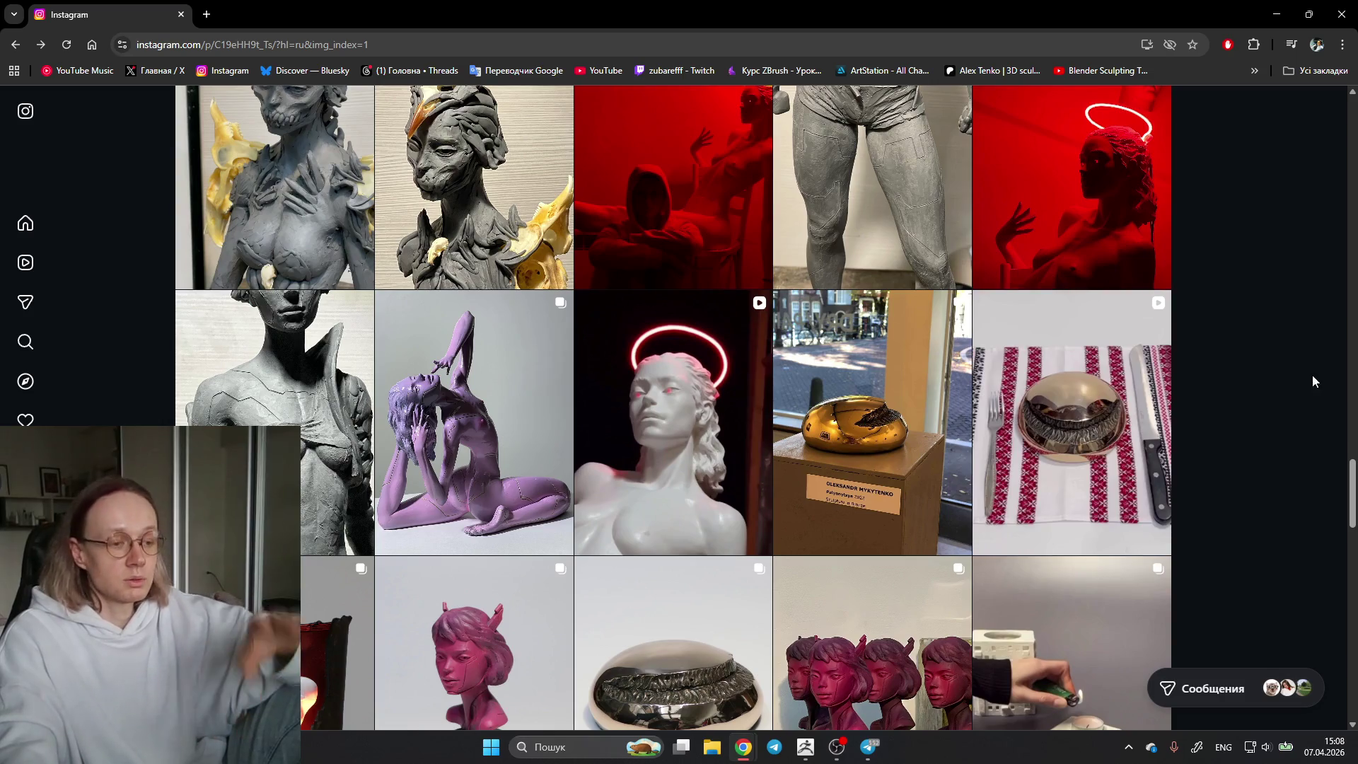
pyautogui.click(879, 385)
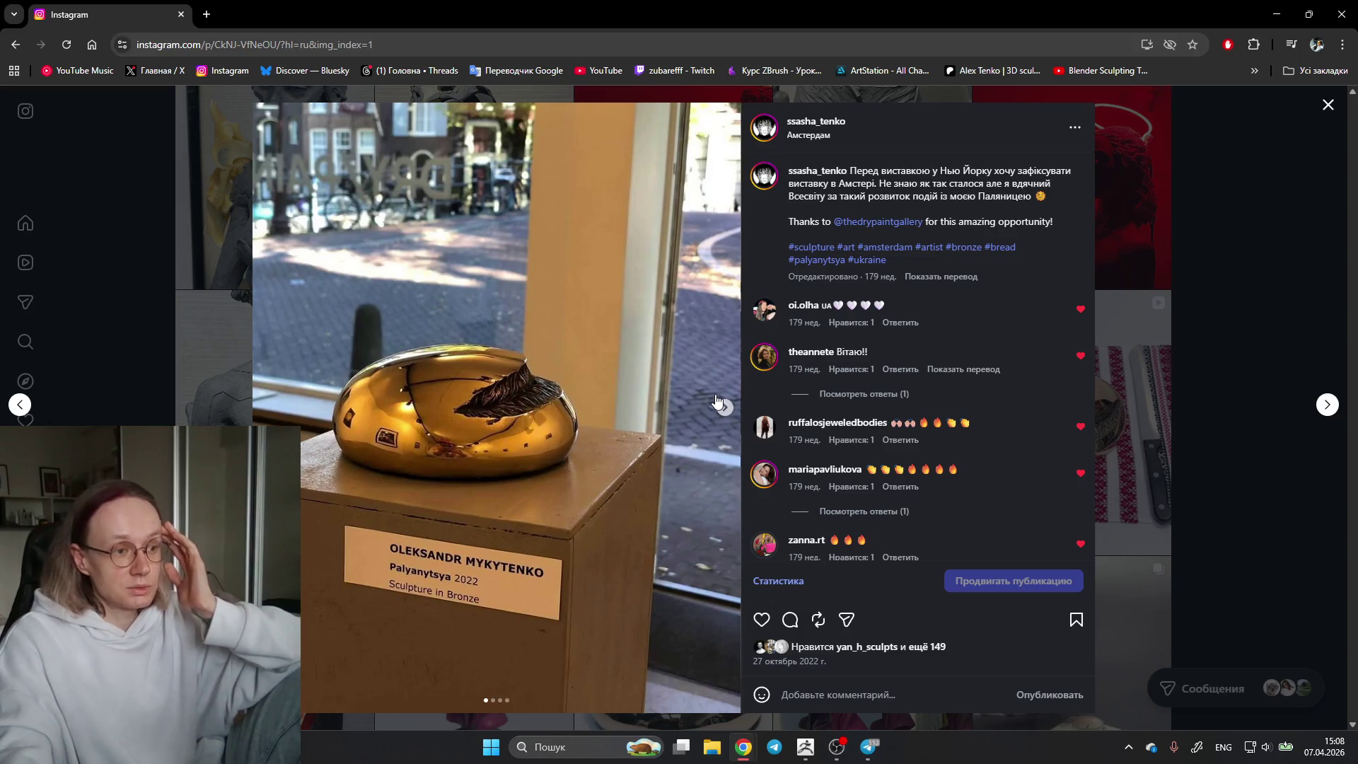
pyautogui.click(722, 405)
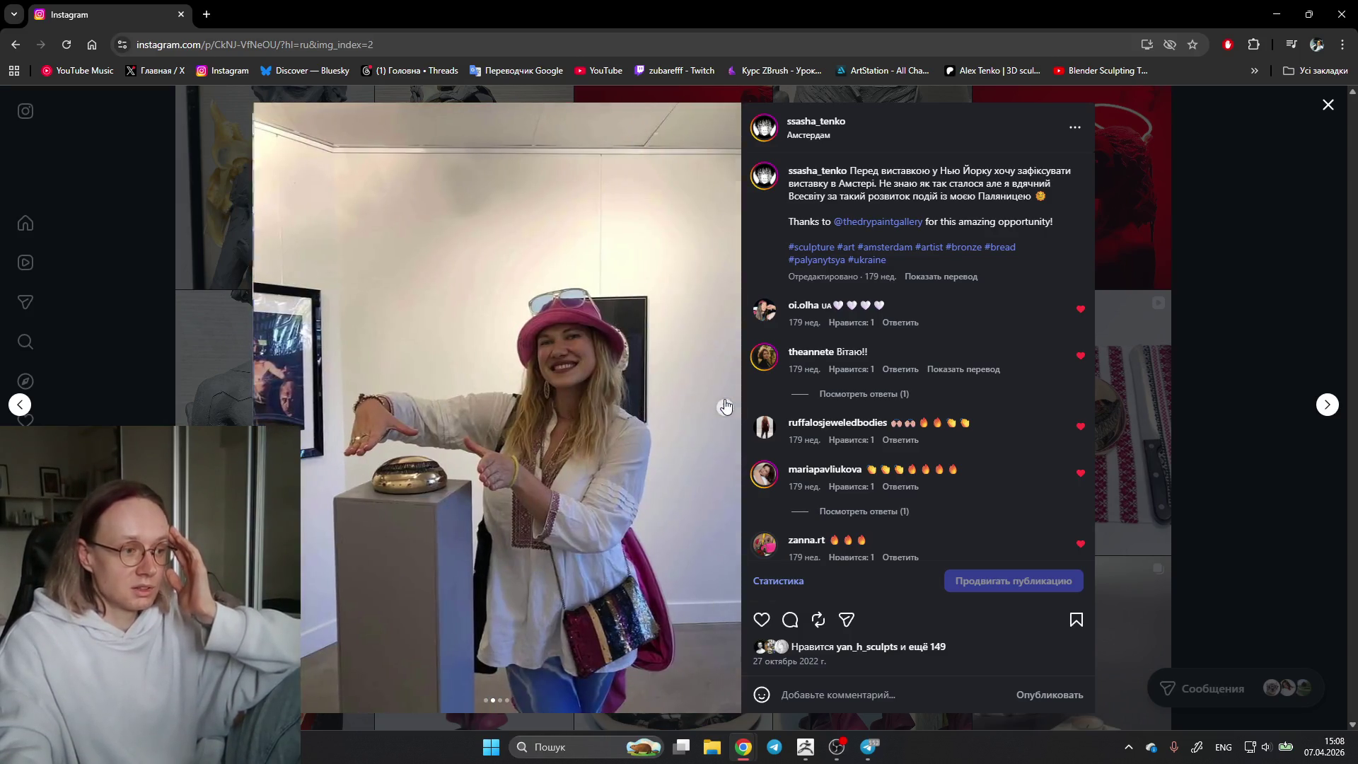
pyautogui.click(724, 406)
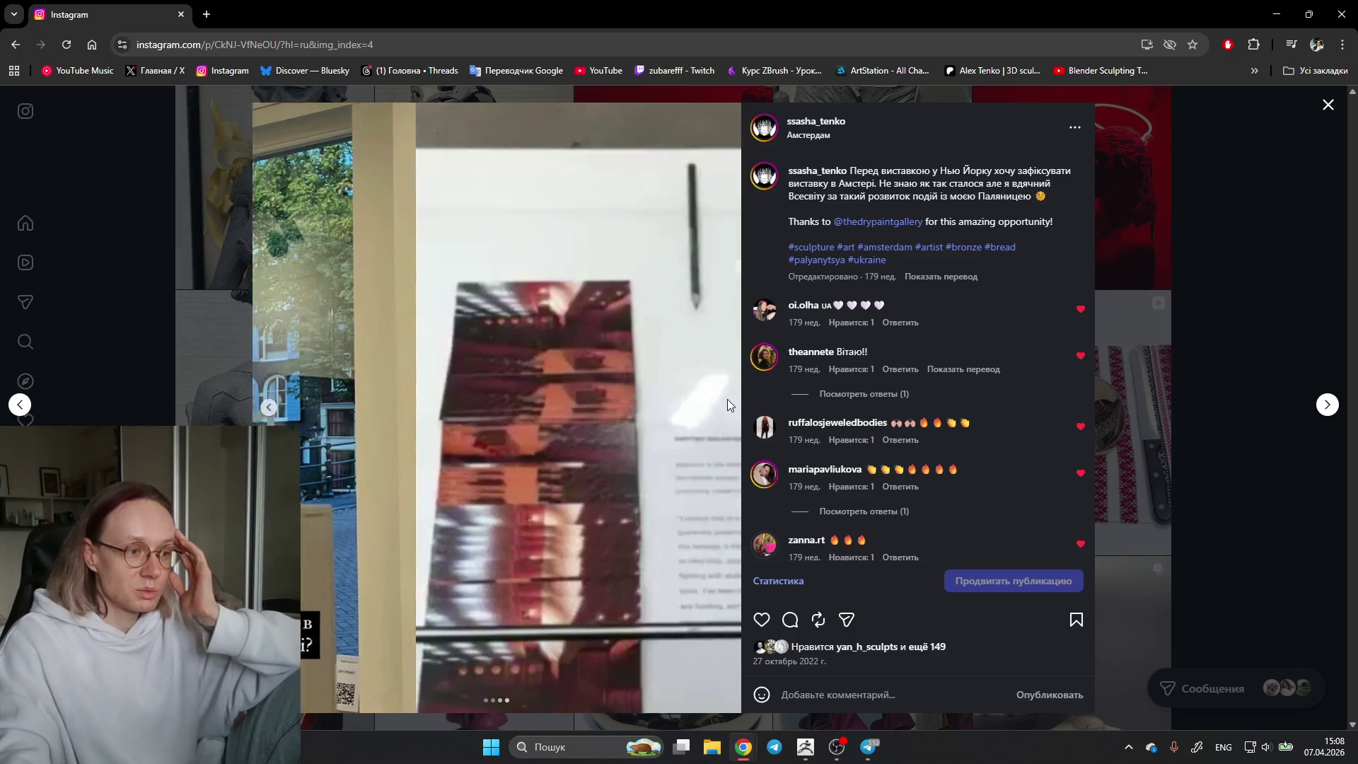
pyautogui.click(1274, 247)
pyautogui.click(1055, 364)
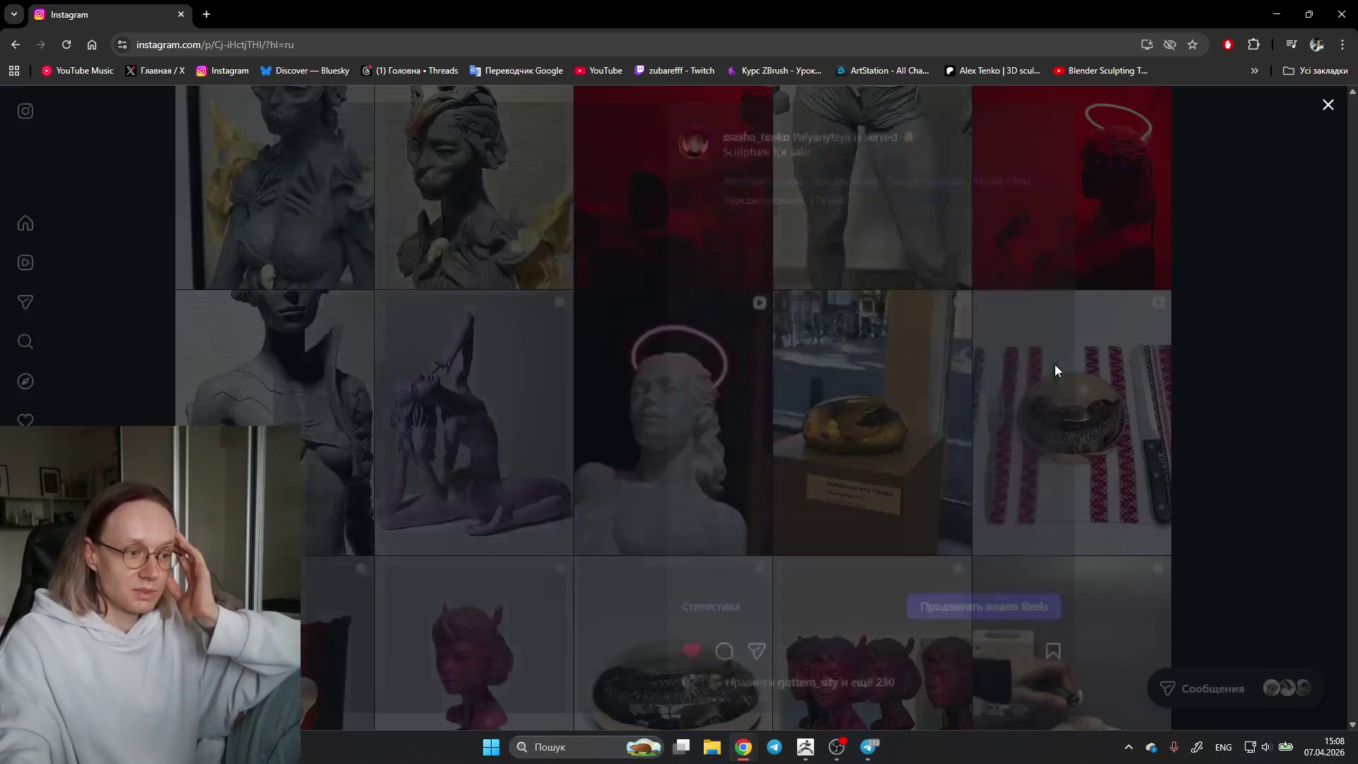
pyautogui.click(1077, 462)
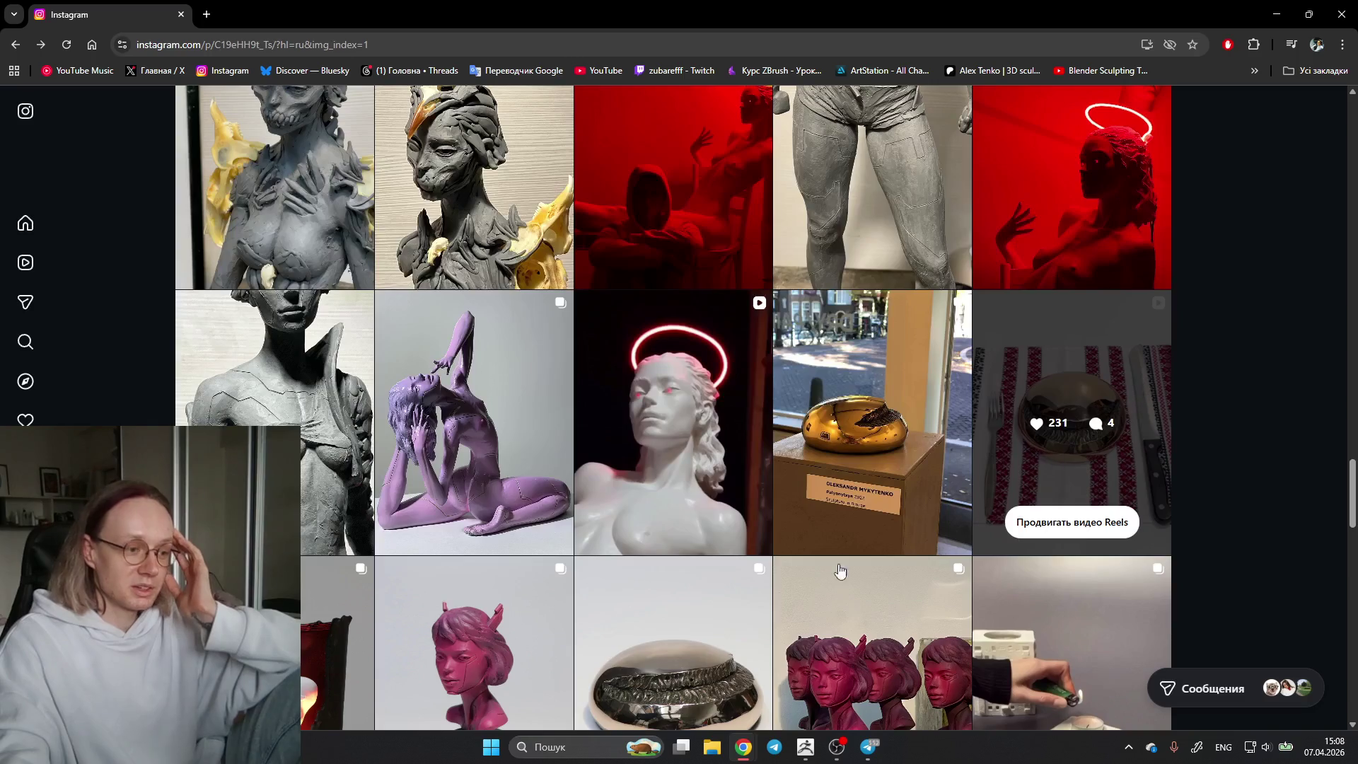
pyautogui.click(694, 626)
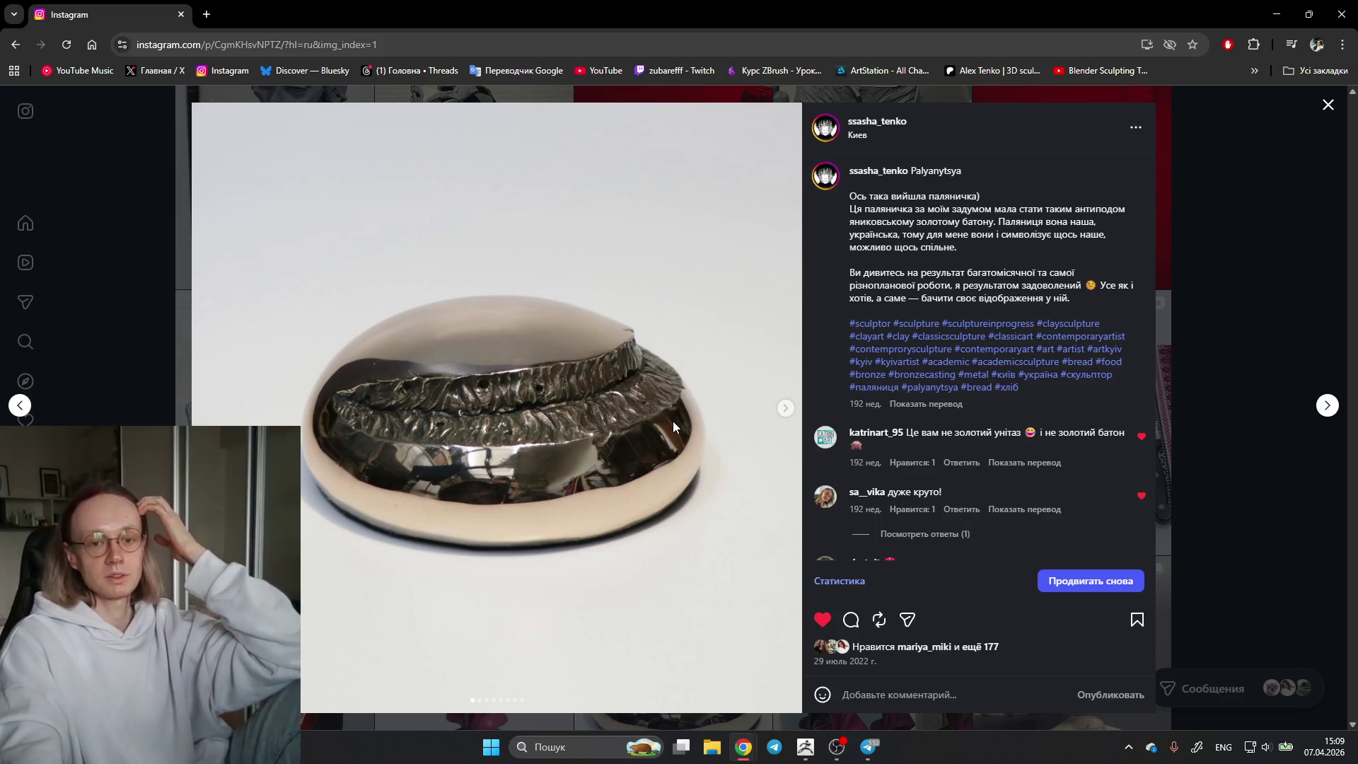
pyautogui.click(1220, 271)
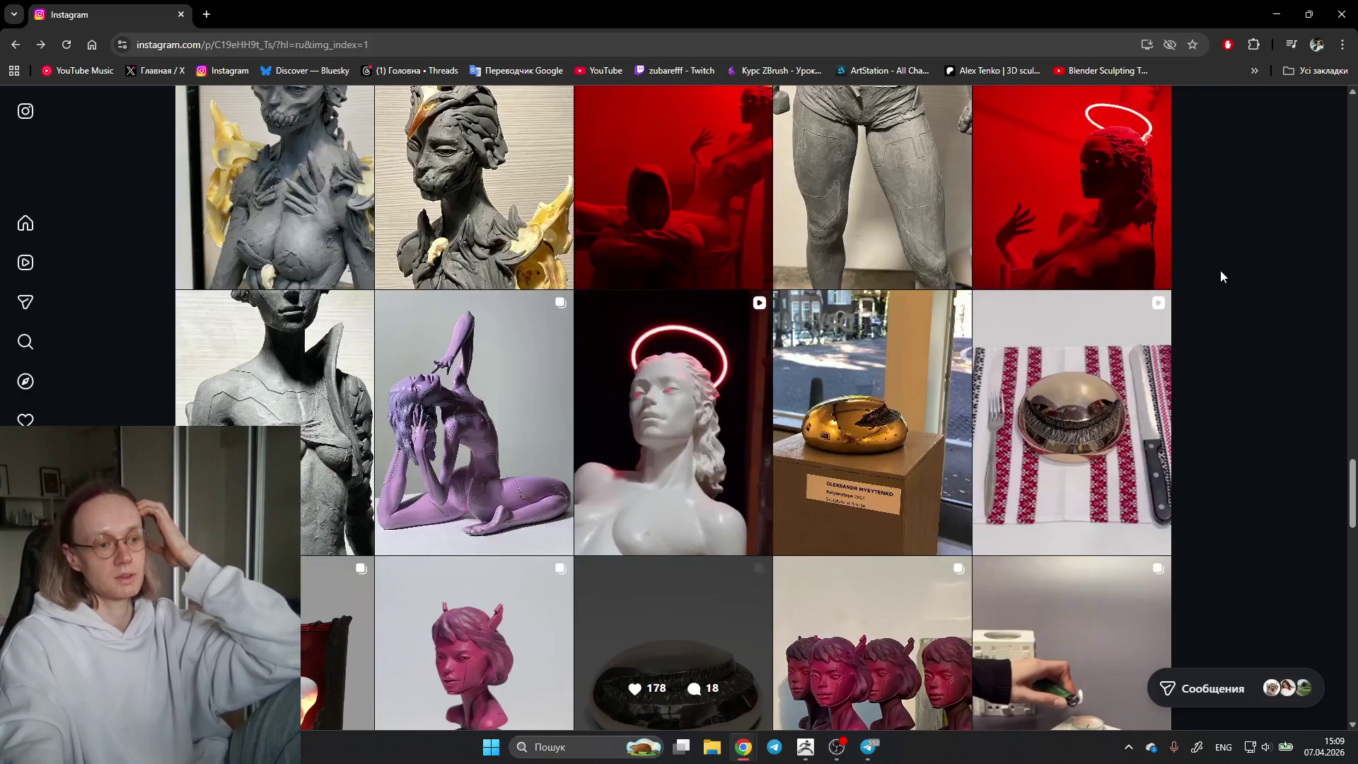
pyautogui.scroll(-3, 1197, 273)
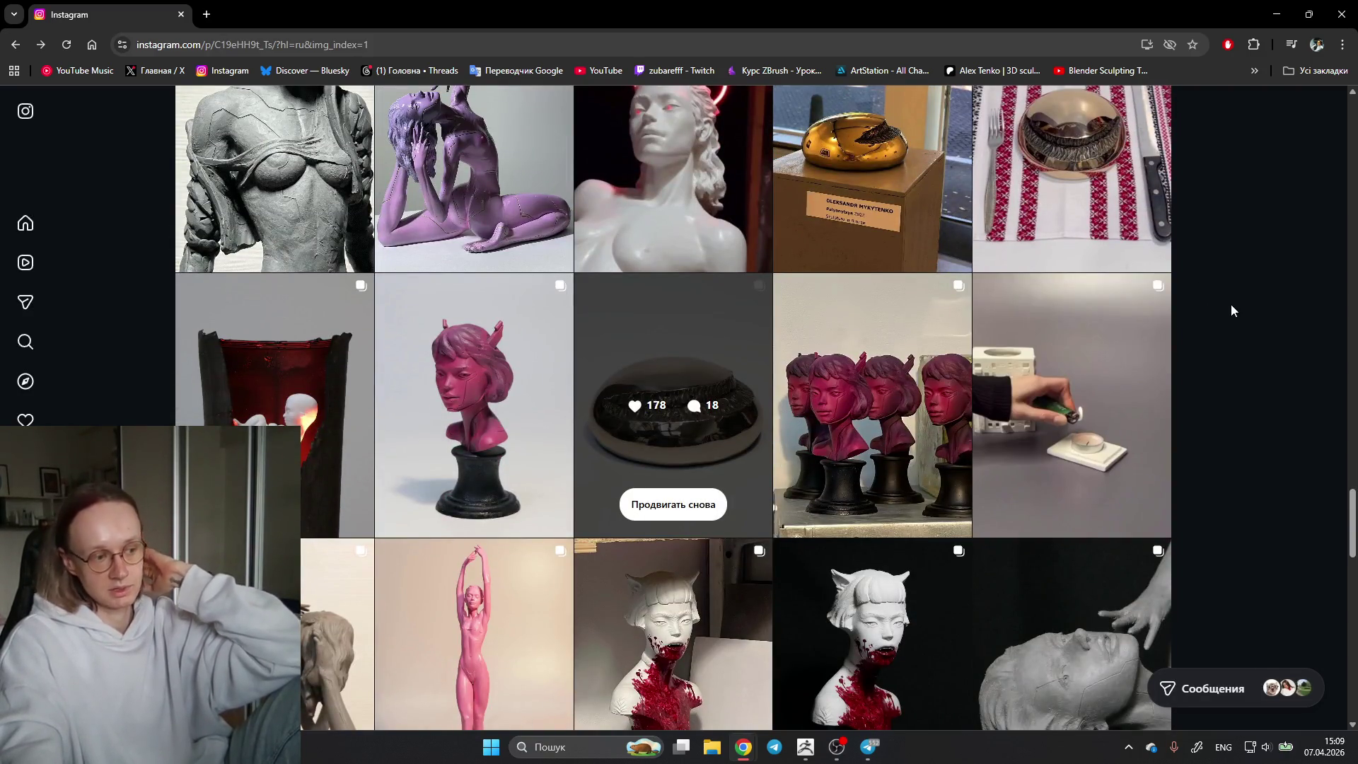
pyautogui.scroll(-3, 536, 464)
pyautogui.click(553, 366)
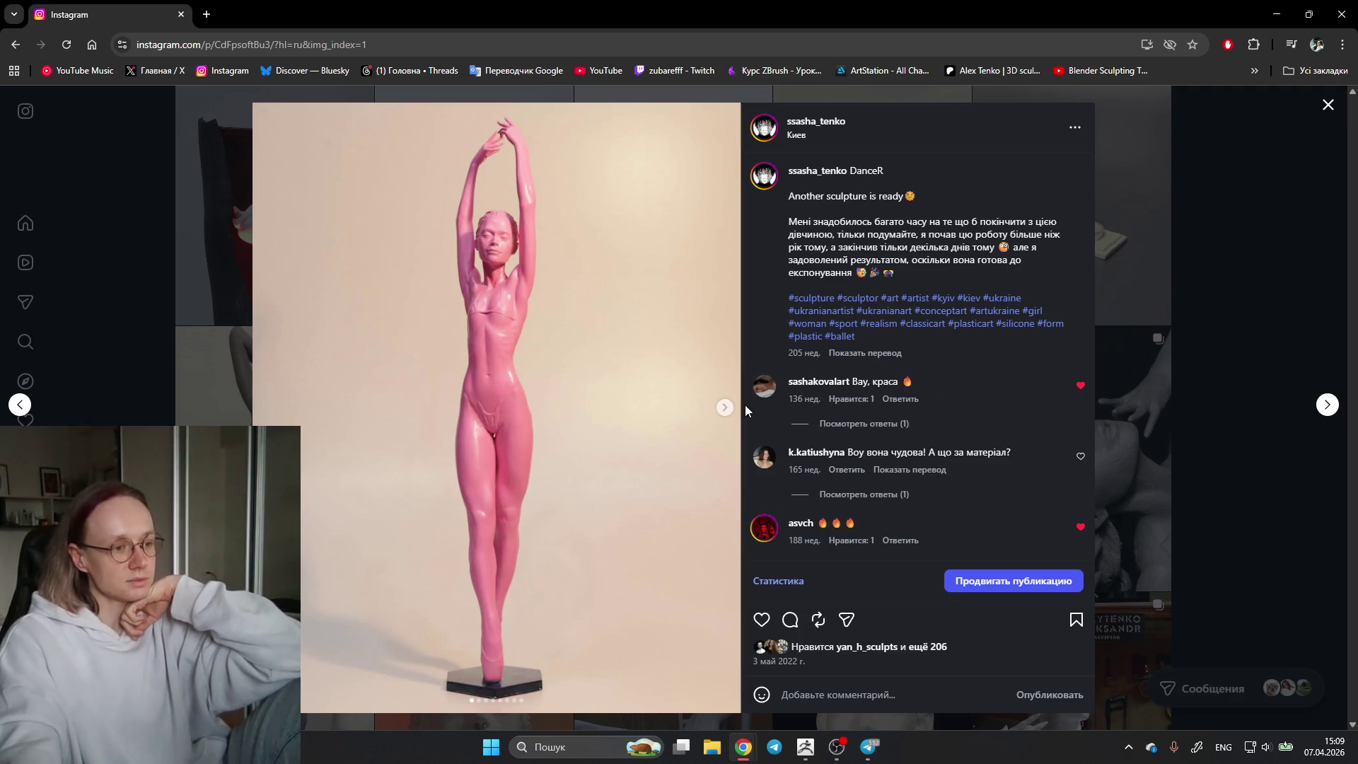
pyautogui.click(721, 408)
pyautogui.click(722, 409)
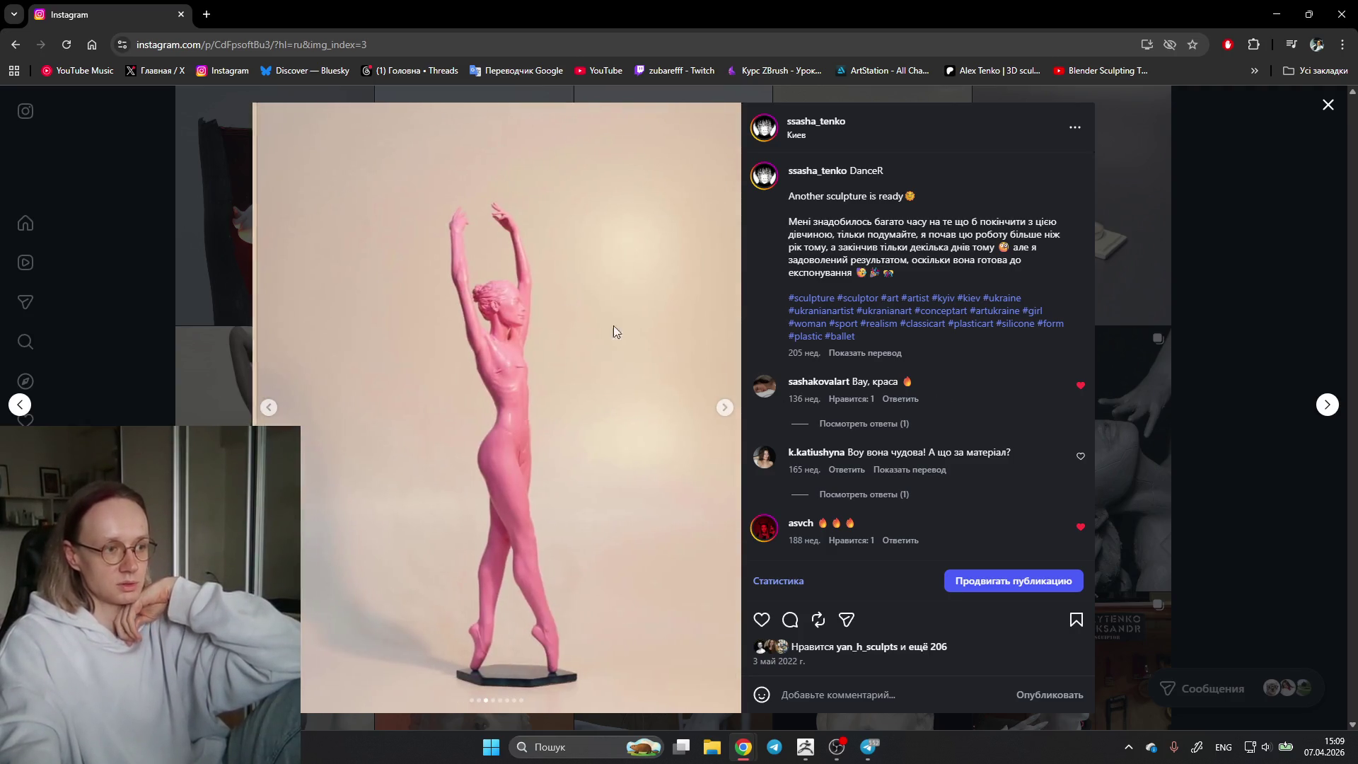
pyautogui.click(726, 407)
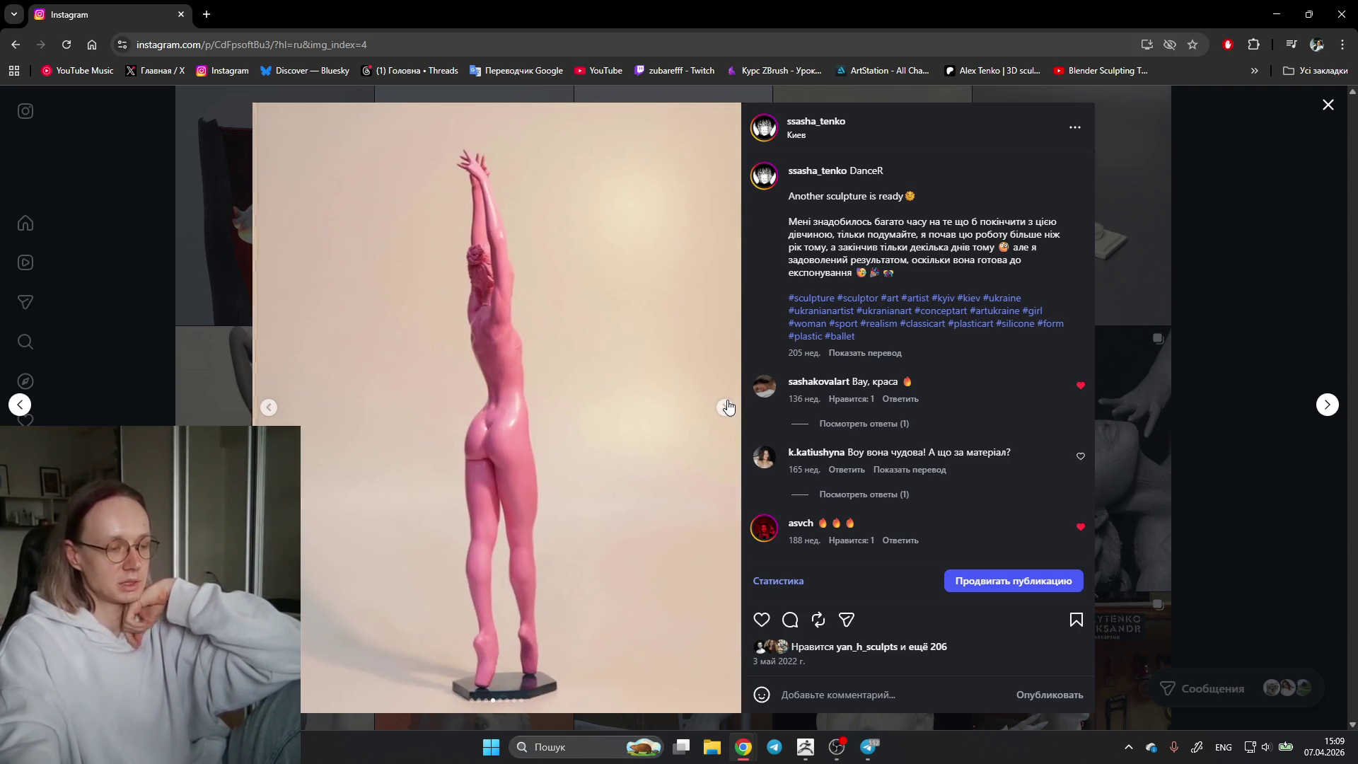
pyautogui.click(728, 407)
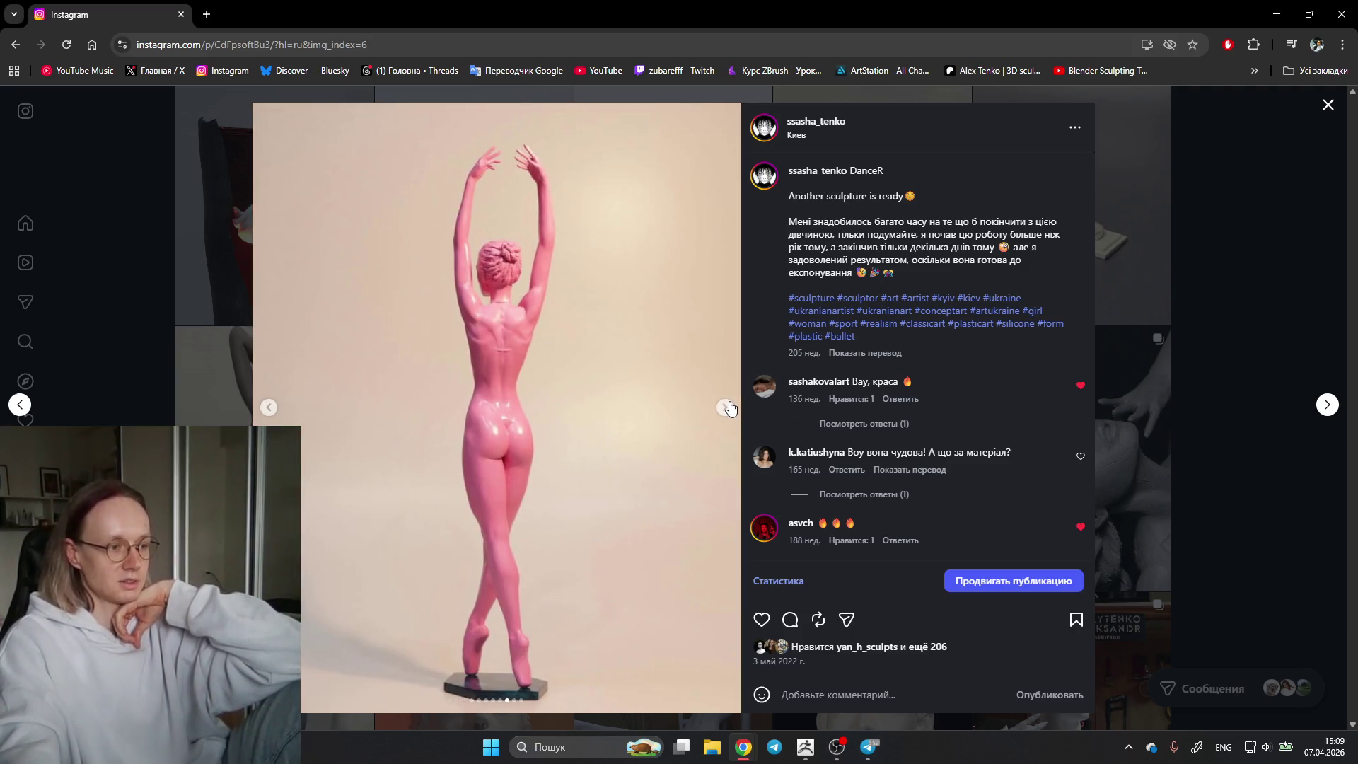
pyautogui.click(268, 406)
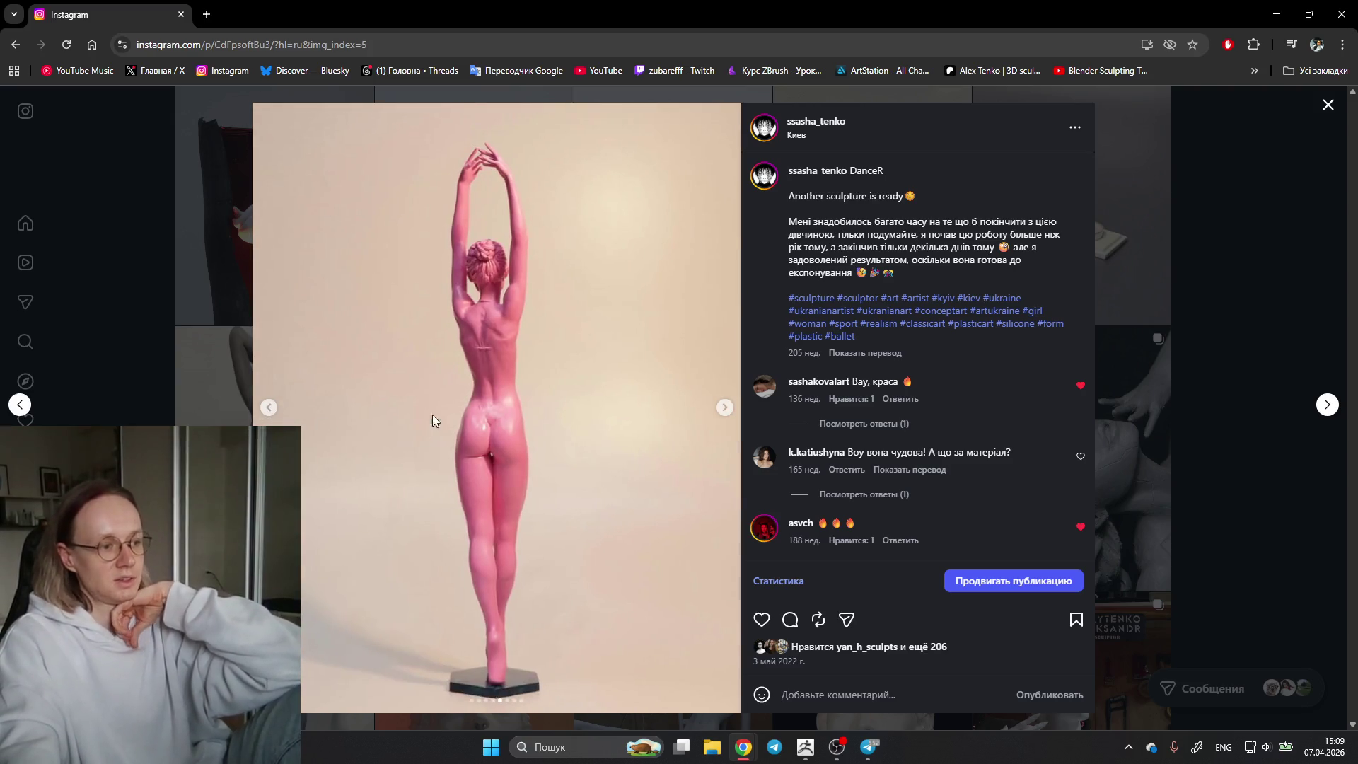
pyautogui.click(723, 406)
pyautogui.click(721, 408)
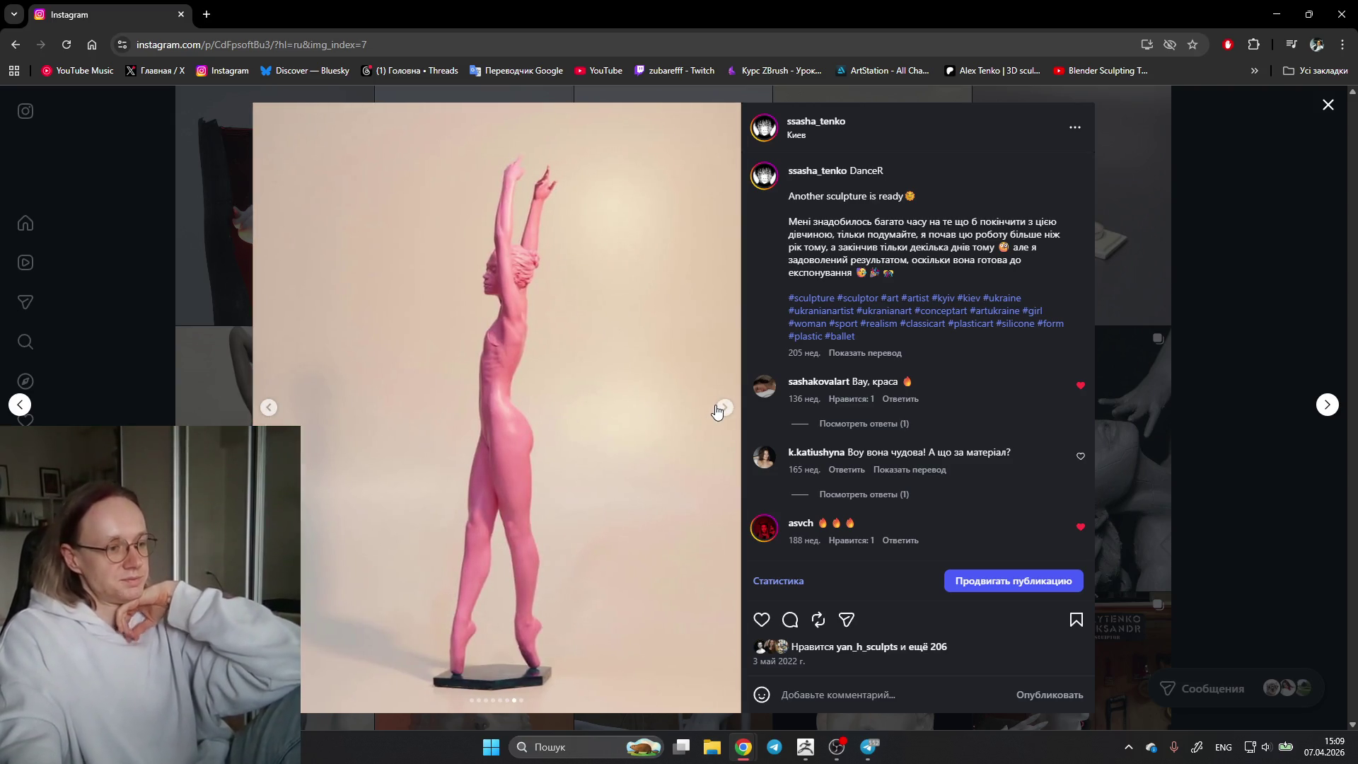
pyautogui.click(1184, 343)
pyautogui.scroll(-3, 1143, 391)
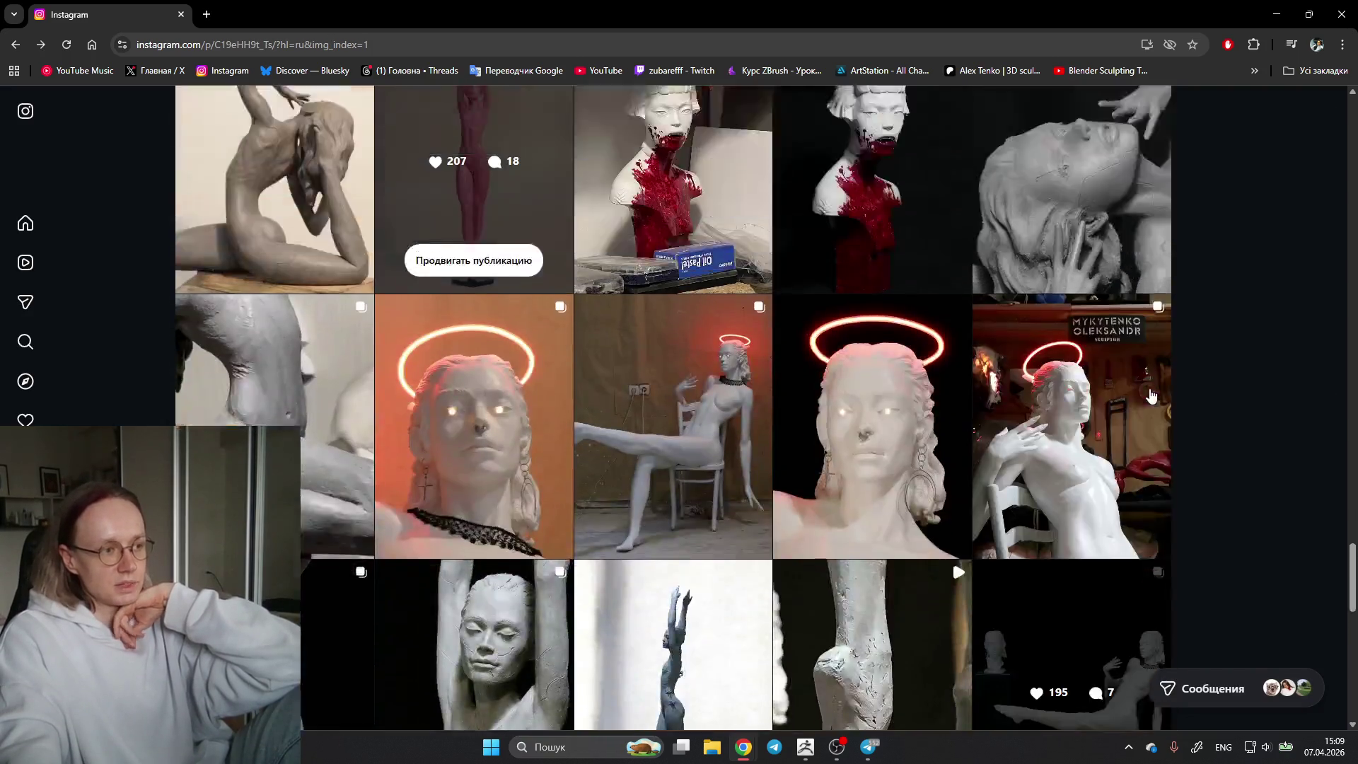
pyautogui.scroll(2, 1139, 395)
pyautogui.scroll(3, 1136, 399)
pyautogui.scroll(2, 1135, 404)
pyautogui.scroll(3, 1137, 420)
pyautogui.scroll(2, 1136, 435)
pyautogui.scroll(2, 1138, 457)
pyautogui.scroll(1, 1136, 457)
pyautogui.scroll(2, 1137, 456)
pyautogui.scroll(1, 1140, 456)
pyautogui.scroll(-1, 1142, 456)
# Step: View the red-lit UNDYING meaning creature post and return to the grid
pyautogui.click(282, 379)
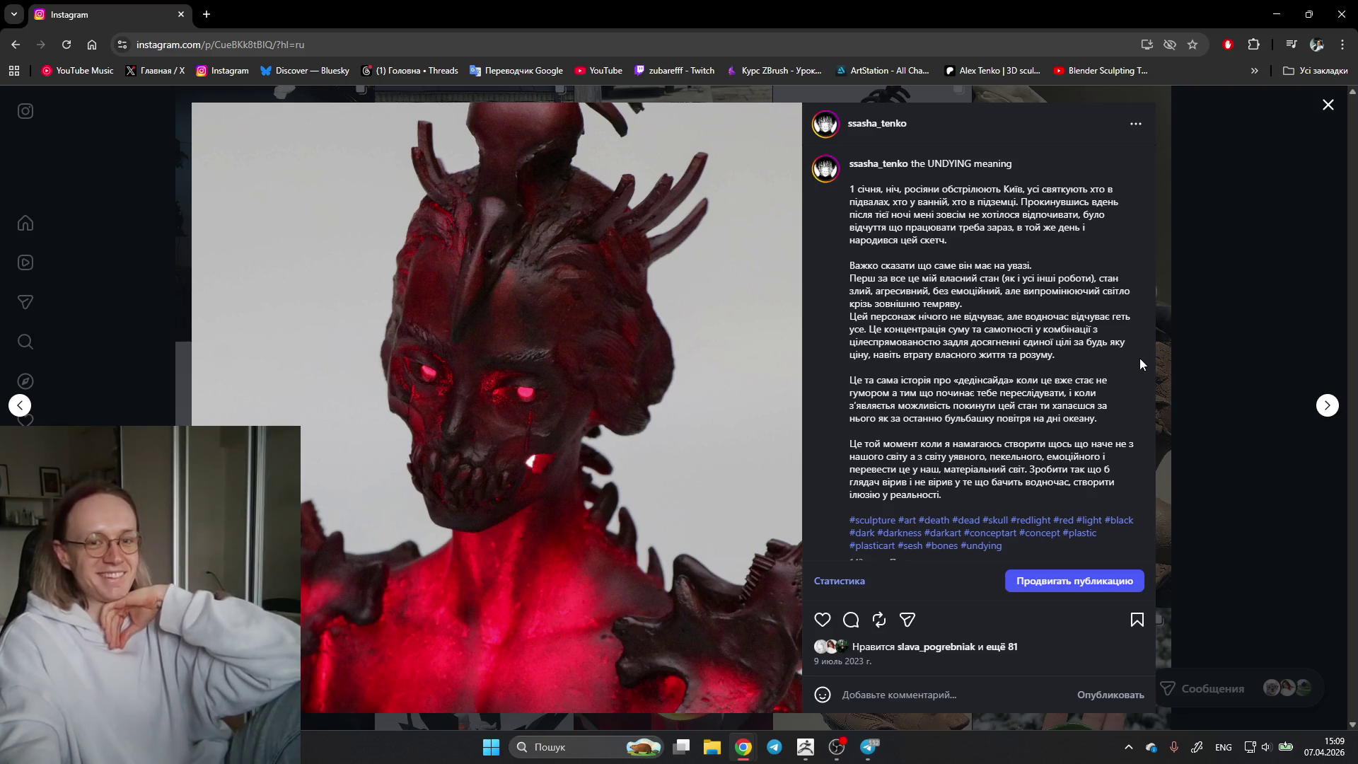
pyautogui.click(1266, 249)
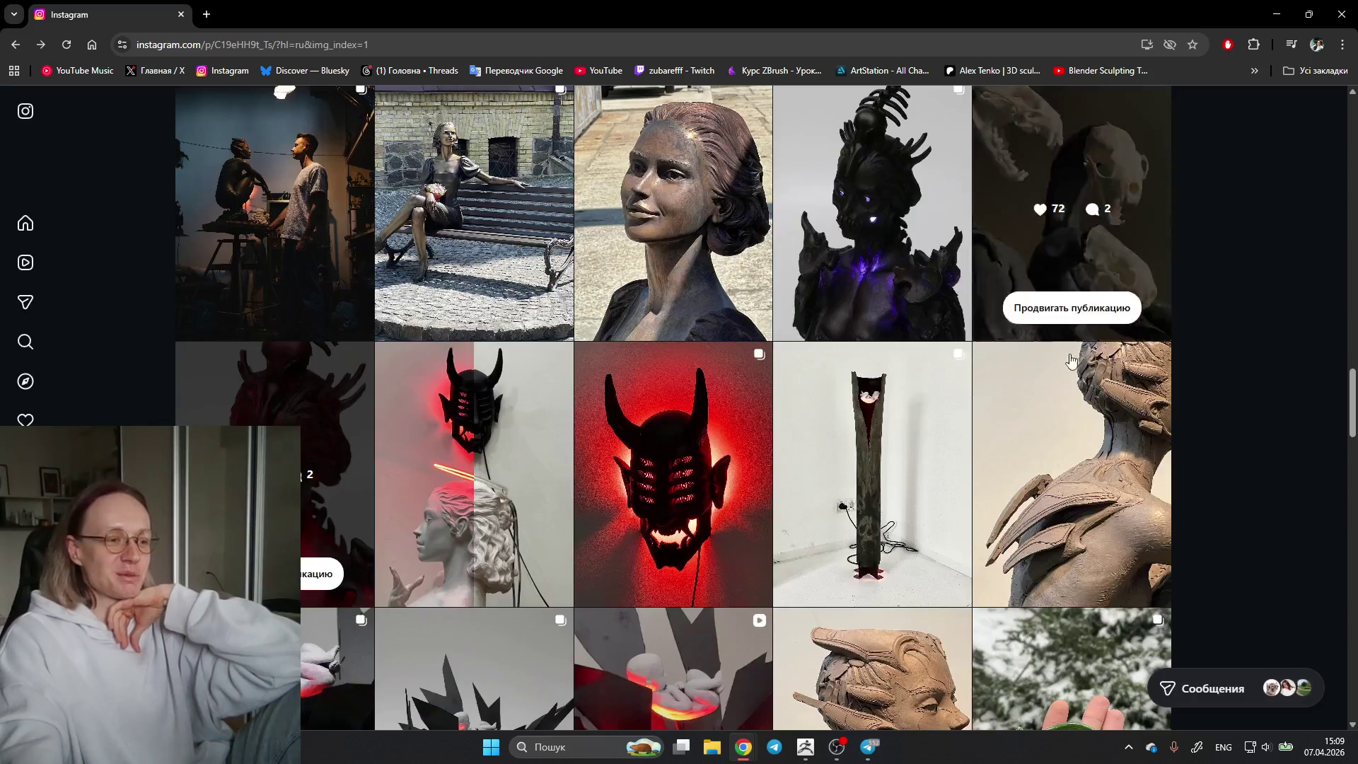
pyautogui.scroll(1, 1235, 294)
pyautogui.scroll(-2, 1279, 297)
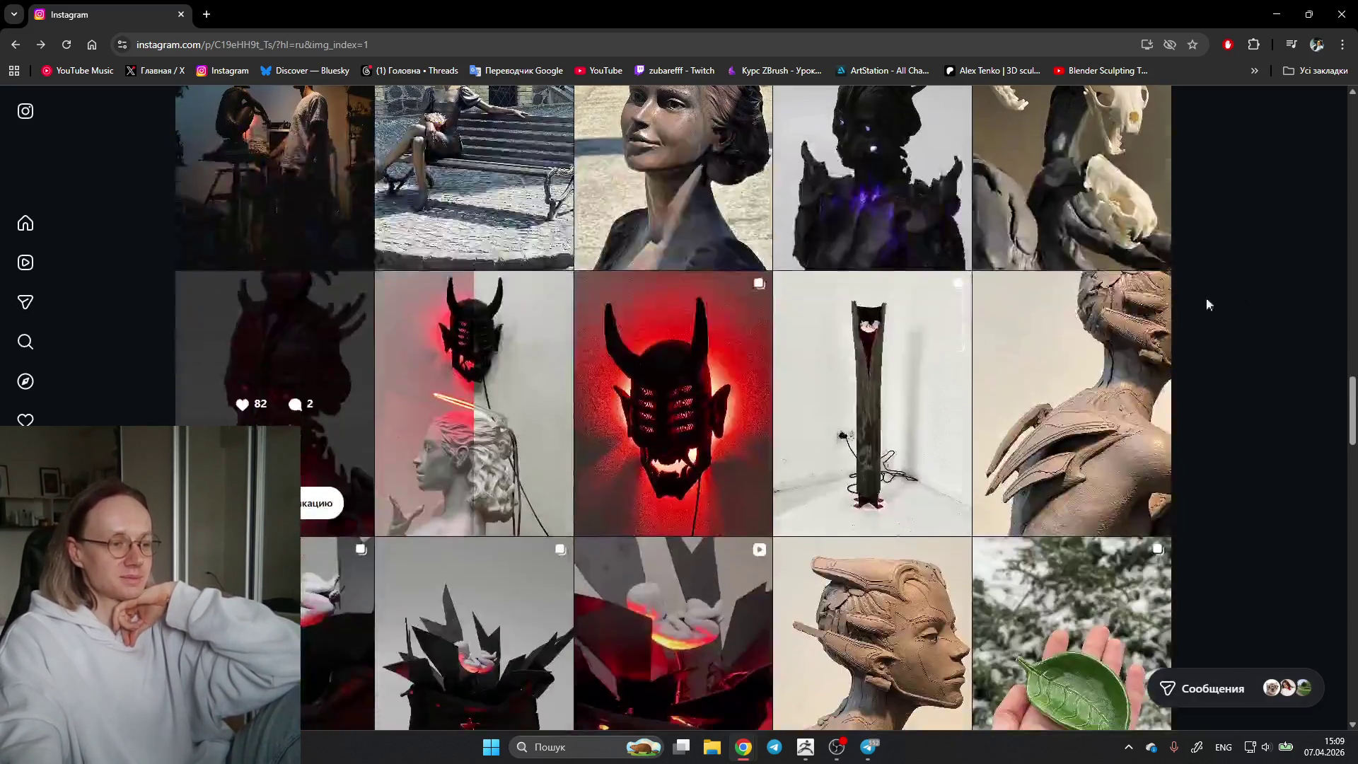
pyautogui.scroll(1, 1061, 318)
# Step: View the red devil mask post and close its viewer
pyautogui.click(657, 378)
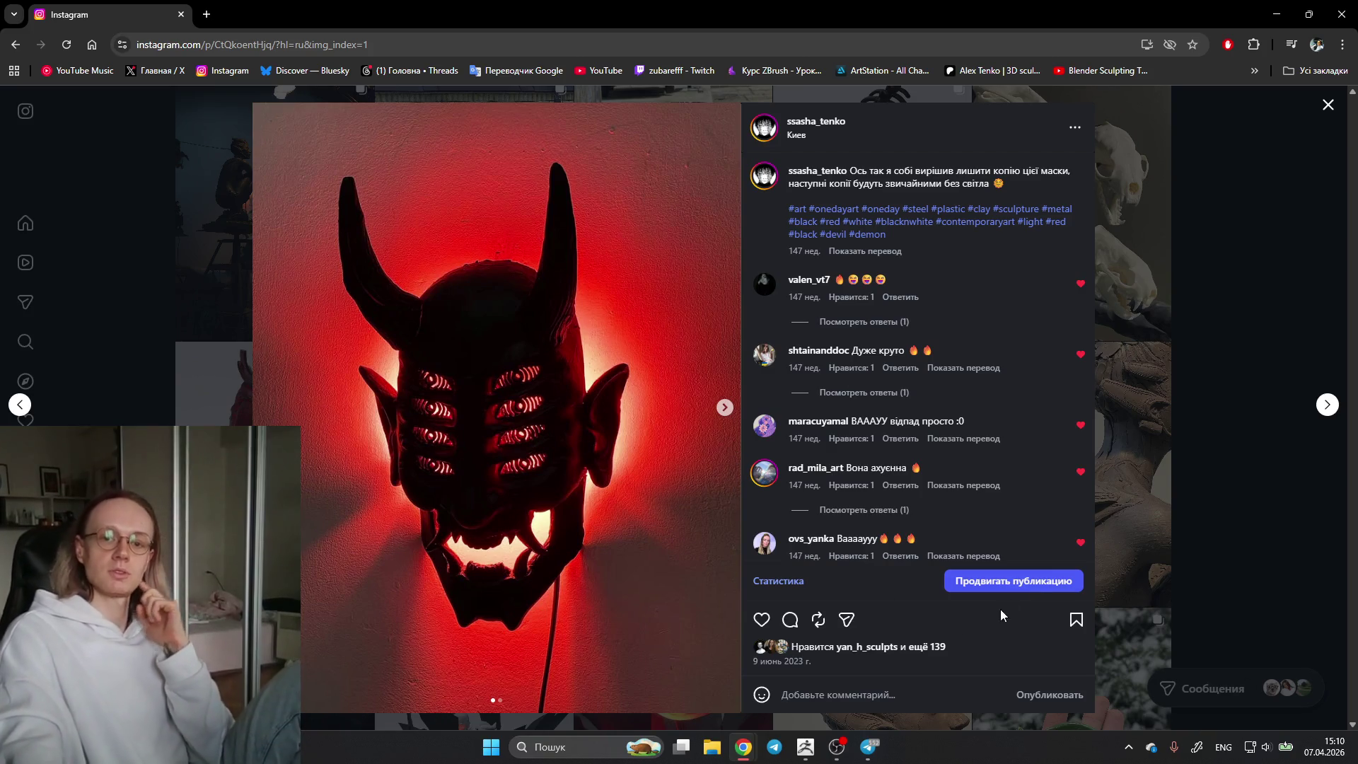
pyautogui.click(1215, 209)
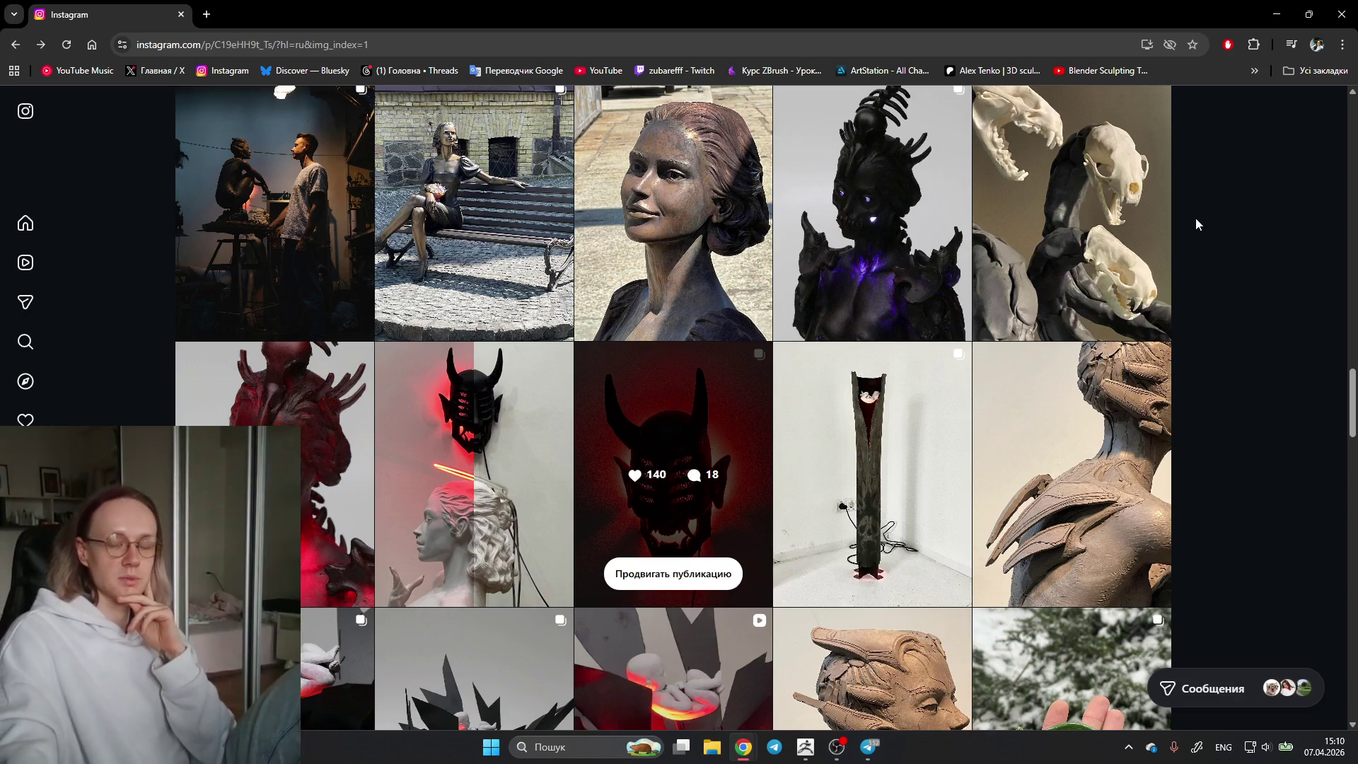
pyautogui.scroll(1, 1212, 328)
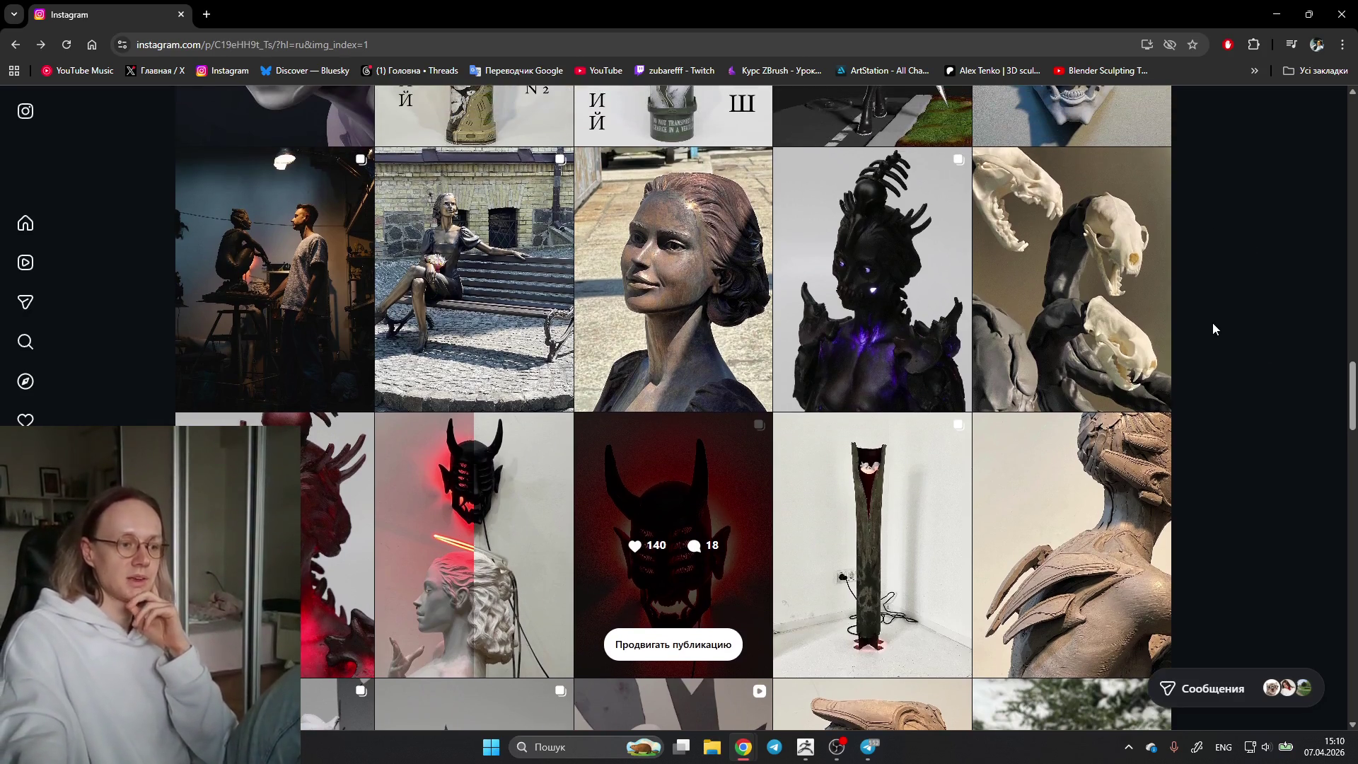
pyautogui.scroll(1, 1212, 328)
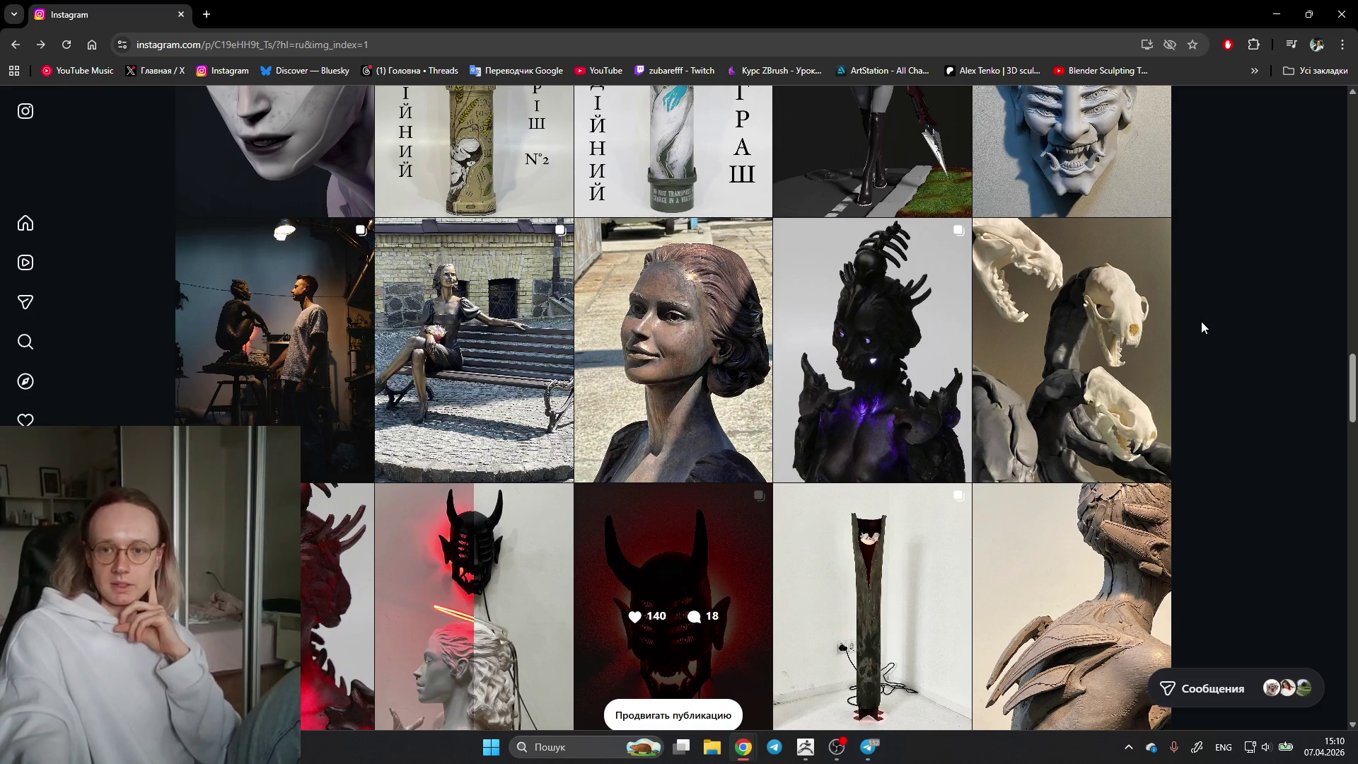
pyautogui.scroll(-1, 1197, 322)
pyautogui.scroll(-1, 1198, 322)
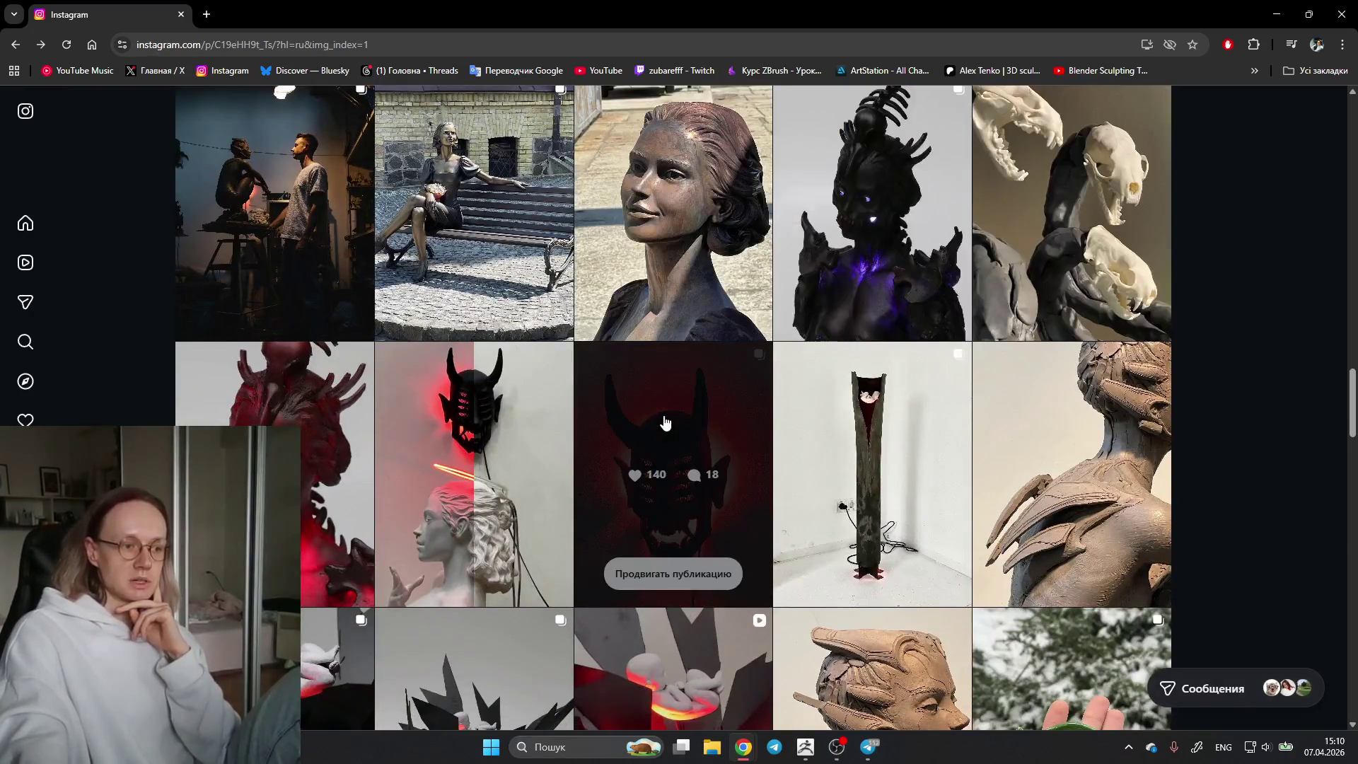
pyautogui.click(665, 423)
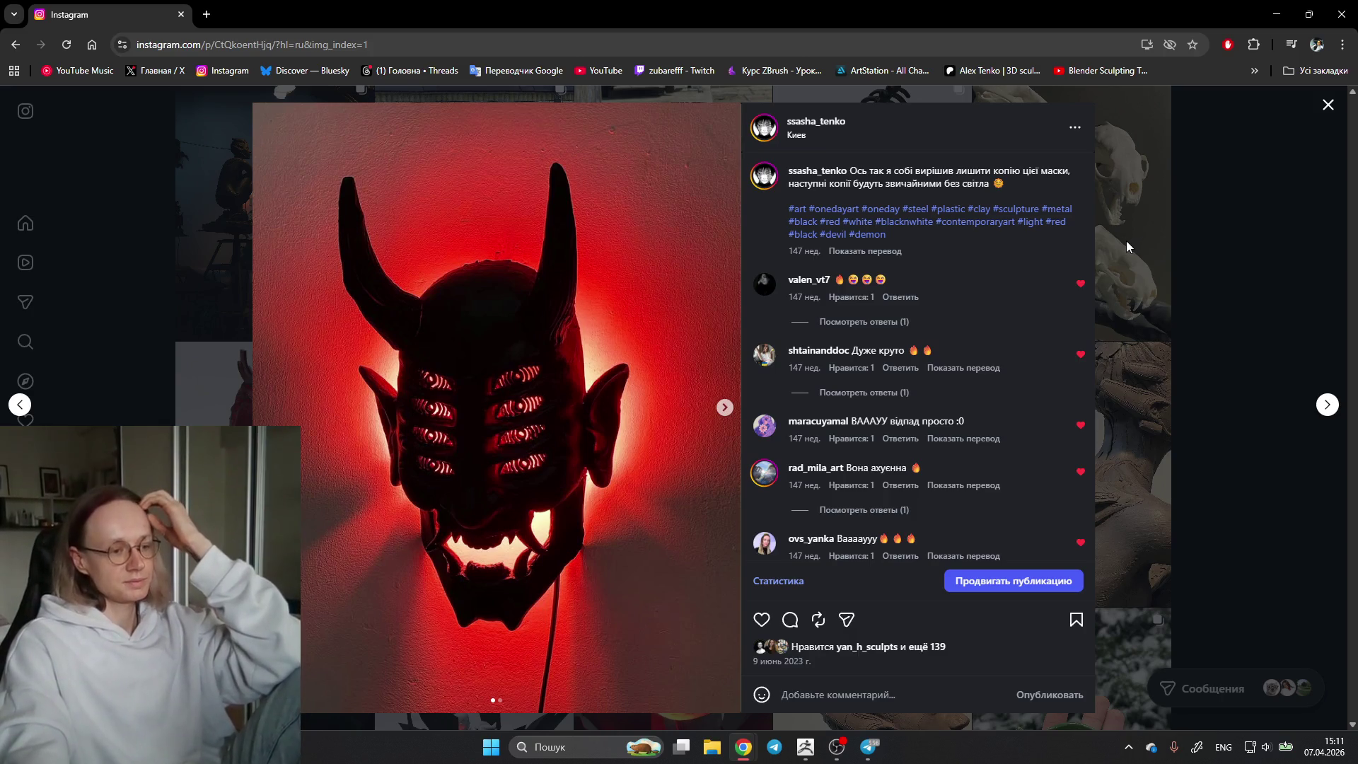
pyautogui.click(1195, 286)
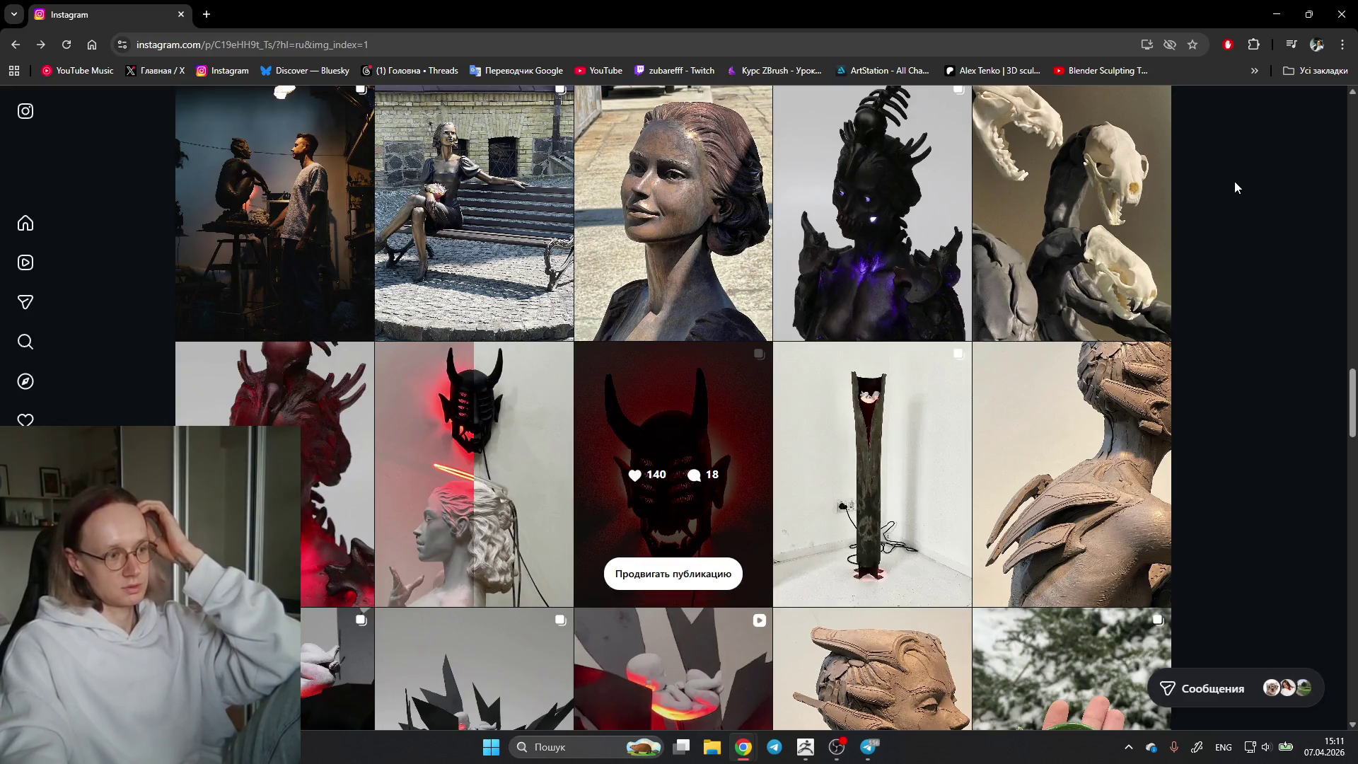
pyautogui.scroll(2, 1221, 188)
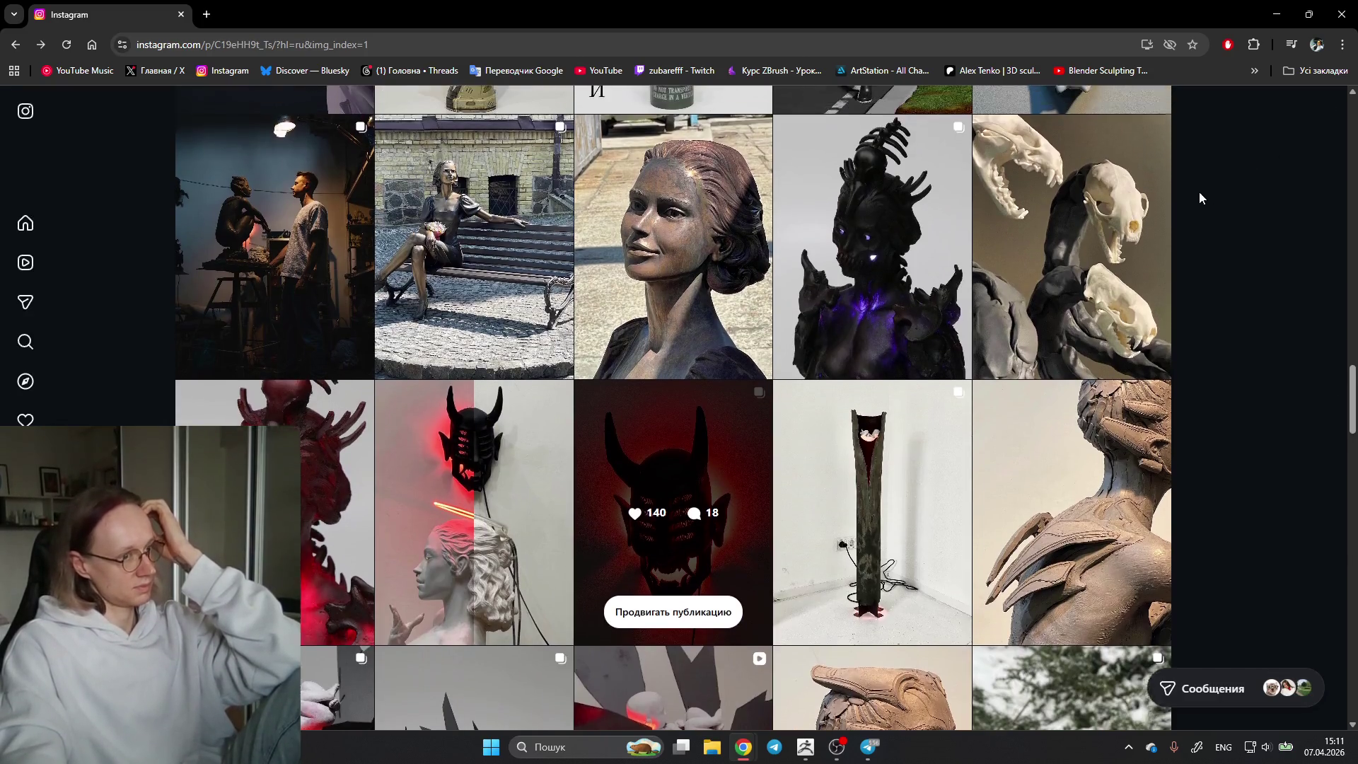
pyautogui.click(532, 273)
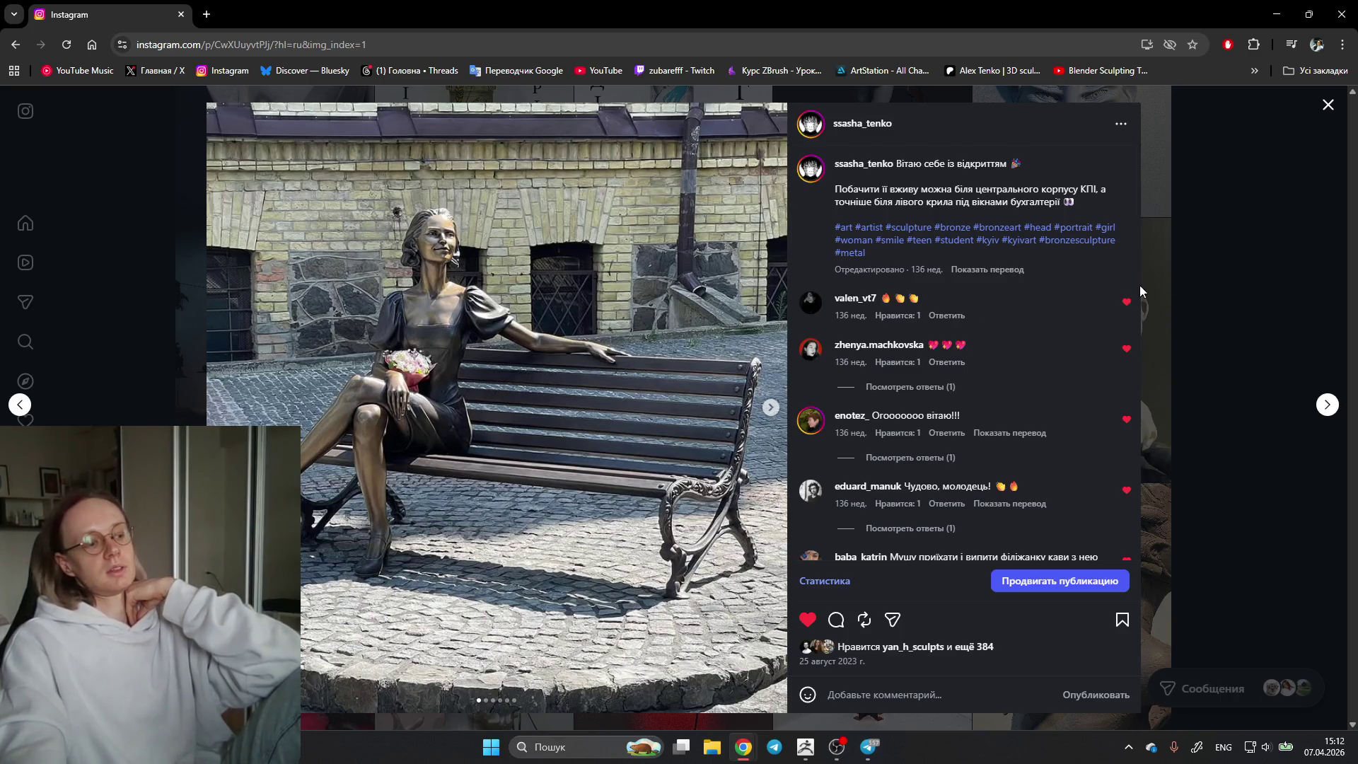
pyautogui.click(1167, 297)
pyautogui.scroll(-2, 1259, 316)
pyautogui.click(681, 321)
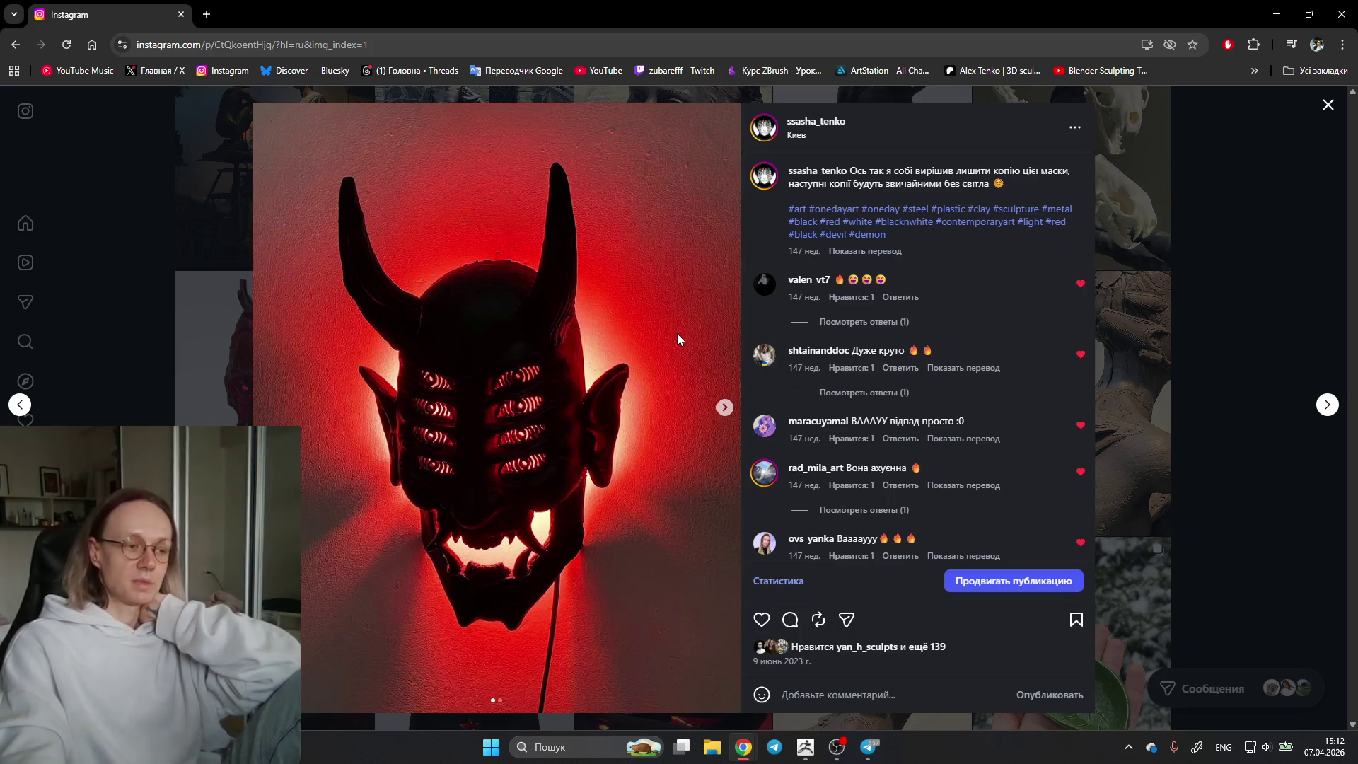
pyautogui.click(1234, 290)
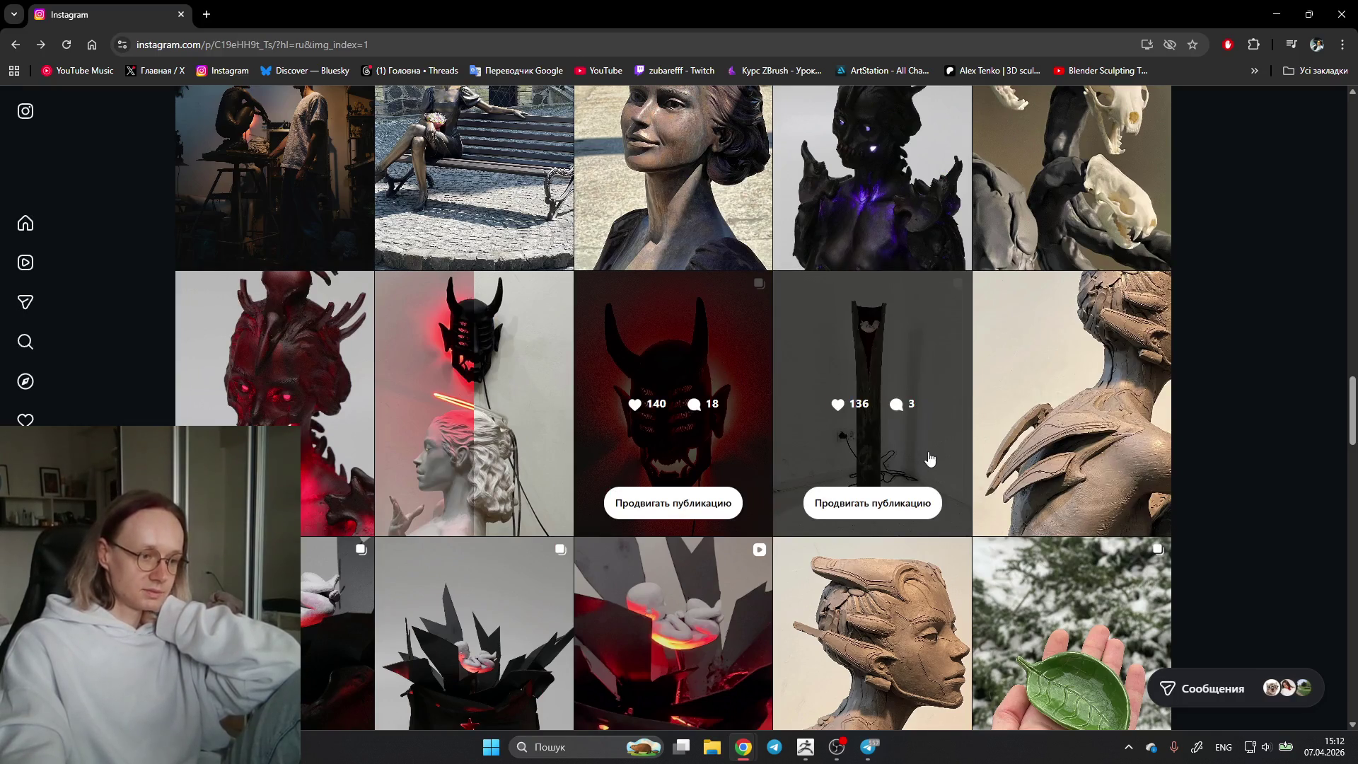
pyautogui.scroll(3, 933, 471)
pyautogui.scroll(1, 933, 471)
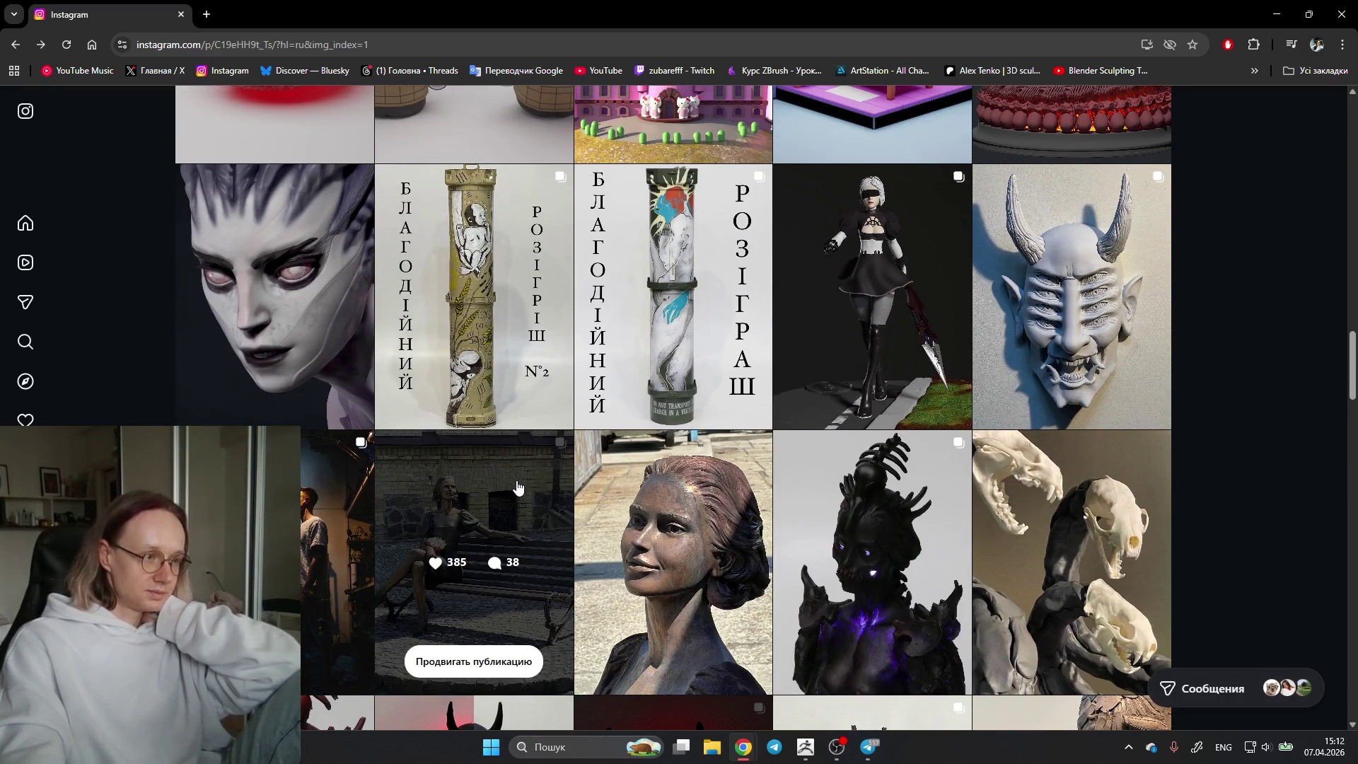
# Step: View the bronze bench sculpture post, reopen it and show the close-up of the statue's hand
pyautogui.click(525, 488)
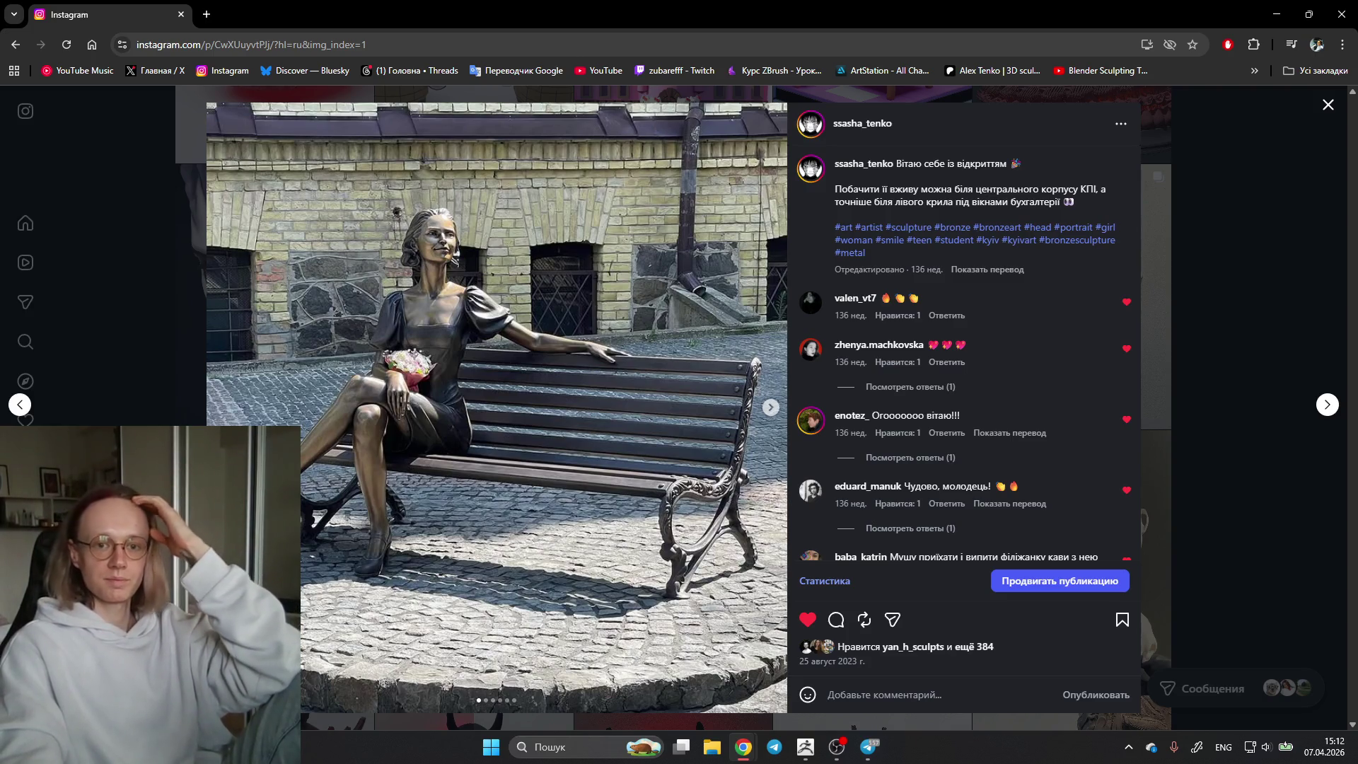
pyautogui.rightClick(269, 86)
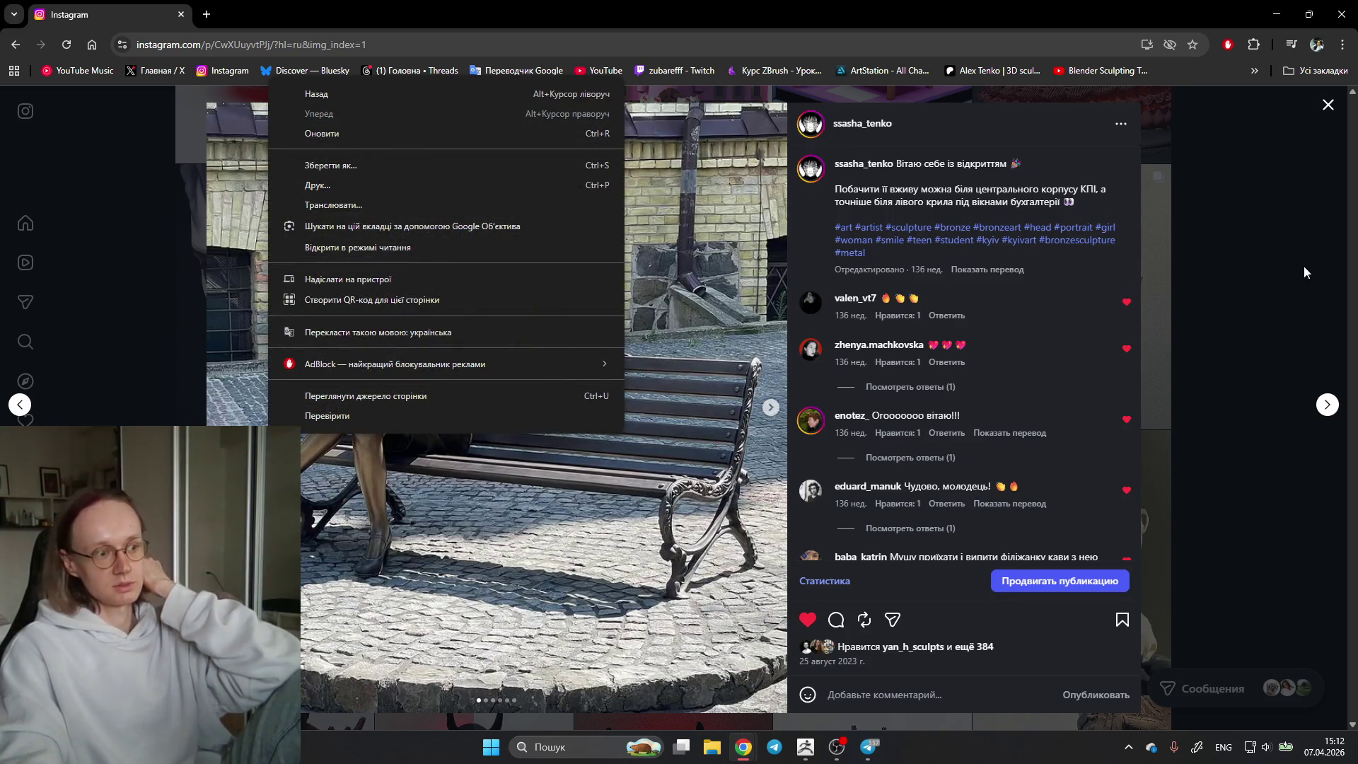
pyautogui.click(1286, 280)
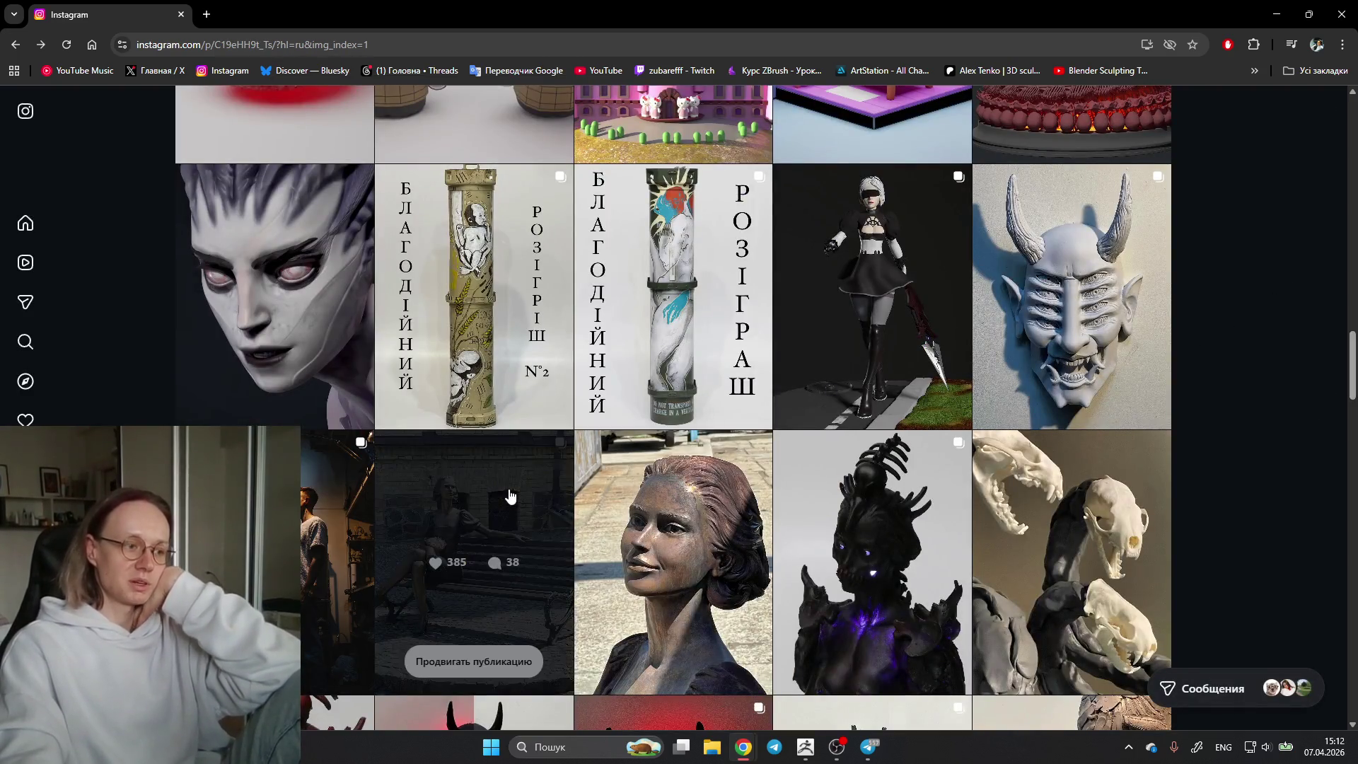
pyautogui.click(499, 500)
pyautogui.click(770, 410)
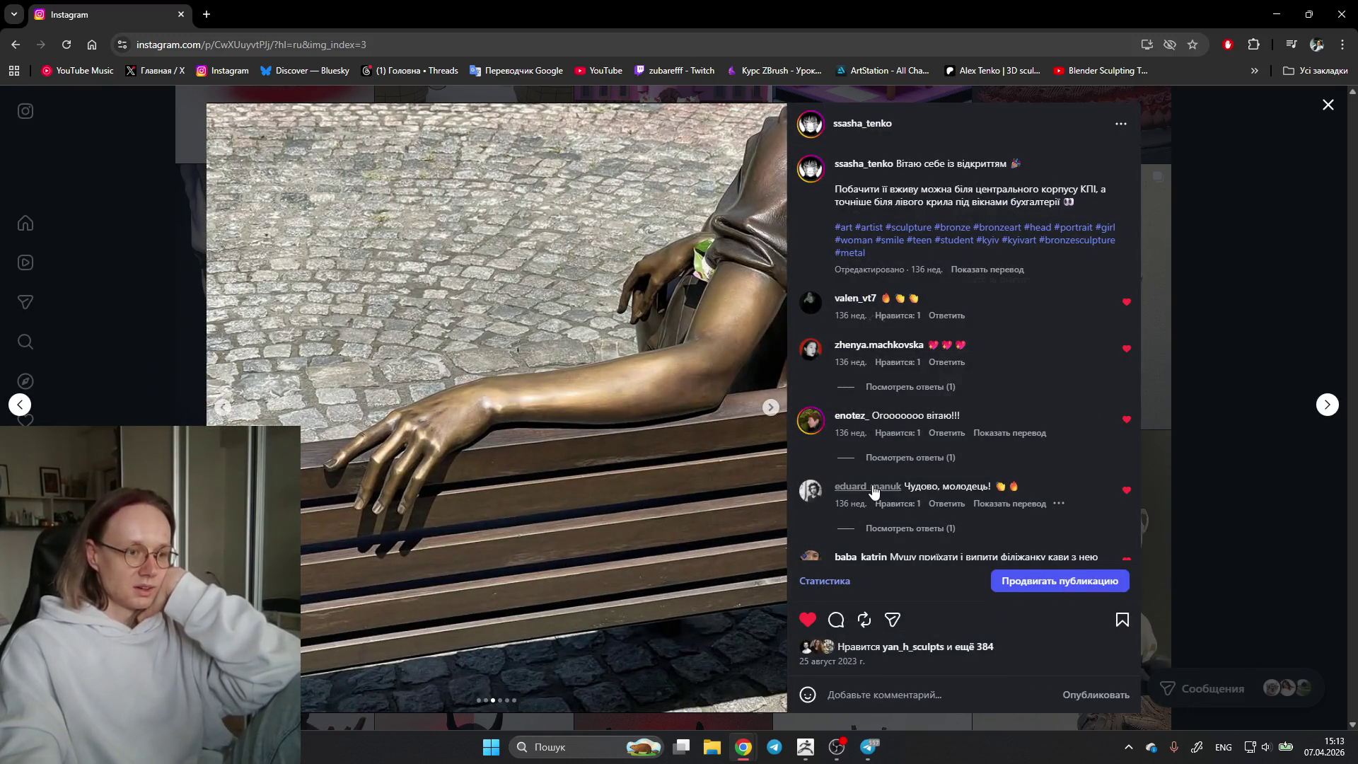
pyautogui.rightClick(872, 490)
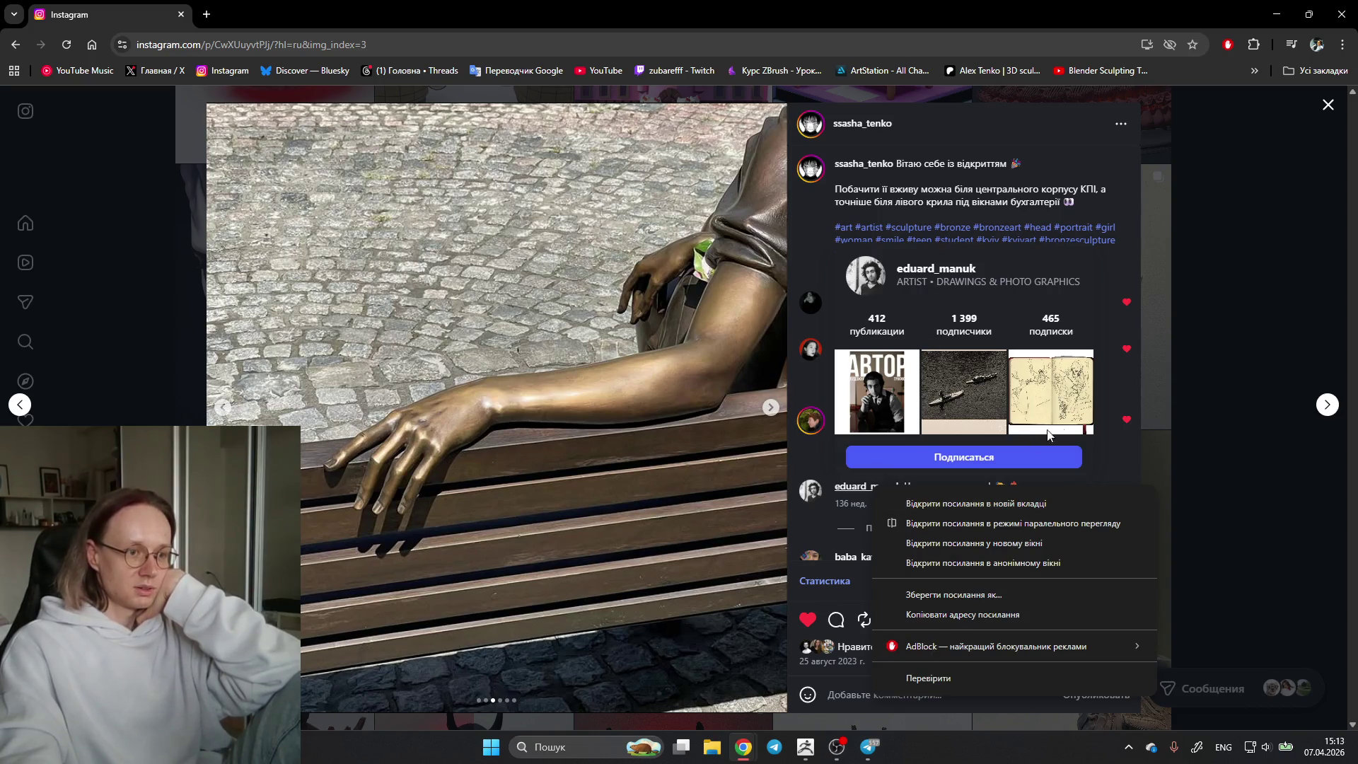
pyautogui.click(1130, 465)
pyautogui.scroll(-2, 1057, 455)
pyautogui.scroll(-1, 872, 454)
pyautogui.moveTo(861, 476)
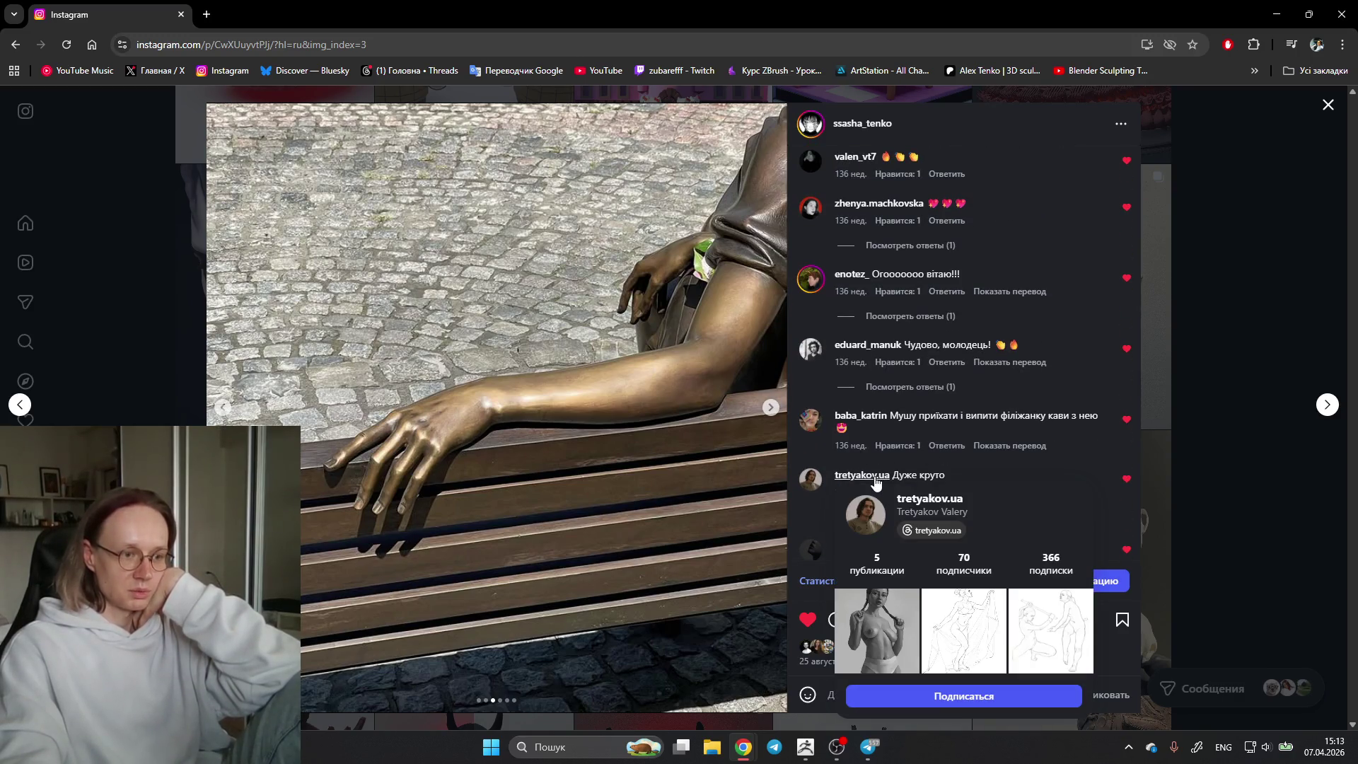
pyautogui.scroll(-2, 1104, 410)
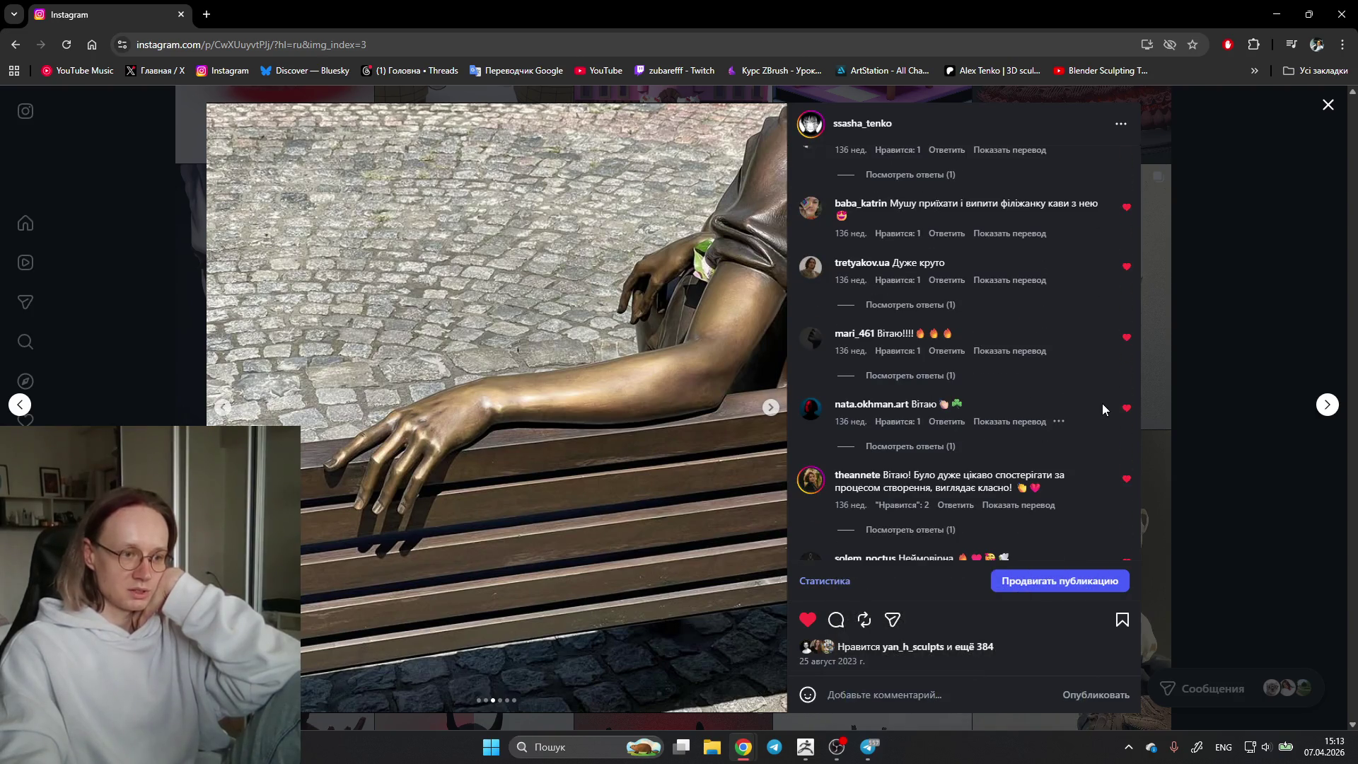
pyautogui.moveTo(996, 357)
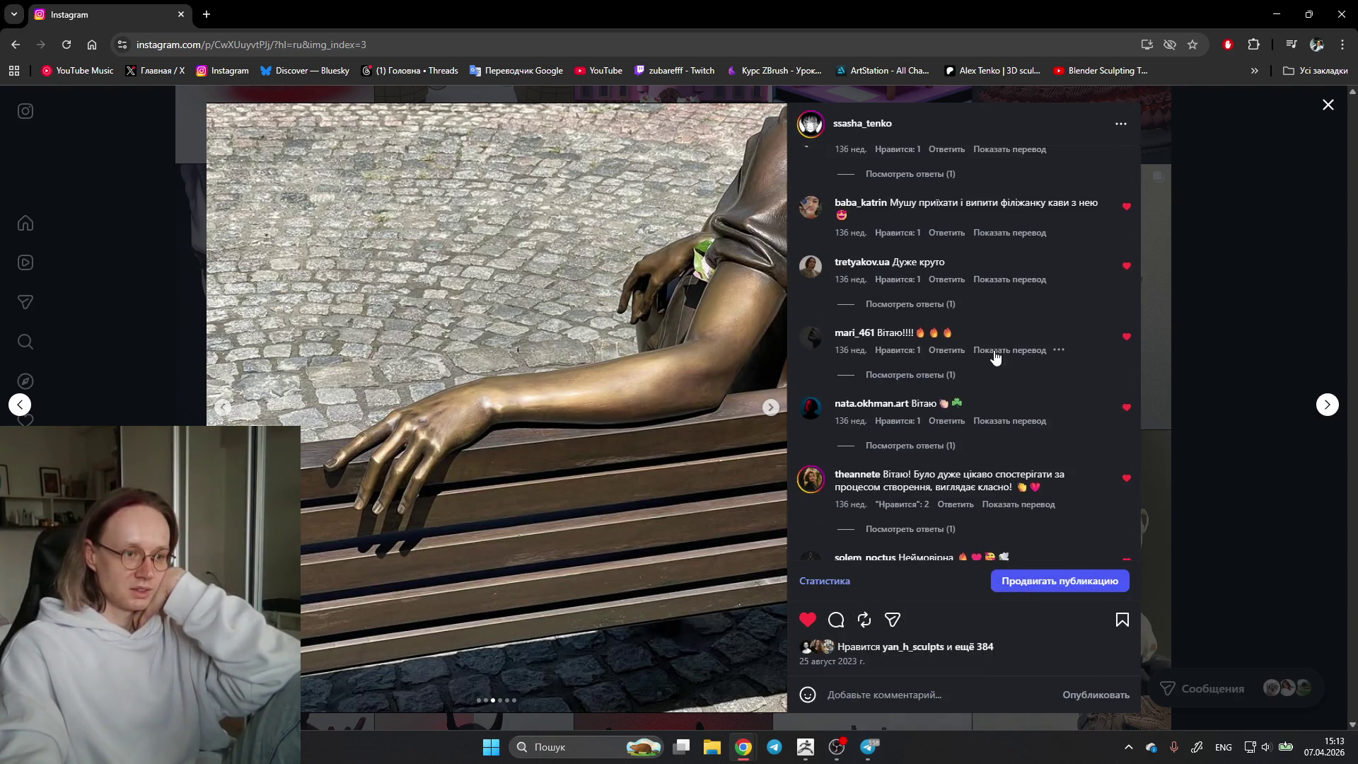
pyautogui.scroll(-1, 994, 357)
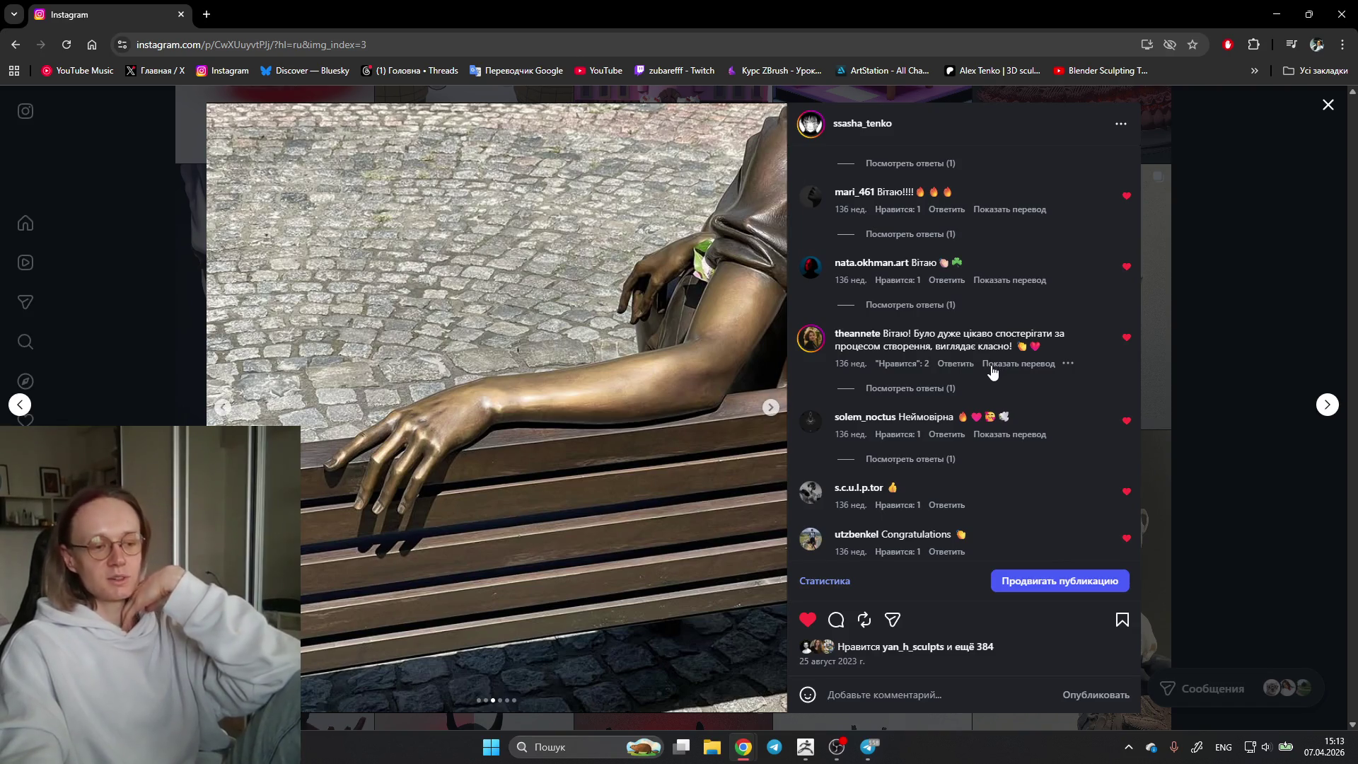
pyautogui.scroll(-1, 1026, 446)
pyautogui.scroll(-1, 1035, 456)
pyautogui.scroll(-1, 1049, 467)
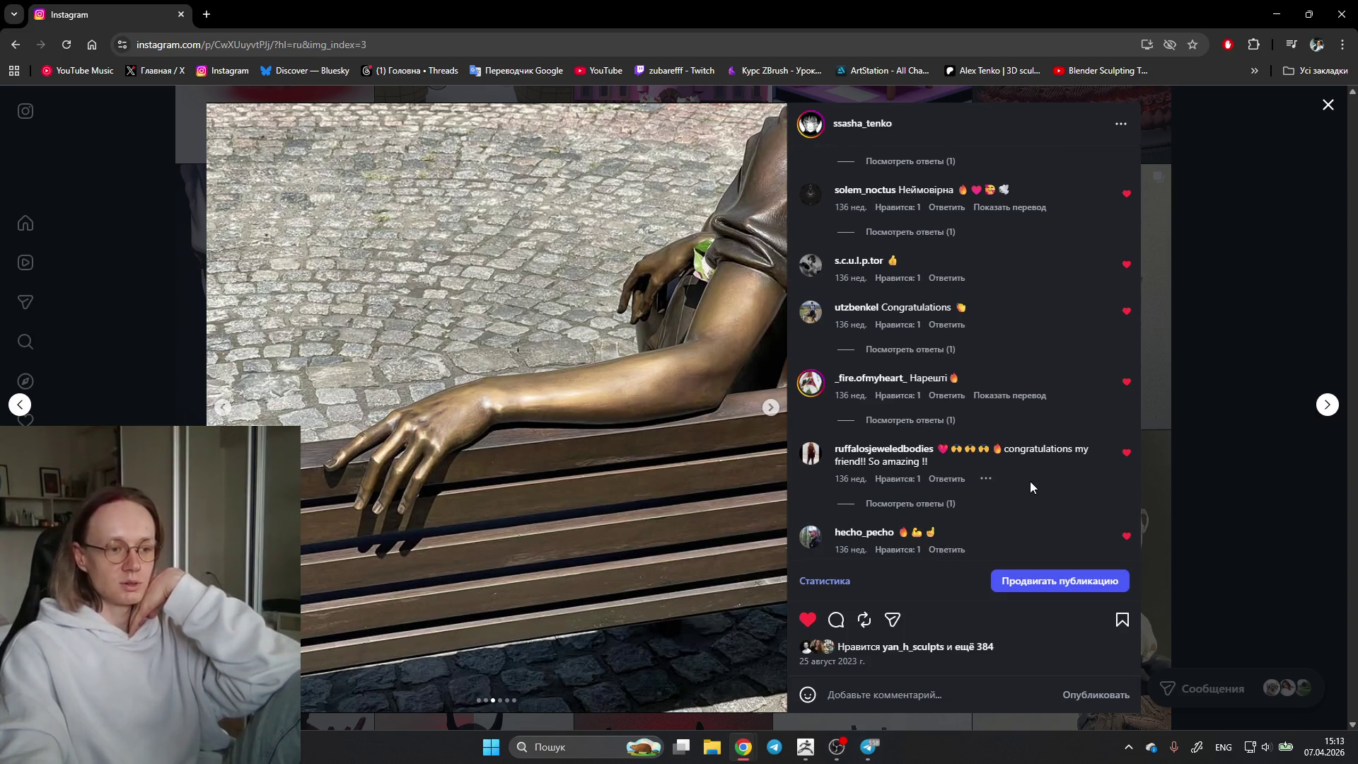
pyautogui.scroll(-1, 1030, 481)
pyautogui.scroll(-1, 1030, 495)
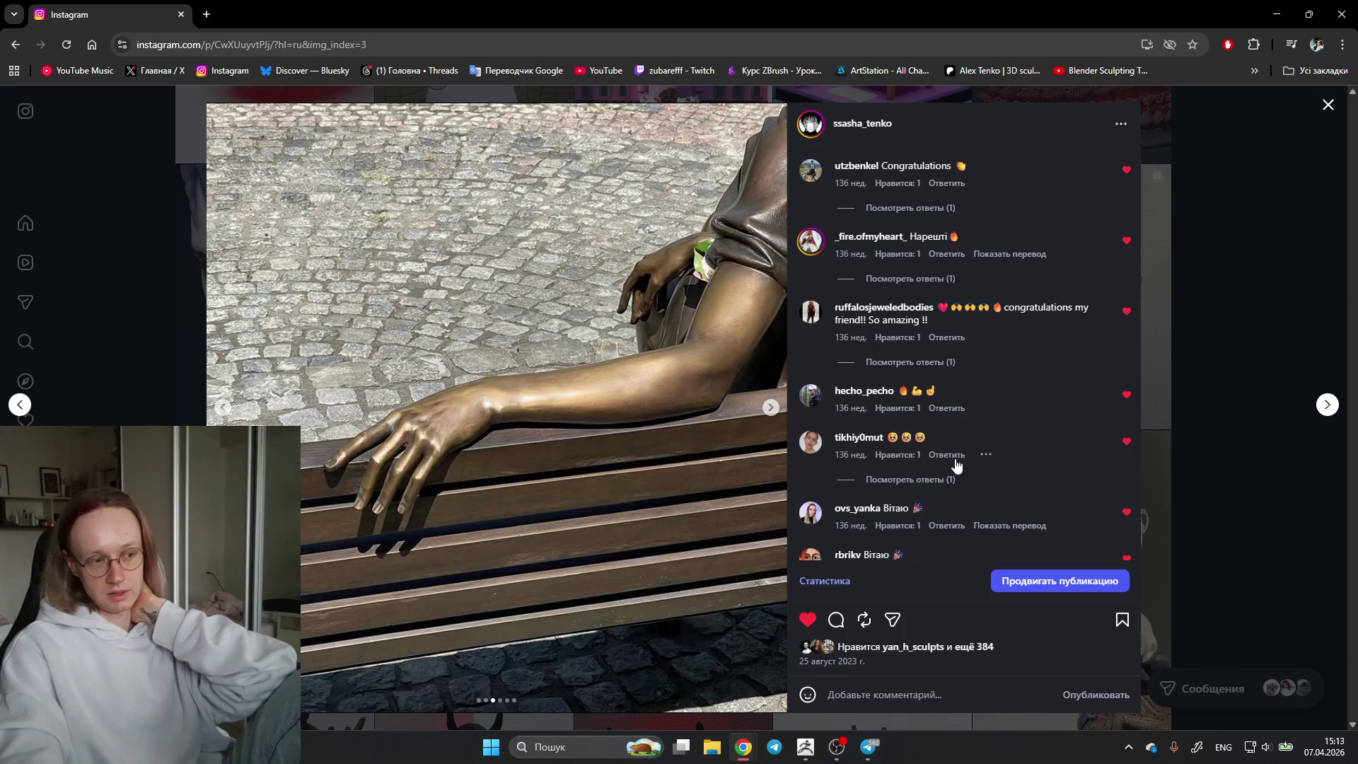
pyautogui.scroll(-2, 970, 467)
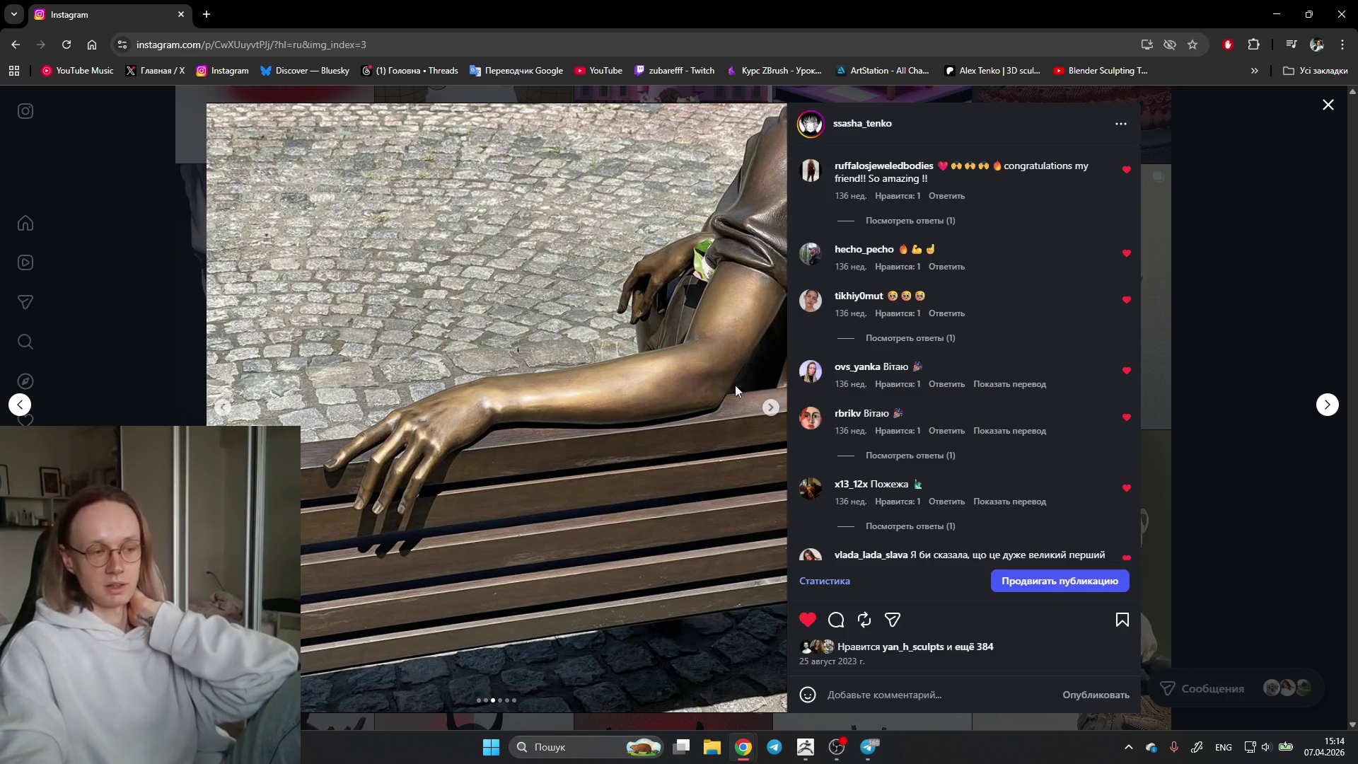
pyautogui.click(221, 406)
pyautogui.click(222, 406)
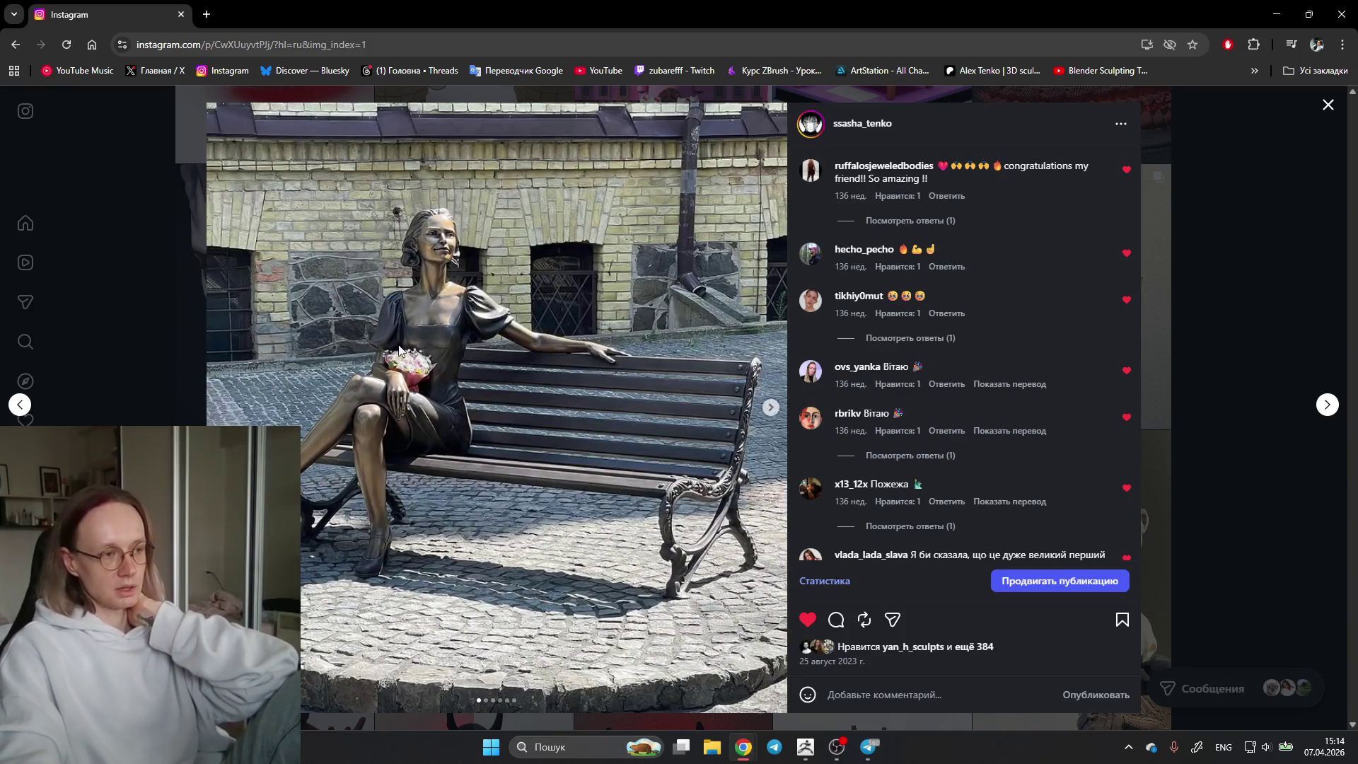